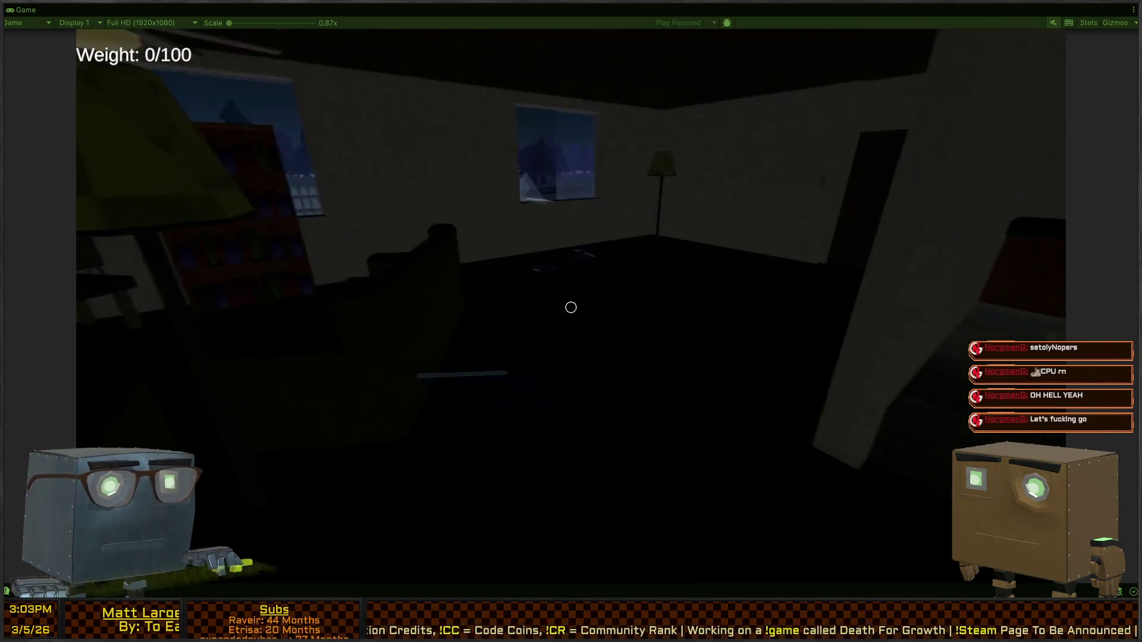
Step: Pause the game on the 'One Last Job' pause menu and restore the full editor layout
key(Escape)
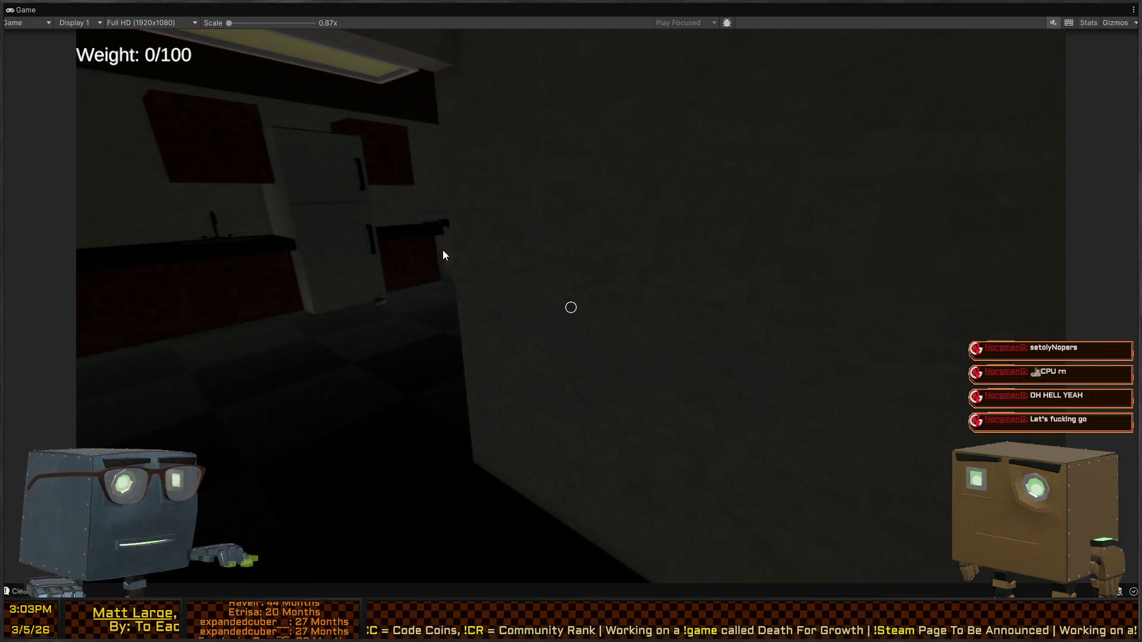
click(618, 160)
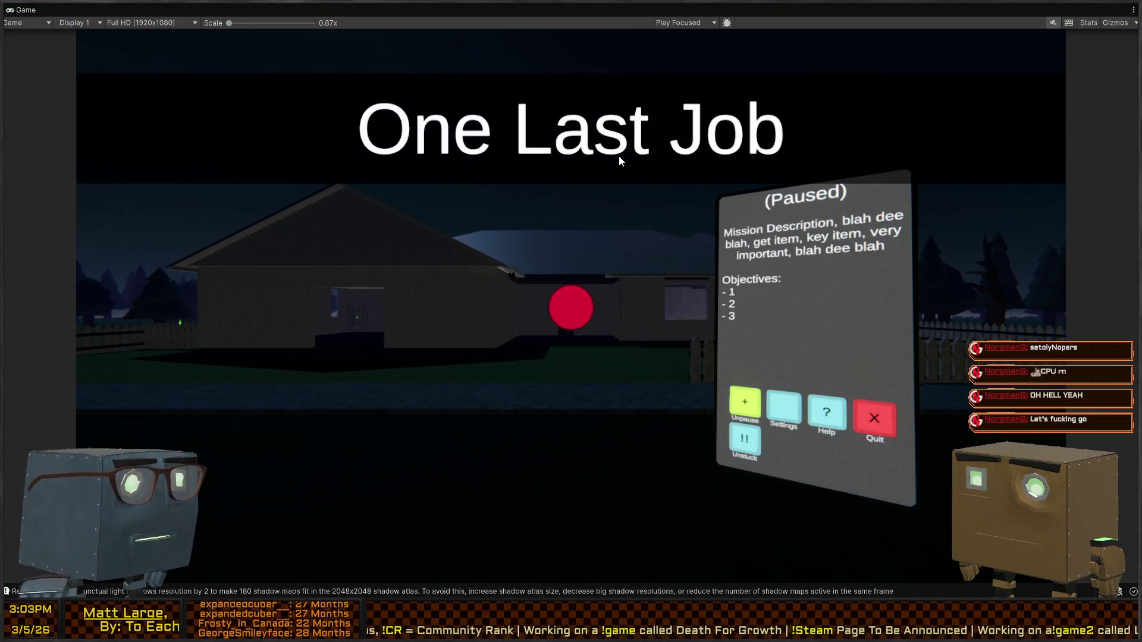
key(shift+space)
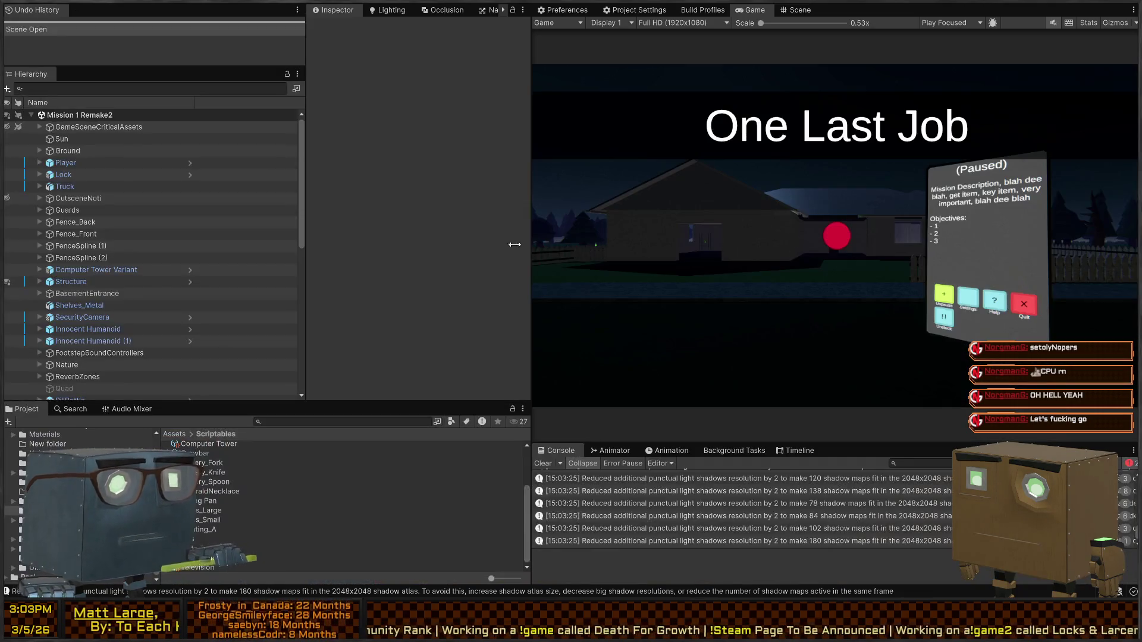
Step: In the Scene view, select the FryingPan on the stove and open its Frying Pan item asset
click(797, 10)
mouse_move(743, 232)
right_down()
mouse_move(731, 238)
mouse_move(822, 182)
mouse_move(798, 224)
mouse_move(739, 265)
mouse_move(760, 297)
mouse_move(809, 253)
right_up()
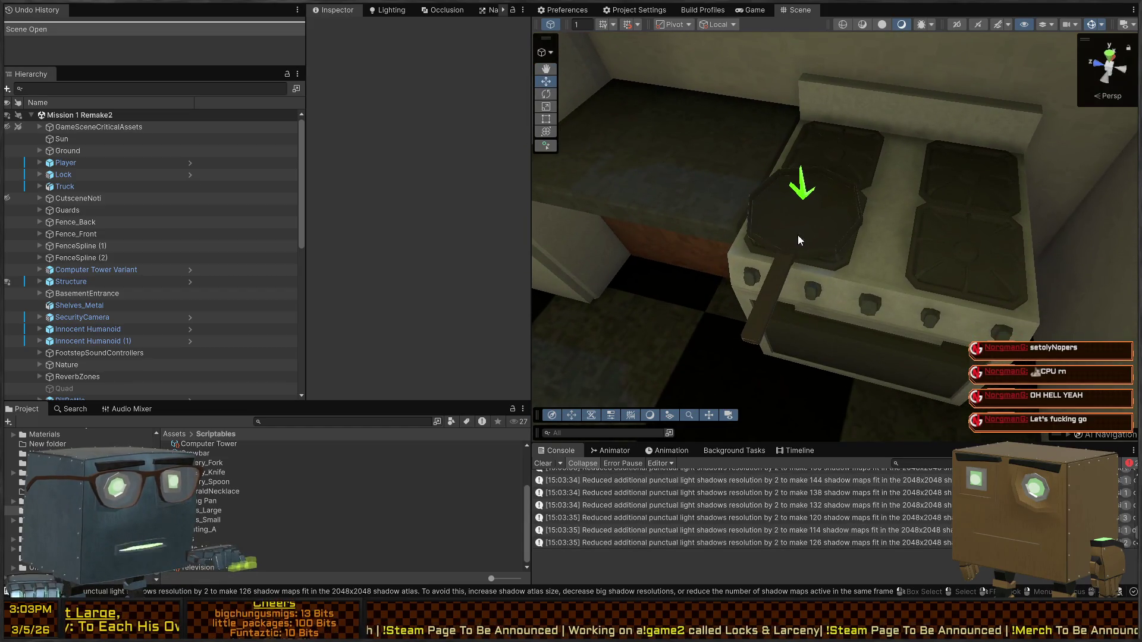
click(804, 239)
click(448, 183)
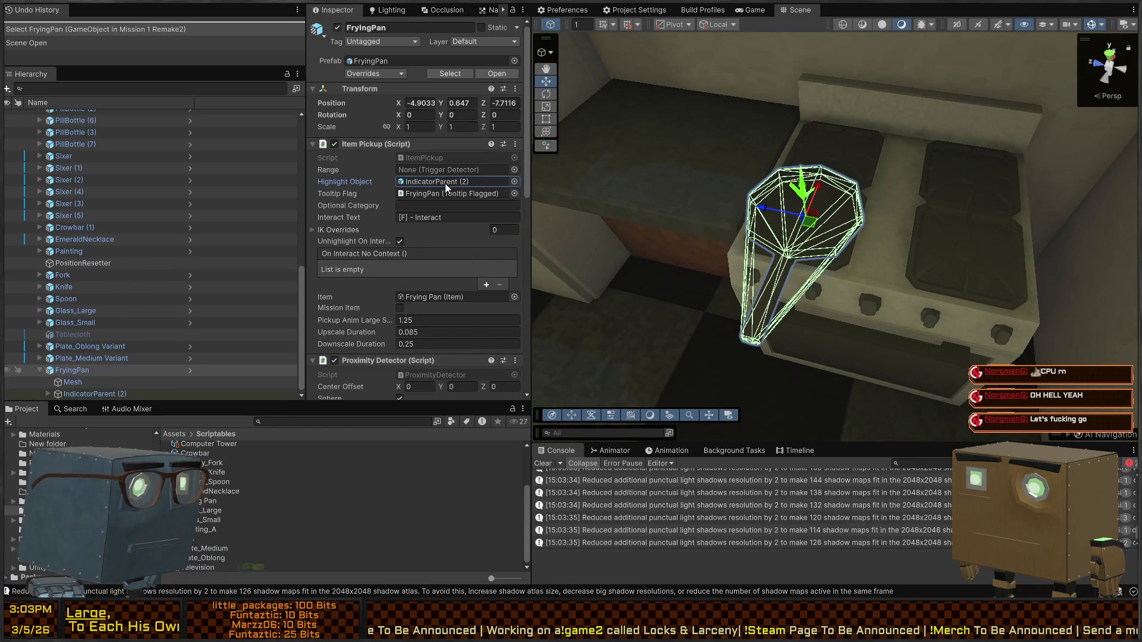
click(441, 296)
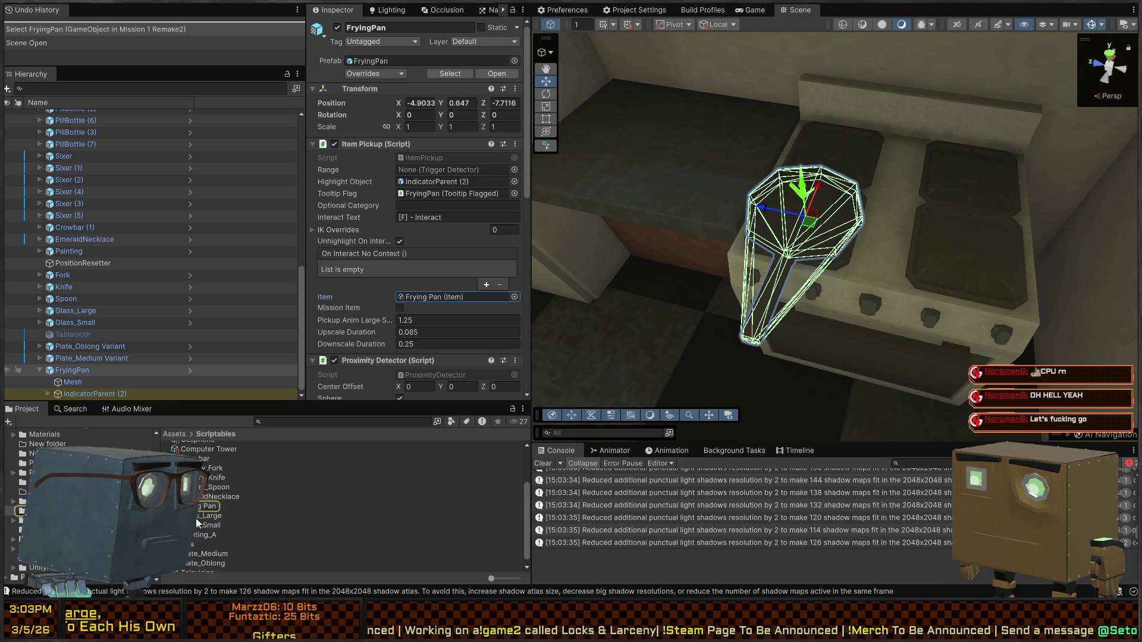
click(207, 507)
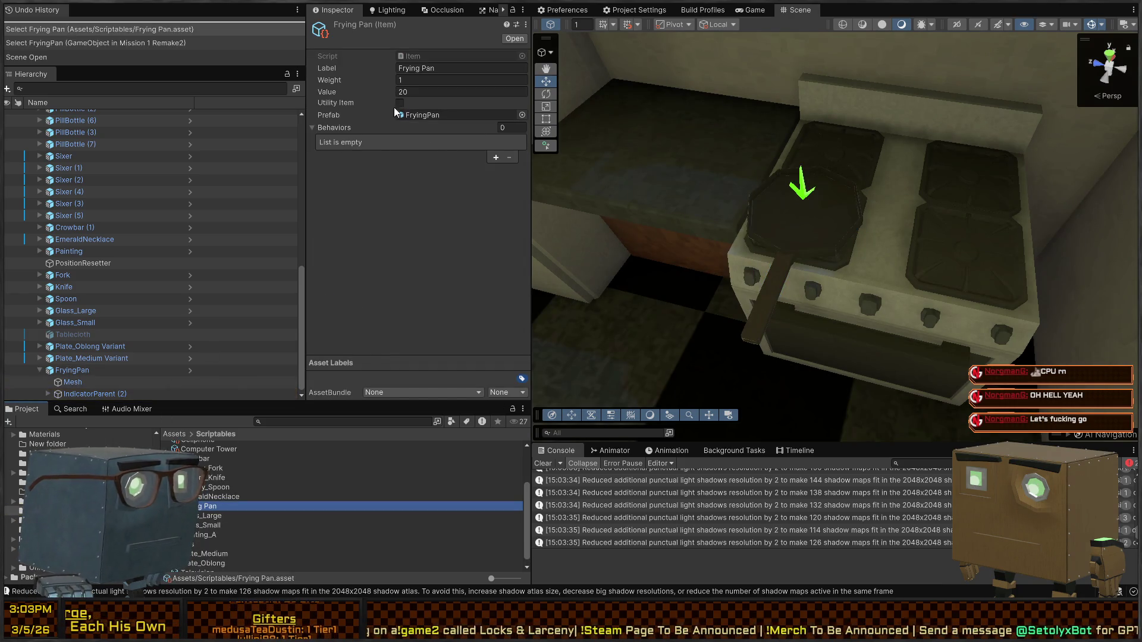
Step: Set the behaviors to Swing and Throw, tick Utility Item, and start playing the game
click(440, 143)
click(441, 170)
click(496, 157)
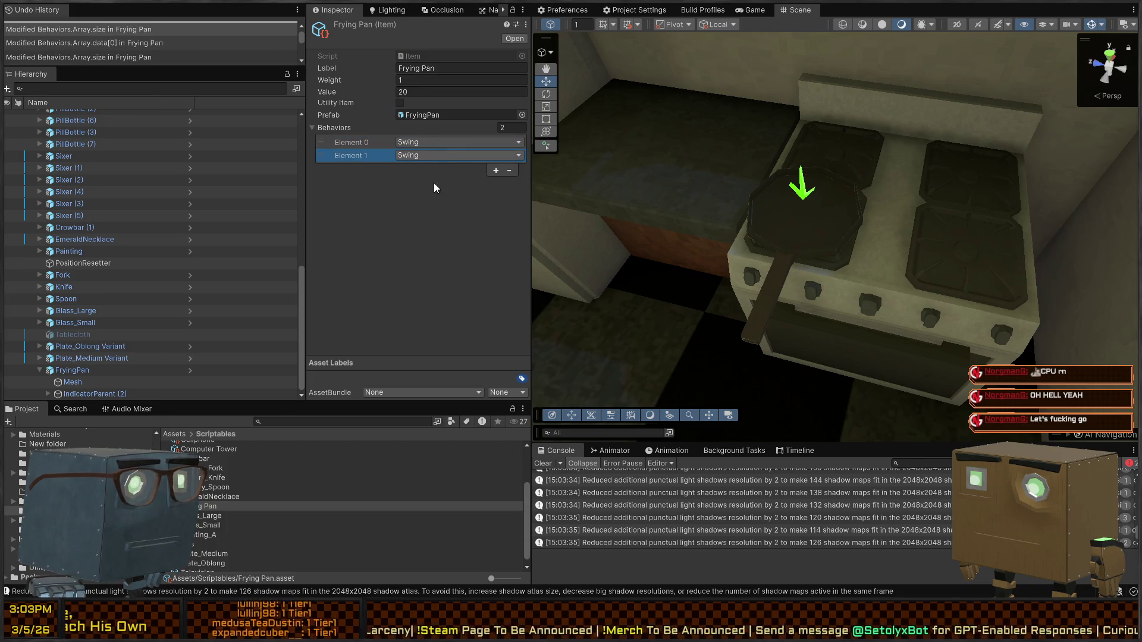
click(402, 103)
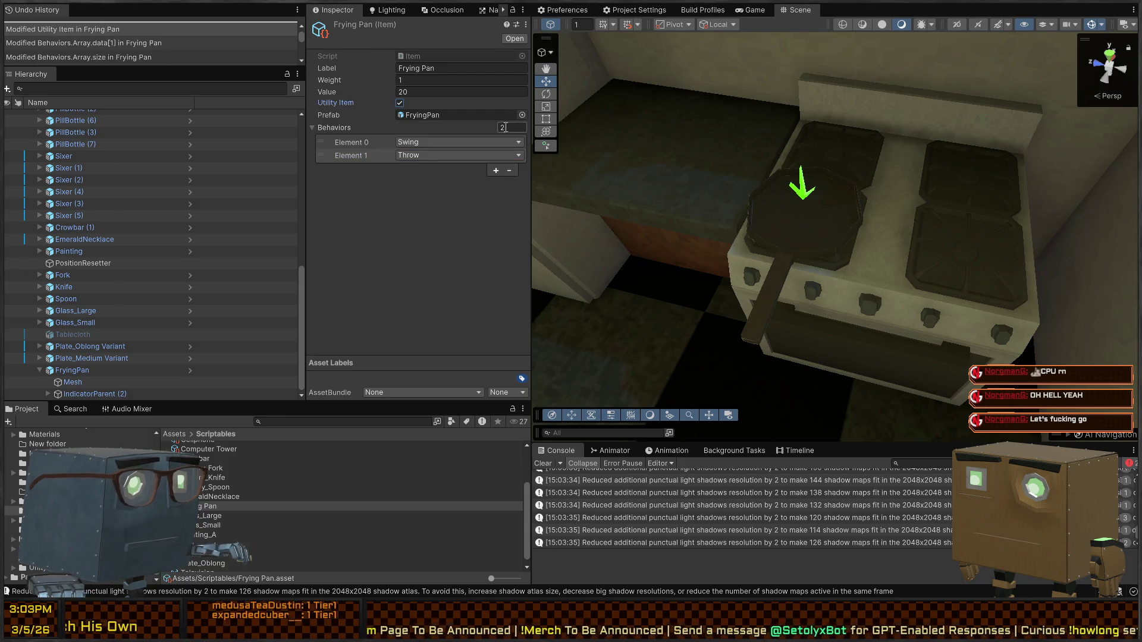
right_drag(881, 204, 810, 141)
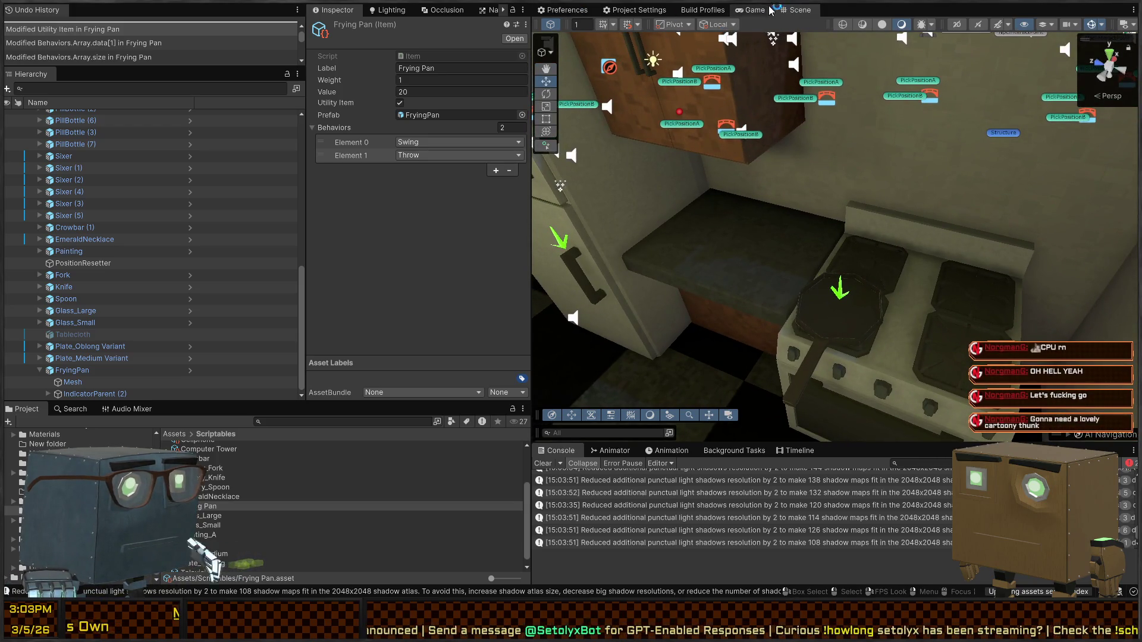
click(751, 10)
key(ctrl+p)
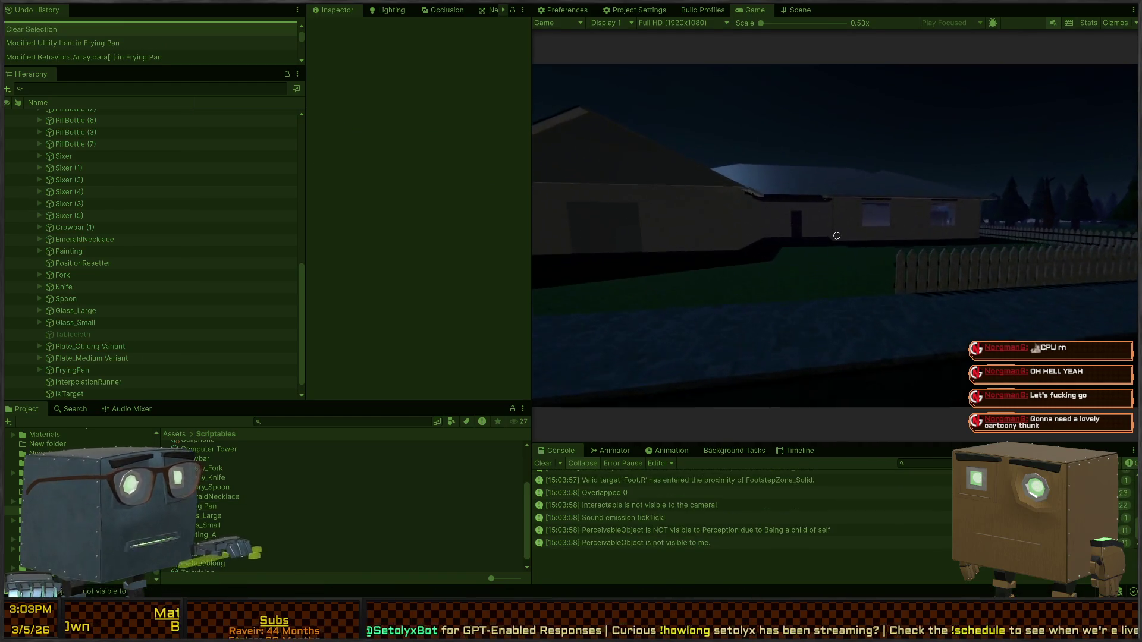
Step: Walk into the house, switch on the wall light, and step back to face the stove
key(w)
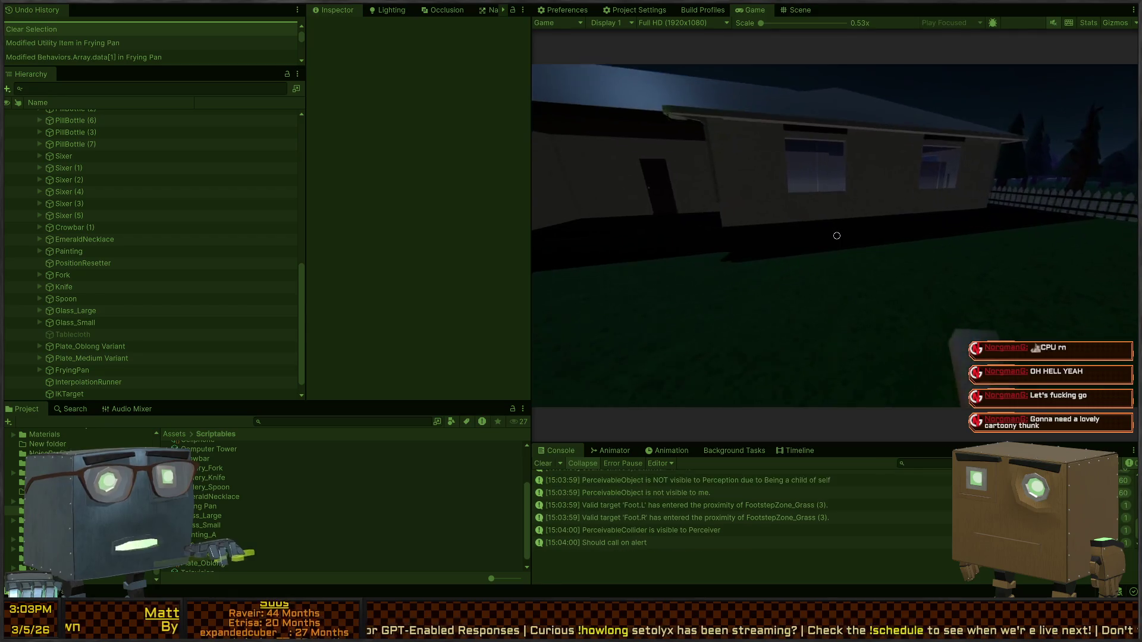
key(w)
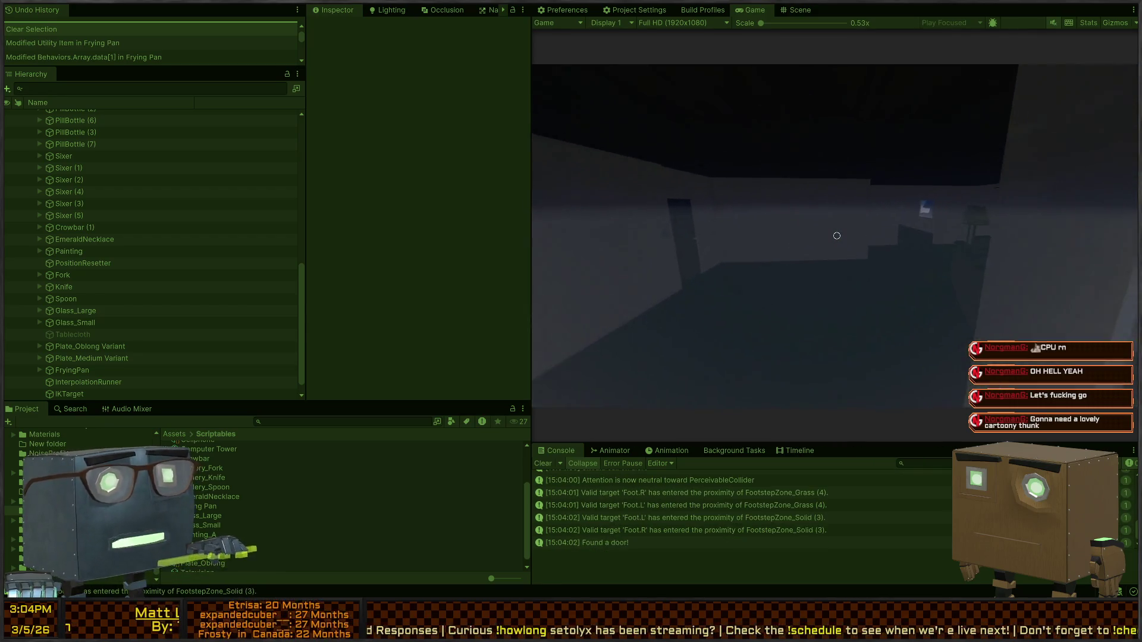
key(w)
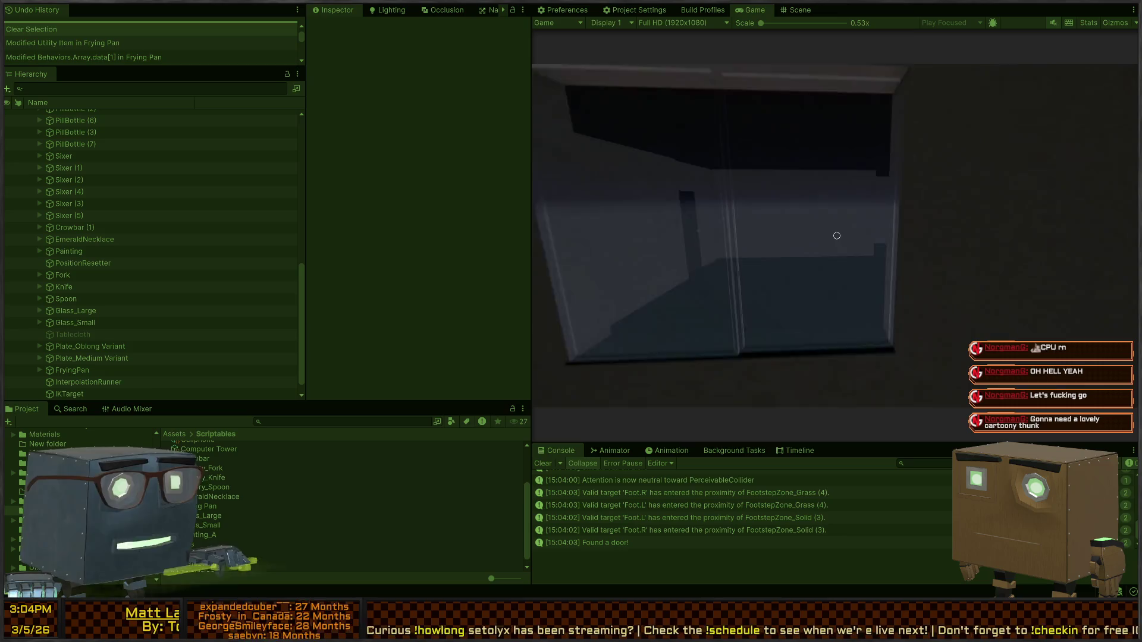
key(w)
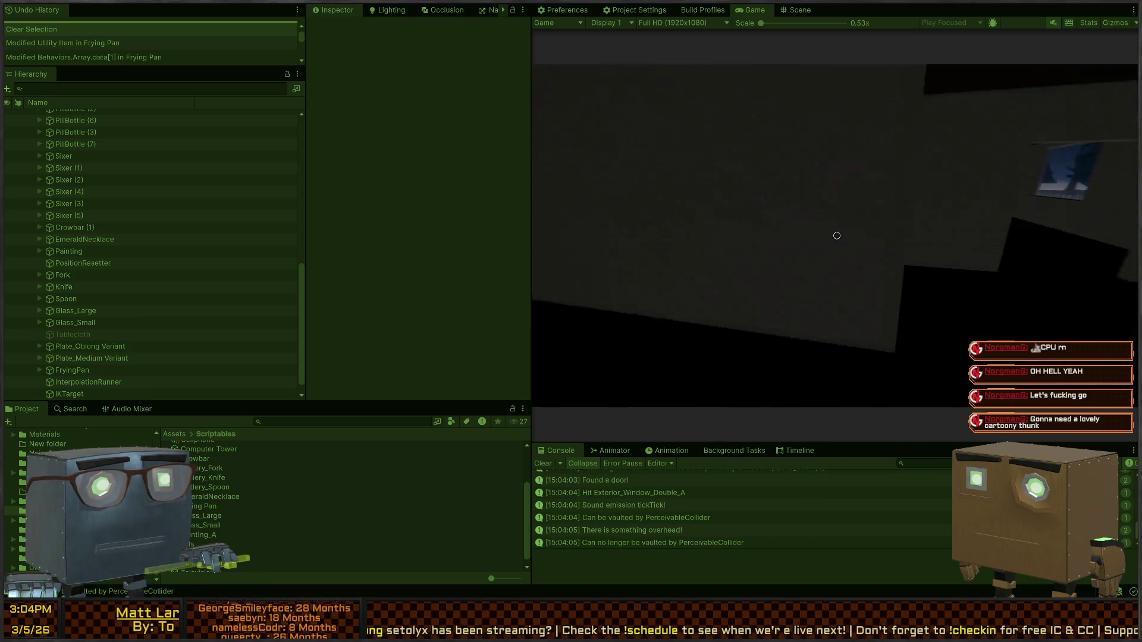
key(w)
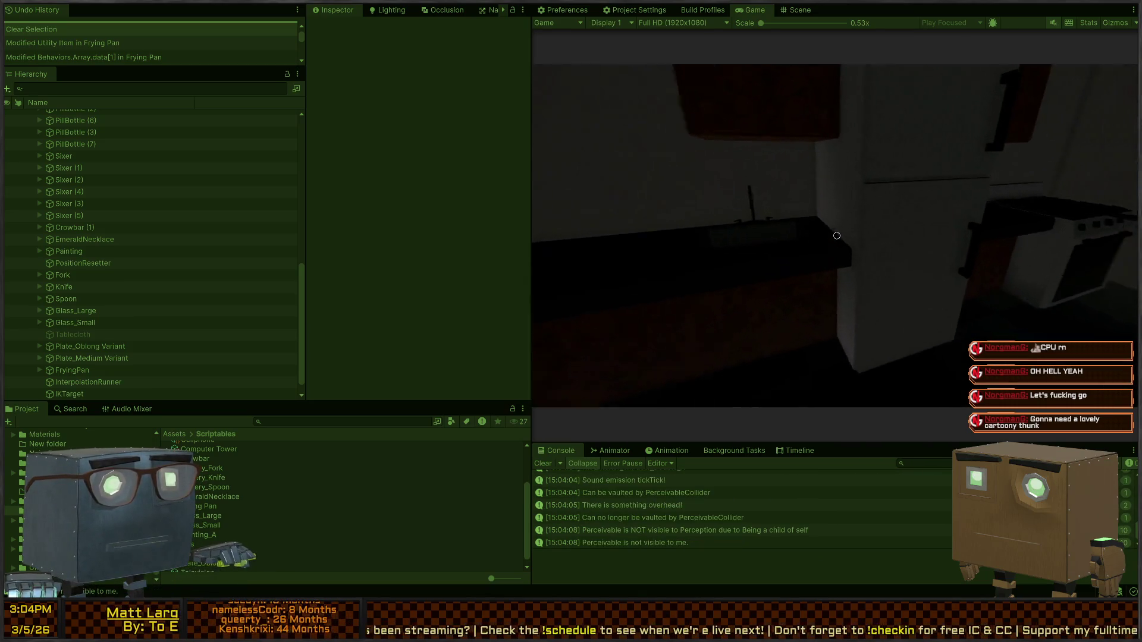
key(w)
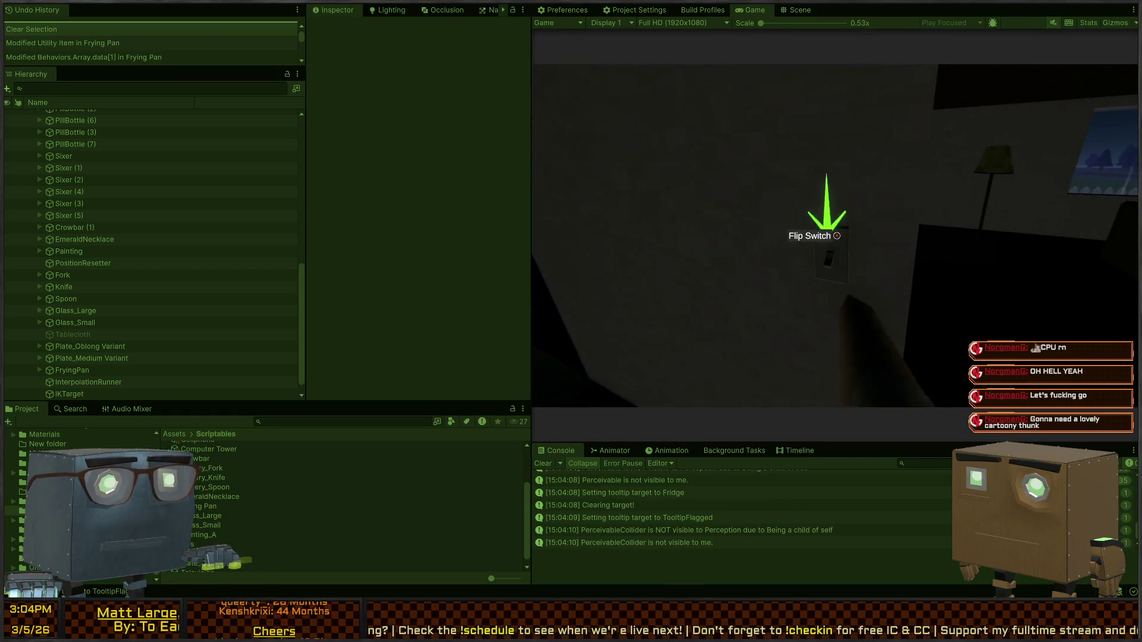
click(836, 235)
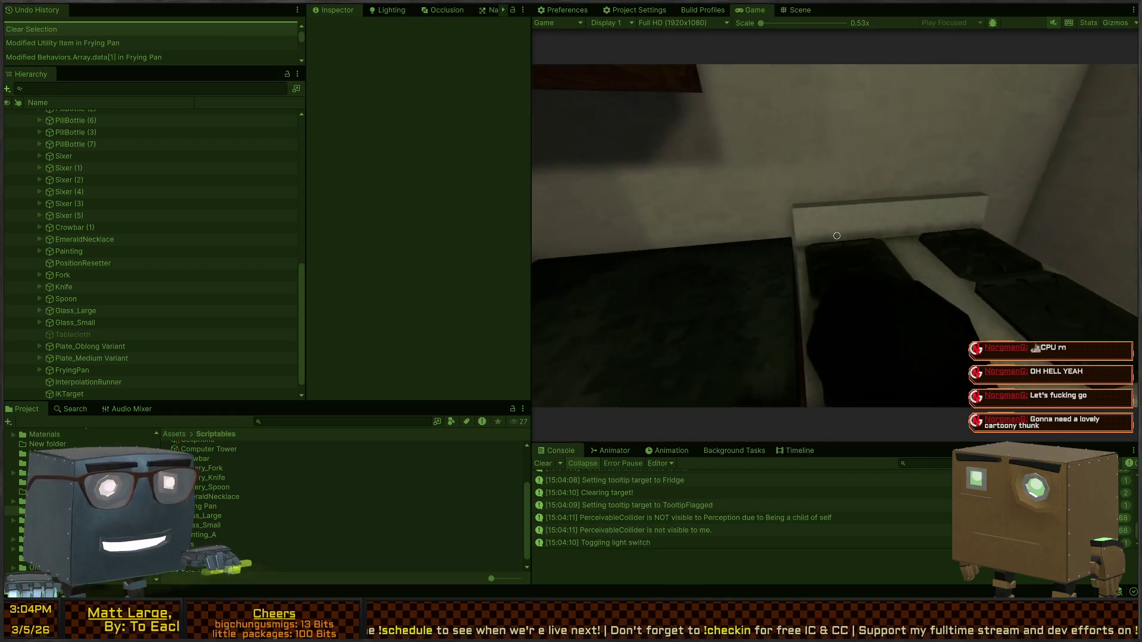
key(s)
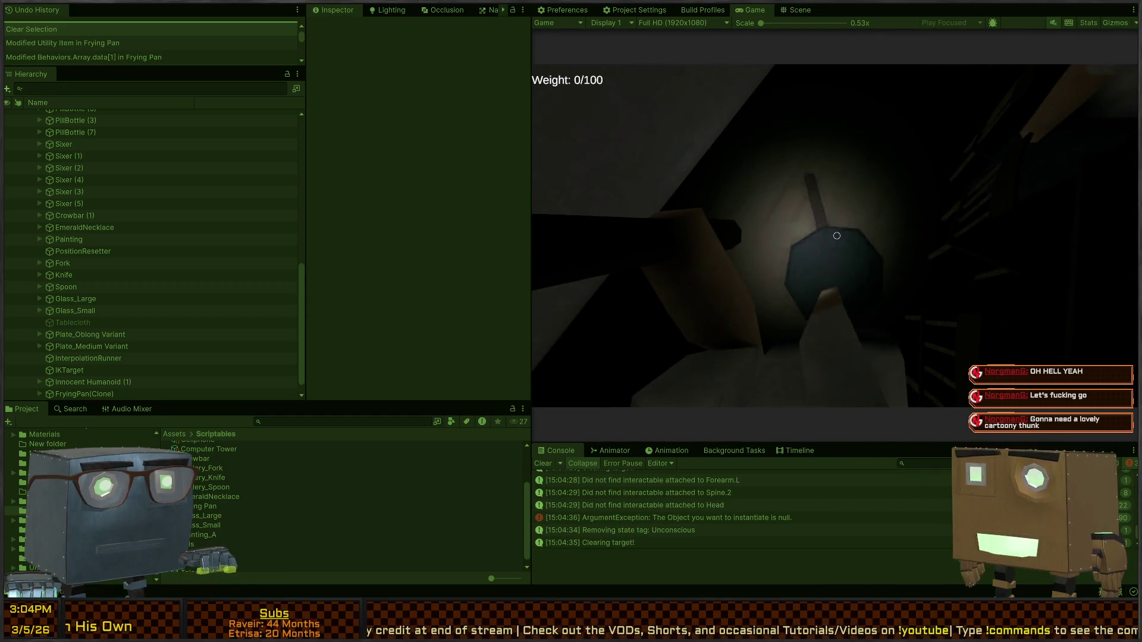
Step: Swing the frying pan twice at the resident, then throw it
click(836, 235)
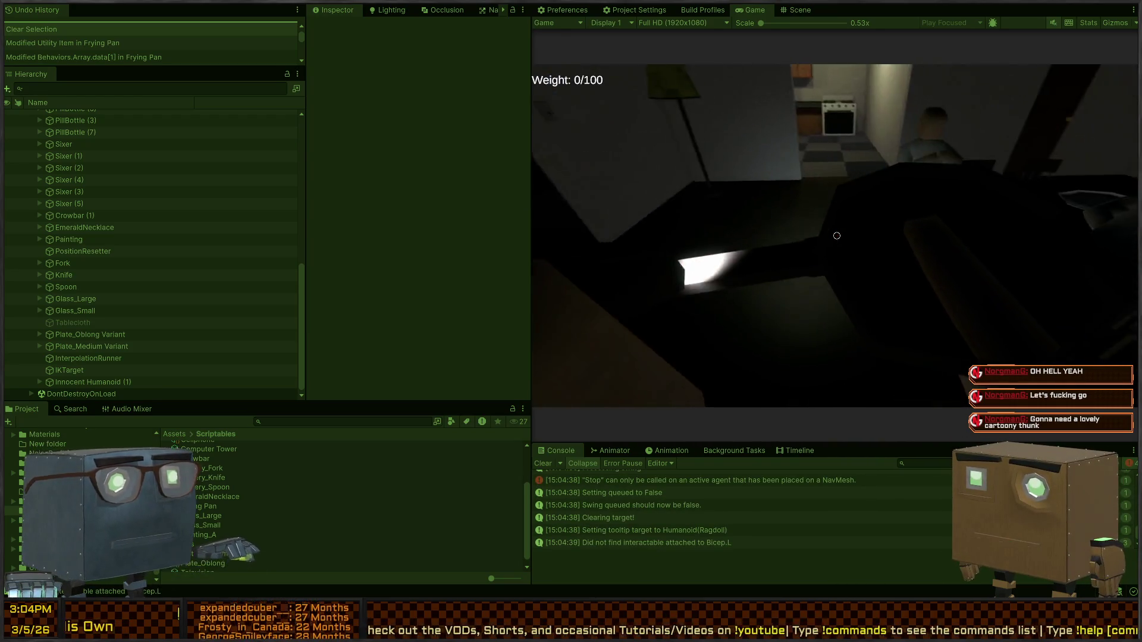
click(837, 235)
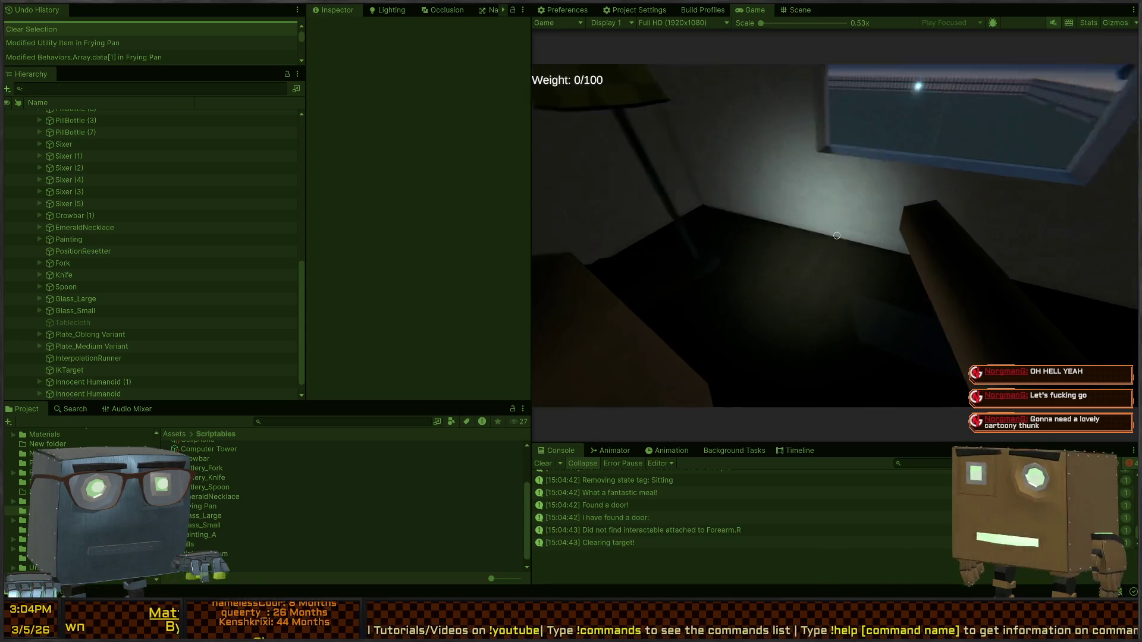
click(837, 236)
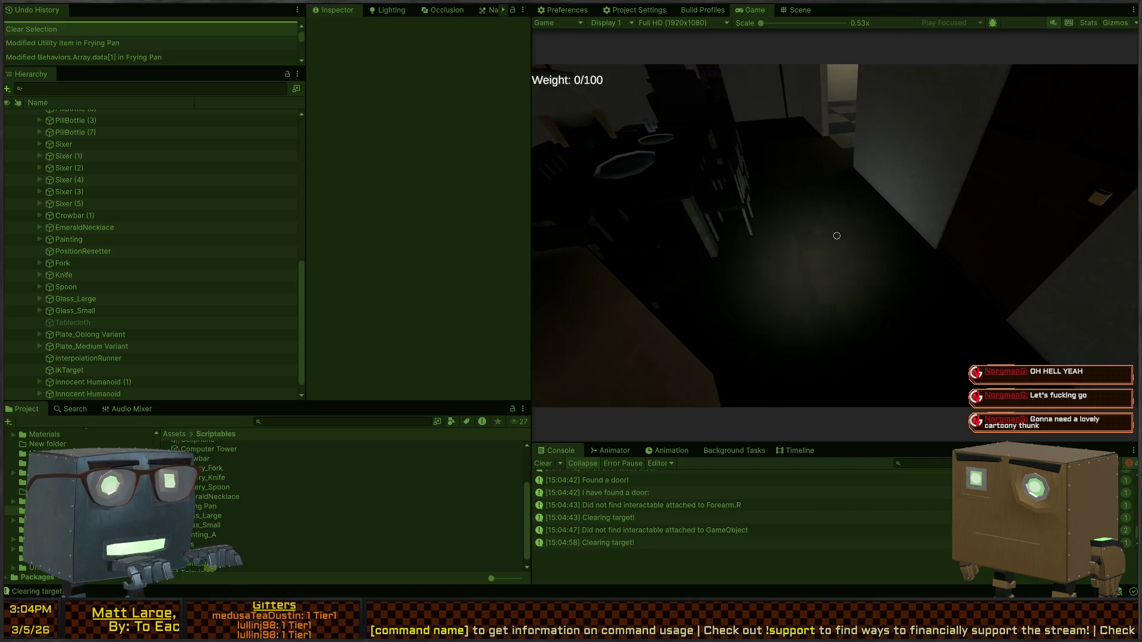
key(f)
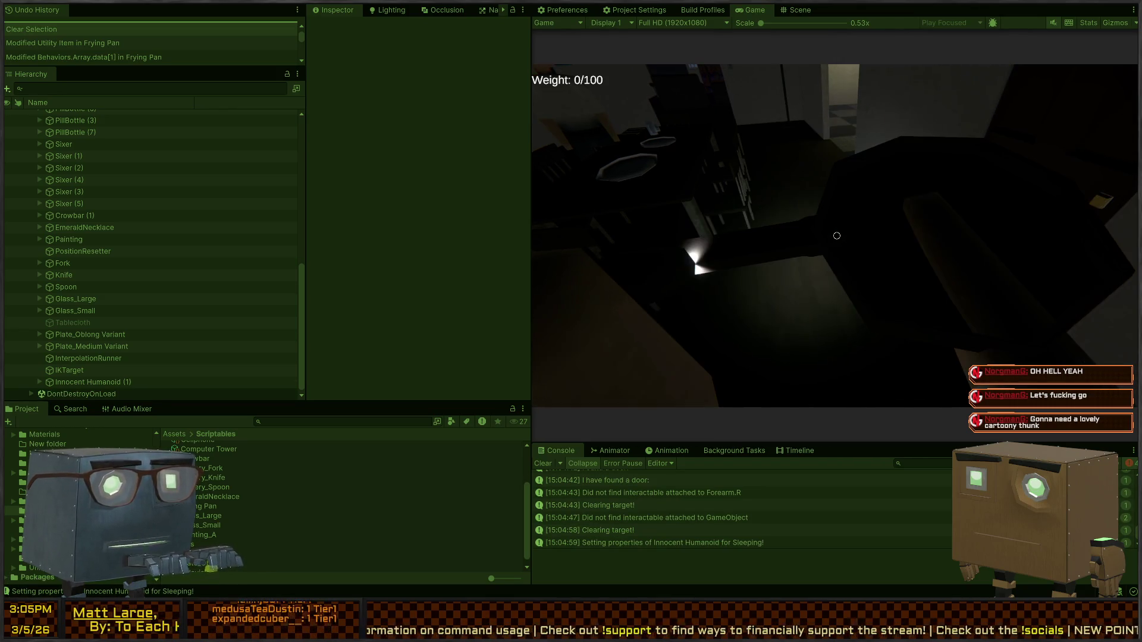
key(f)
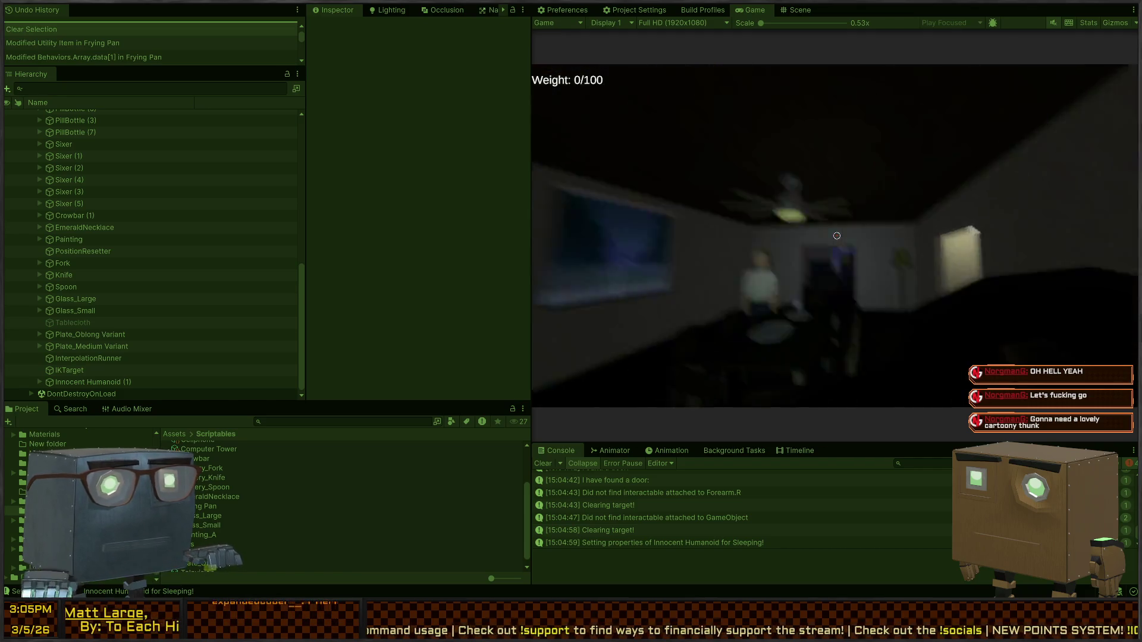
Step: Draw the frying pan with key 1, swing it, and throw it at the resident
key(1)
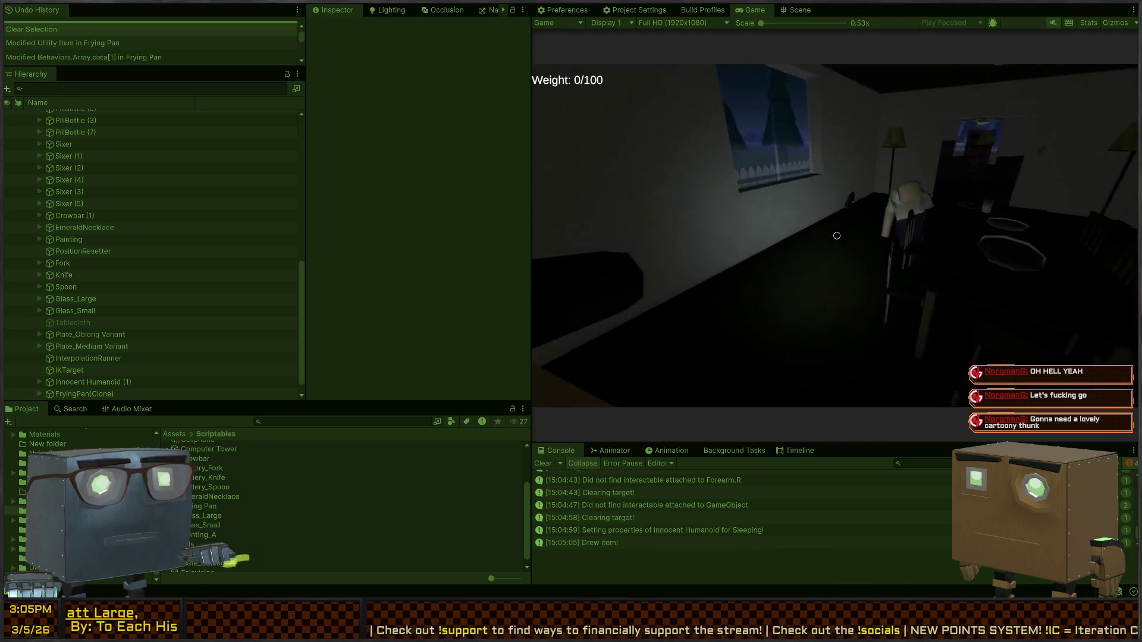
click(836, 235)
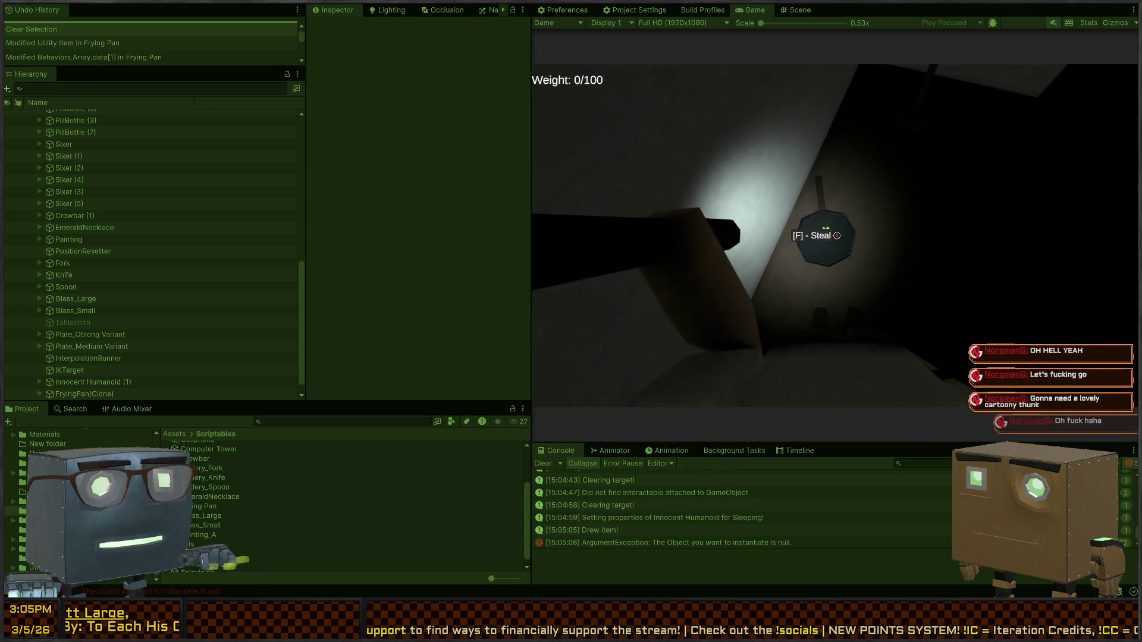
click(837, 236)
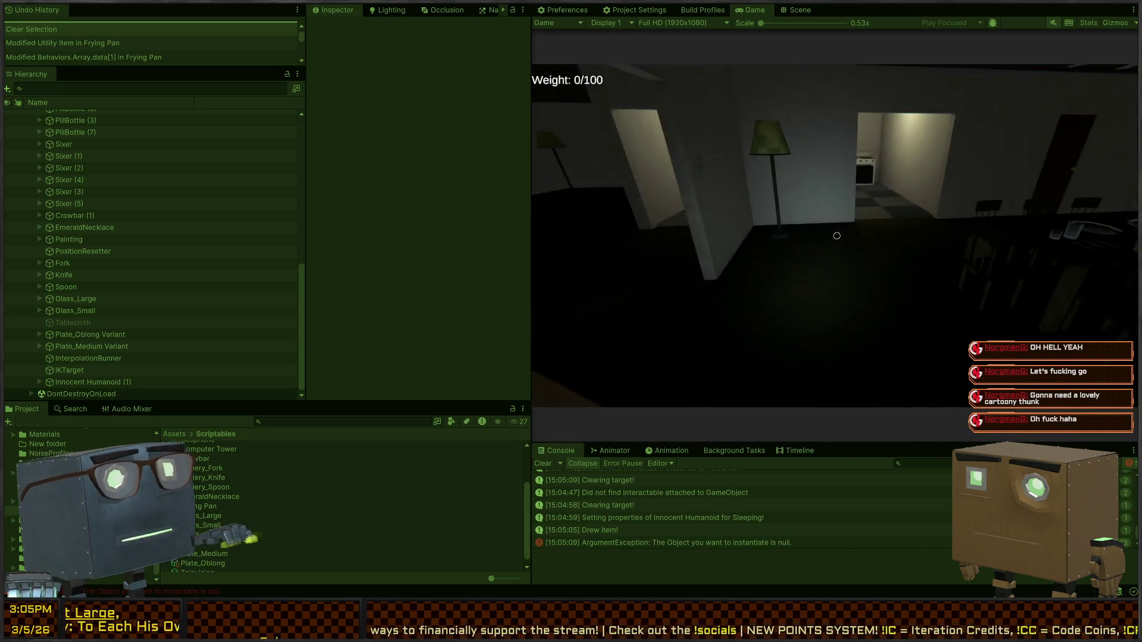
key(1)
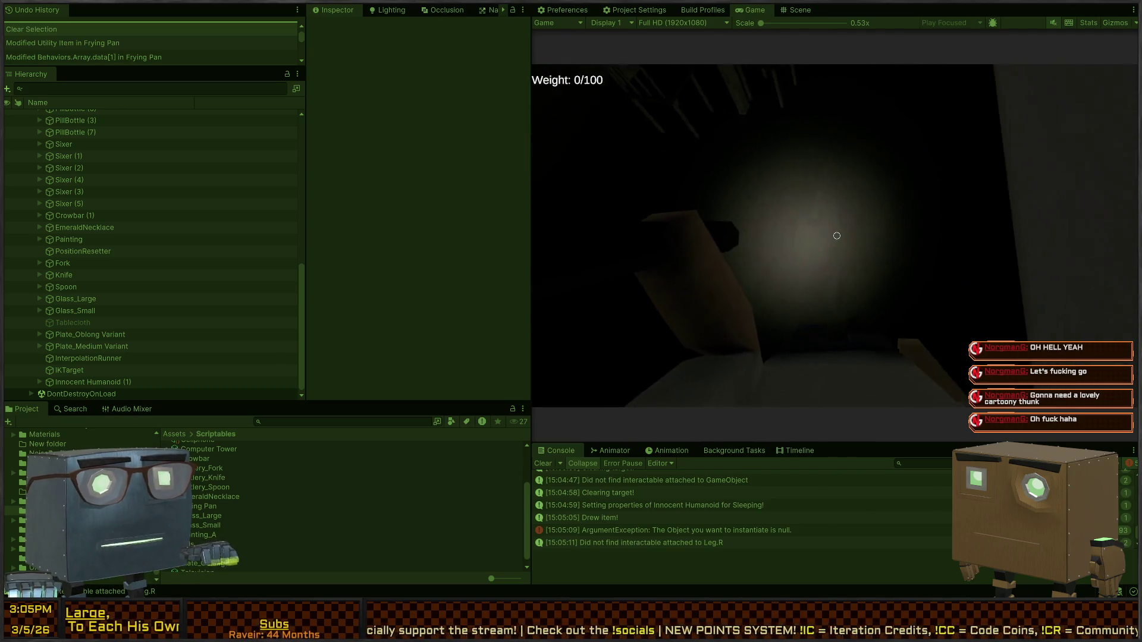
key(s)
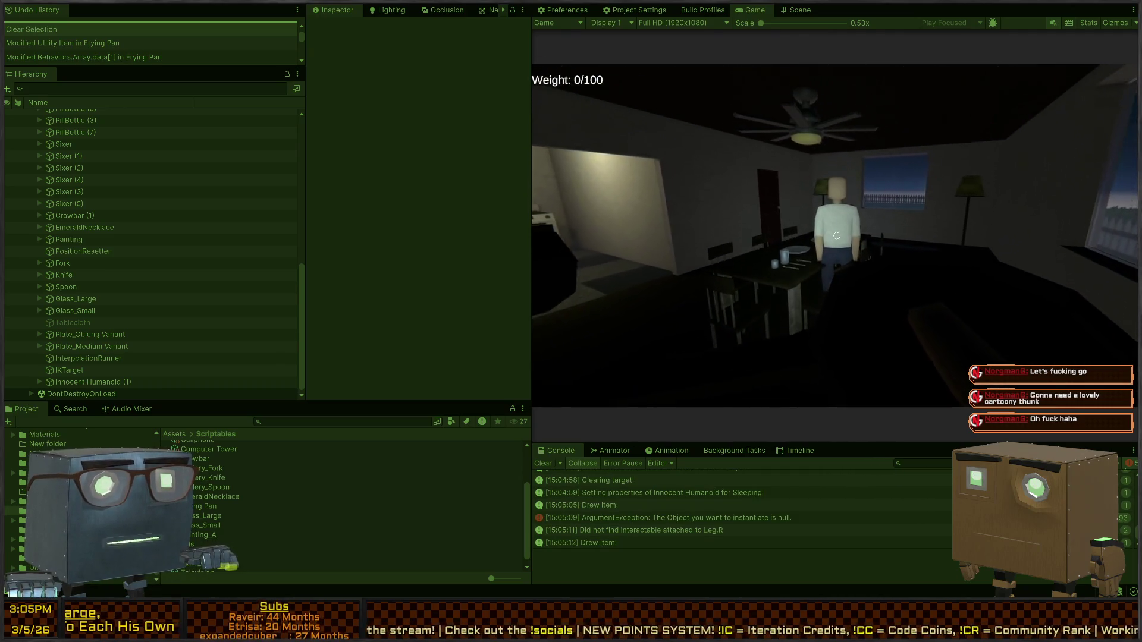
click(837, 235)
key(1)
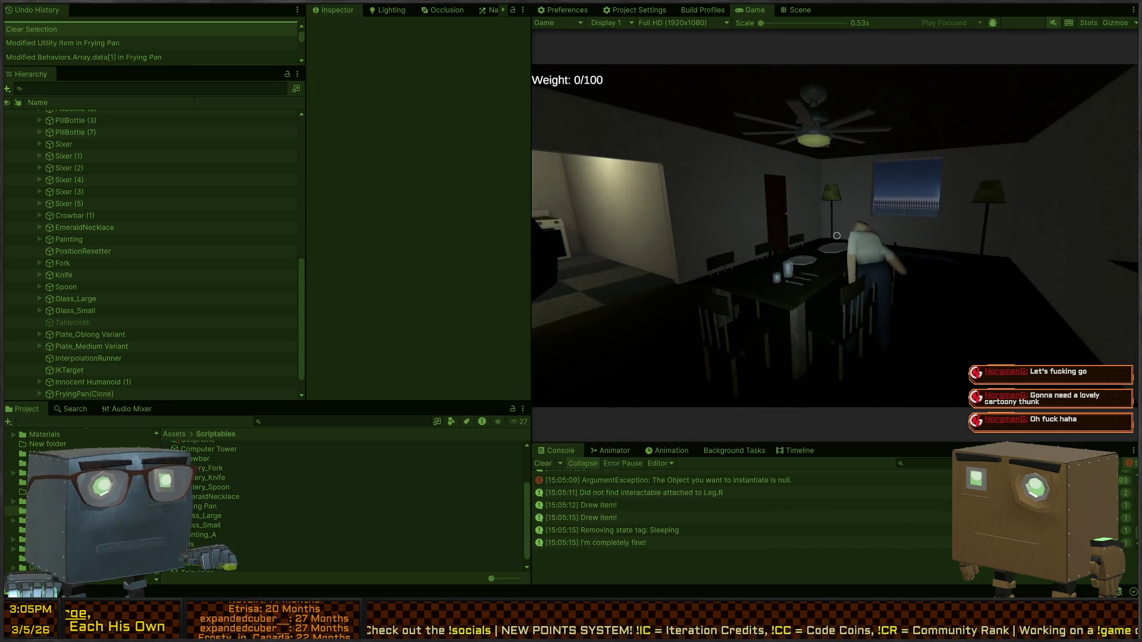
Step: Walk over to the dropped frying pan and look down at it for the steal prompt
key(w)
click(836, 235)
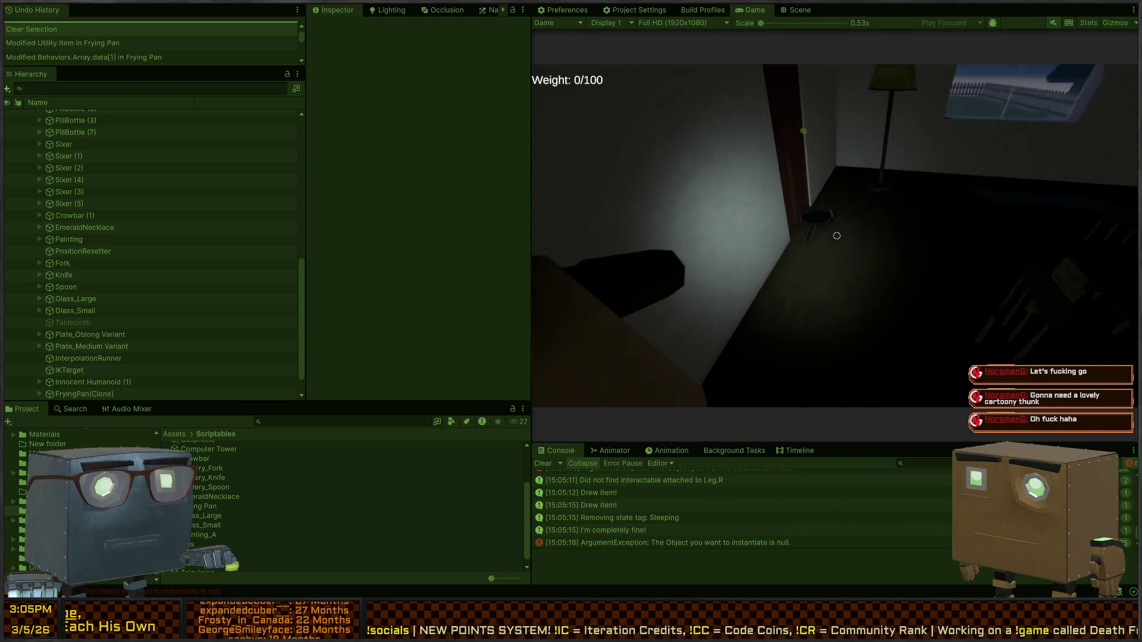
key(w)
click(836, 235)
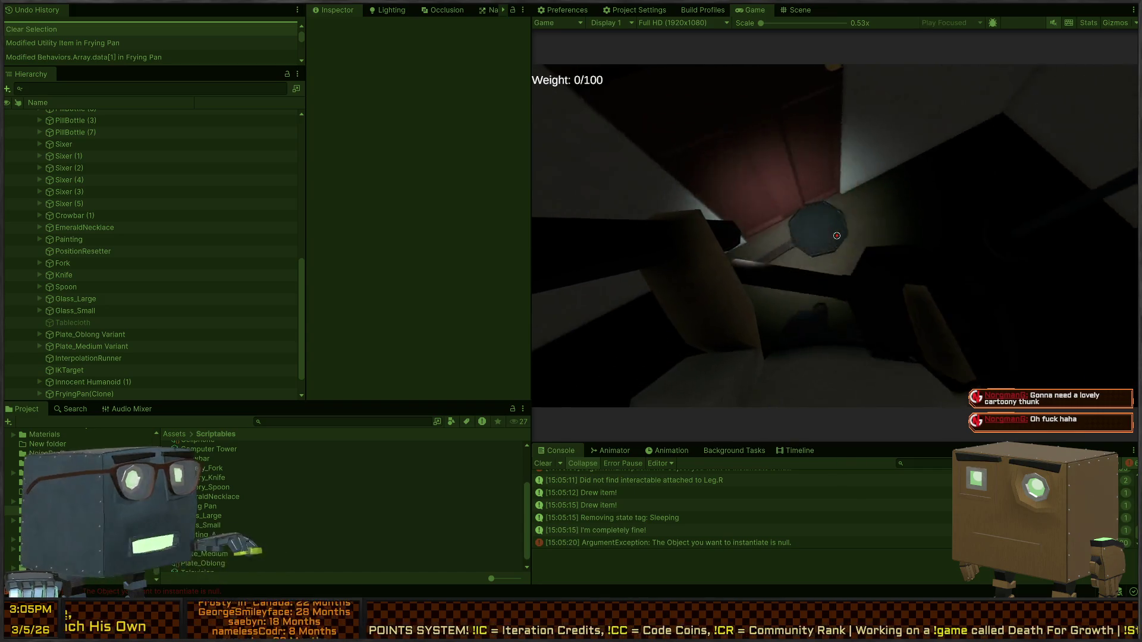
key(w)
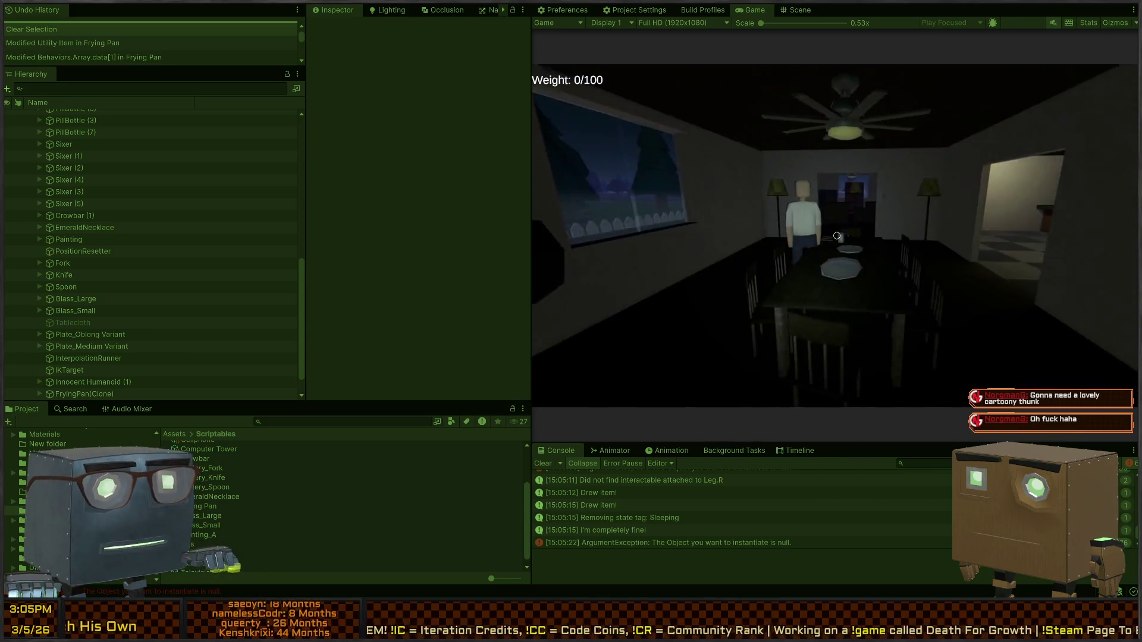
click(837, 236)
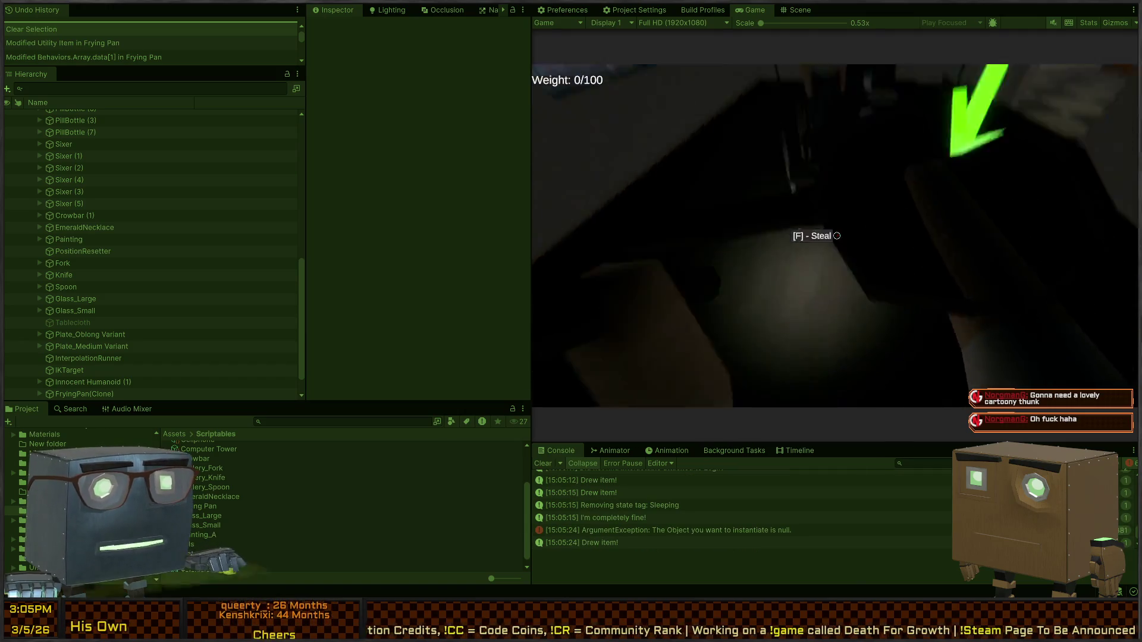
click(836, 236)
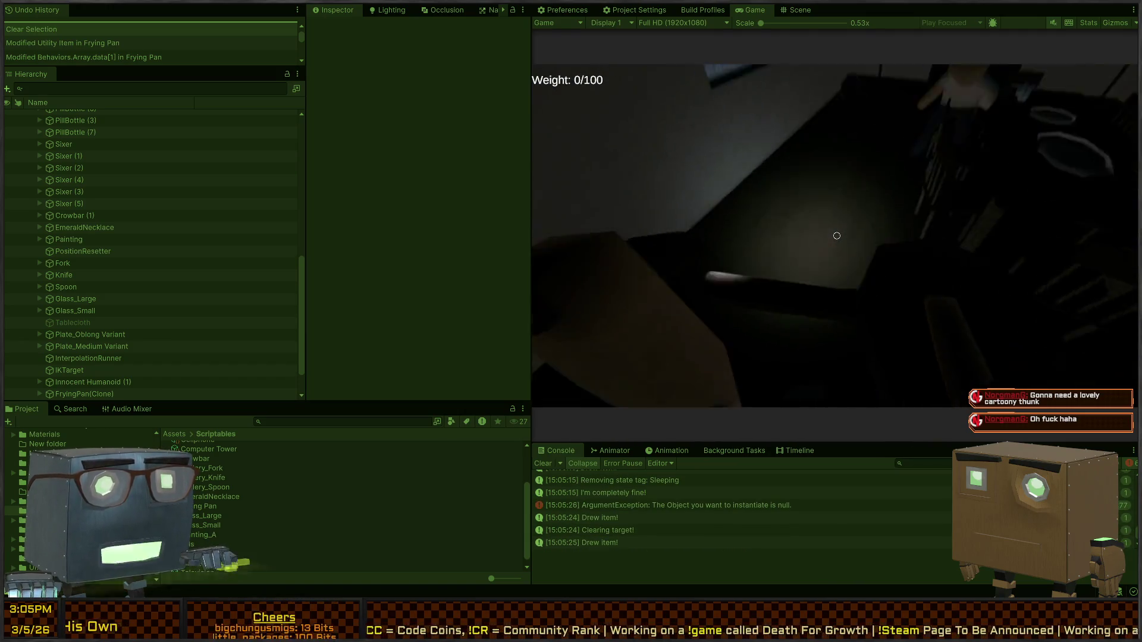
click(836, 236)
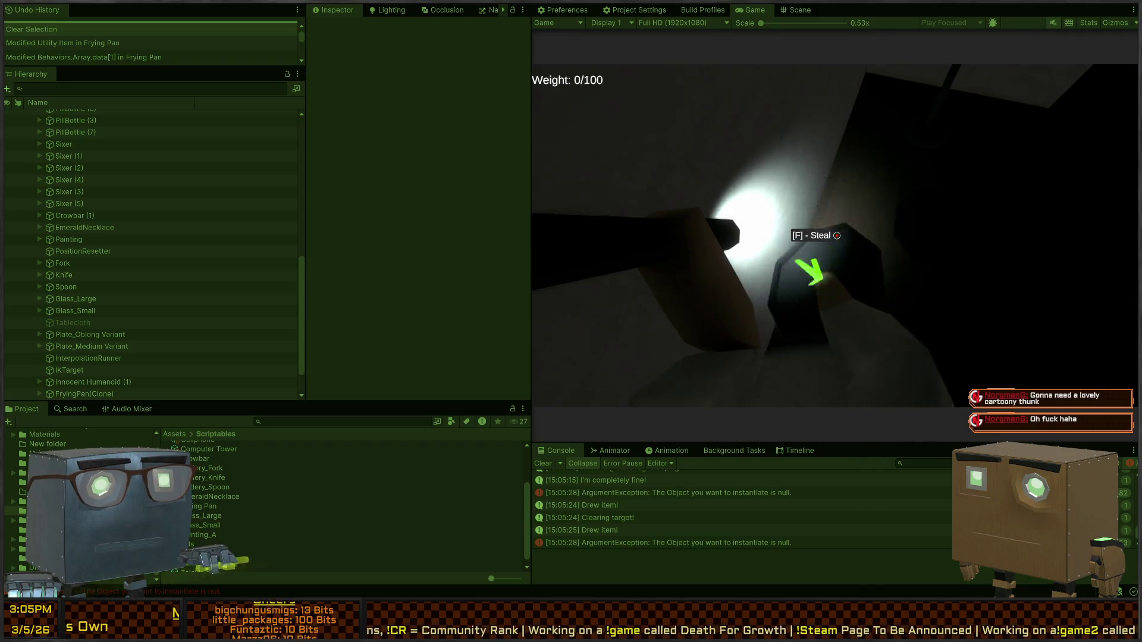
click(836, 236)
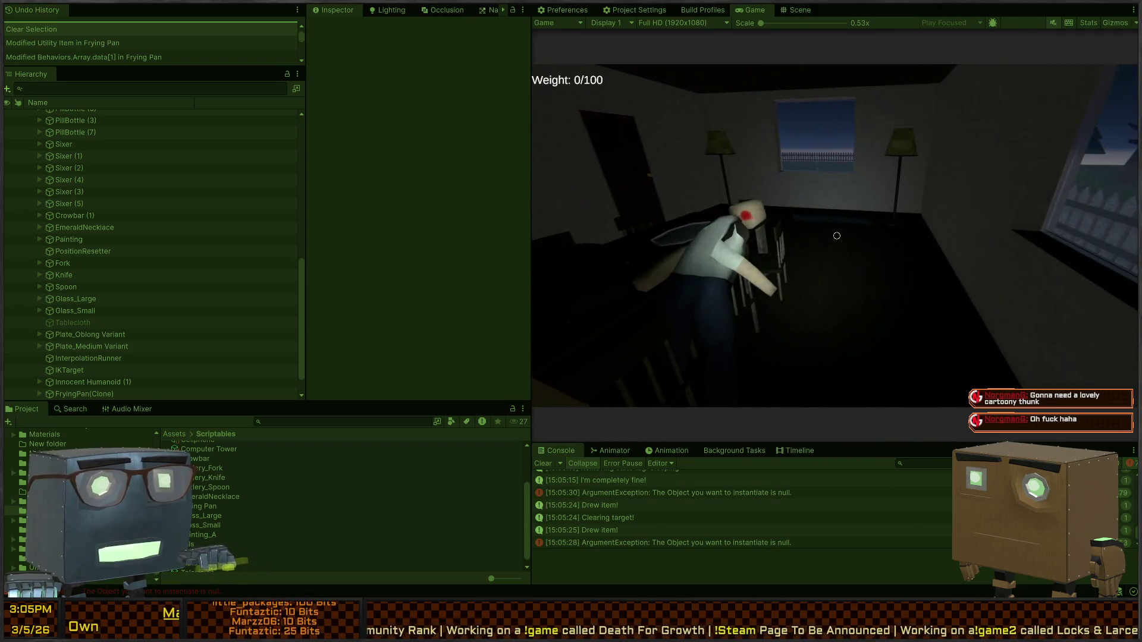
Step: Look around the dining room and fallen humanoid, then stop the playtest
click(837, 235)
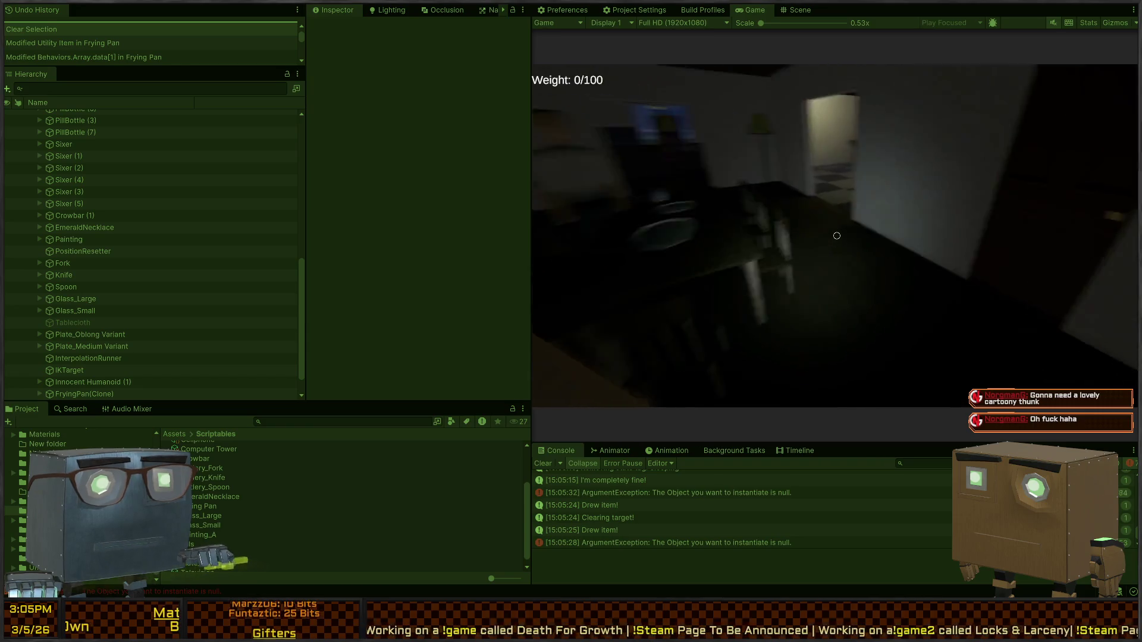
click(837, 235)
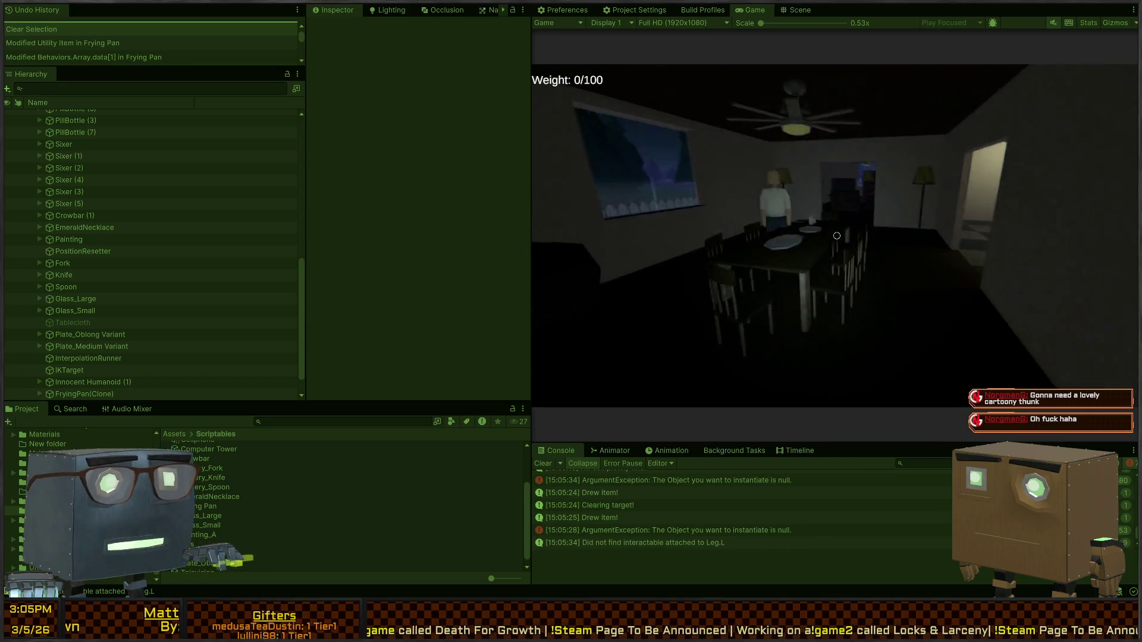
click(836, 236)
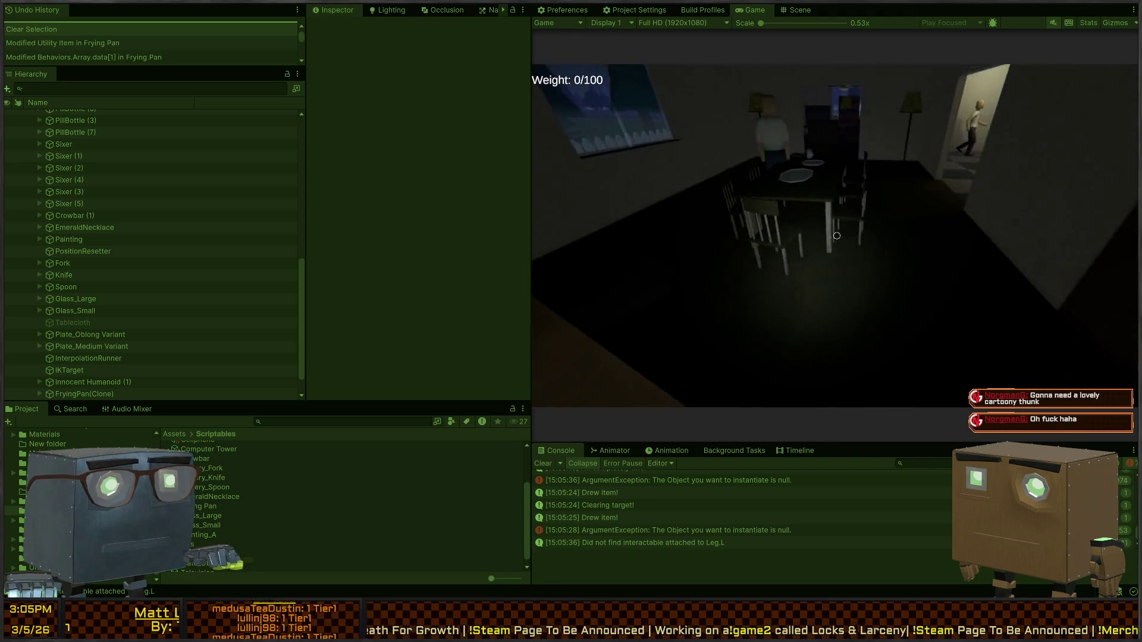
click(837, 235)
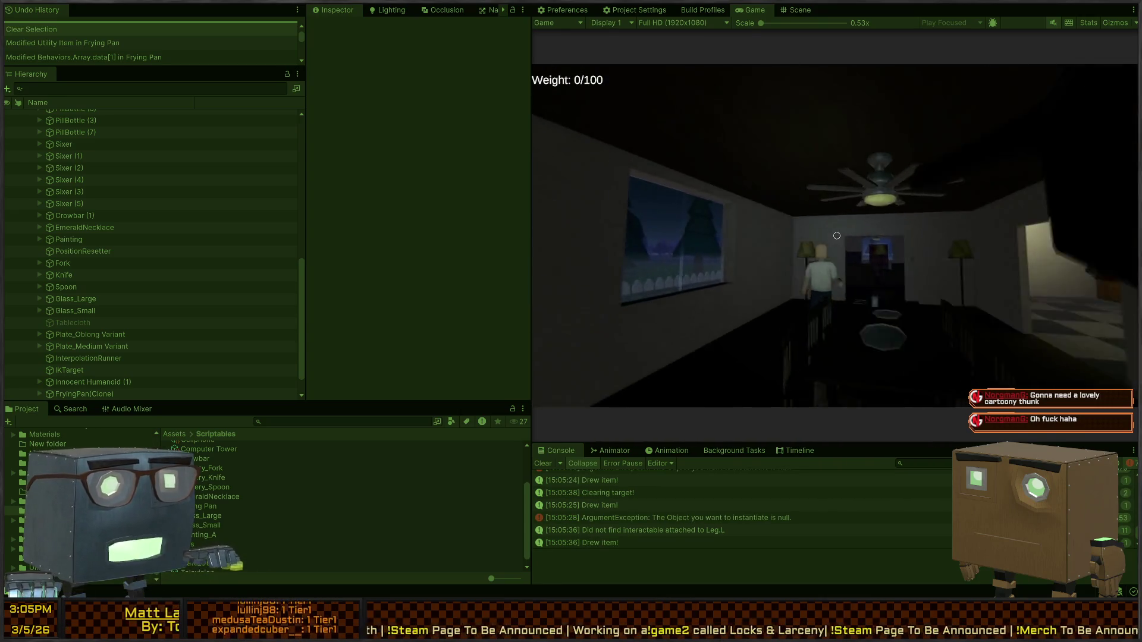
click(837, 235)
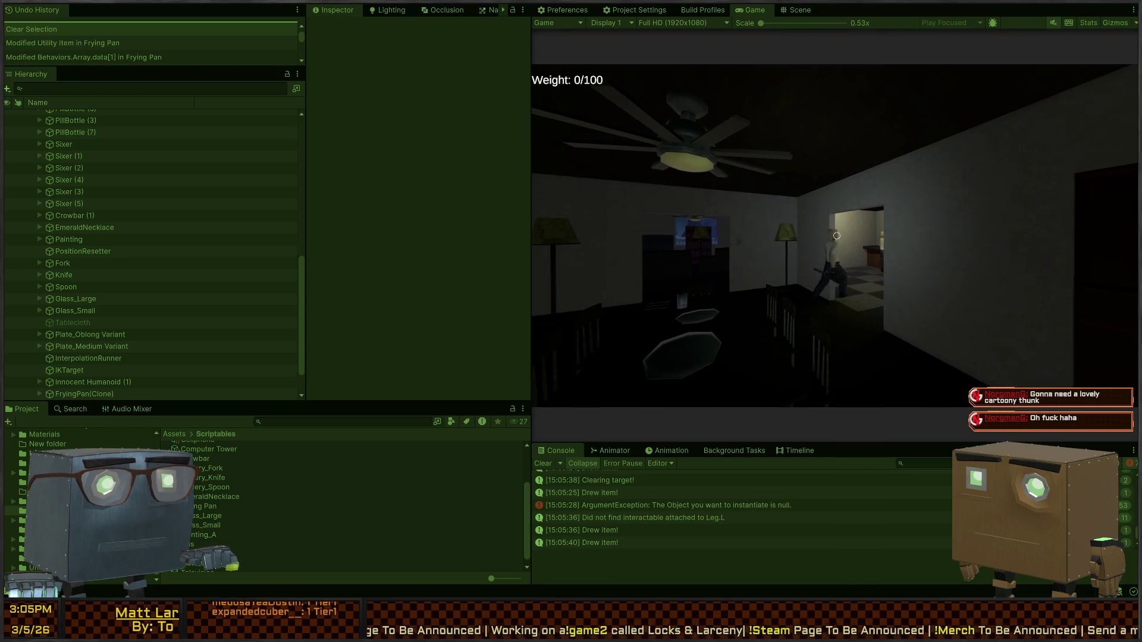
key(w)
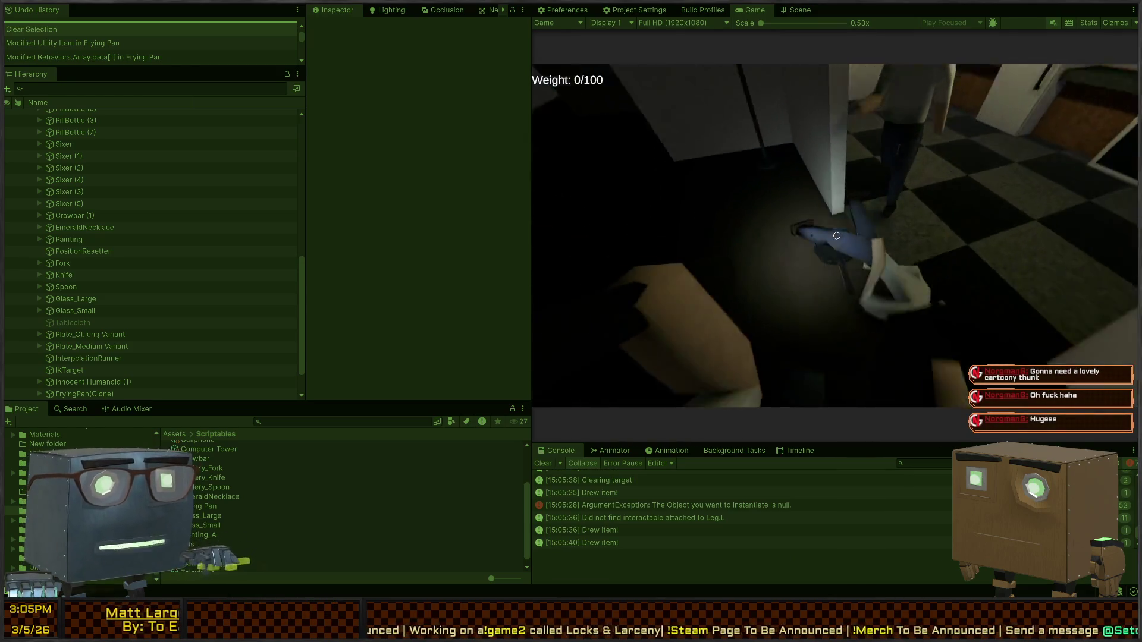
click(837, 236)
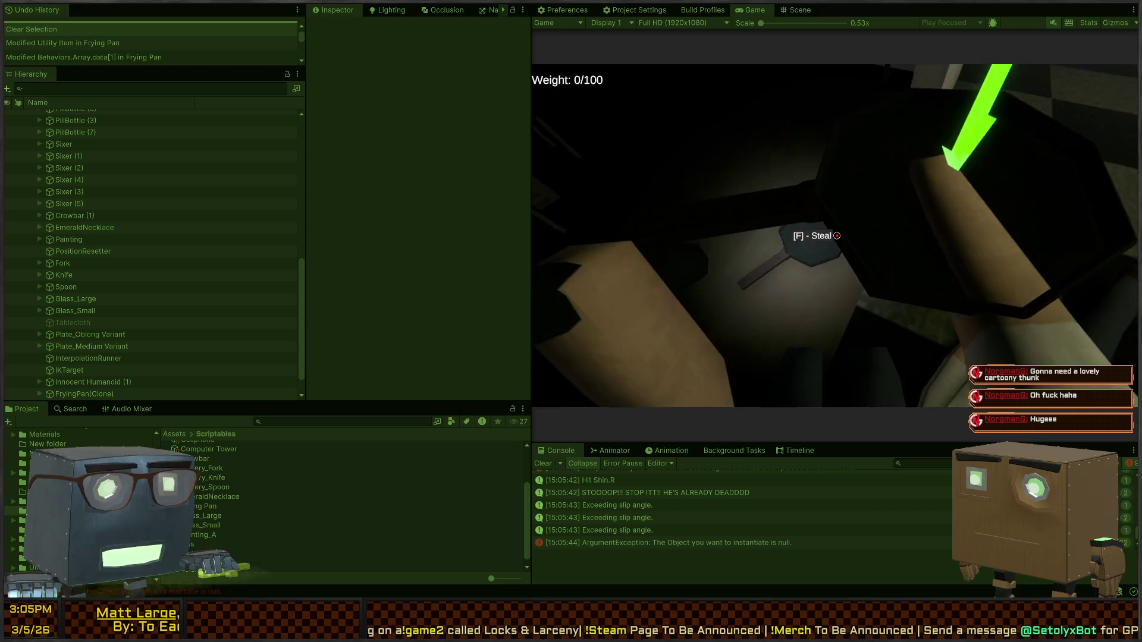
click(837, 236)
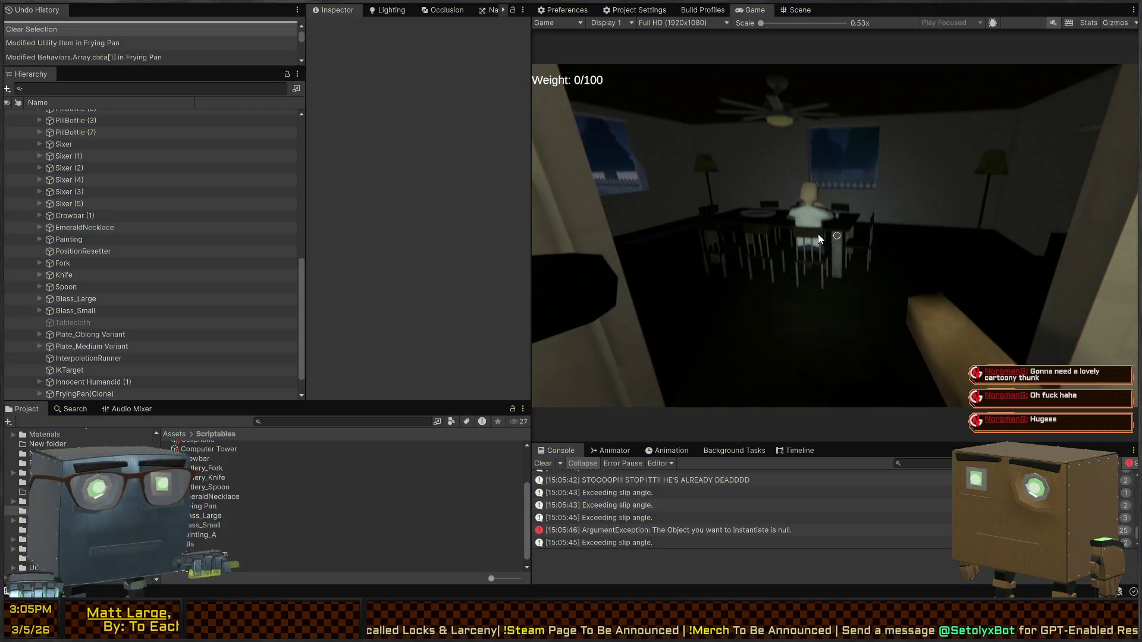
key(ctrl+p)
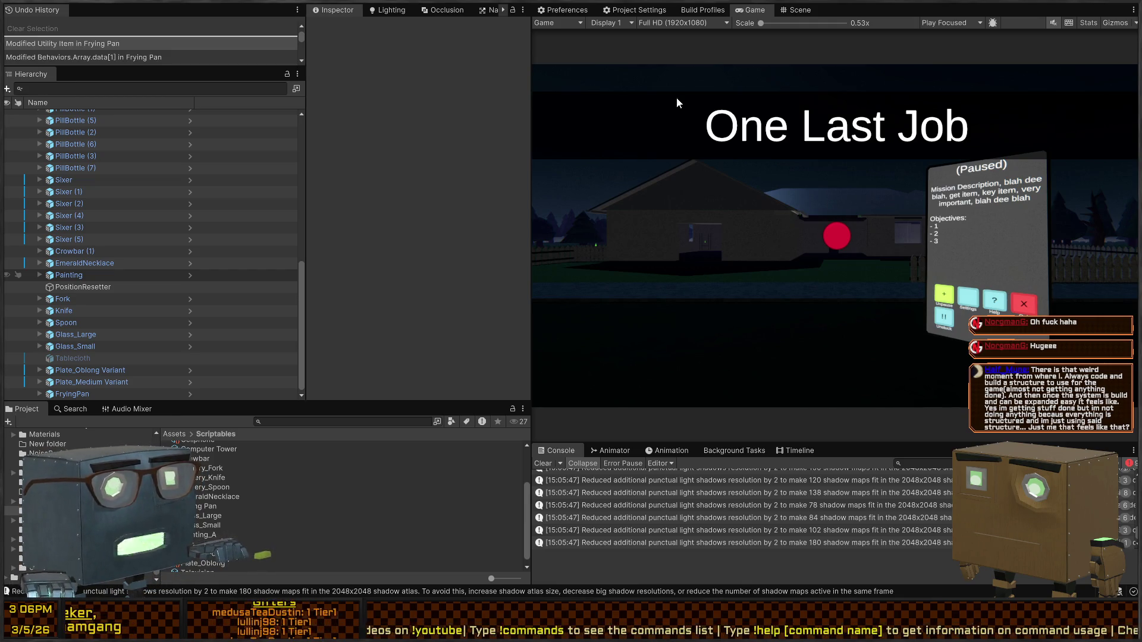
Step: In Unity's Scene view, fly to the stove and select the FryingPan pickup
click(785, 12)
mouse_move(739, 196)
right_down()
mouse_move(434, 201)
mouse_move(506, 206)
mouse_move(485, 209)
mouse_move(208, 194)
mouse_move(152, 205)
mouse_move(467, 213)
mouse_move(625, 194)
mouse_move(522, 188)
mouse_move(474, 193)
mouse_move(834, 217)
right_up()
key(ctrl+p)
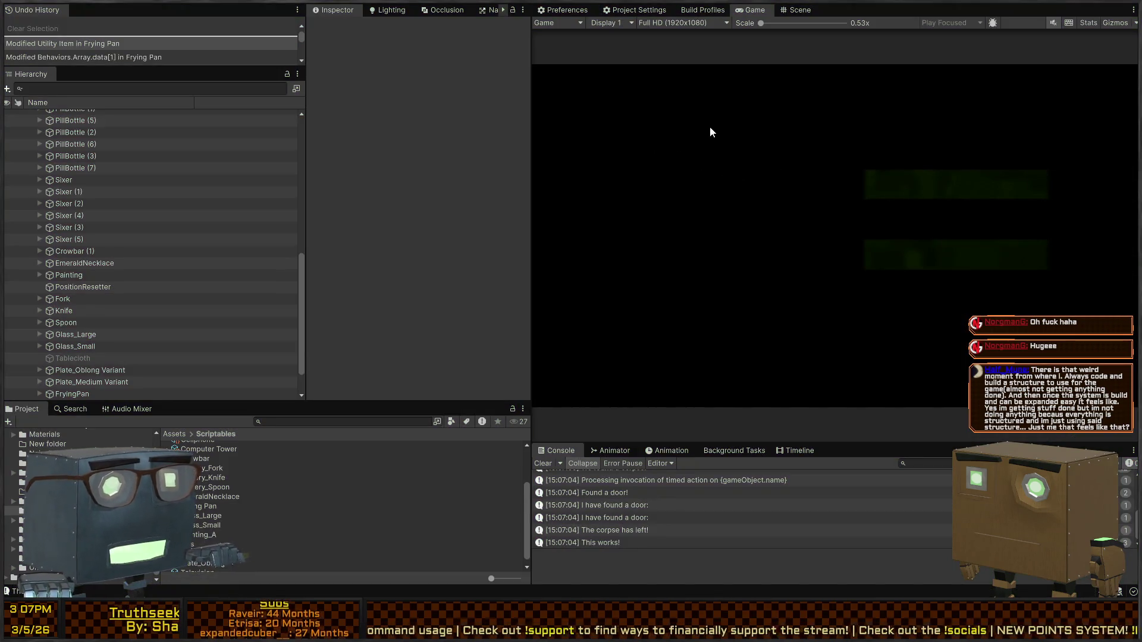
key(ctrl+p)
mouse_move(663, 243)
right_down()
mouse_move(45, 236)
mouse_move(1101, 250)
mouse_move(788, 288)
right_up()
click(788, 288)
mouse_move(934, 272)
right_down()
mouse_move(980, 275)
mouse_move(1013, 209)
mouse_move(914, 296)
mouse_move(631, 280)
mouse_move(376, 204)
right_up()
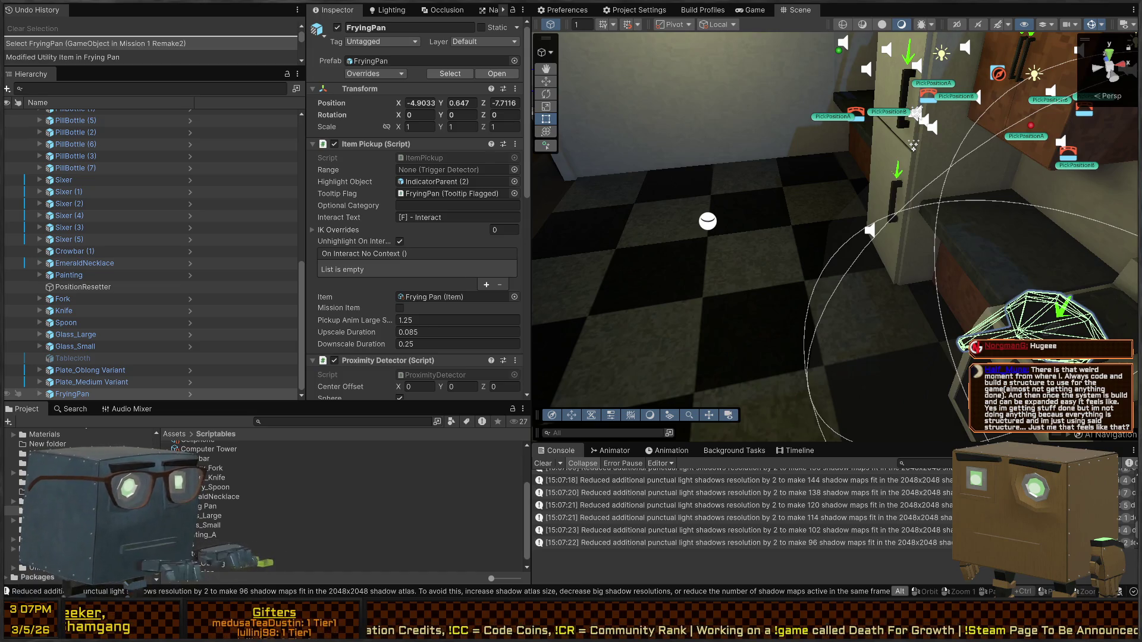
Step: In Blender, move the frying pan 0.25042 m X and -0.31397 m Y onto a burner
key(alt+Tab)
key(g)
click(634, 326)
key(n)
key(m)
key(Escape)
mouse_move(625, 308)
middle_down()
mouse_move(671, 233)
mouse_move(648, 257)
mouse_move(609, 209)
mouse_move(598, 370)
mouse_move(640, 266)
mouse_move(681, 274)
mouse_move(607, 299)
mouse_move(746, 305)
mouse_move(655, 400)
mouse_move(665, 380)
middle_up()
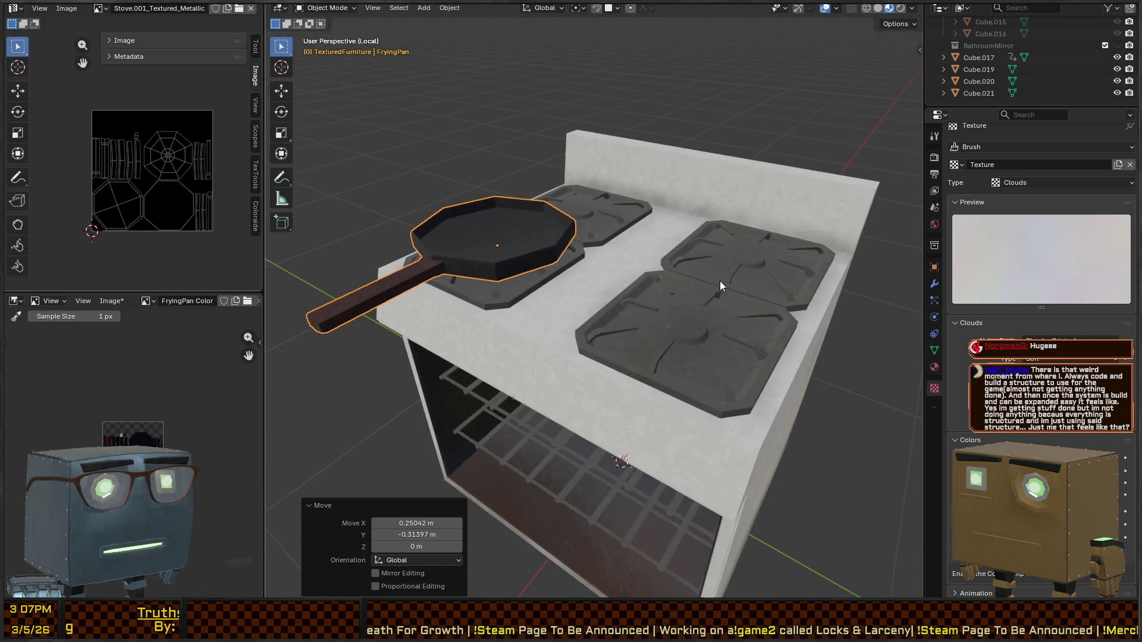
Step: Add a cube and raise it 1.1255 m above the stove
middle_drag(727, 264, 609, 262)
key(shift+a)
mouse_move(662, 309)
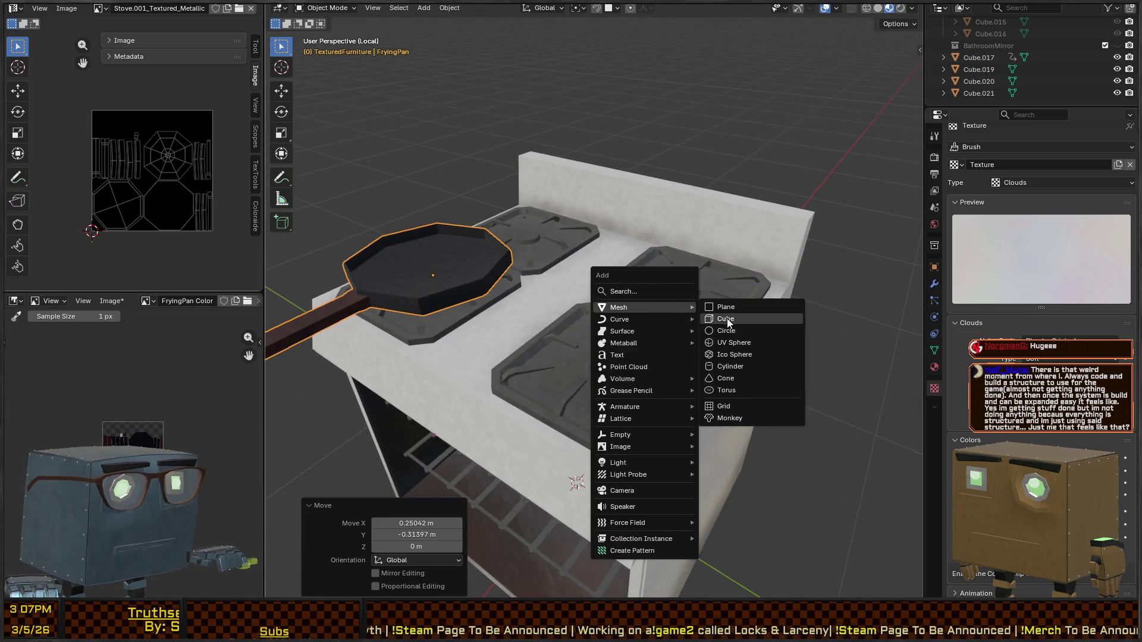
click(726, 319)
scroll(698, 309, down, 2)
key(g)
key(z)
click(858, 470)
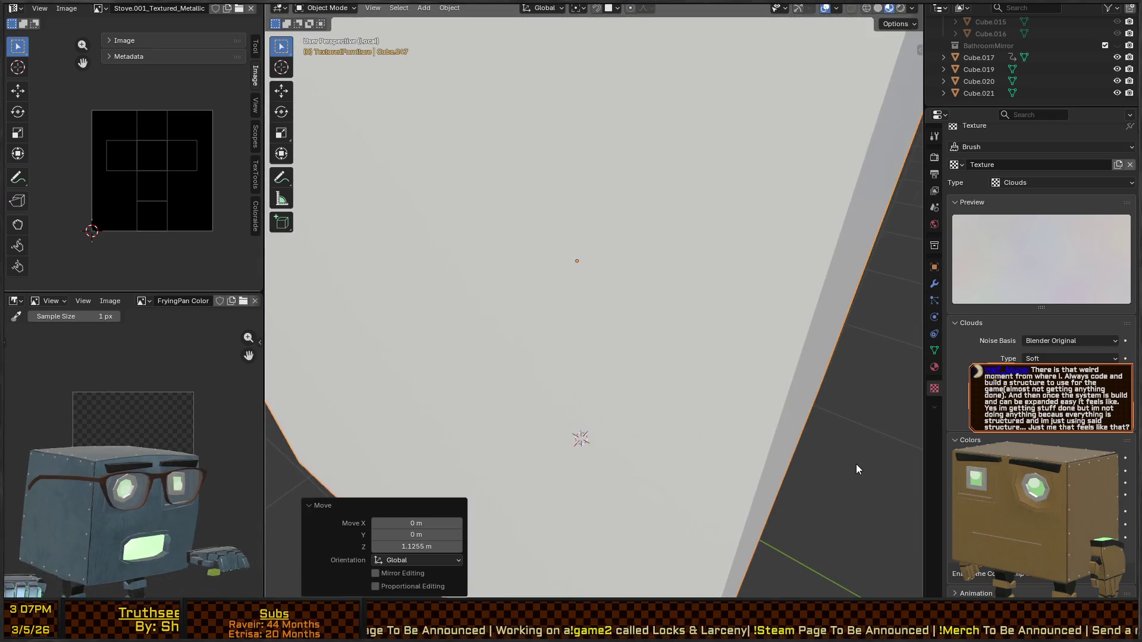
scroll(858, 469, down, 5)
Step: Shrink the cube to 0.703 scale and move it over the right burner
key(s)
click(773, 386)
middle_drag(773, 386, 821, 333)
key(g)
key(shift+z)
key(s)
click(823, 408)
middle_drag(823, 408, 713, 337)
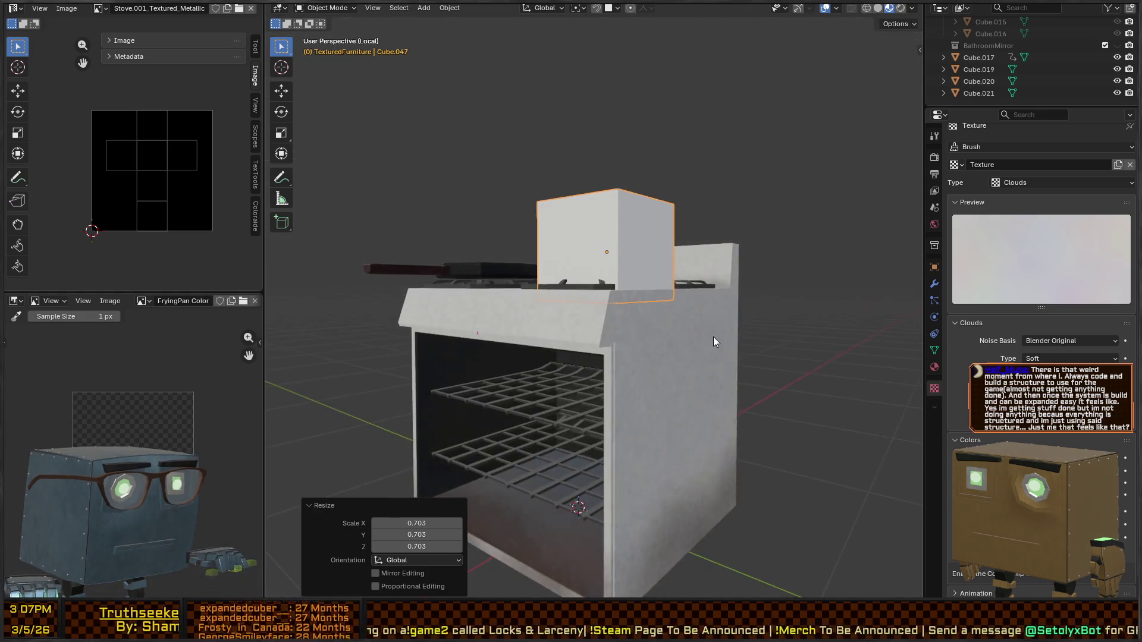
Step: Raise the cube's geometry in Edit Mode and set the cube down onto the burner
key(Tab)
key(g)
key(z)
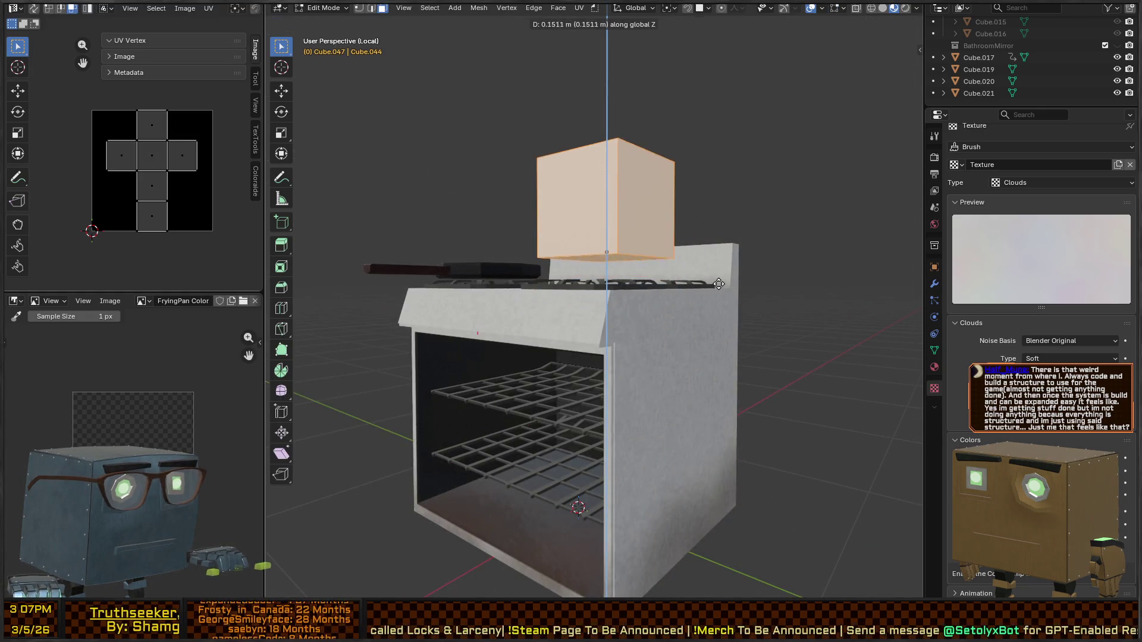
click(751, 278)
middle_drag(751, 278, 791, 291)
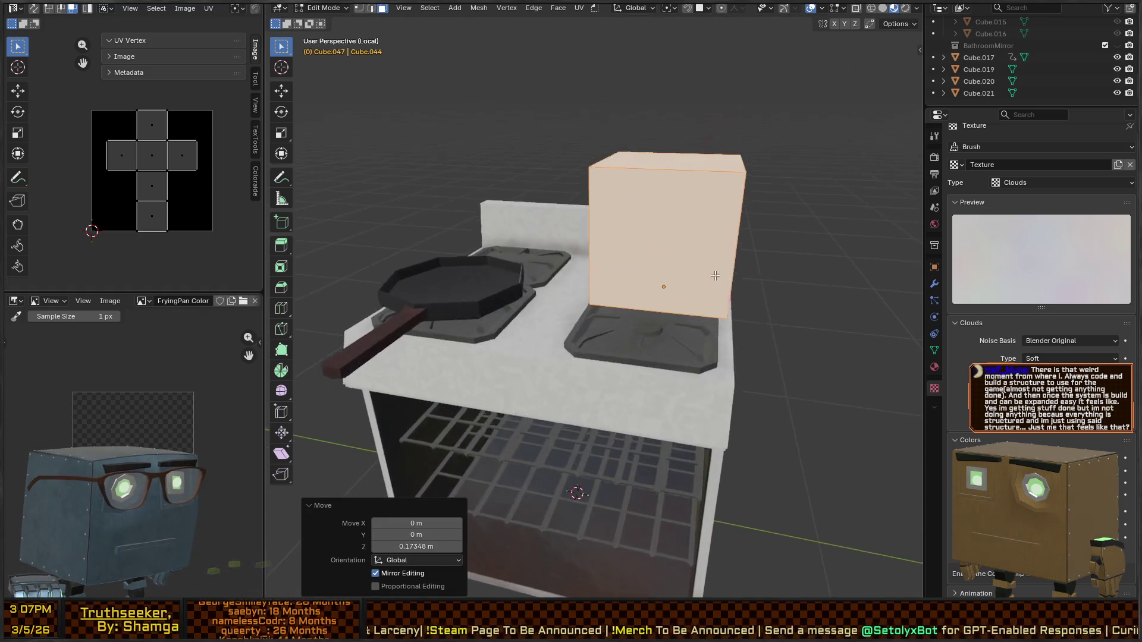
key(Tab)
key(g)
key(z)
click(684, 327)
mouse_move(683, 327)
middle_down()
mouse_move(664, 295)
mouse_move(697, 278)
mouse_move(617, 336)
mouse_move(655, 334)
middle_up()
key(g)
key(z)
click(700, 291)
Step: Add two centred loop cuts and scale the middle loops 1.385 horizontally into an octagon
key(Tab)
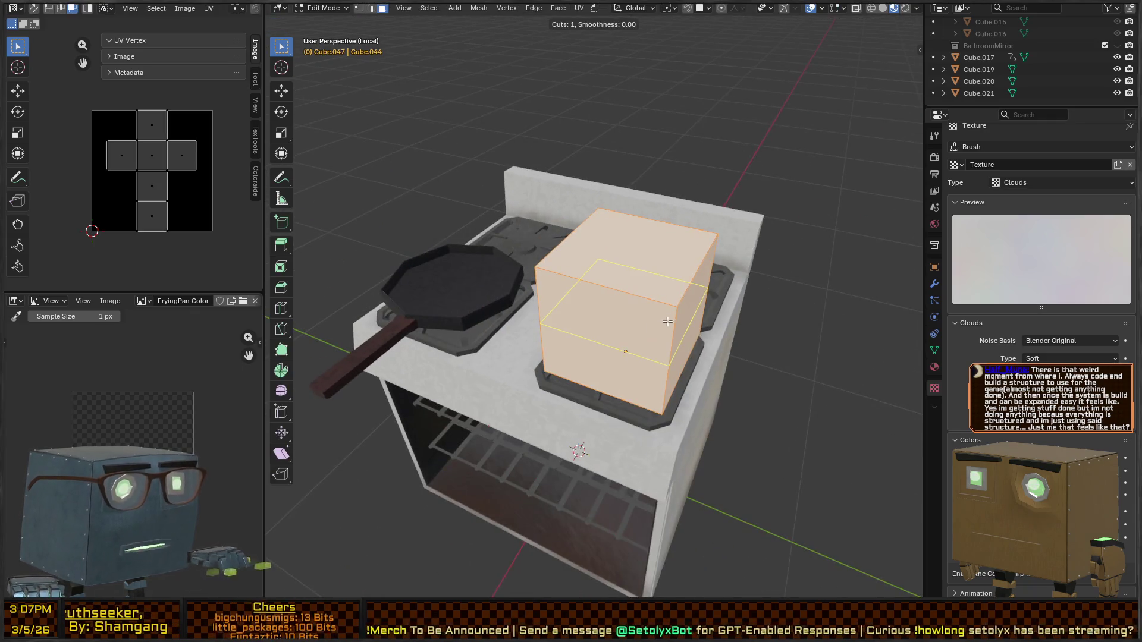
click(654, 317)
right_click(654, 317)
key(ctrl+r)
middle_drag(698, 270, 684, 321)
click(671, 302)
right_click(670, 302)
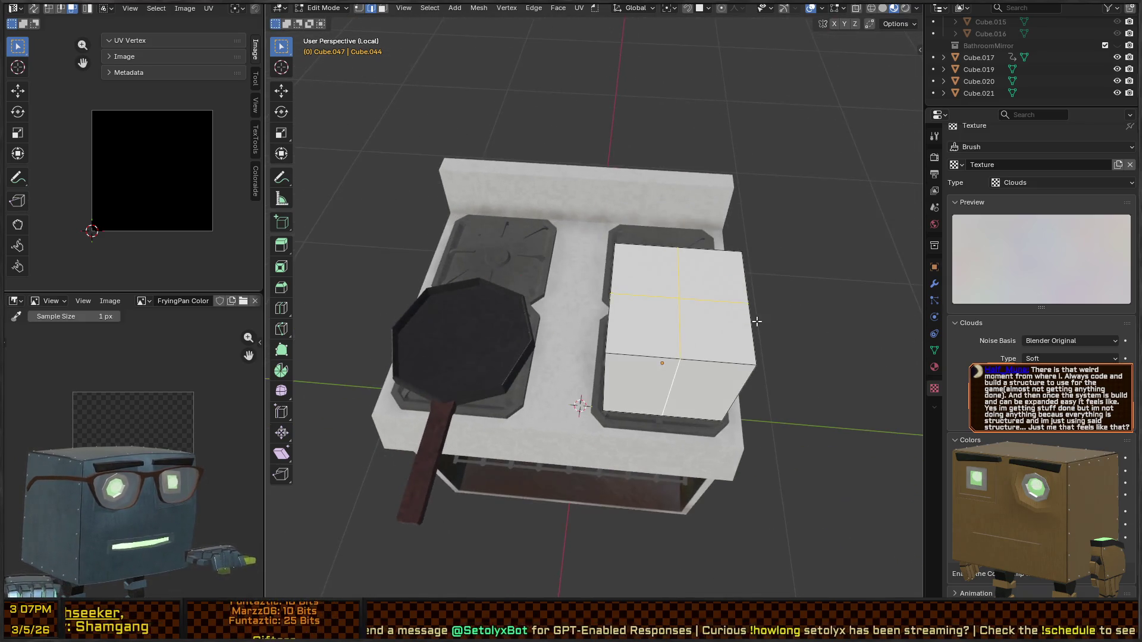
key(s)
key(shift+z)
click(781, 313)
mouse_move(785, 313)
middle_down()
mouse_move(610, 277)
mouse_move(689, 310)
middle_up()
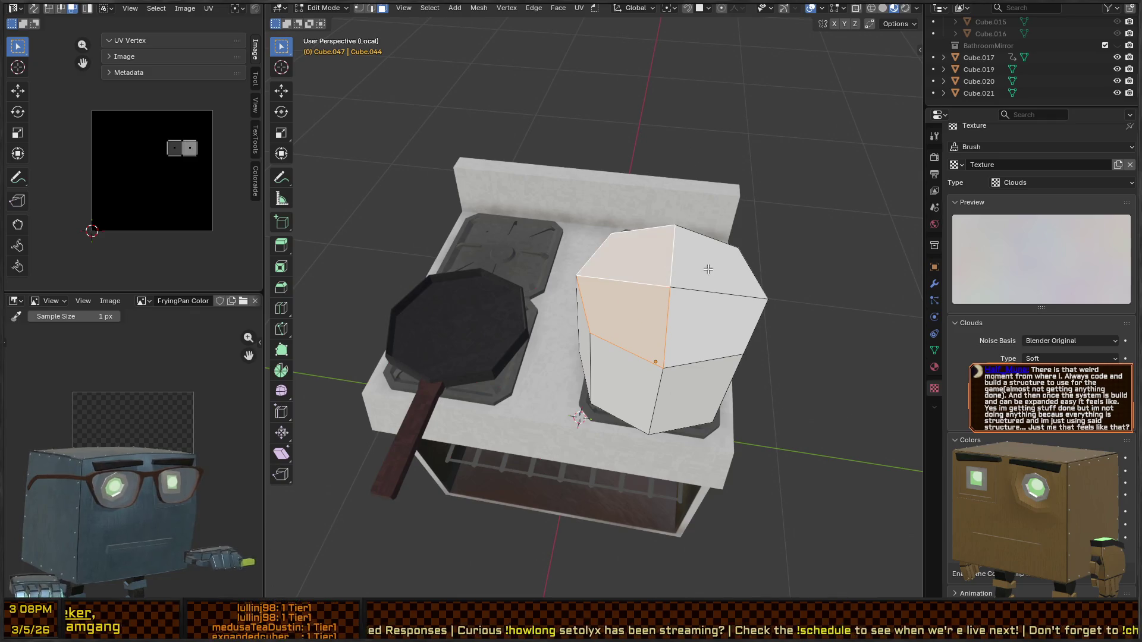
Step: Inset the pot's top faces by 0.0720 m and extrude them inward to hollow it out
middle_drag(812, 314, 797, 316)
key(i)
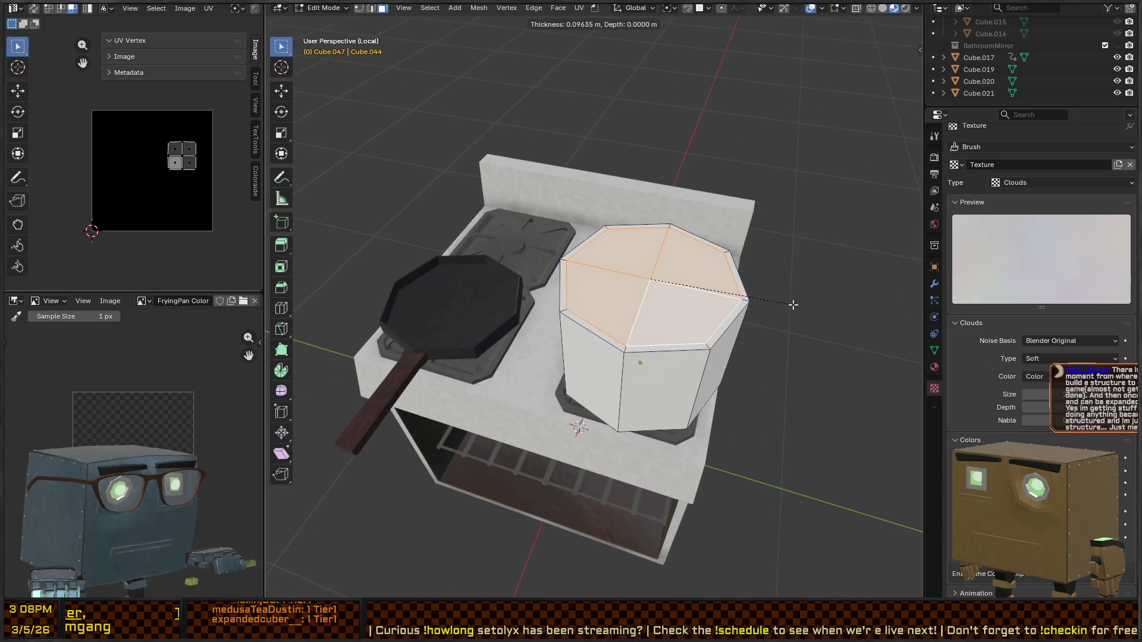
click(793, 304)
key(e)
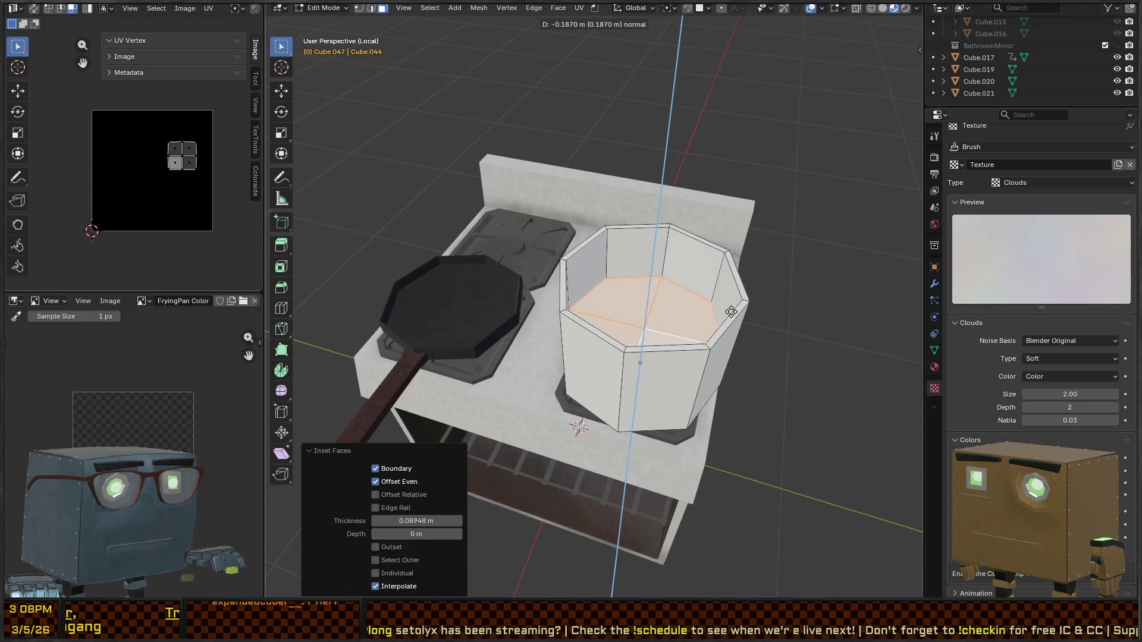
click(718, 339)
mouse_move(662, 334)
middle_down()
mouse_move(651, 291)
mouse_move(665, 258)
mouse_move(711, 277)
mouse_move(738, 265)
mouse_move(772, 292)
middle_up()
Step: Select all coplanar bottom faces and raise the pot's inner floor 0.010052 m
click(677, 257)
key(shift+g)
click(673, 261)
key(g)
key(z)
click(749, 248)
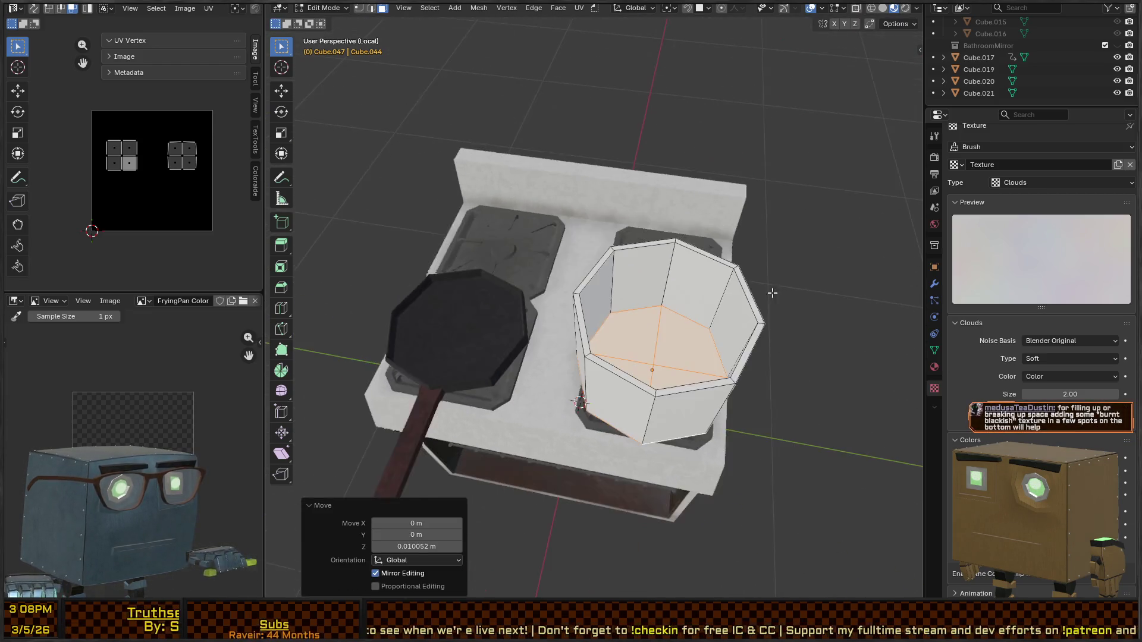
Step: Circle-select the outer floor vertices in X-ray and bevel them to give the base a rim
right_click(802, 305)
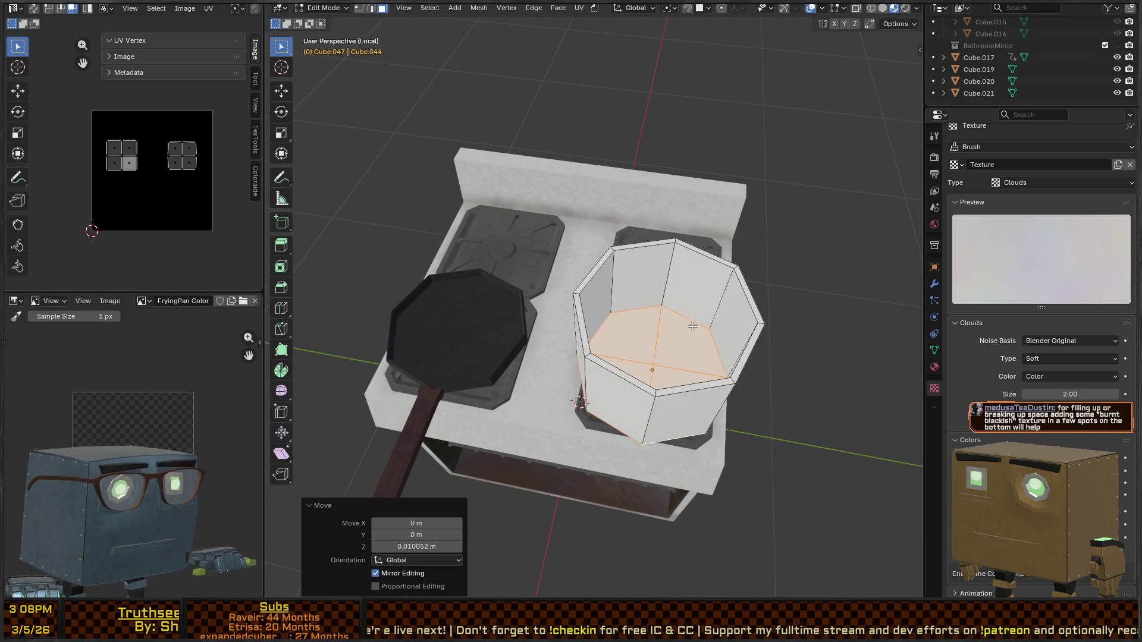
key(1)
middle_drag(802, 305, 635, 386)
key(alt+z)
key(c)
middle_click(635, 387)
key(Escape)
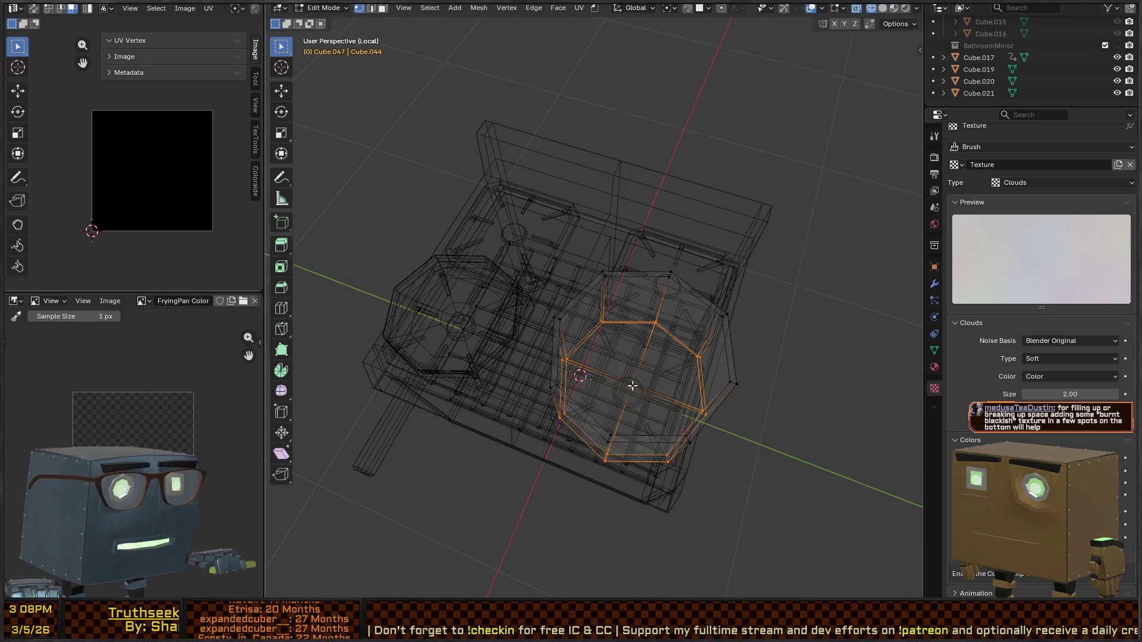
key(alt+z)
key(ctrl+b)
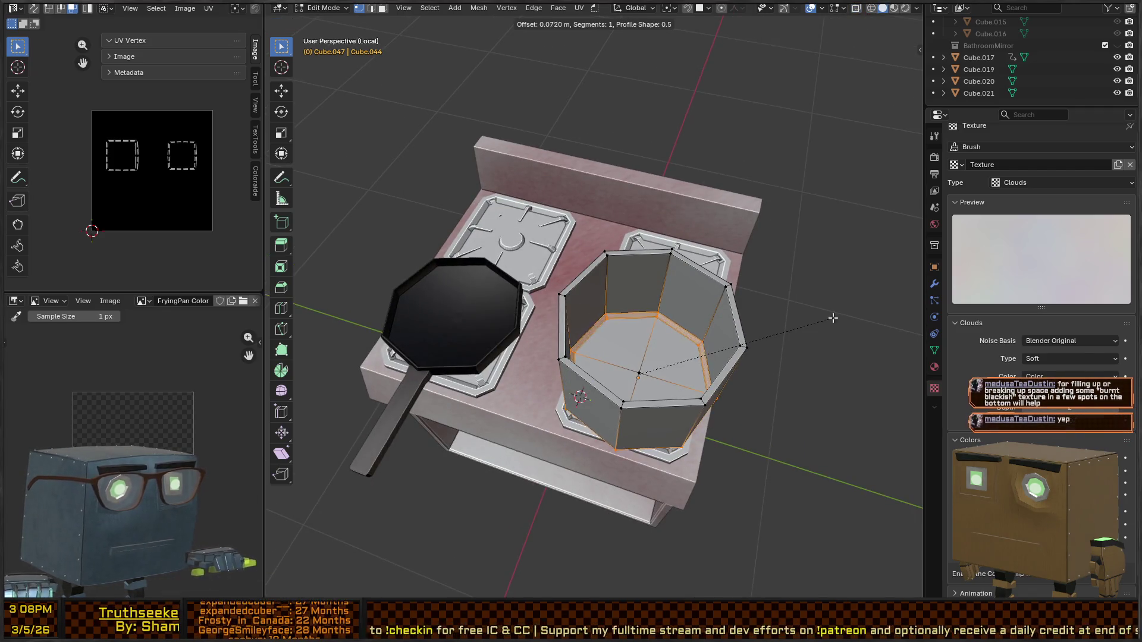
click(849, 311)
mouse_move(849, 310)
middle_down()
mouse_move(619, 270)
mouse_move(594, 311)
mouse_move(577, 302)
mouse_move(612, 325)
mouse_move(621, 291)
mouse_move(599, 223)
mouse_move(607, 257)
mouse_move(582, 316)
middle_up()
key(Tab)
key(Tab)
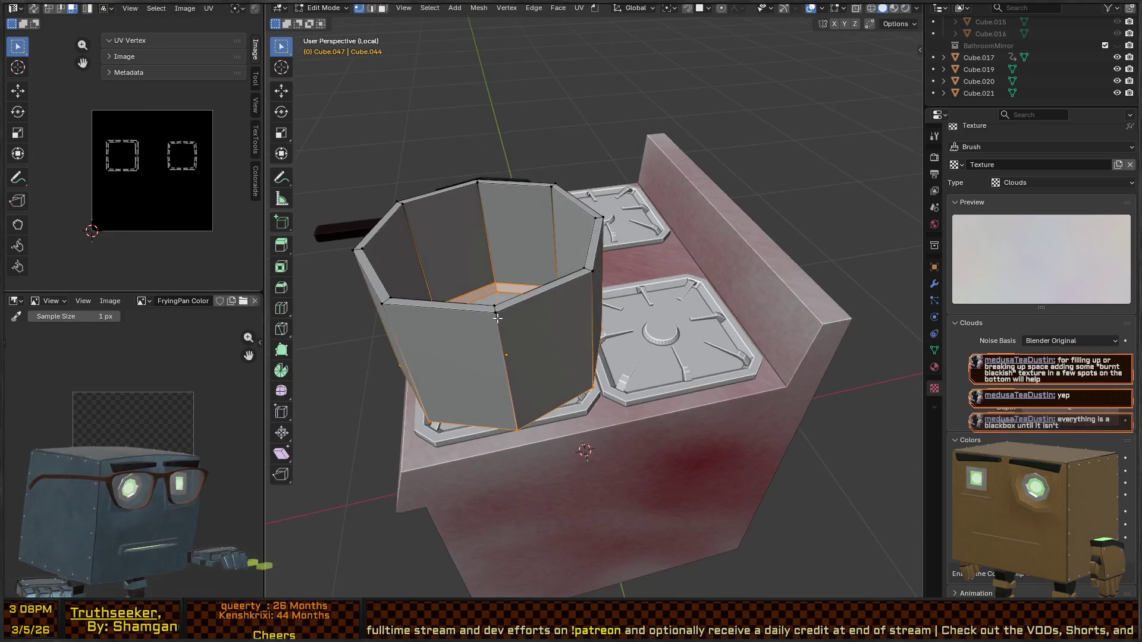
Step: Frame the stove from the front and select one side panel of the pot
scroll(647, 294, up, 3)
scroll(647, 294, down, 3)
mouse_move(646, 294)
middle_down()
mouse_move(652, 314)
mouse_move(615, 280)
middle_up()
scroll(653, 305, up, 2)
shift+click(643, 308)
Step: Delete the selected side faces and a linked side panel from the pot wall
key(x)
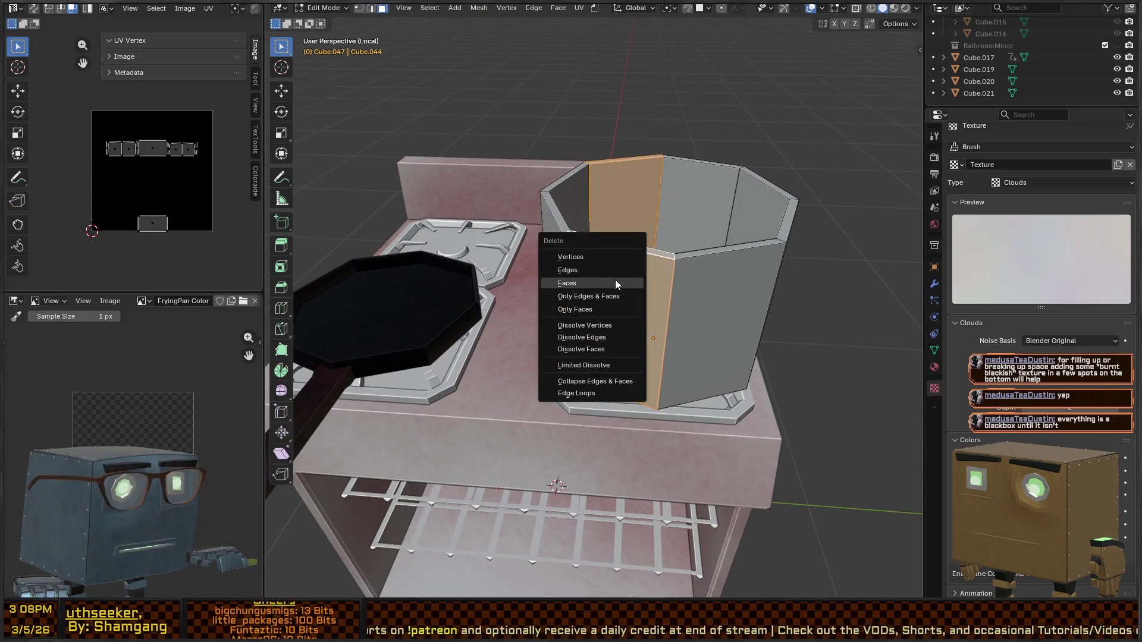
click(612, 282)
key(l)
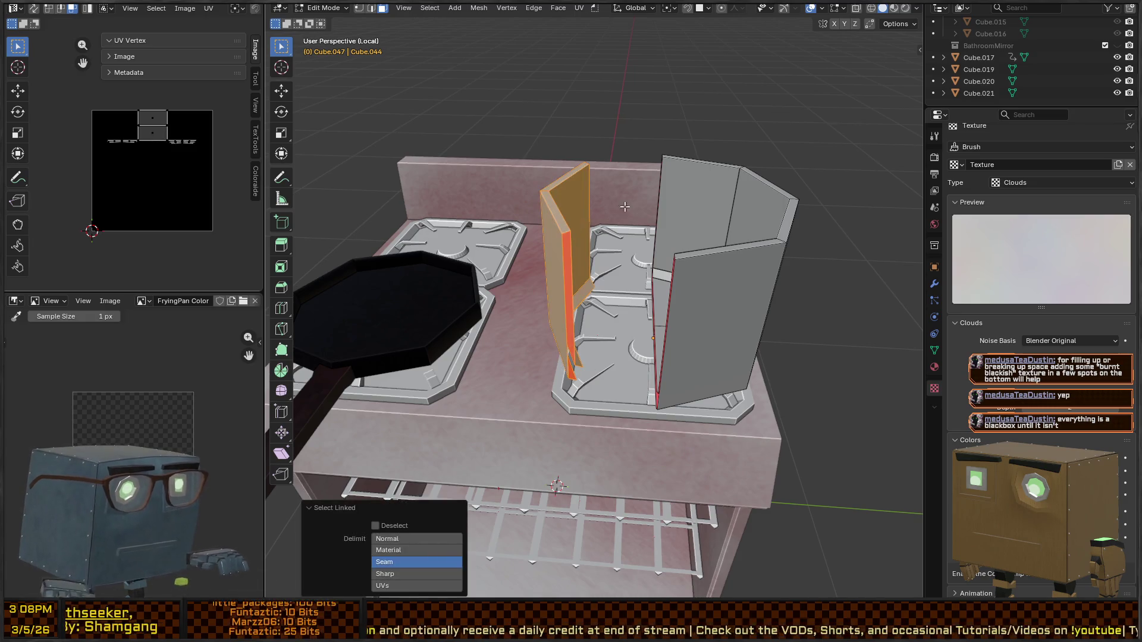
key(x)
click(595, 160)
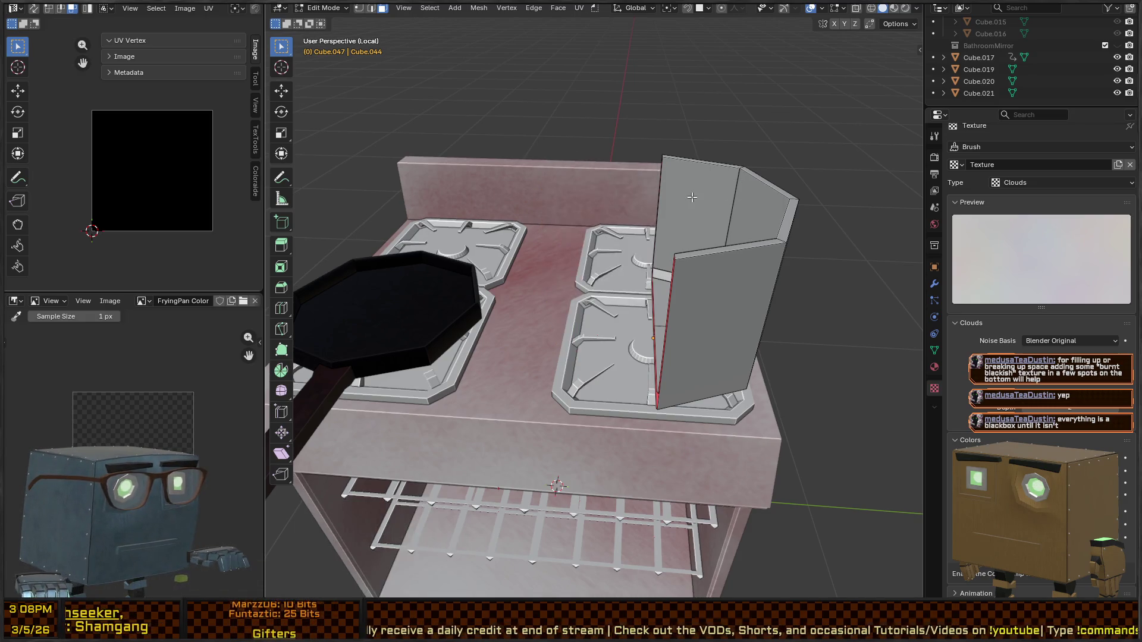
Step: Leave Edit Mode and check the pot's modifier list in the properties panel
key(Tab)
mouse_move(759, 251)
middle_down()
mouse_move(581, 273)
mouse_move(783, 308)
mouse_move(850, 292)
mouse_move(758, 254)
mouse_move(625, 308)
mouse_move(644, 315)
middle_up()
click(934, 300)
click(934, 284)
Step: Snap the 3D cursor into place in Edit Mode and bring up the mesh Add menu
key(Tab)
key(shift+a)
key(Escape)
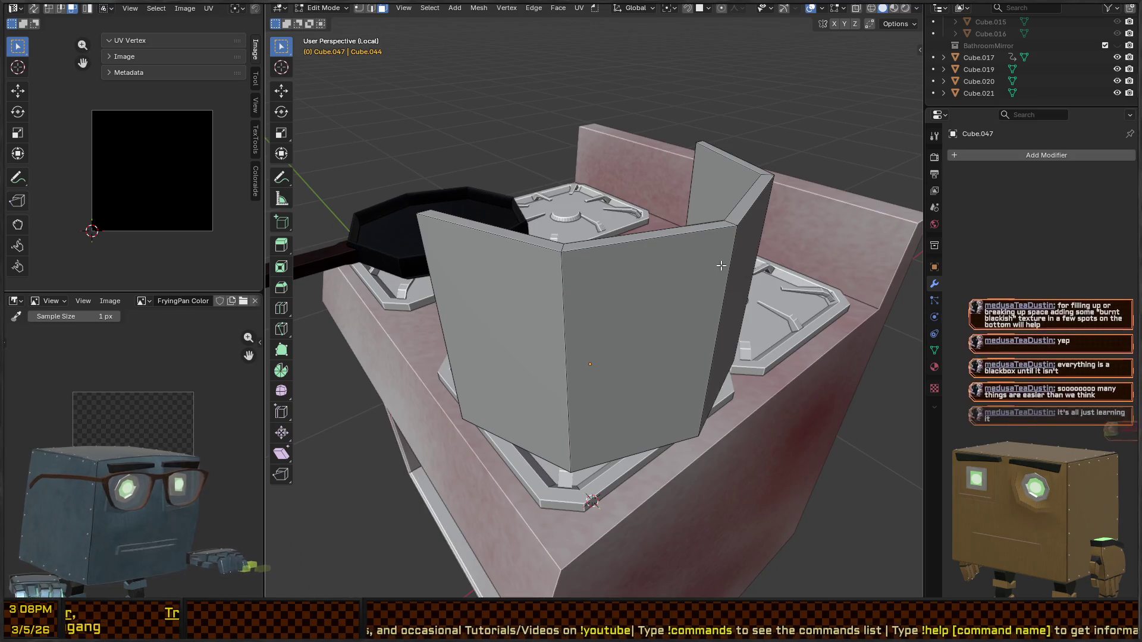
key(Tab)
key(shift+a)
key(Escape)
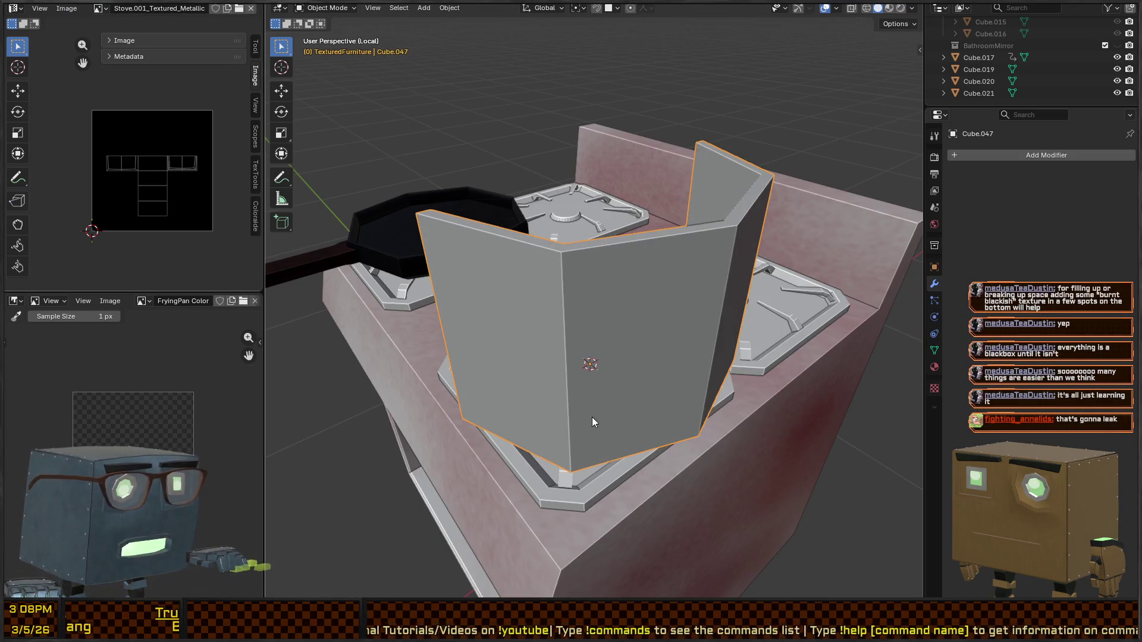
key(Tab)
key(shift+s)
key(shift+a)
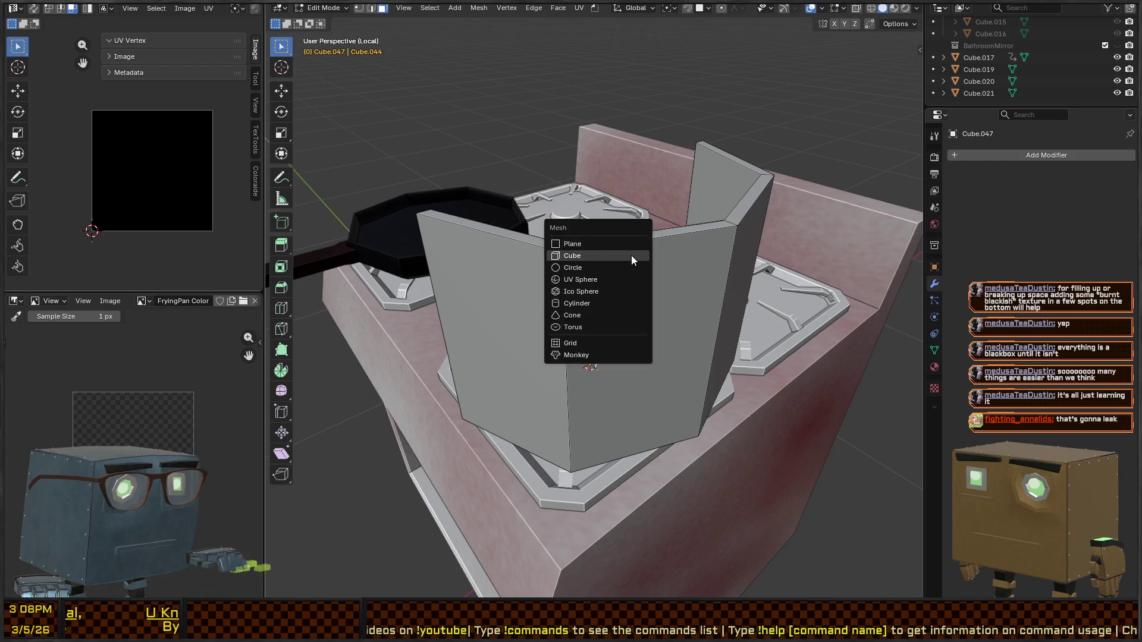
Step: Add a small cube to the pot mesh and place it beside the wall
click(630, 256)
key(s)
scroll(694, 377, down, 5)
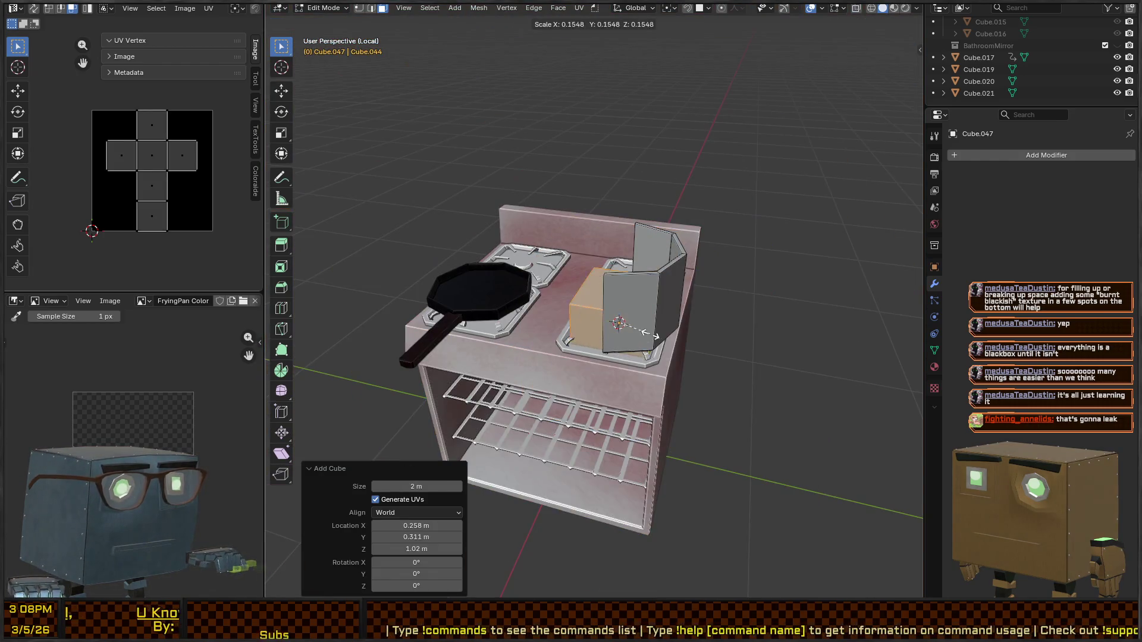
click(695, 377)
key(g)
key(z)
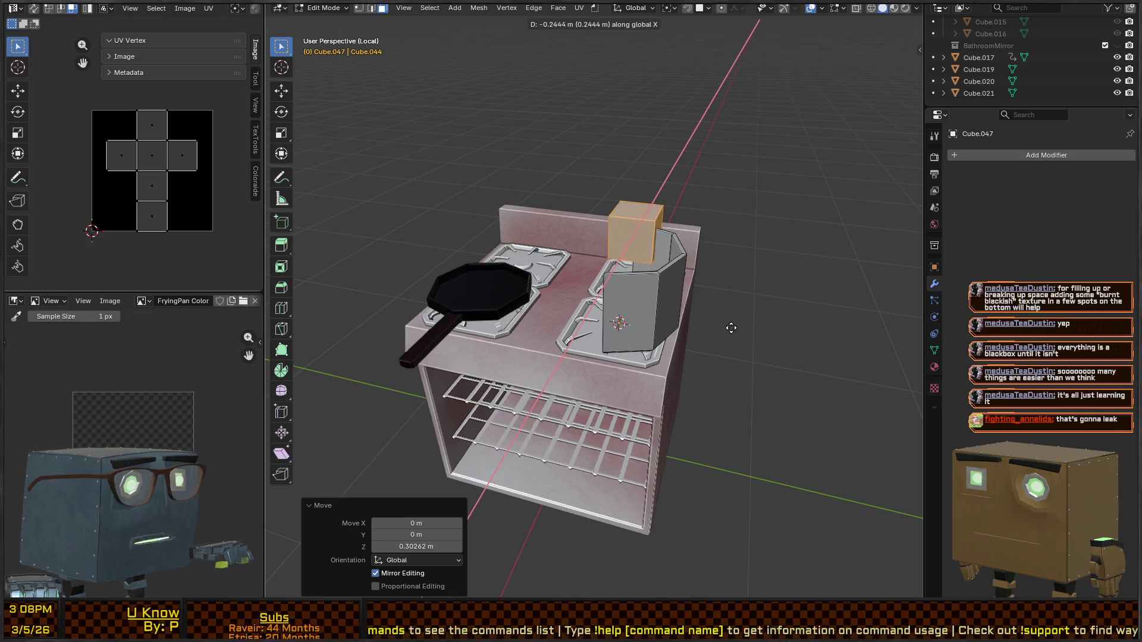
key(y)
click(753, 337)
middle_drag(760, 341, 678, 284)
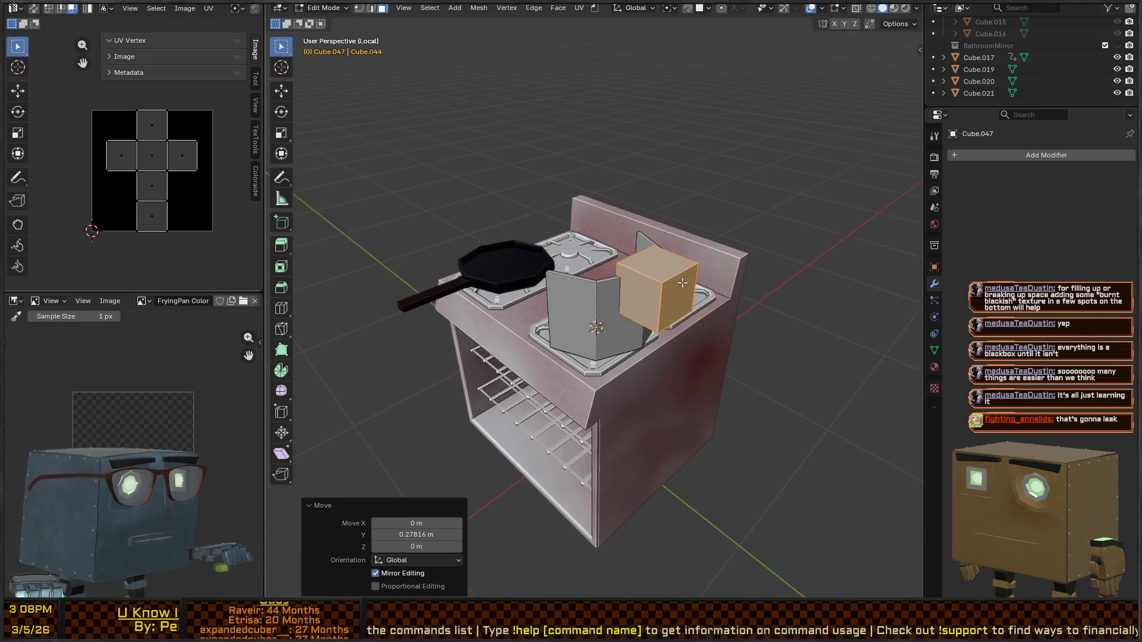
scroll(678, 283, up, 5)
Step: Flatten the cube along Z and lower it slightly
key(s)
key(z)
click(669, 339)
key(g)
key(z)
click(669, 288)
scroll(697, 288, up, 3)
mouse_move(669, 289)
middle_down()
mouse_move(780, 278)
mouse_move(709, 327)
mouse_move(758, 365)
middle_up()
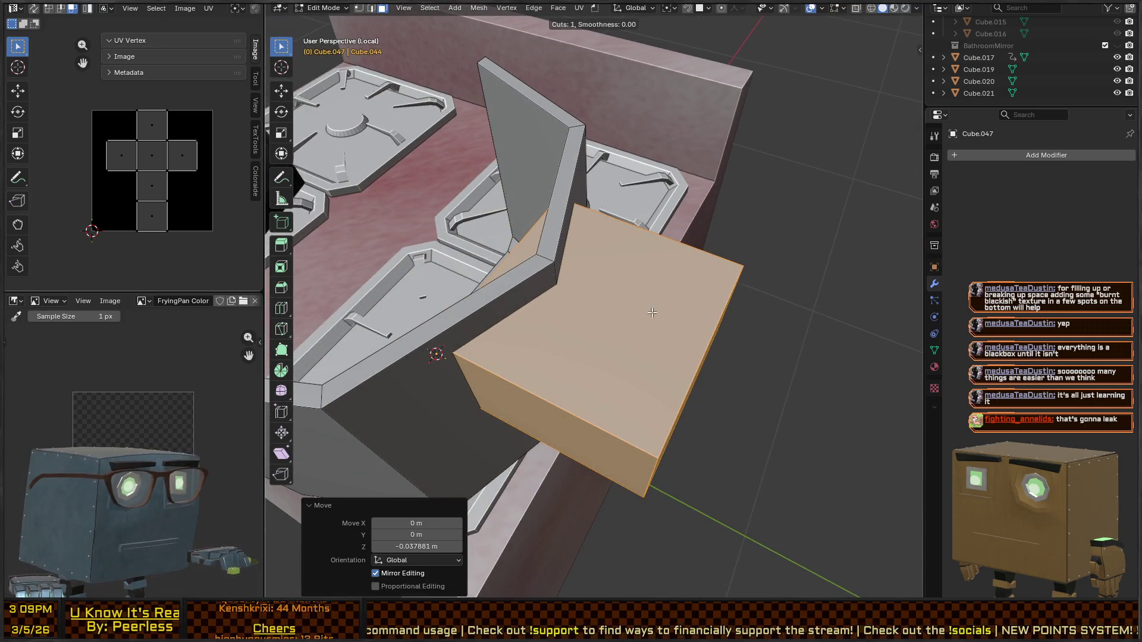
scroll(693, 256, down, 1)
Step: Cut an edge loop across the block and slide it along Y
click(692, 256)
middle_drag(692, 256, 689, 289)
key(g)
key(y)
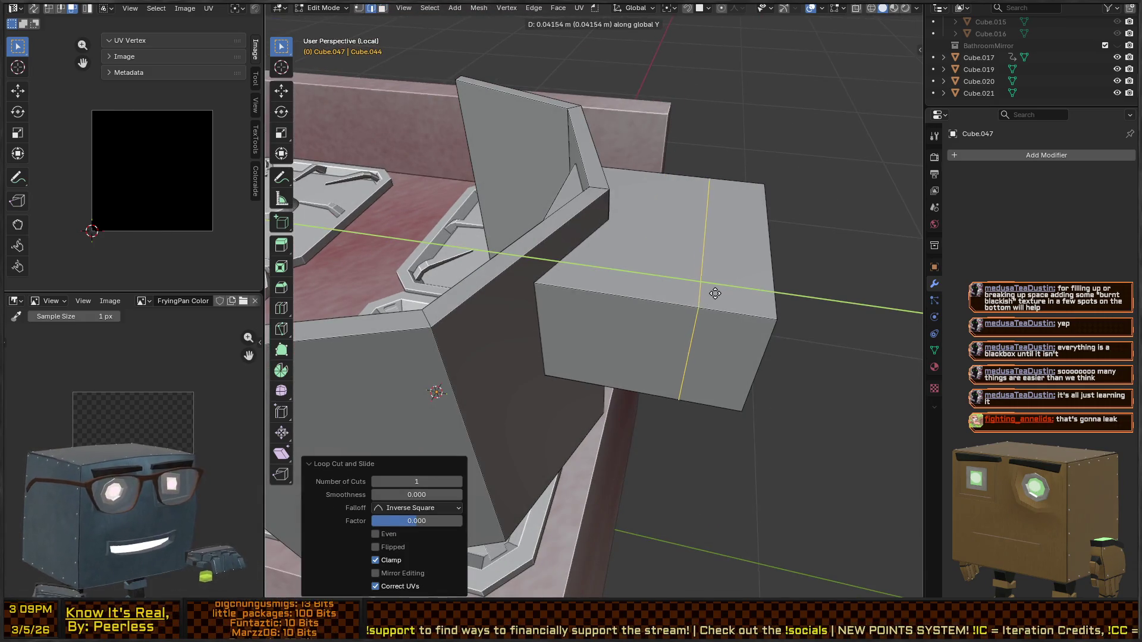
click(719, 291)
key(Escape)
key(3)
Step: Delete a path of top faces to open a hole, then select the whole block
mouse_move(793, 221)
middle_down()
mouse_move(698, 313)
mouse_move(733, 237)
mouse_move(714, 163)
mouse_move(688, 255)
mouse_move(587, 260)
mouse_move(685, 392)
middle_up()
ctrl+click(711, 187)
key(x)
click(530, 277)
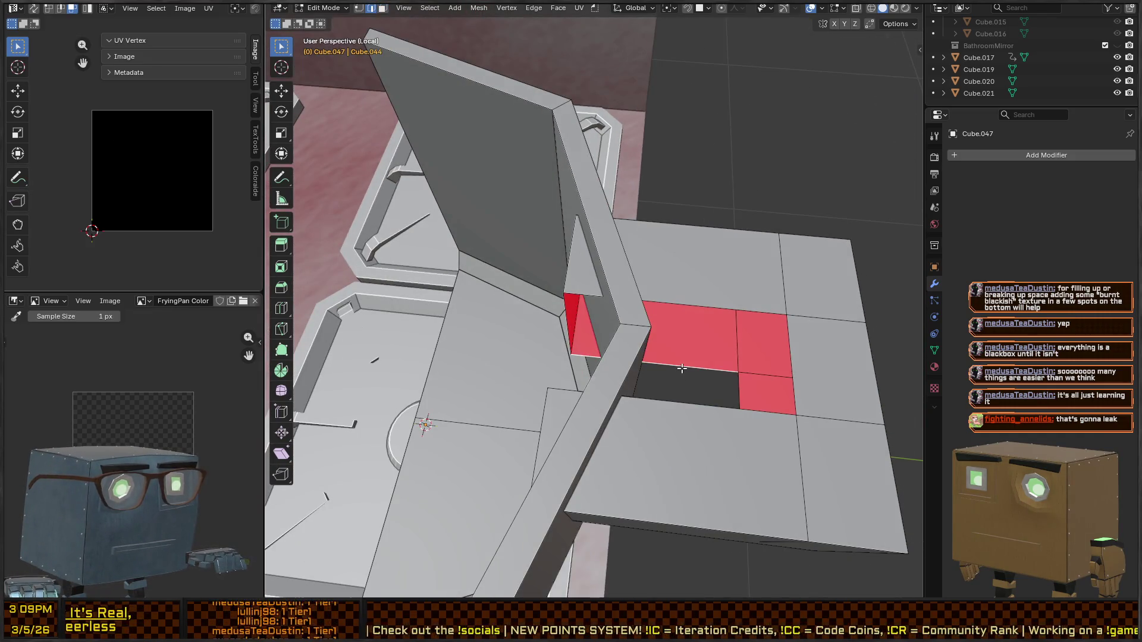
key(f)
key(ctrl+z)
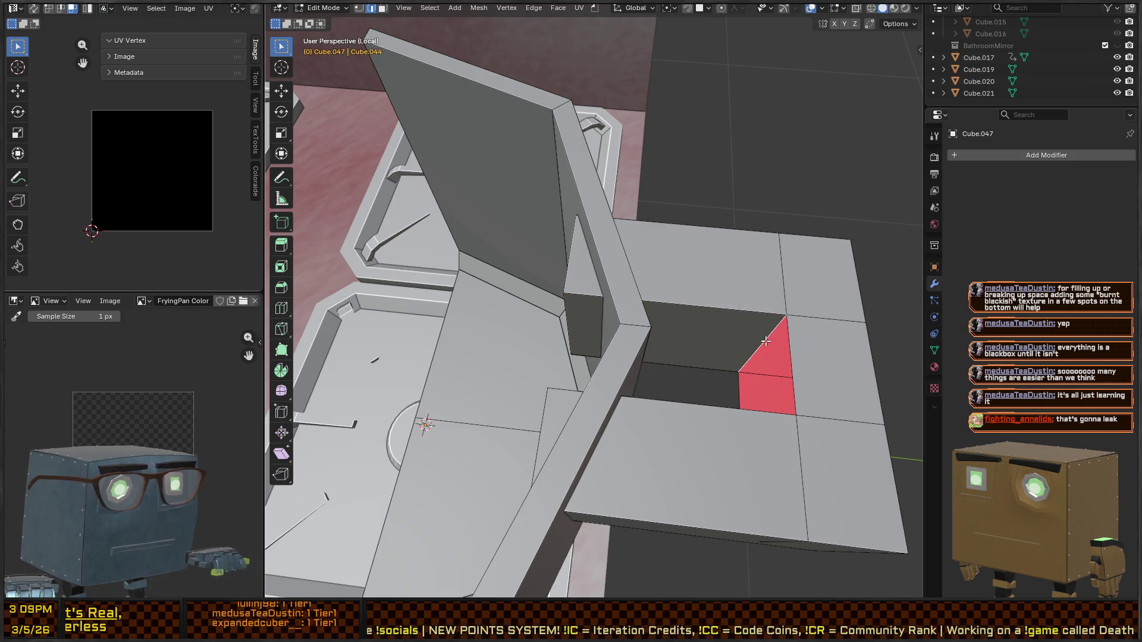
scroll(801, 337, down, 5)
mouse_move(801, 337)
middle_down()
mouse_move(671, 303)
mouse_move(749, 268)
middle_up()
key(l)
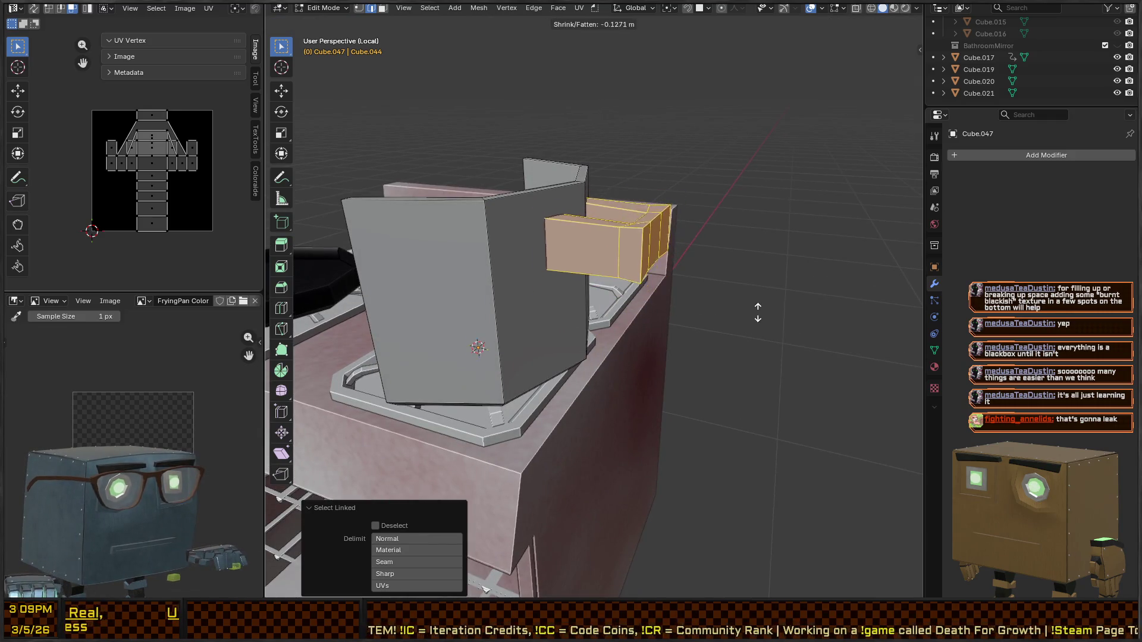
Step: Flatten the block further by scaling it along Z
key(Escape)
middle_drag(778, 321, 834, 329)
key(s)
key(z)
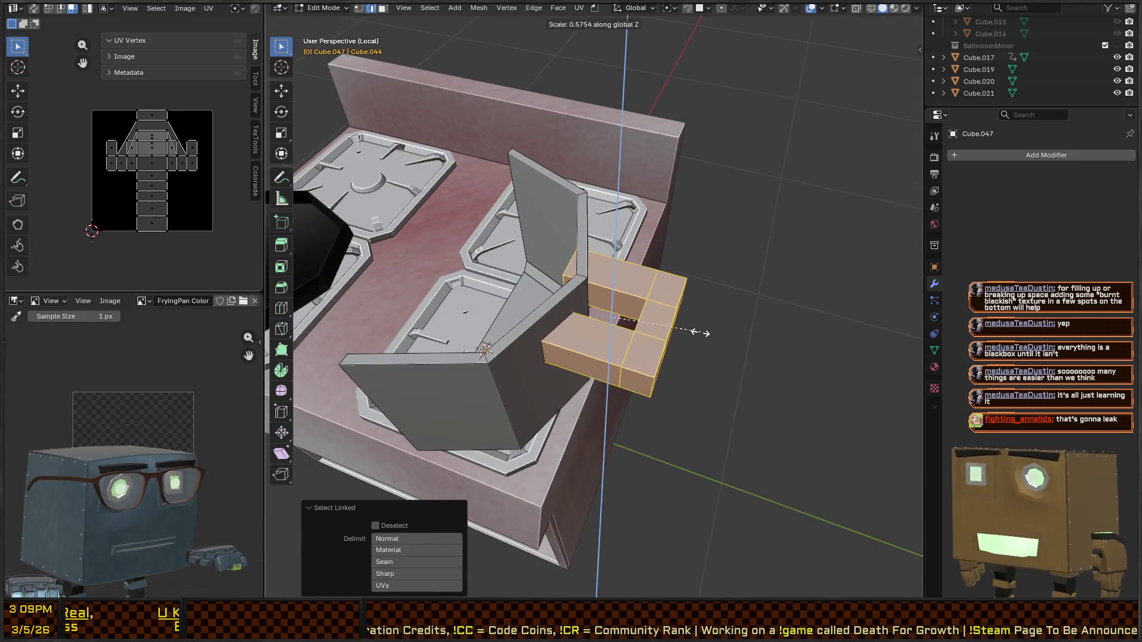
click(701, 341)
mouse_move(702, 341)
middle_down()
mouse_move(738, 282)
mouse_move(748, 432)
mouse_move(785, 366)
middle_up()
Step: Move the handle's inner face outward along Y
key(3)
click(740, 274)
ctrl+click(739, 442)
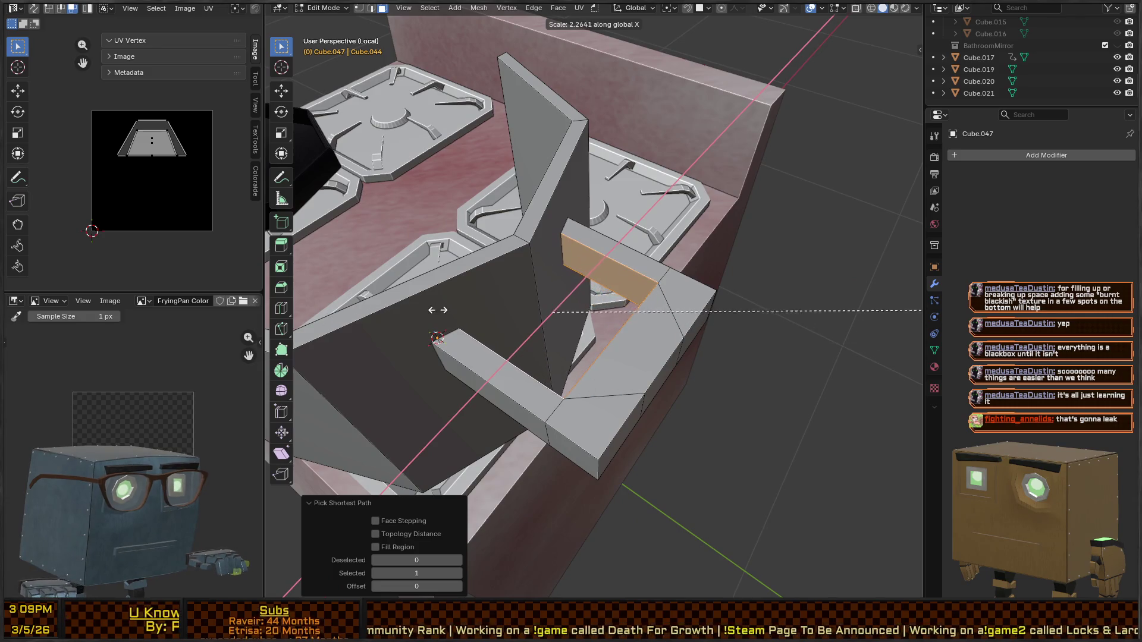
key(Escape)
middle_drag(555, 354, 755, 244)
click(767, 237)
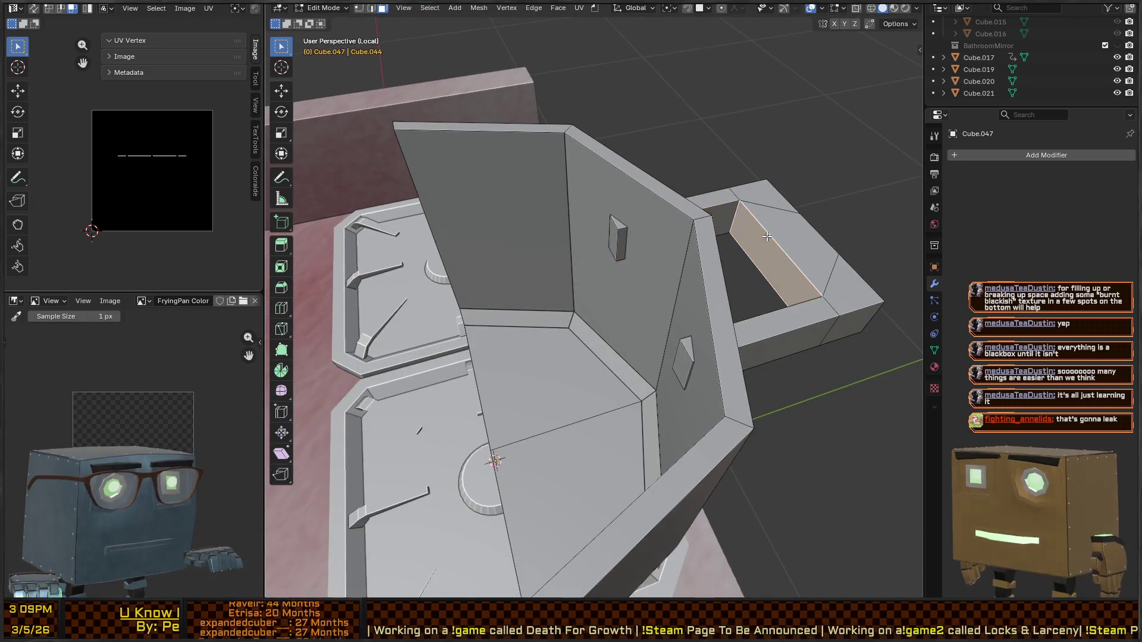
key(g)
key(y)
click(848, 237)
Step: Lengthen both handle arms by moving their end faces along Y
middle_drag(848, 237, 650, 263)
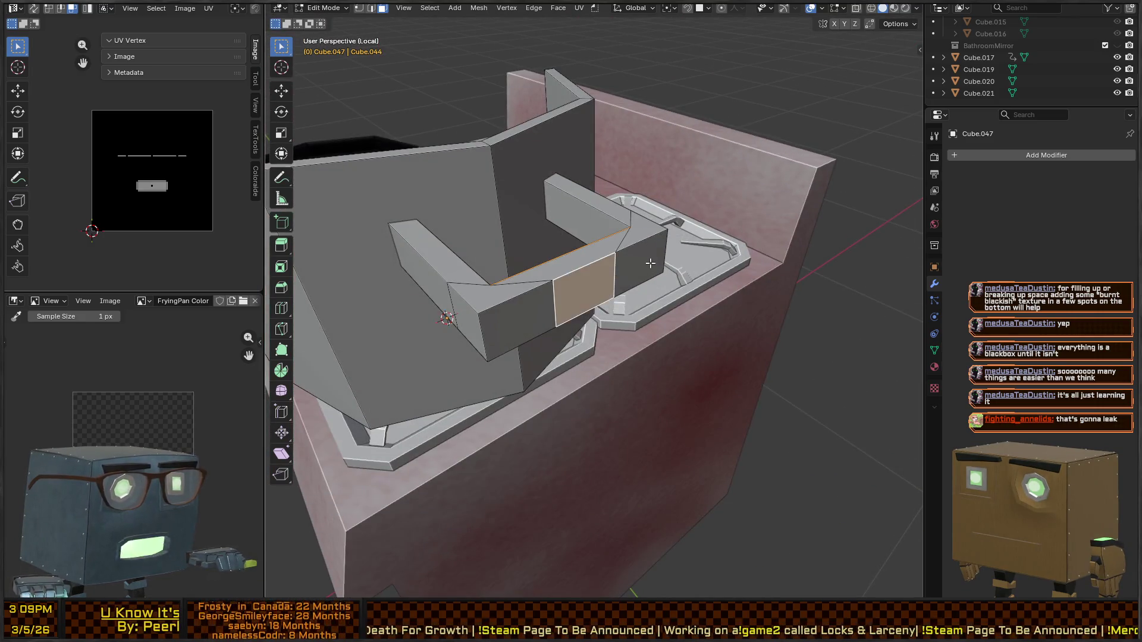
middle_drag(524, 310, 803, 331)
shift+click(690, 220)
mouse_move(690, 220)
middle_down()
mouse_move(469, 268)
mouse_move(583, 274)
mouse_move(535, 268)
mouse_move(524, 309)
mouse_move(550, 310)
middle_up()
shift+click(460, 266)
key(g)
key(y)
click(592, 247)
Step: Widen the handle's back face by scaling it along X
click(487, 324)
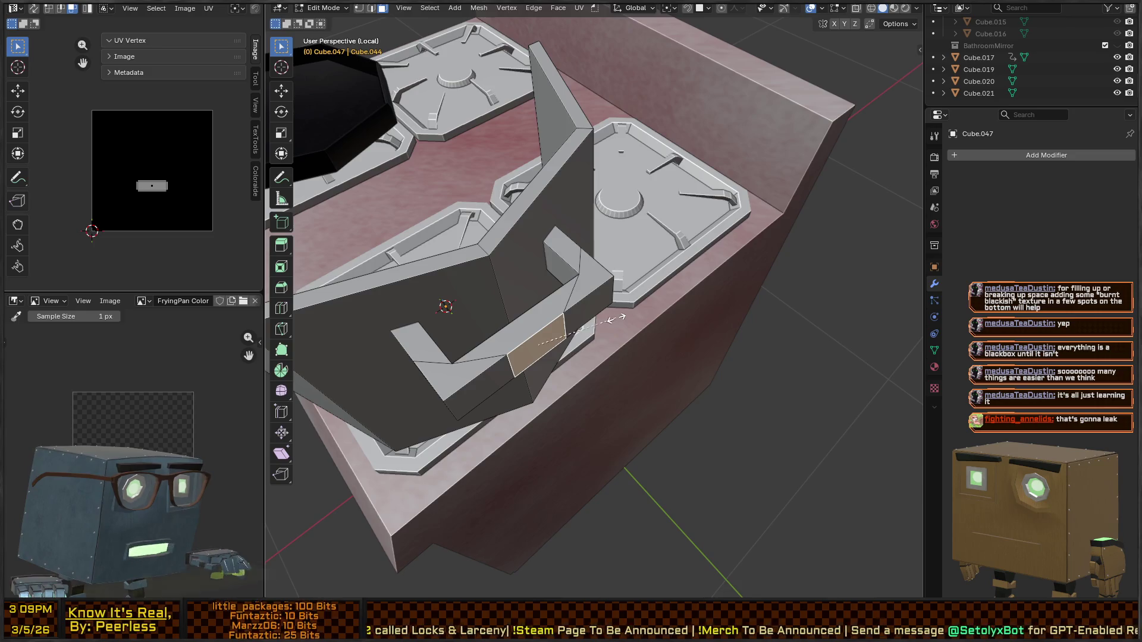
key(s)
key(x)
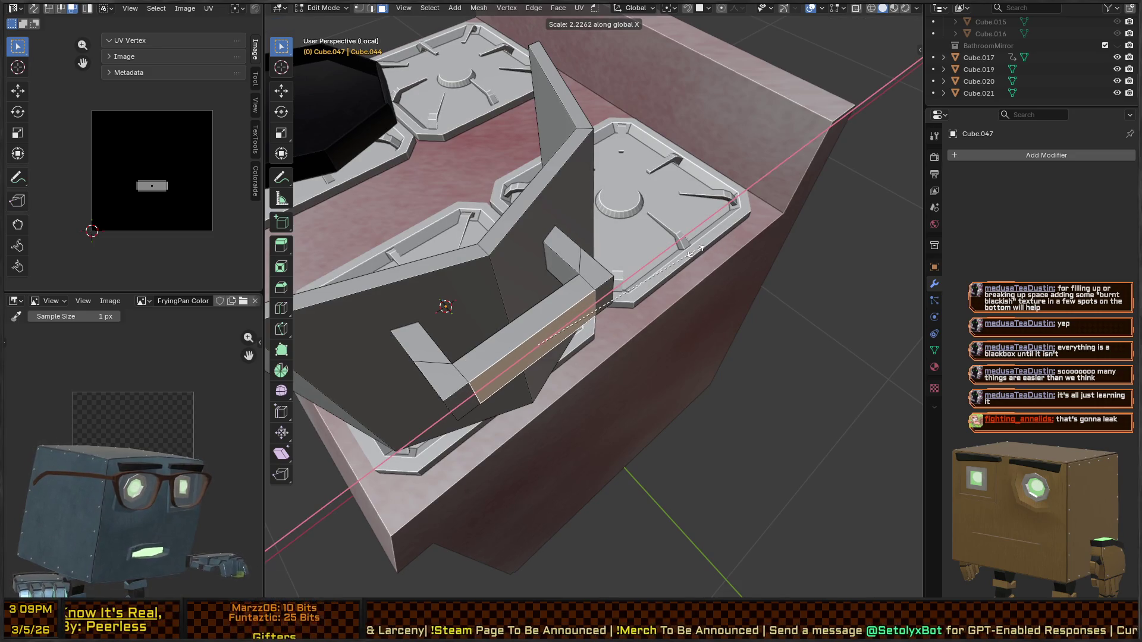
click(696, 250)
mouse_move(695, 250)
middle_down()
mouse_move(486, 321)
mouse_move(569, 245)
middle_up()
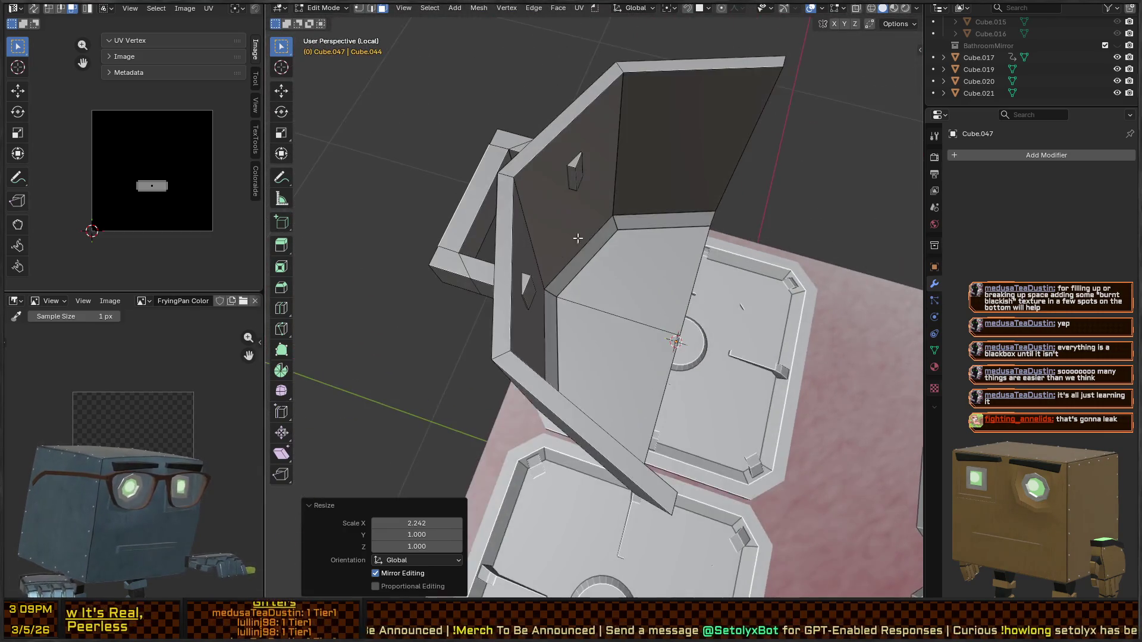
Step: Nudge the small notch face along Y, then select the handle's front face
click(585, 172)
click(579, 171)
middle_drag(578, 170, 476, 256)
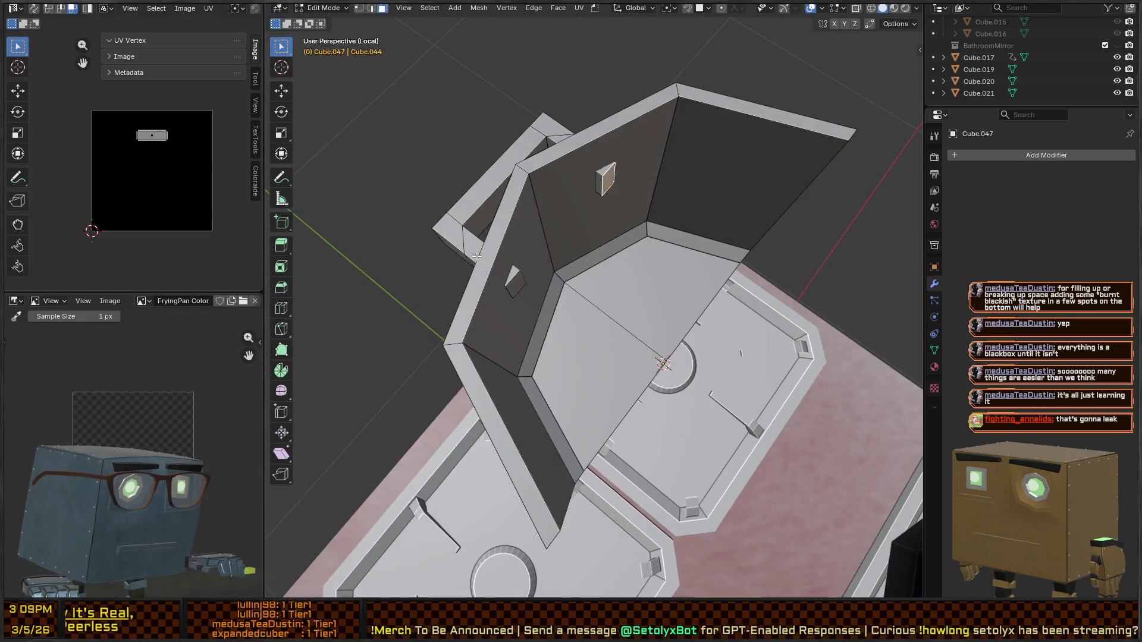
key(g)
key(y)
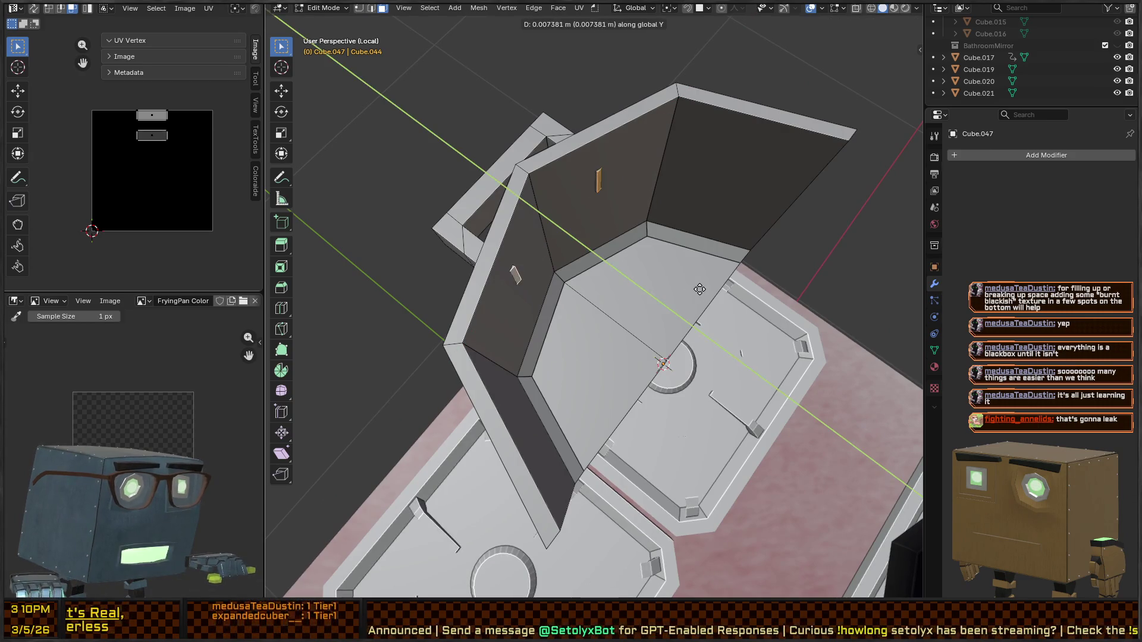
click(694, 286)
mouse_move(694, 286)
middle_down()
mouse_move(671, 156)
mouse_move(697, 241)
mouse_move(612, 271)
mouse_move(652, 294)
mouse_move(639, 288)
mouse_move(688, 273)
middle_up()
right_click(697, 241)
click(672, 254)
click(613, 272)
click(622, 292)
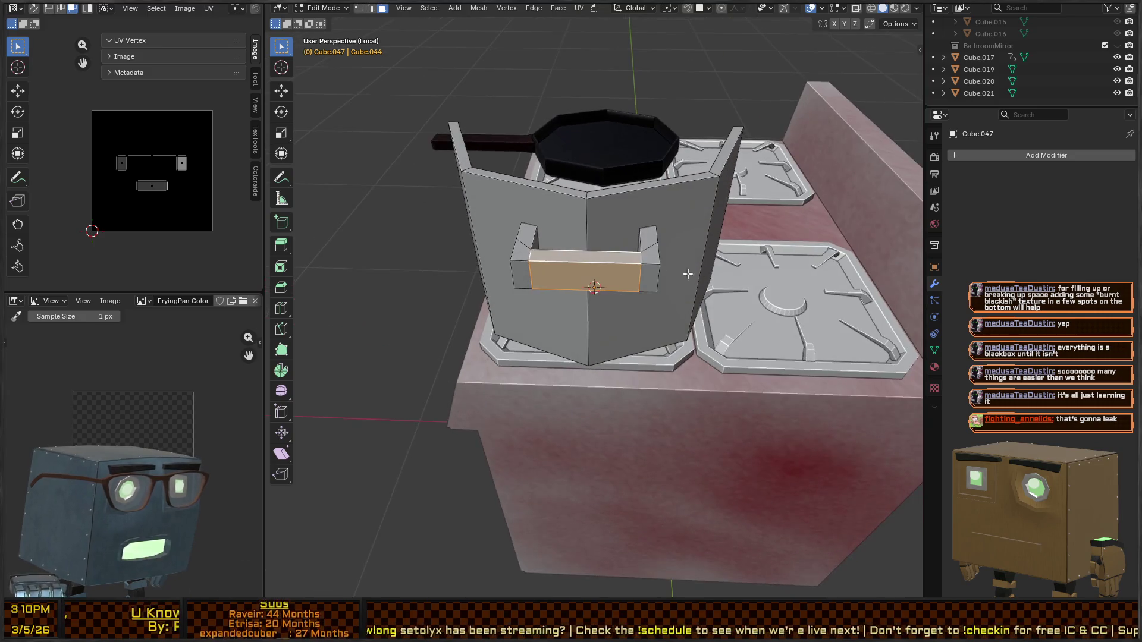
Step: Inset the selected face on the handle's grip bar
key(i)
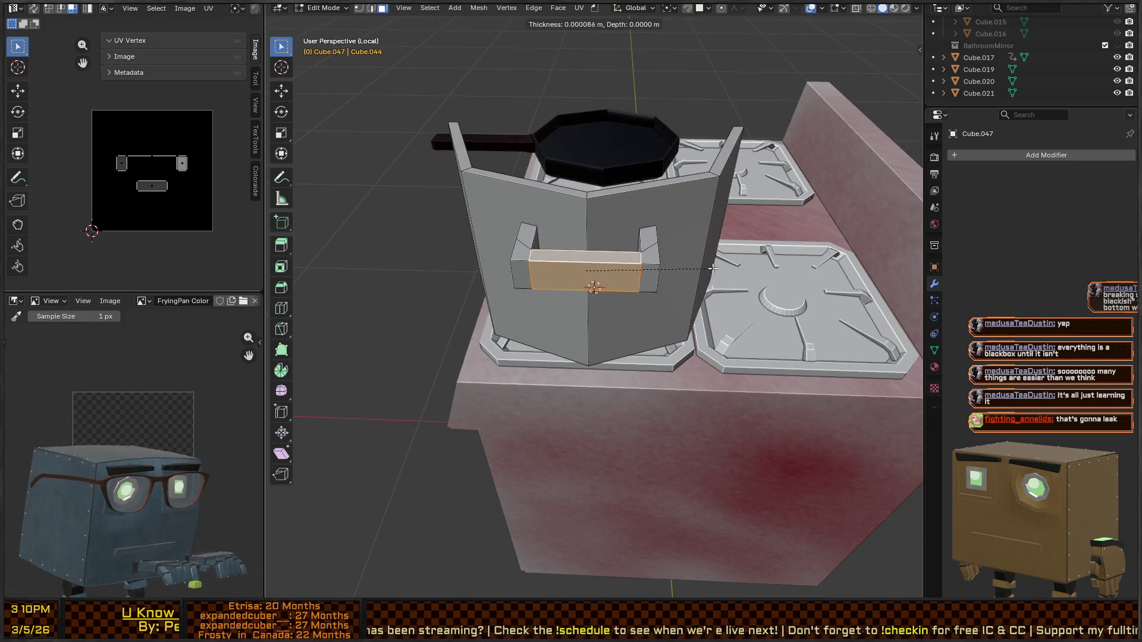
click(691, 264)
middle_drag(691, 264, 660, 300)
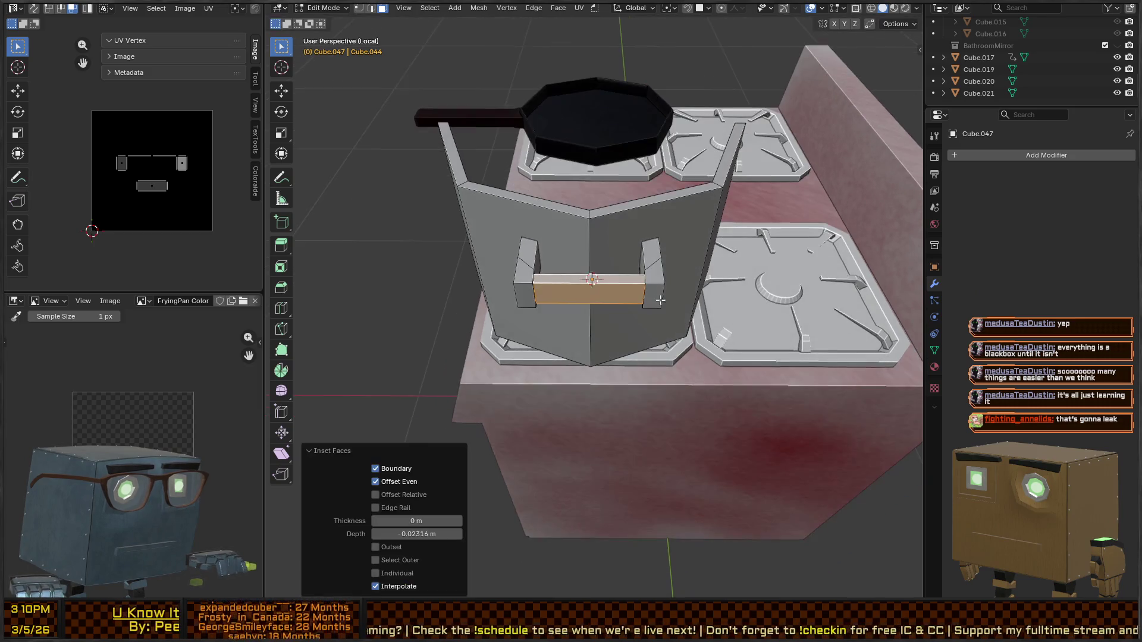
scroll(594, 282, up, 3)
key(shift+alt+s)
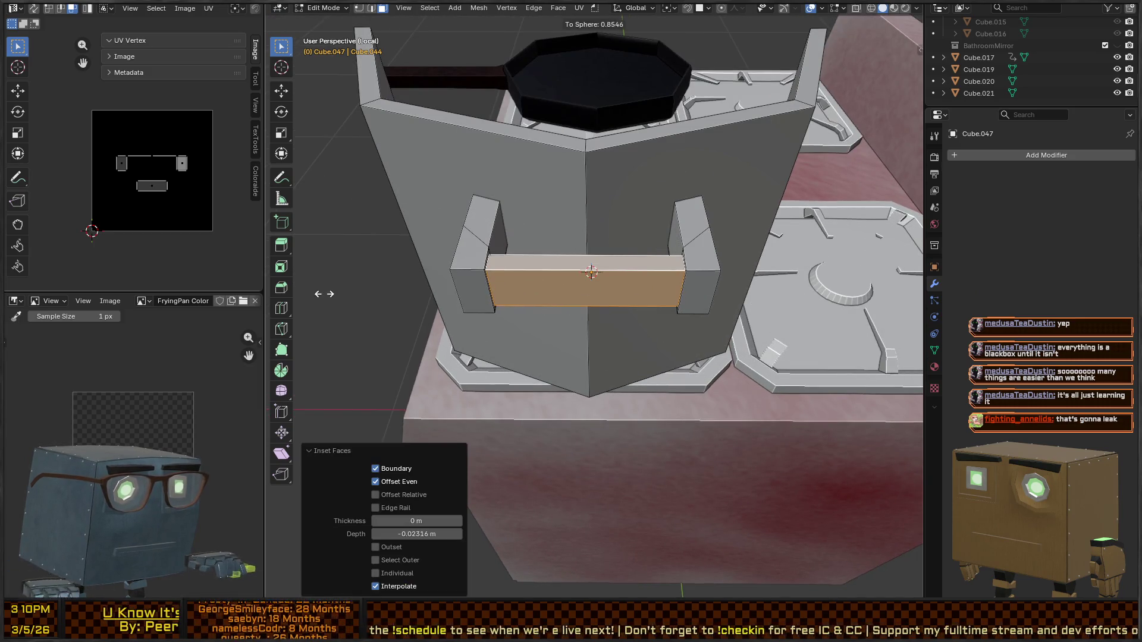
right_click(889, 297)
Step: Add centred loop cuts across the grip bar and through the handle posts
key(ctrl+r)
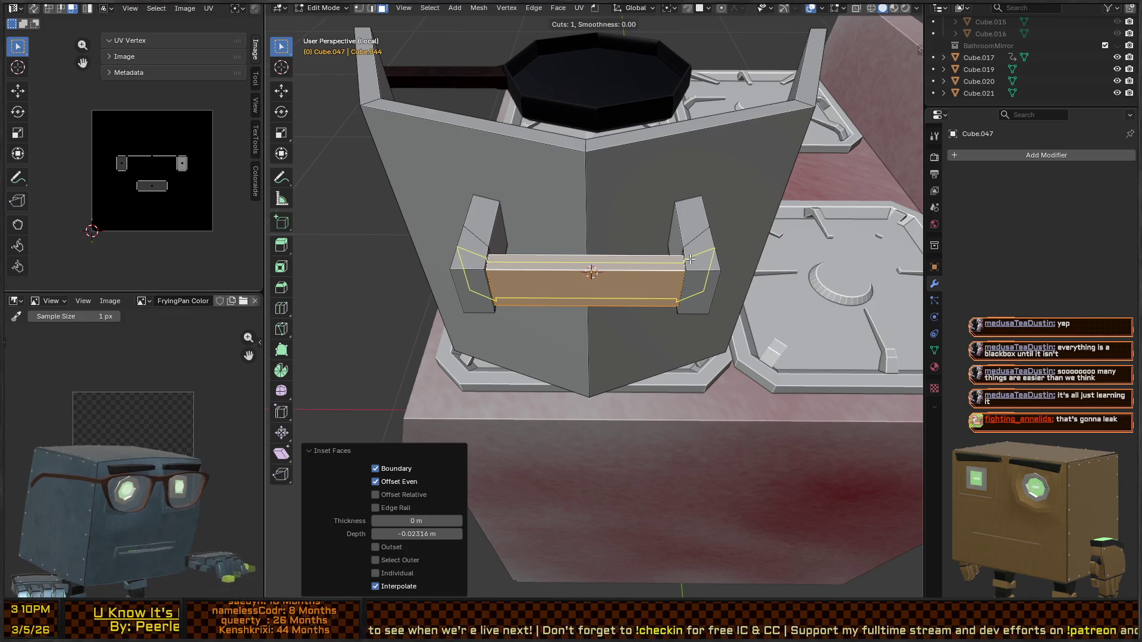
click(613, 282)
right_click(612, 282)
mouse_move(613, 281)
middle_down()
mouse_move(421, 301)
mouse_move(446, 242)
middle_up()
key(ctrl+r)
click(497, 129)
right_click(497, 129)
middle_drag(497, 129, 563, 257)
Step: Fully spherize the grip bar's front faces
key(3)
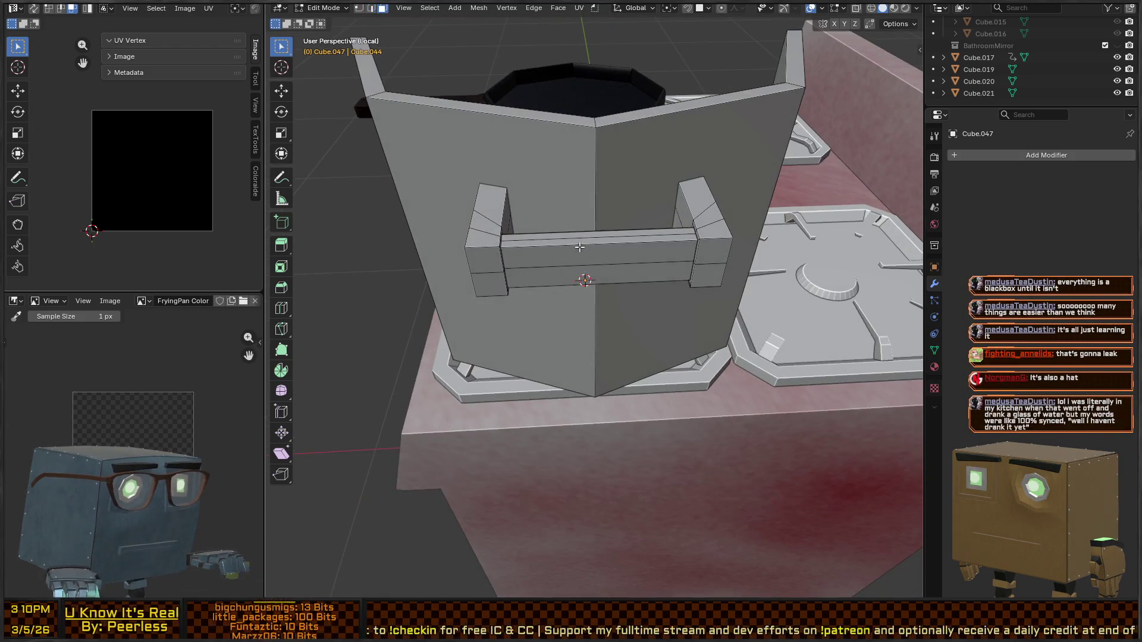
alt+click(580, 252)
key(shift+alt+s)
click(965, 290)
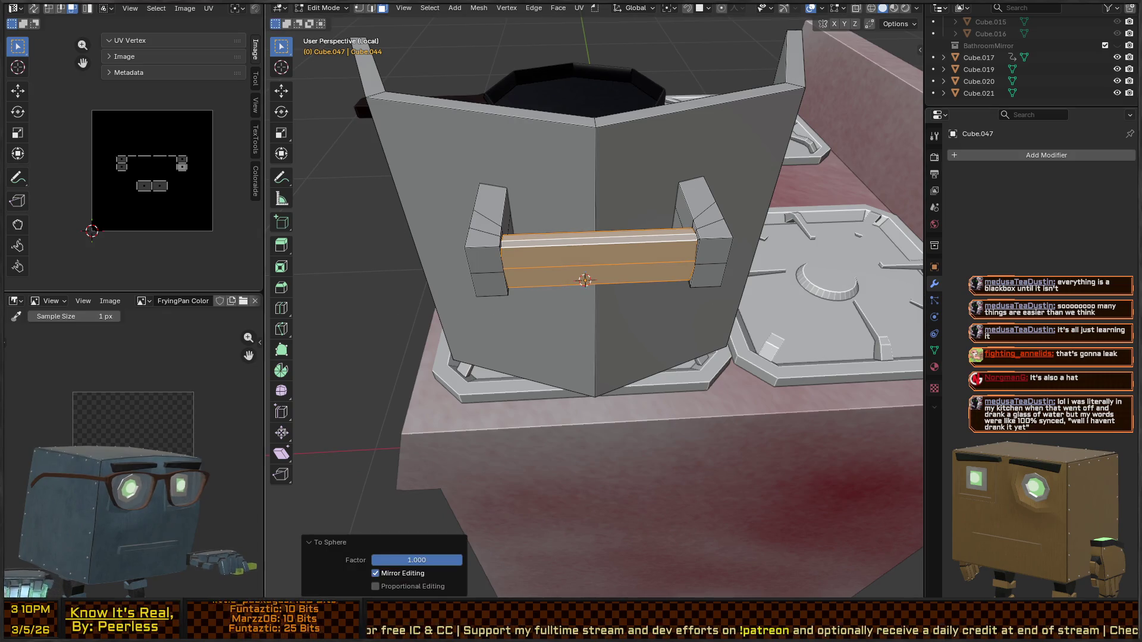
mouse_move(799, 232)
middle_down()
mouse_move(542, 180)
mouse_move(548, 208)
mouse_move(605, 273)
mouse_move(716, 224)
mouse_move(790, 250)
mouse_move(739, 255)
mouse_move(731, 280)
mouse_move(689, 272)
middle_up()
Step: Select only the middle grip bar and hide it from view
key(Tab)
key(Tab)
click(694, 275)
key(ctrl+z)
key(ctrl+KP_Add)
key(ctrl+KP_Add)
mouse_move(693, 271)
middle_down()
mouse_move(773, 272)
mouse_move(747, 339)
mouse_move(699, 339)
middle_up()
alt+click(698, 339)
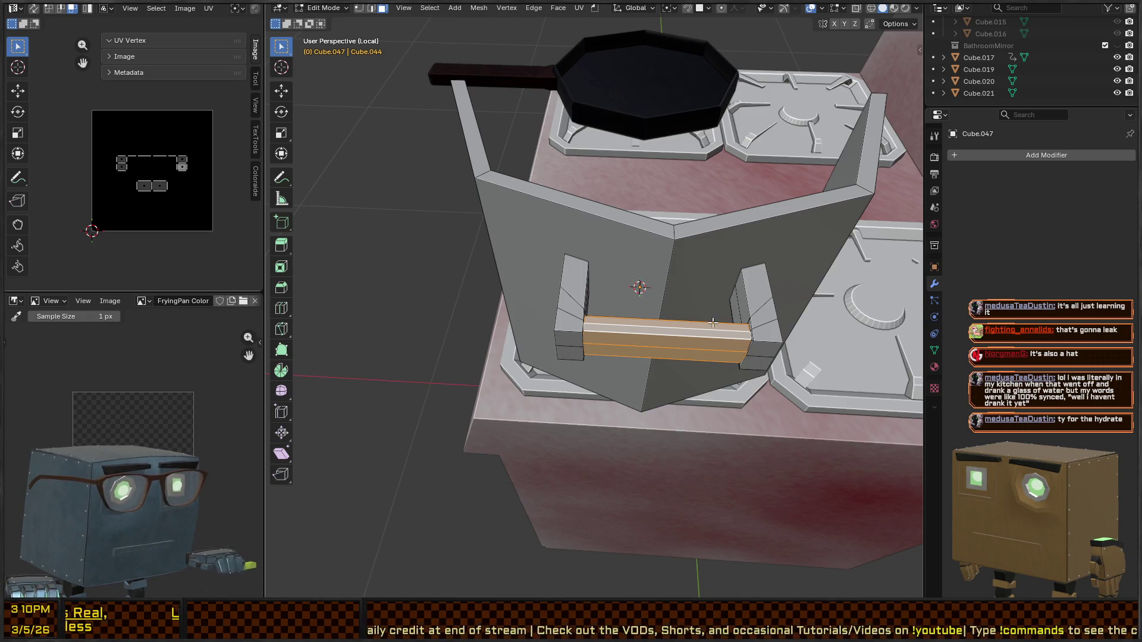
key(alt+a)
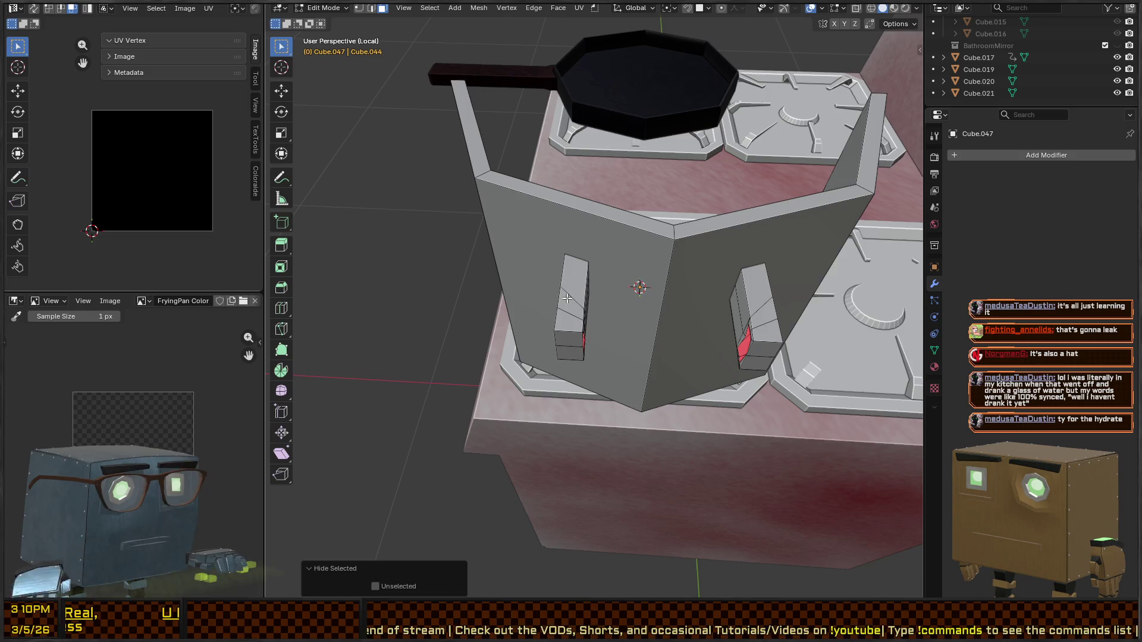
Step: Delete both handle posts after selecting them as linked geometry
key(l)
key(l)
key(x)
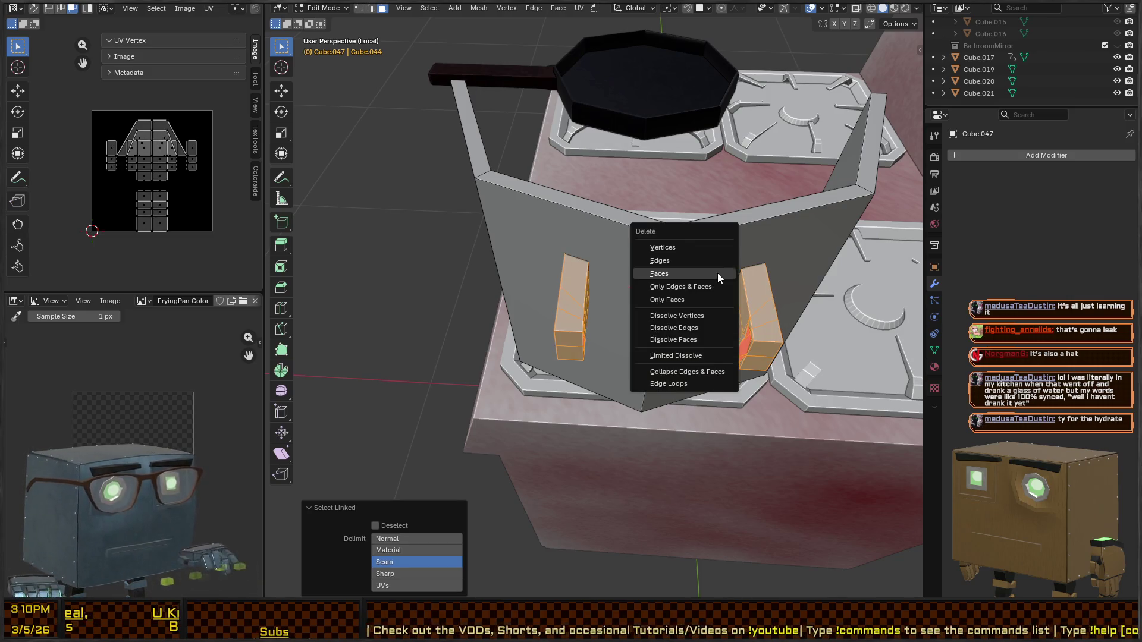
click(669, 247)
Step: Add a cube, scale it to 0.466 and set it against the front of the pot wall
key(shift+a)
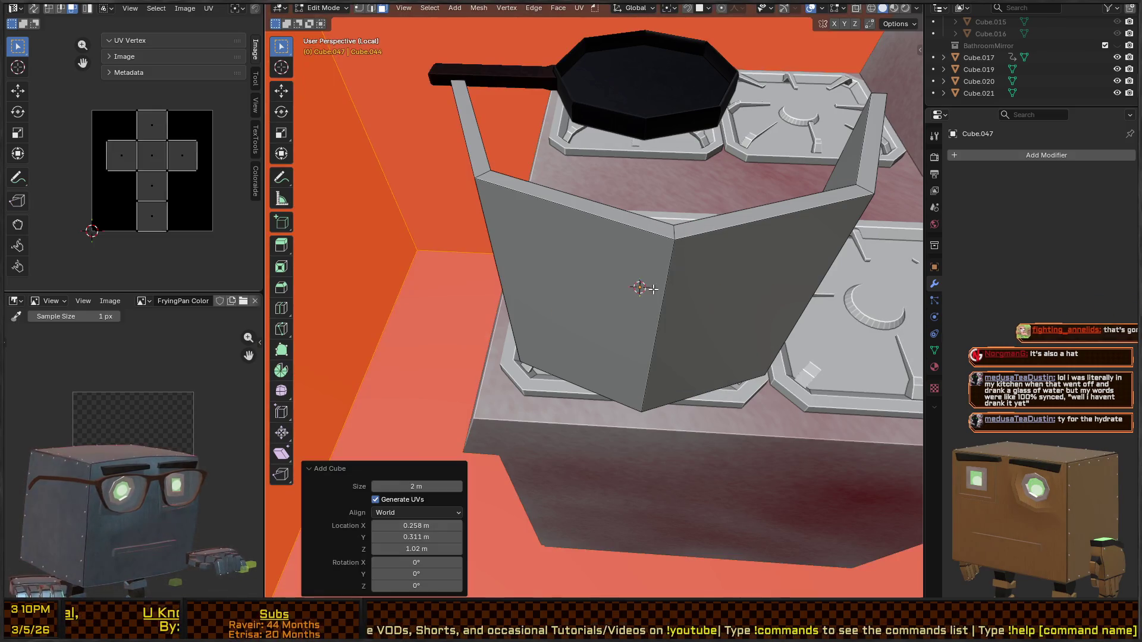
key(s)
click(684, 302)
key(g)
key(z)
click(701, 207)
key(g)
click(643, 375)
key(s)
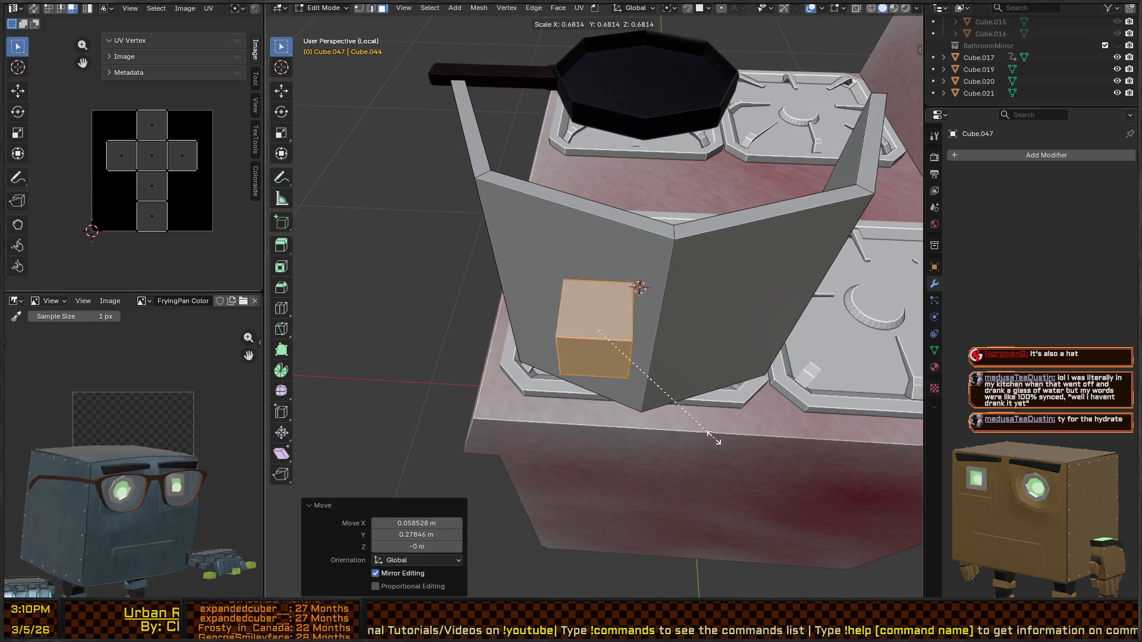
click(671, 388)
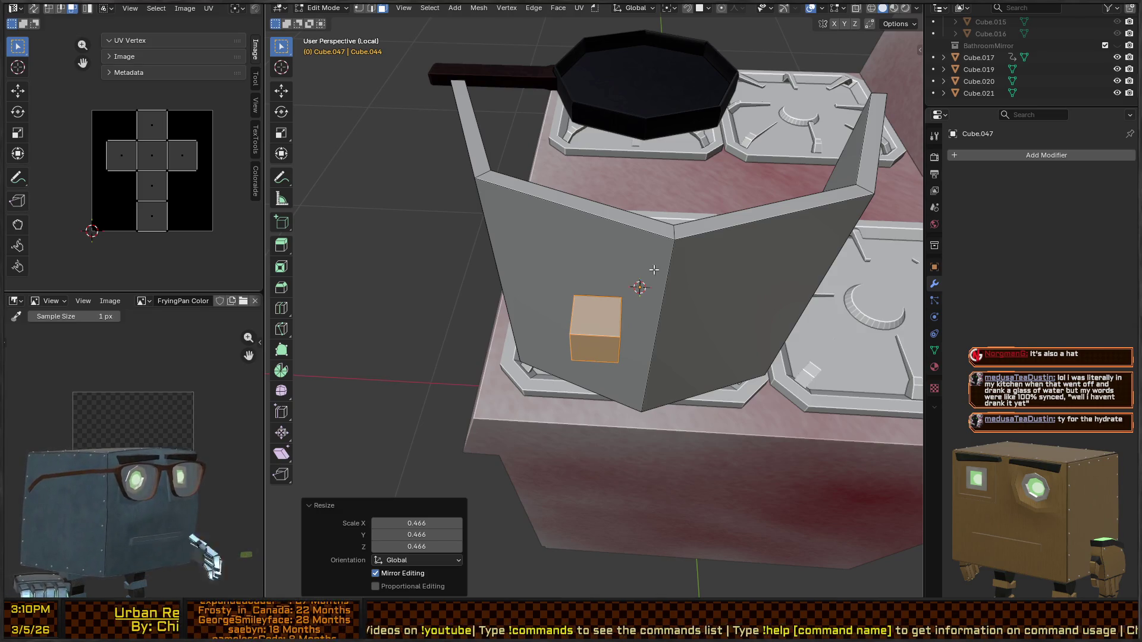
Step: Check the block's placement from higher angles, abandoning a move along X
middle_drag(656, 260, 647, 239)
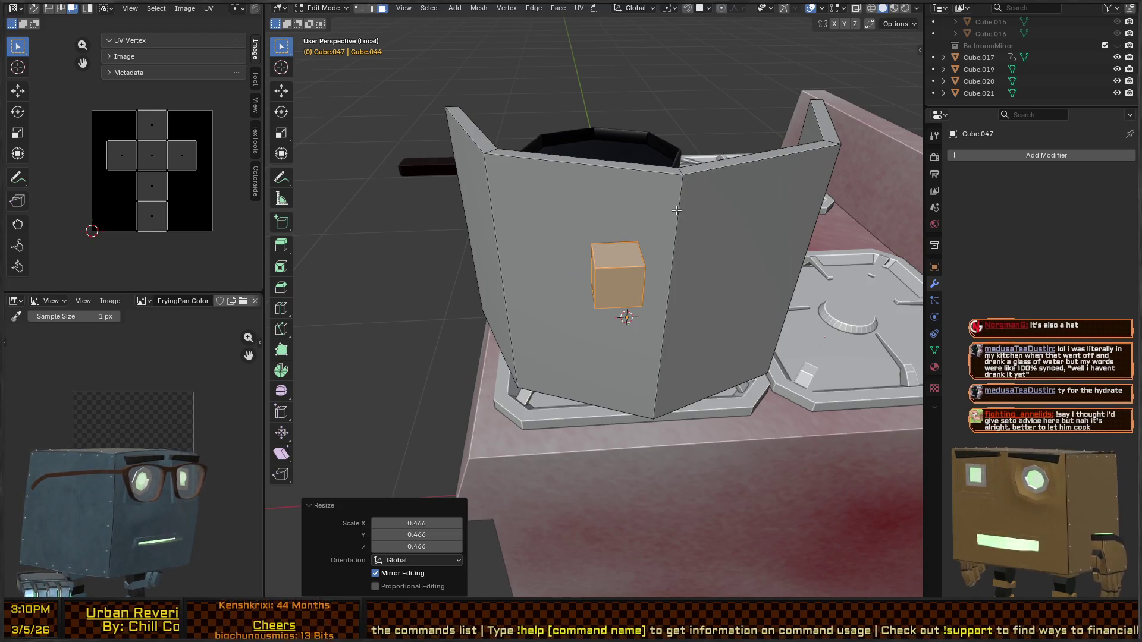
middle_drag(658, 219, 651, 330)
key(g)
key(x)
key(Escape)
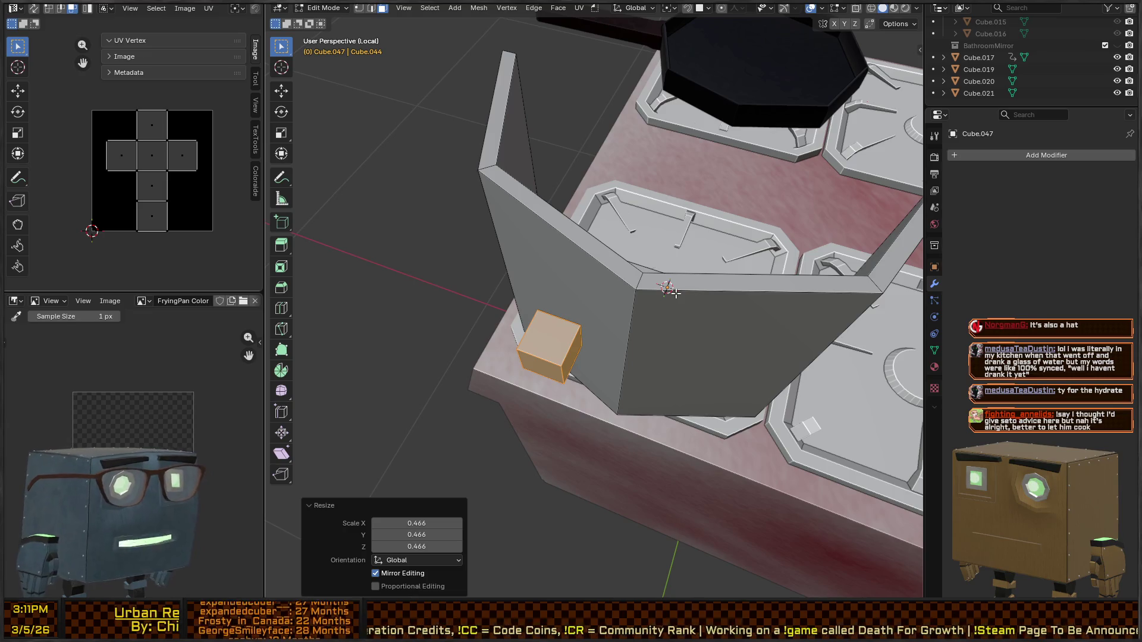
mouse_move(609, 254)
middle_down()
mouse_move(660, 250)
mouse_move(566, 255)
mouse_move(546, 233)
mouse_move(585, 286)
middle_up()
Step: Move the small block along the Y axis
key(g)
key(x)
key(y)
click(648, 251)
Step: In X-ray view, rotate the thin side face and then delete it
click(546, 228)
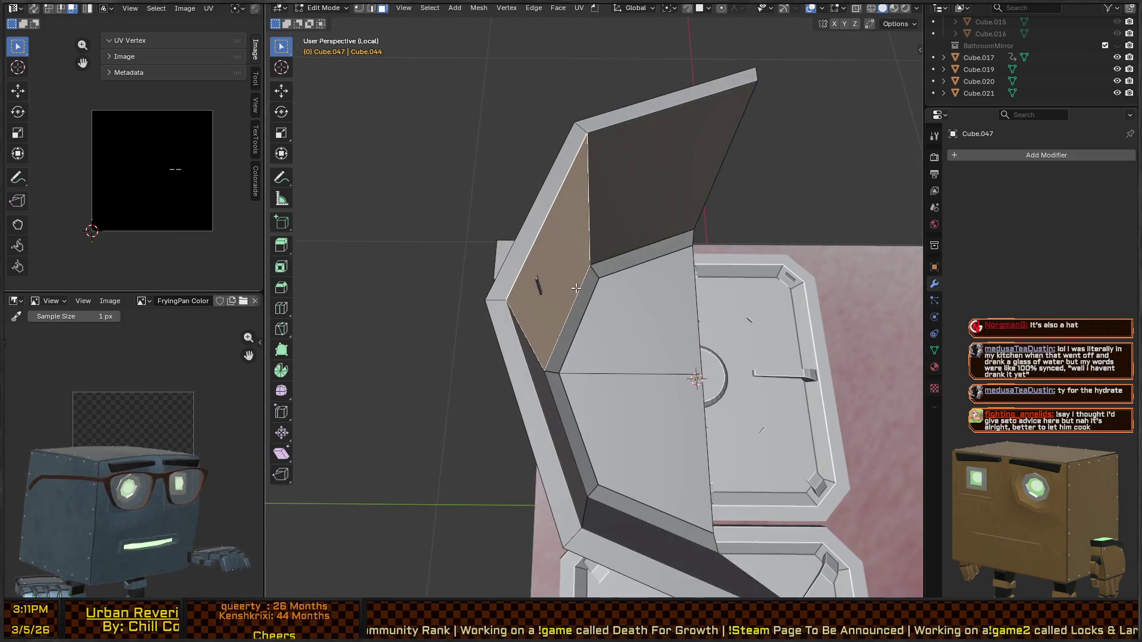
key(alt+z)
click(544, 266)
key(r)
click(719, 277)
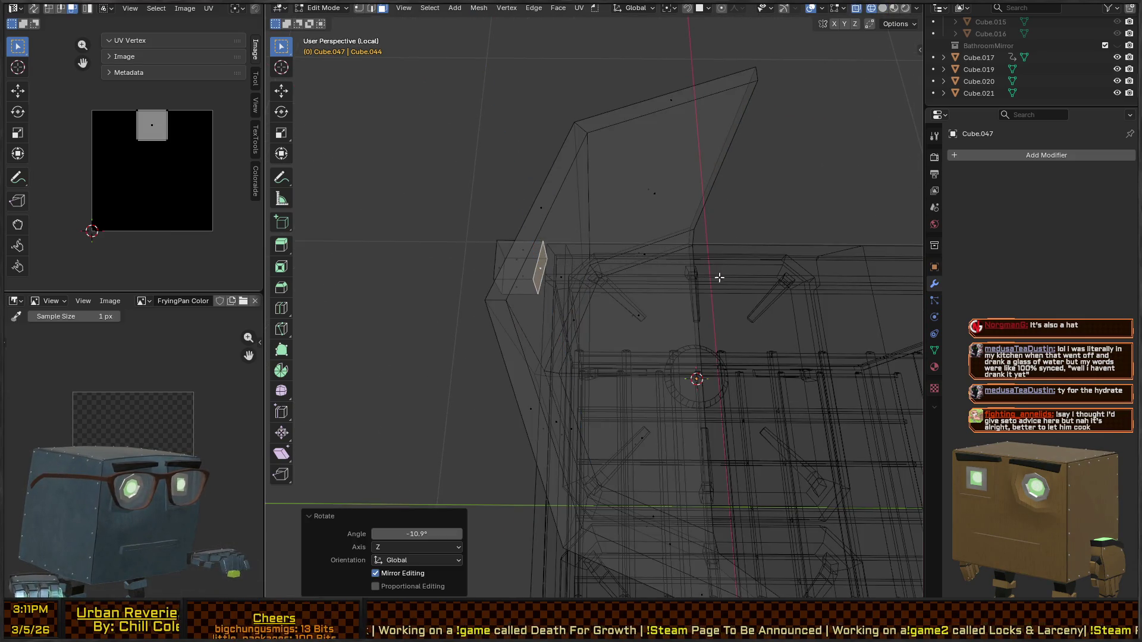
key(Escape)
key(x)
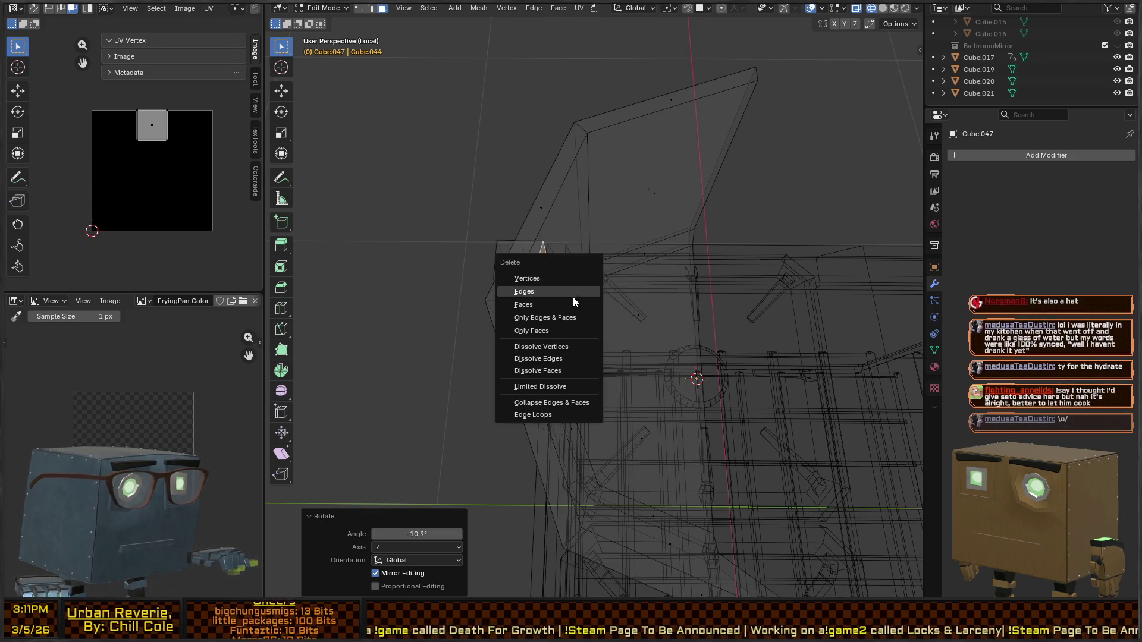
click(562, 304)
Step: Extrude the selected face along Y into a box with X-ray turned off
mouse_move(563, 304)
middle_down()
mouse_move(757, 250)
mouse_move(583, 259)
middle_up()
key(e)
scroll(598, 266, up, 3)
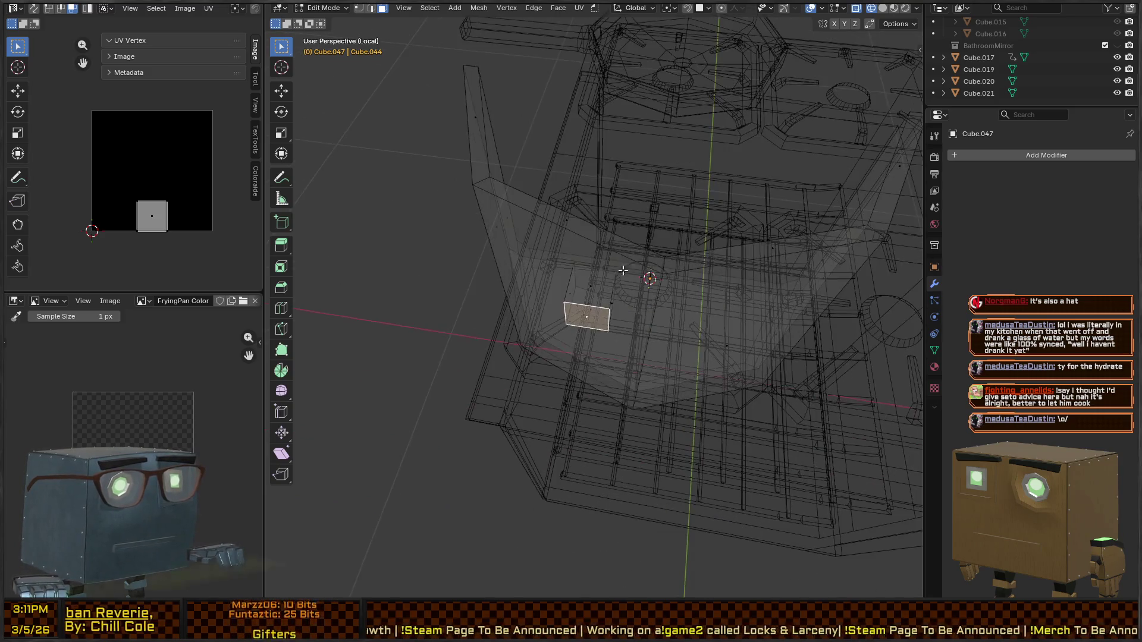
key(alt+z)
key(y)
click(549, 401)
mouse_move(548, 401)
middle_down()
mouse_move(648, 336)
mouse_move(521, 229)
mouse_move(586, 244)
mouse_move(611, 194)
mouse_move(525, 170)
mouse_move(730, 213)
mouse_move(637, 238)
middle_up()
Step: Reveal the hidden grip bar, then slide the piece along Y and 0.016222 m in X
key(alt+h)
key(g)
key(y)
click(593, 243)
key(g)
key(x)
key(x)
click(714, 207)
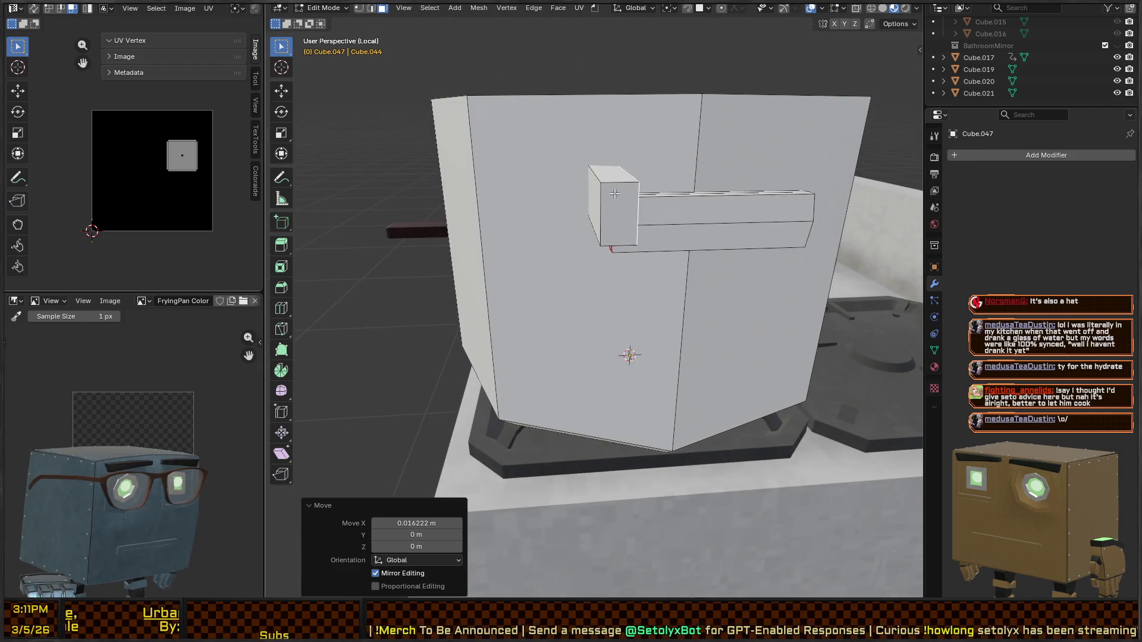
Step: Select the whole small post block and lower it along Z
key(l)
mouse_move(614, 187)
middle_down()
mouse_move(600, 191)
mouse_move(612, 194)
middle_up()
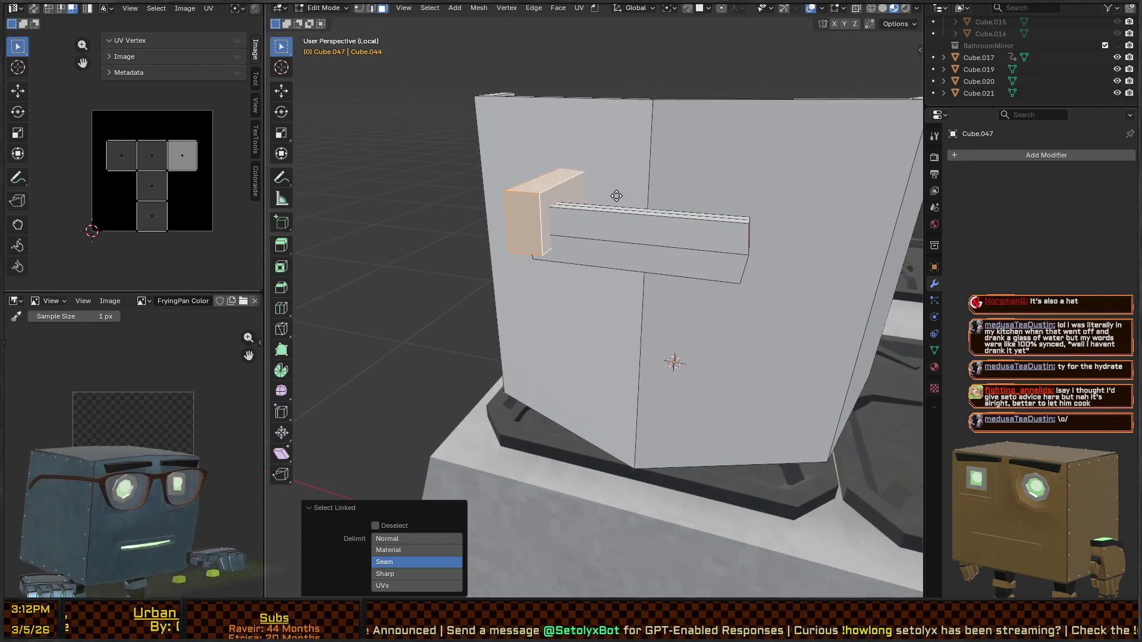
key(g)
key(z)
click(626, 307)
middle_drag(626, 307, 715, 213)
key(s)
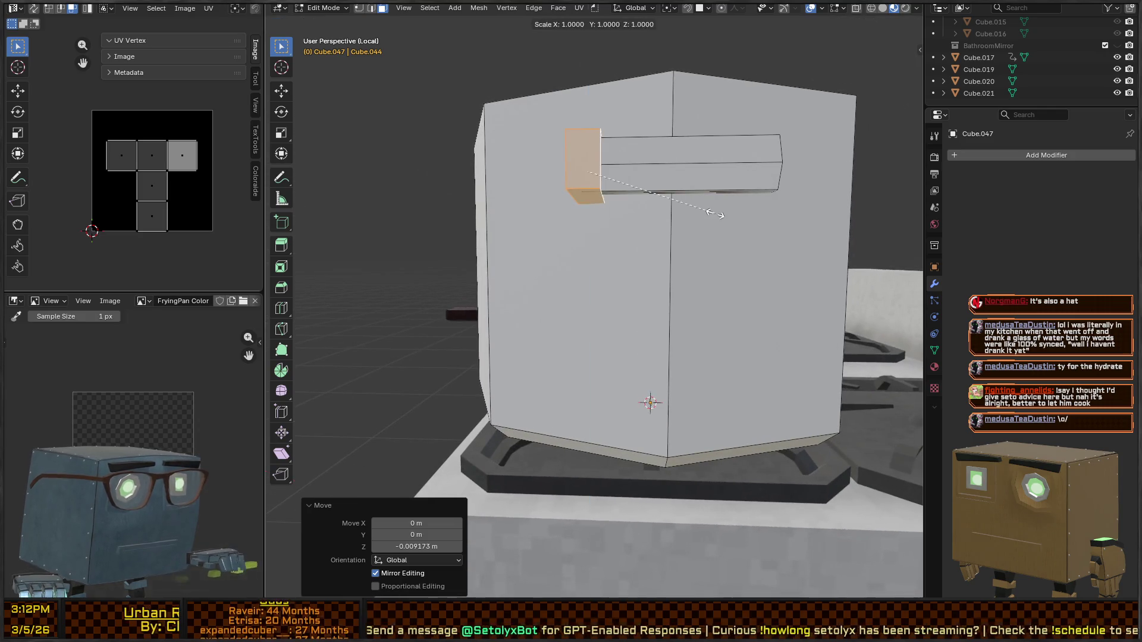
right_click(810, 213)
middle_drag(810, 213, 691, 300)
Step: Select the whole grip bar and slide it slightly into place
key(Tab)
scroll(655, 285, up, 5)
key(Tab)
key(l)
mouse_move(616, 276)
middle_down()
mouse_move(619, 379)
mouse_move(651, 369)
middle_up()
click(618, 379)
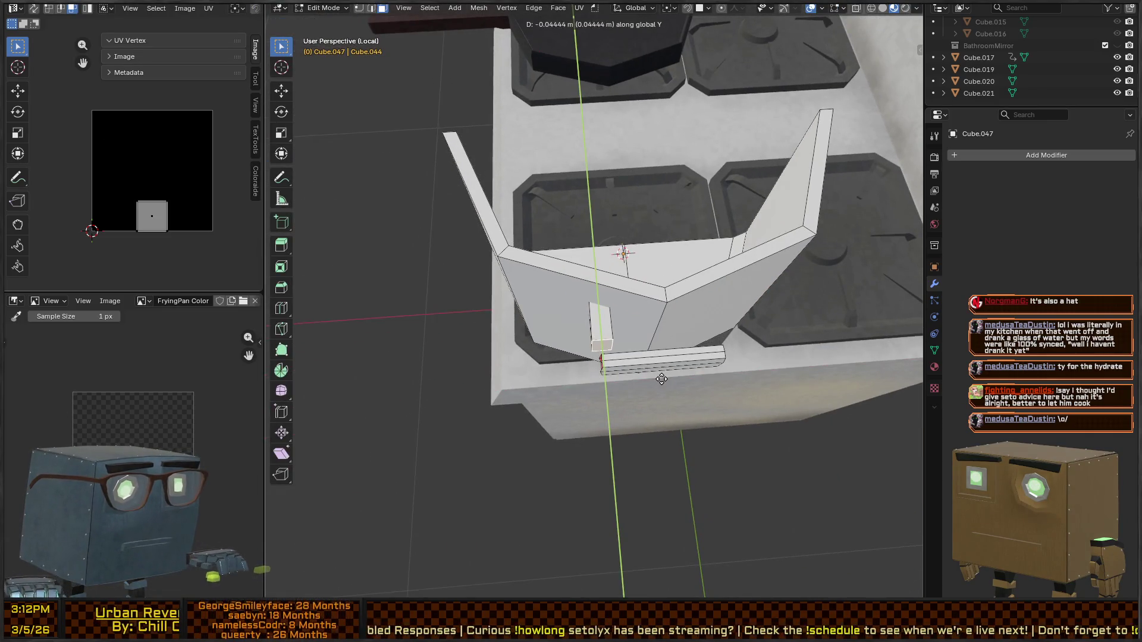
key(l)
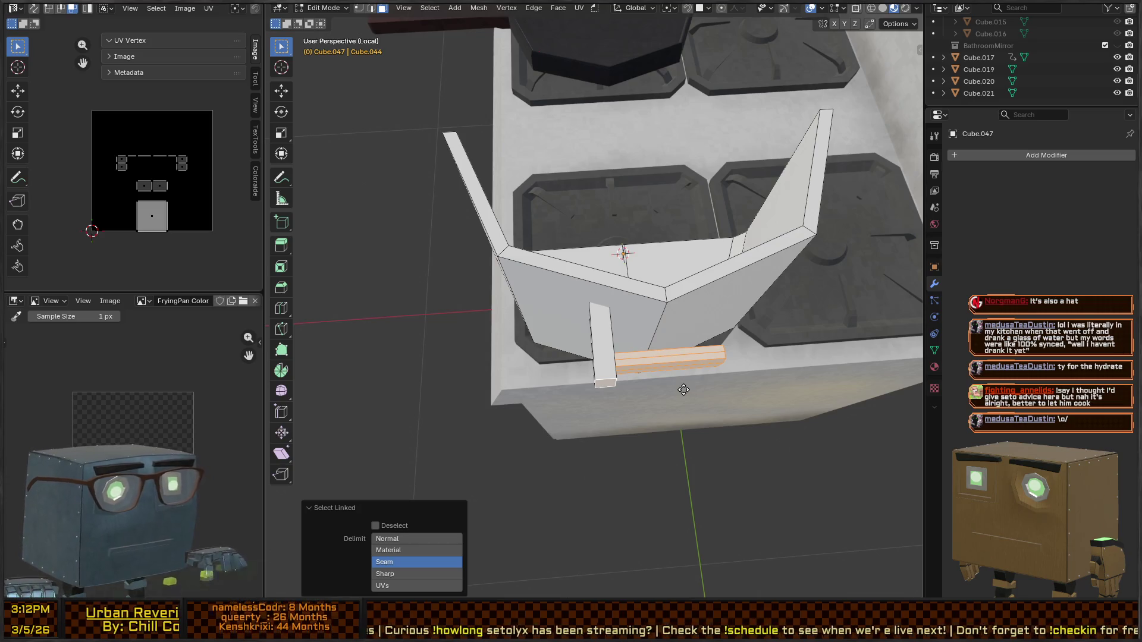
click(684, 377)
mouse_move(684, 378)
middle_down()
mouse_move(725, 374)
mouse_move(628, 330)
middle_up()
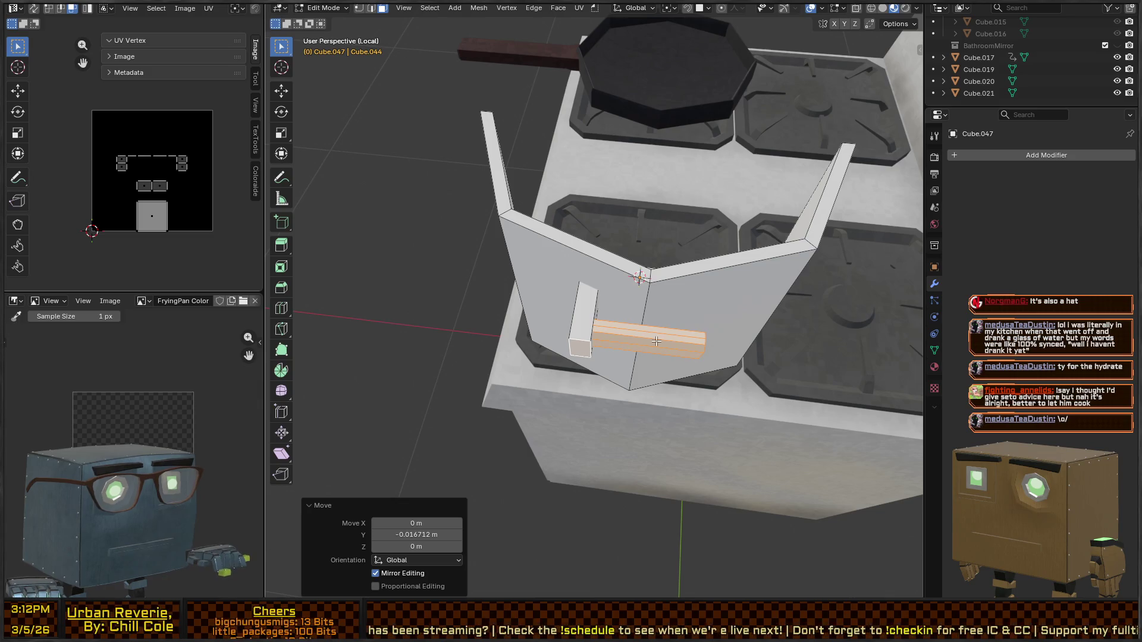
Step: Snap the 3D cursor to the grip bar's centre, then select the post block
key(shift+s)
click(657, 373)
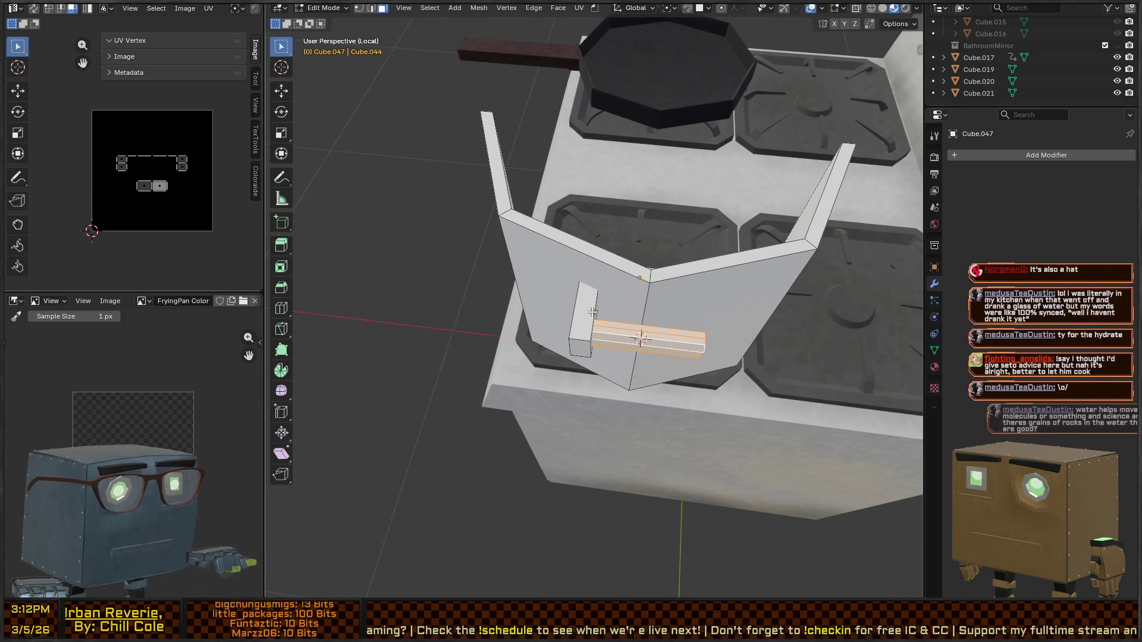
key(alt+a)
key(l)
key(shift+s)
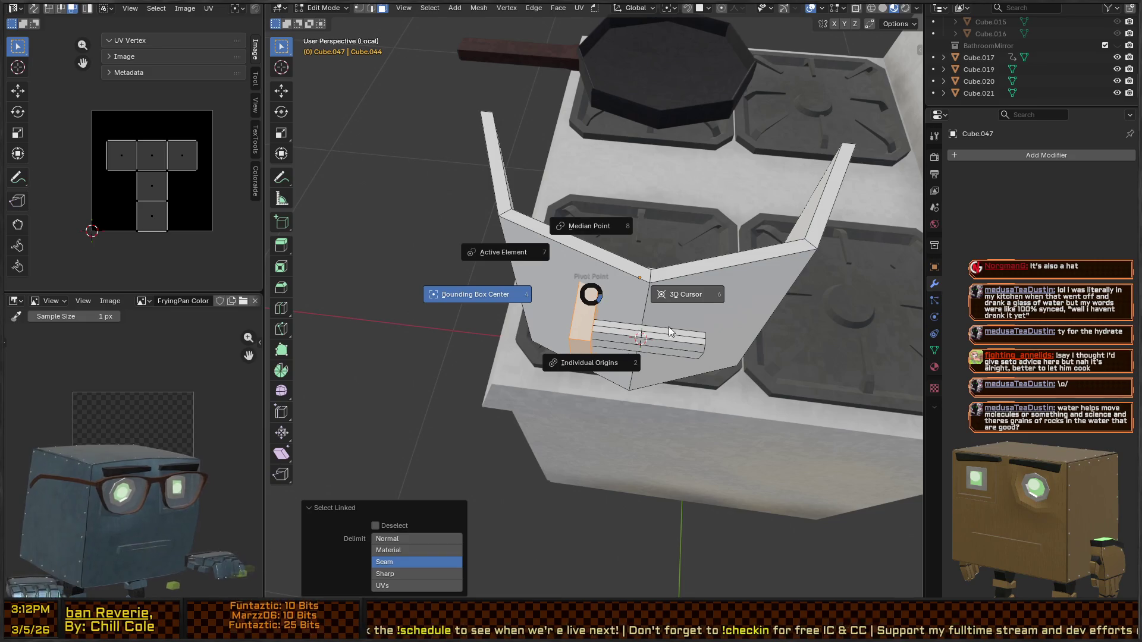
Step: Mirror the post to the bar's other end with scale -1, recalculate normals, and exit Edit Mode
text(sx-1)
key(Return)
key(ctrl+z)
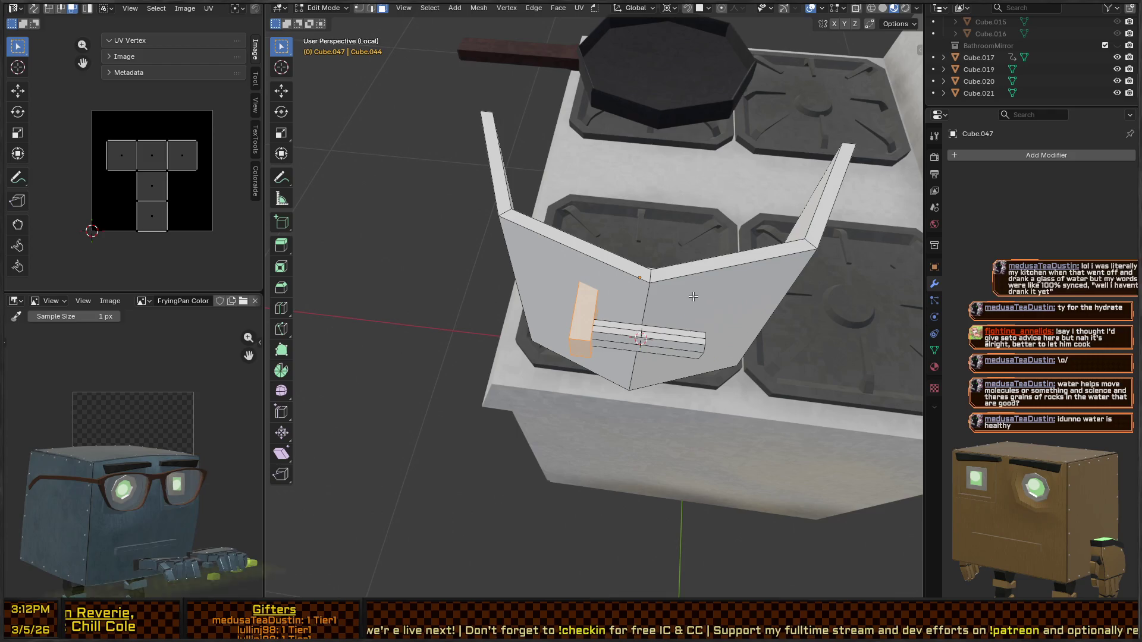
text(sy-1x)
key(Return)
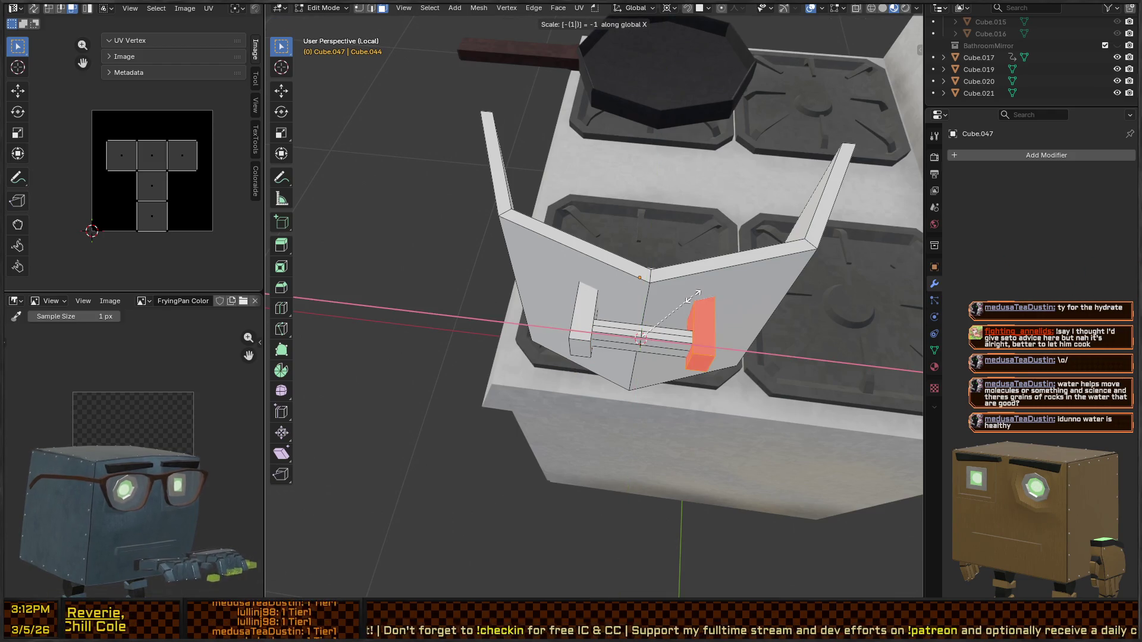
key(shift+n)
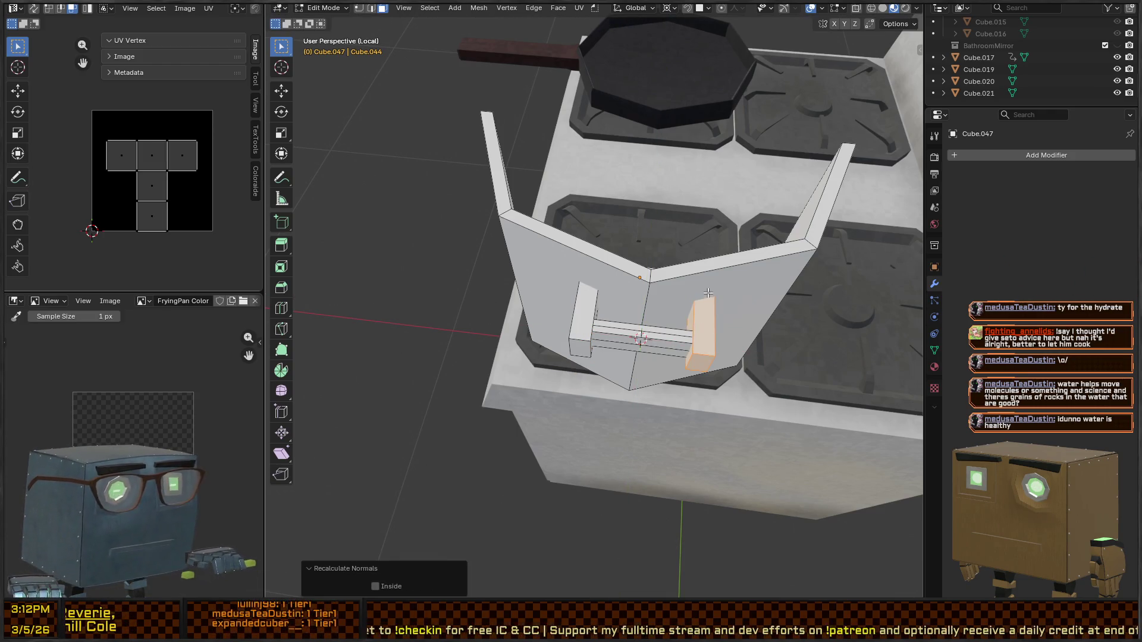
key(a)
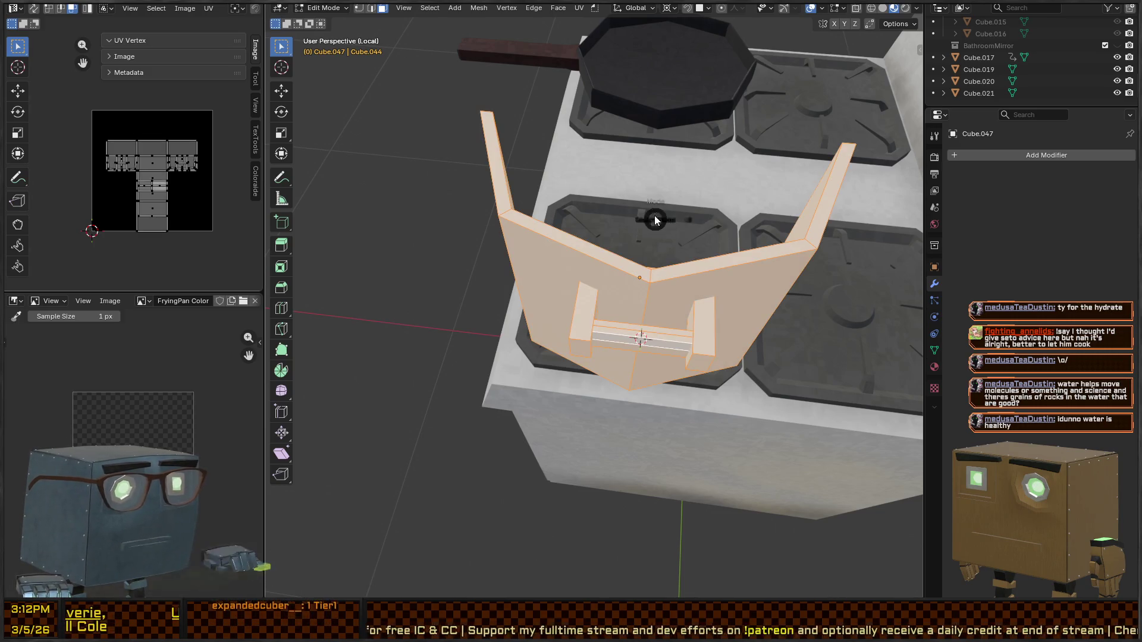
key(Tab)
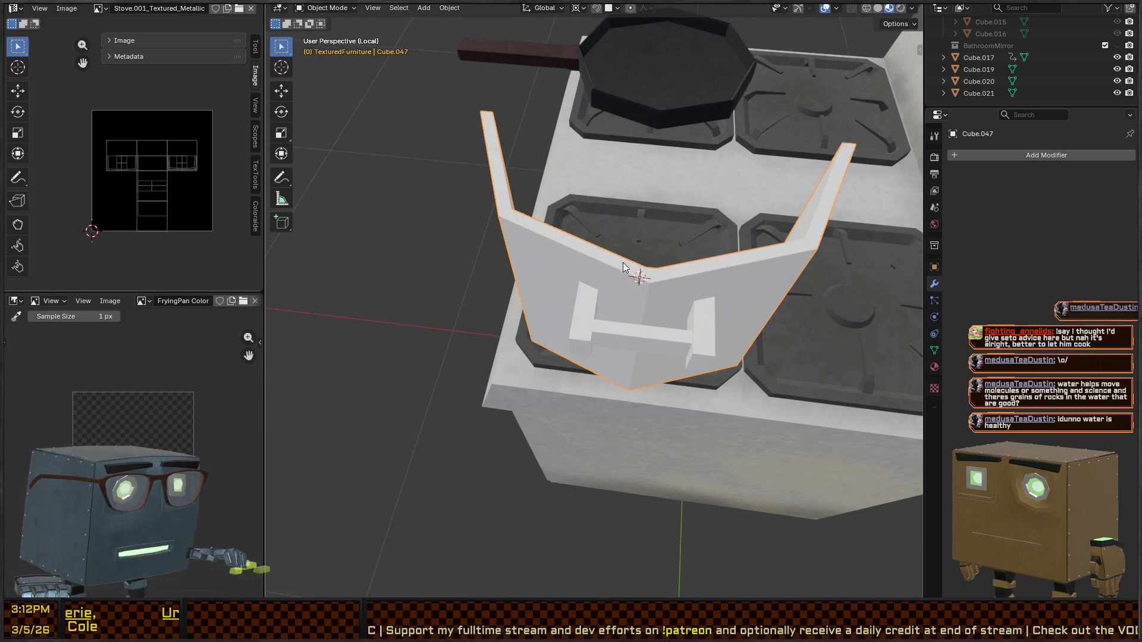
Step: Recalculate the pot's face normals in Edit Mode
key(Tab)
middle_drag(685, 269, 755, 310)
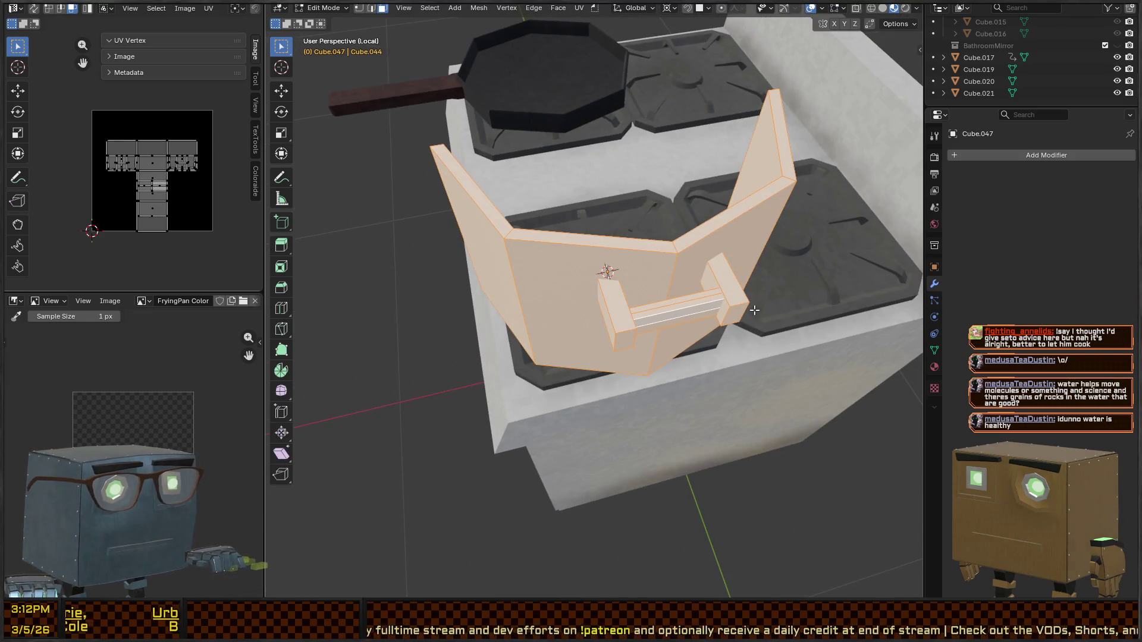
key(s)
key(x)
key(Escape)
key(g)
key(y)
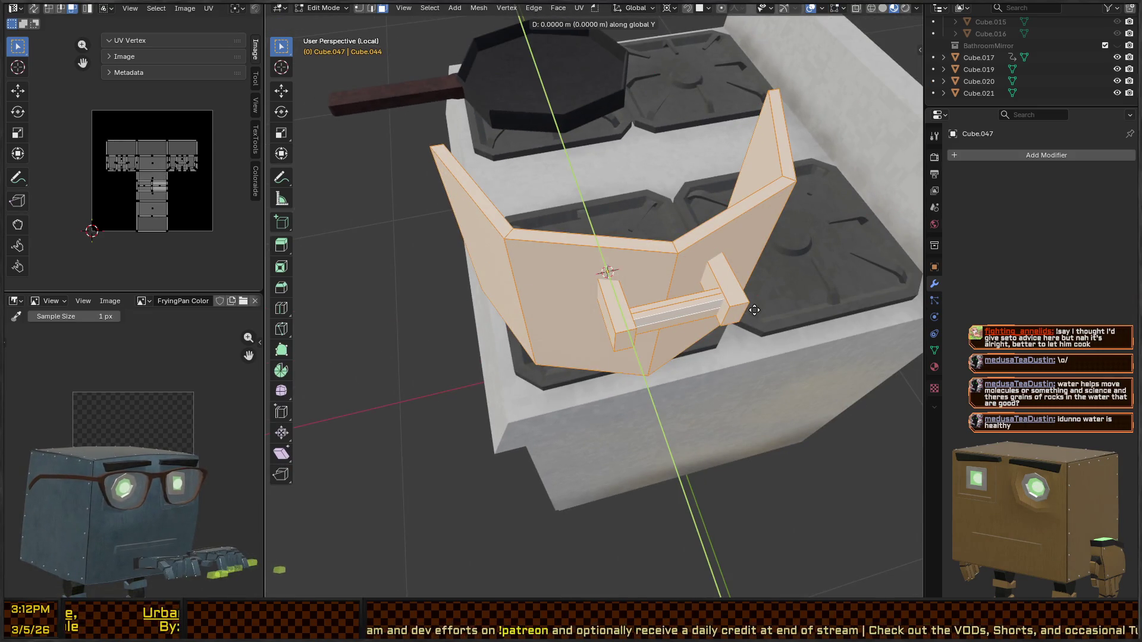
key(Escape)
key(shift+n)
Step: Look down into the pot, then return to Object Mode
mouse_move(755, 310)
middle_down()
mouse_move(639, 216)
mouse_move(821, 36)
middle_up()
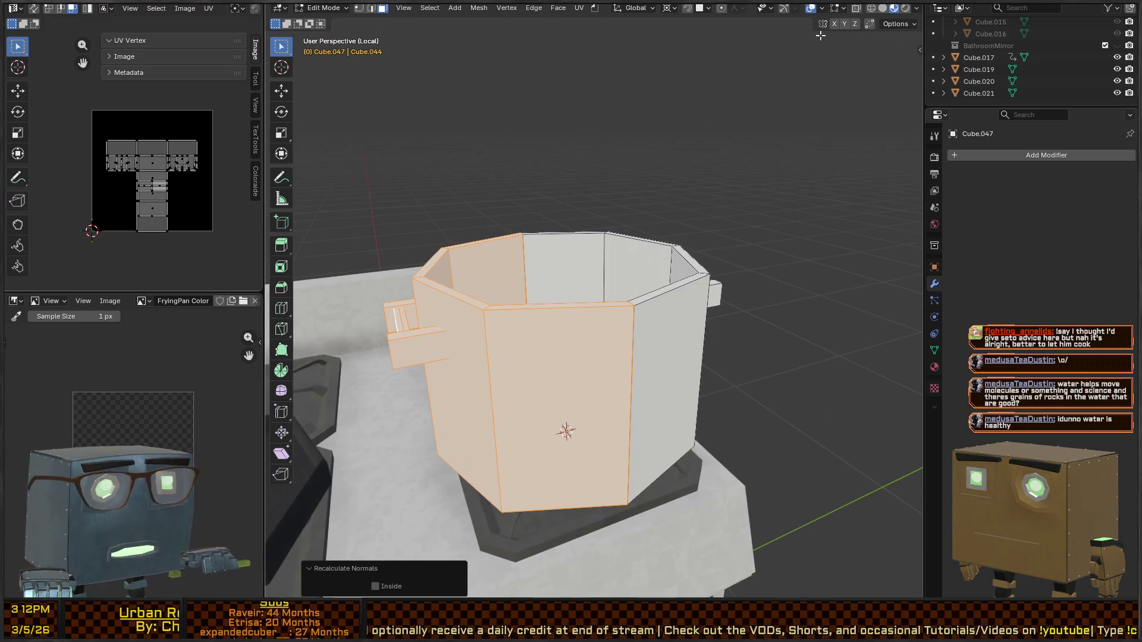
key(g)
click(642, 197)
mouse_move(643, 197)
middle_down()
mouse_move(719, 387)
mouse_move(784, 327)
mouse_move(648, 276)
mouse_move(490, 295)
mouse_move(585, 274)
mouse_move(676, 282)
middle_up()
key(g)
key(Escape)
key(Tab)
Step: Apply Shade Auto Smooth to the pot, then Shade Smooth
right_click(630, 303)
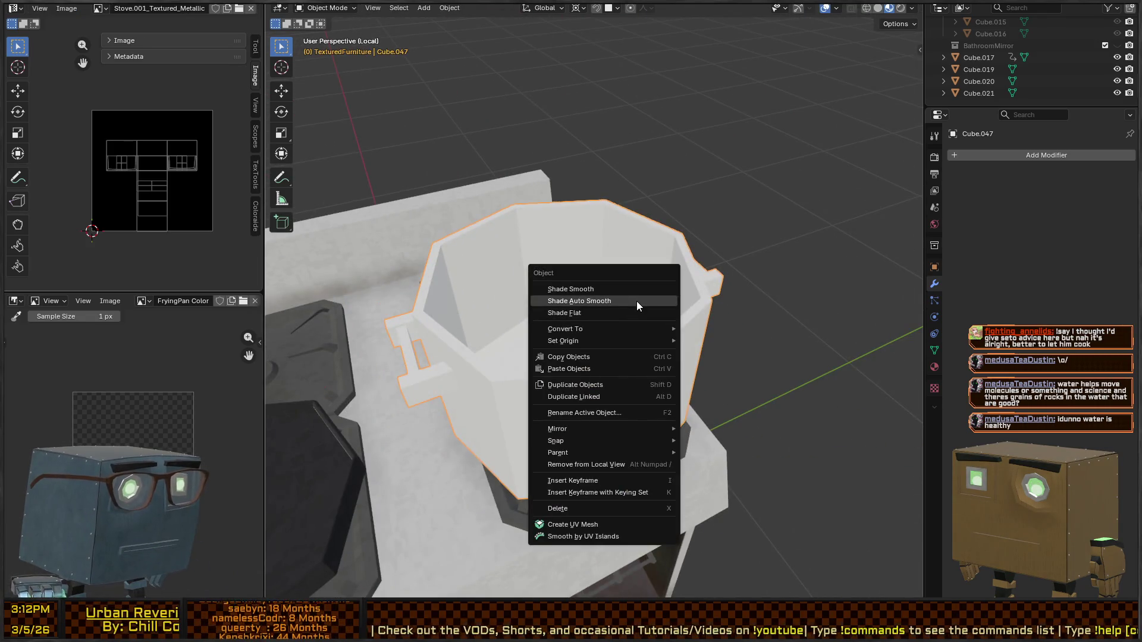
click(636, 301)
mouse_move(740, 308)
middle_down()
mouse_move(586, 292)
mouse_move(666, 273)
mouse_move(758, 226)
mouse_move(682, 287)
mouse_move(763, 247)
mouse_move(801, 278)
mouse_move(657, 331)
mouse_move(682, 366)
mouse_move(669, 327)
mouse_move(757, 369)
mouse_move(730, 408)
middle_up()
right_click(585, 292)
click(583, 280)
Step: Scale the pot down to about 0.918 so it fits the burner
key(s)
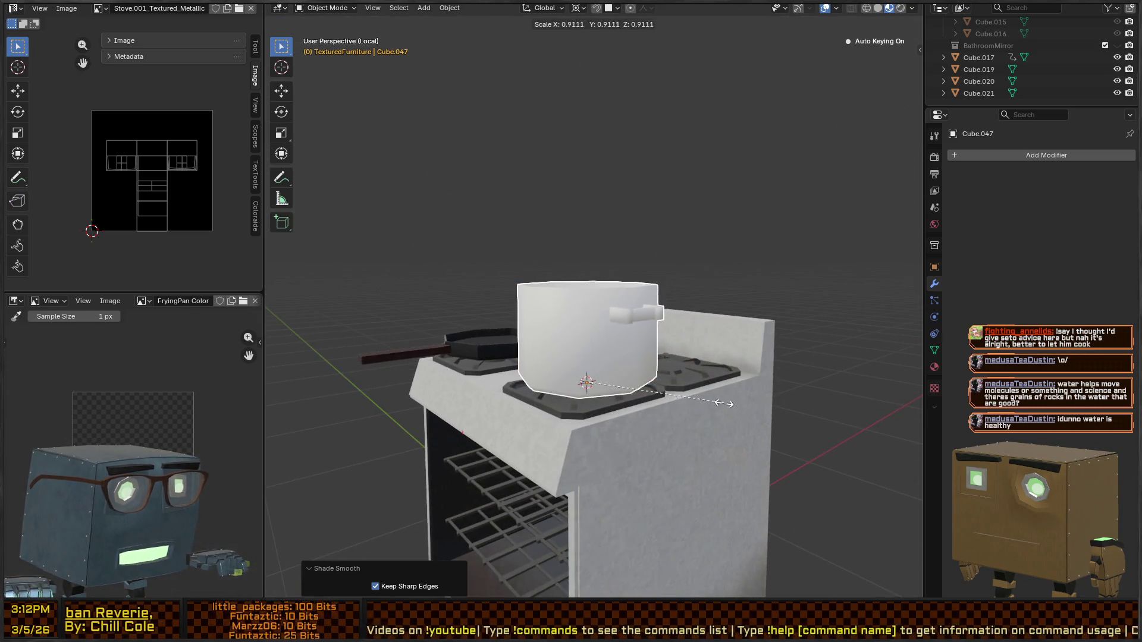
click(724, 403)
mouse_move(674, 344)
middle_down()
mouse_move(686, 402)
mouse_move(772, 337)
mouse_move(776, 379)
mouse_move(747, 412)
mouse_move(656, 373)
mouse_move(696, 392)
middle_up()
key(s)
middle_drag(679, 365, 712, 365)
Step: Apply the pot's rotation and scale, then clear scale with Alt+S
key(ctrl+a)
click(677, 376)
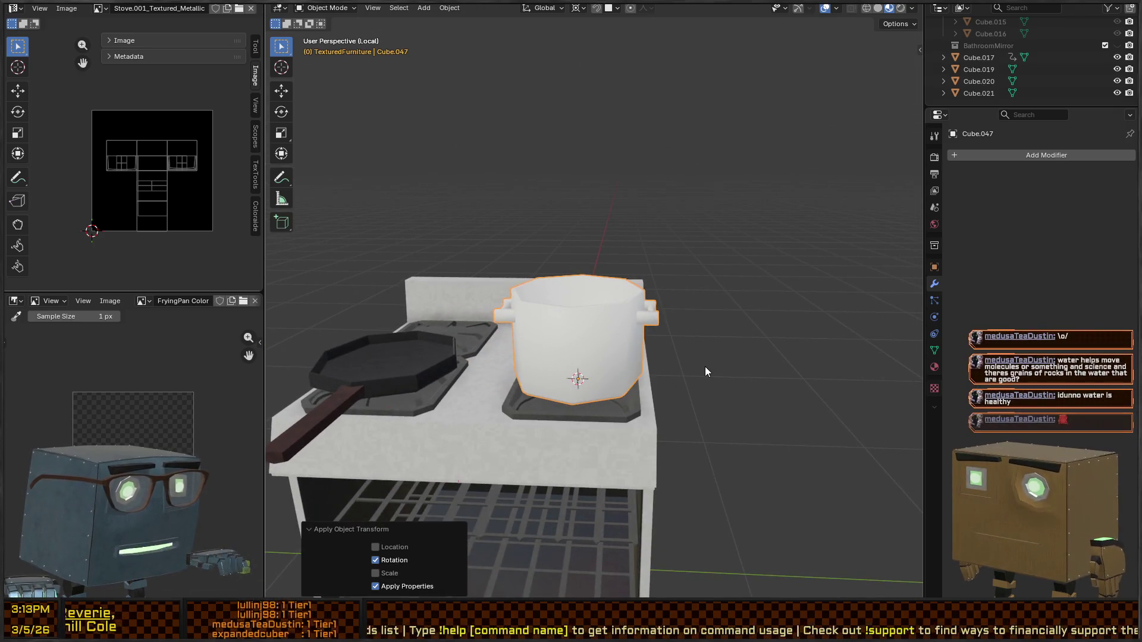
key(ctrl+a)
click(654, 374)
middle_drag(688, 360, 655, 376)
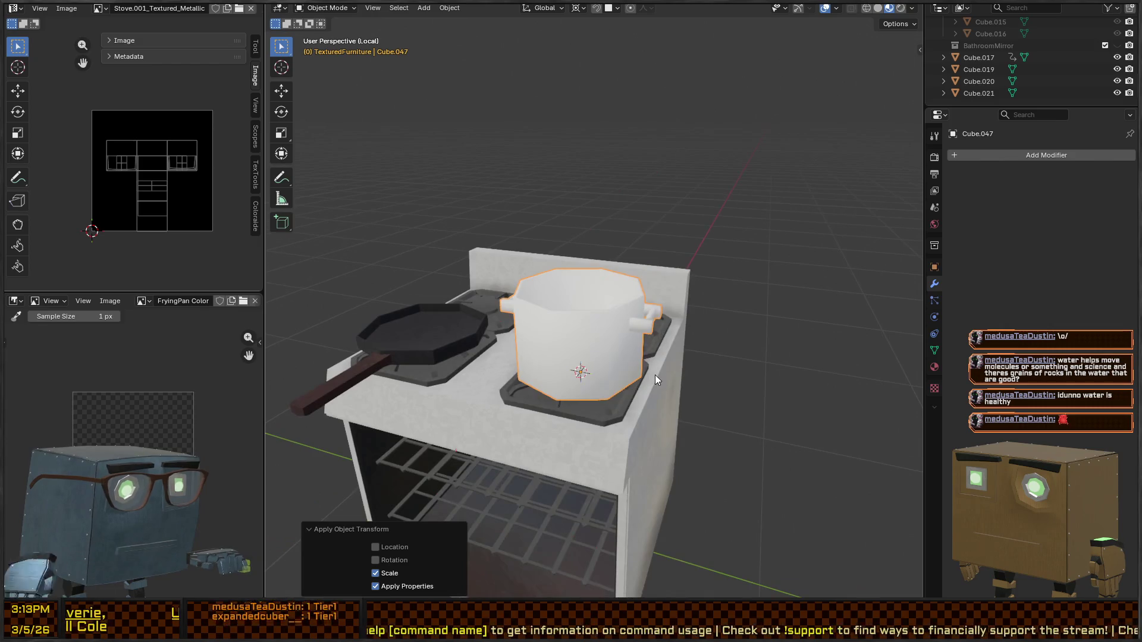
key(alt+s)
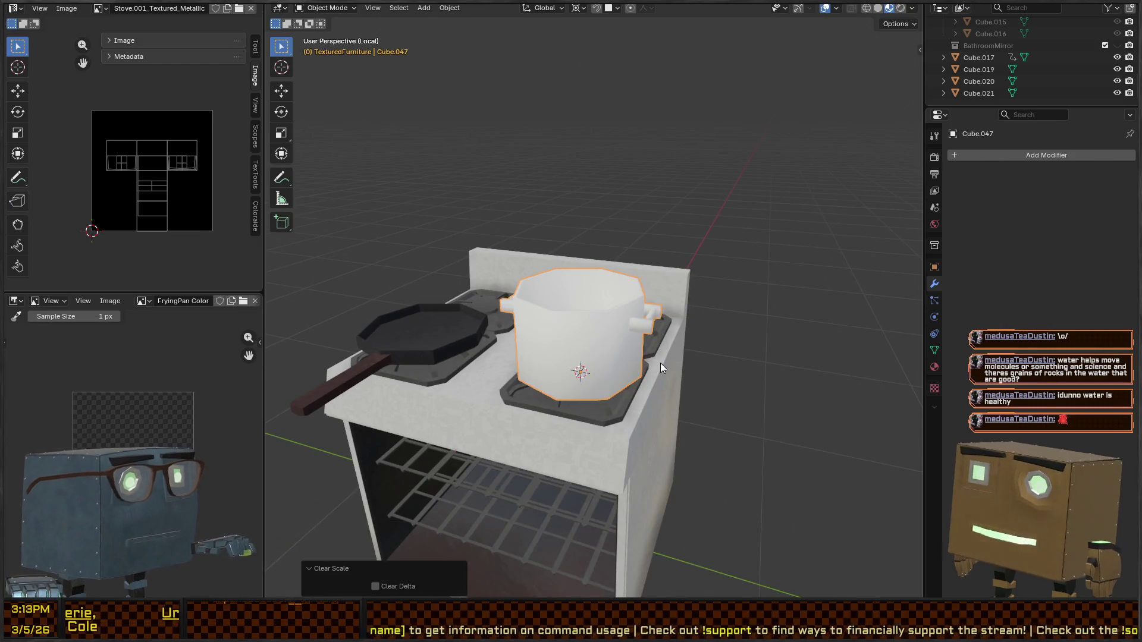
Step: View the pot from above and enter Edit Mode
mouse_move(564, 310)
middle_down()
mouse_move(704, 247)
mouse_move(672, 260)
middle_up()
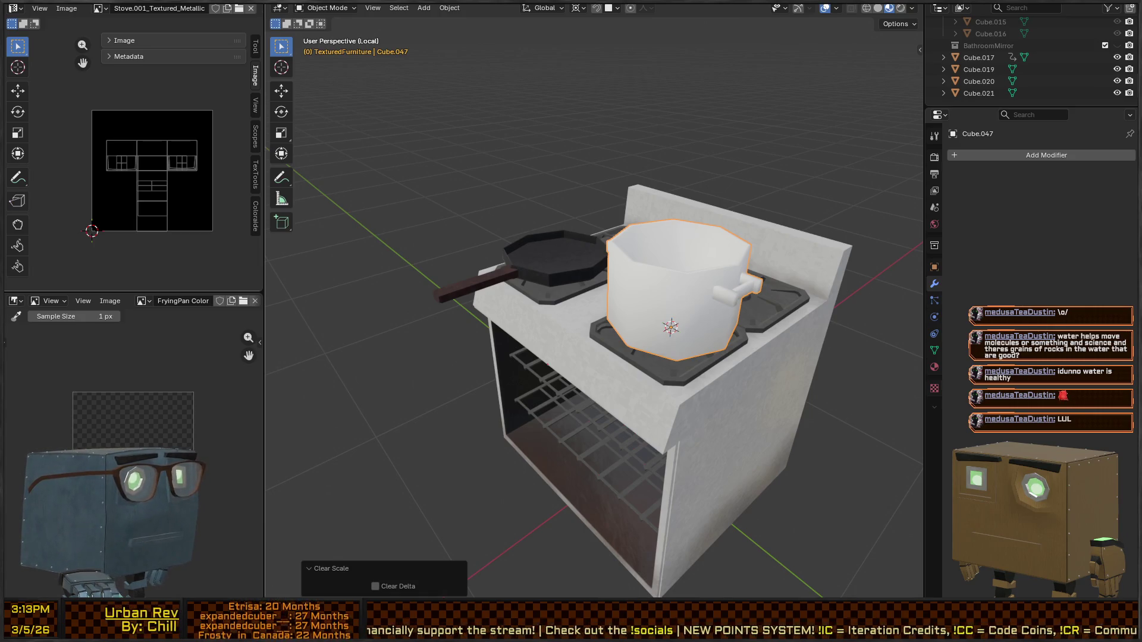
mouse_move(594, 297)
middle_down()
mouse_move(748, 268)
mouse_move(662, 308)
mouse_move(682, 320)
mouse_move(666, 345)
mouse_move(609, 325)
mouse_move(589, 345)
mouse_move(602, 321)
mouse_move(584, 343)
mouse_move(617, 292)
mouse_move(697, 368)
mouse_move(672, 373)
mouse_move(657, 415)
middle_up()
scroll(662, 308, up, 3)
key(Tab)
key(Tab)
key(Tab)
Step: Mark the pot's rim edge loop as a seam
alt+click(643, 415)
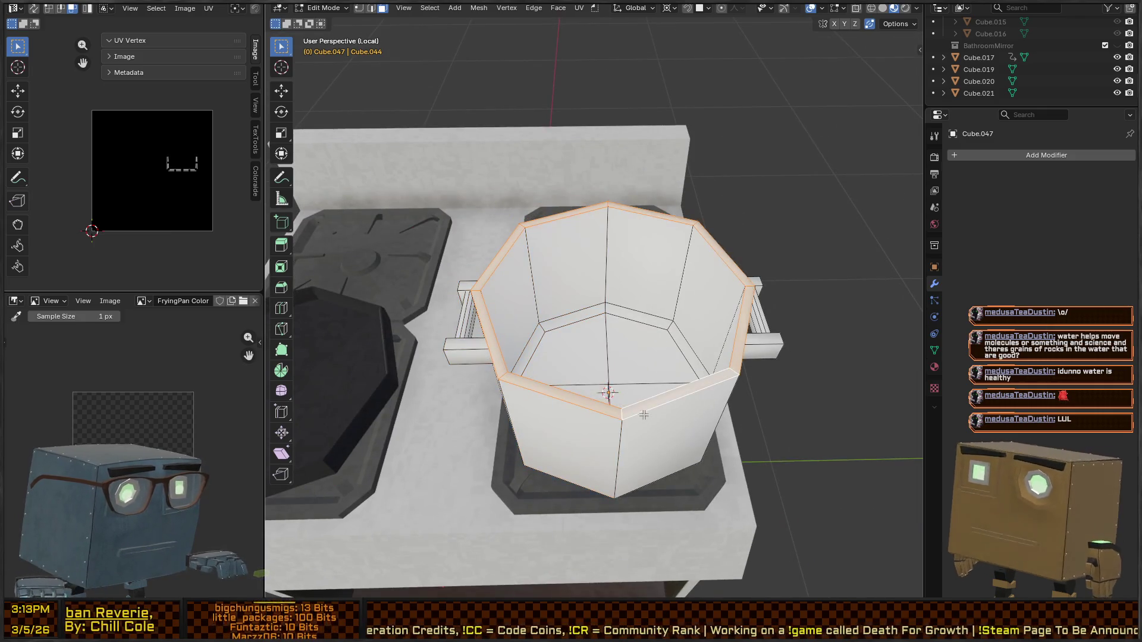
key(2)
alt+click(556, 387)
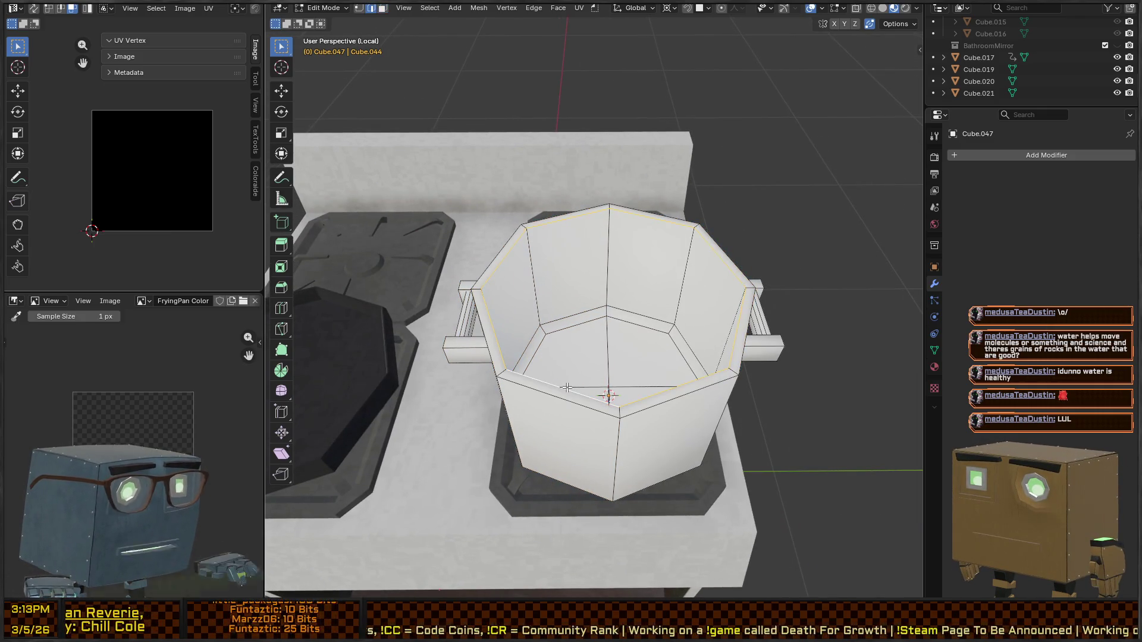
right_click(559, 387)
click(512, 494)
middle_drag(512, 495, 665, 365)
middle_drag(541, 332, 606, 372)
Step: Unwrap the whole pot with Smart UV Project (66°, 0.020 island margin)
key(a)
key(u)
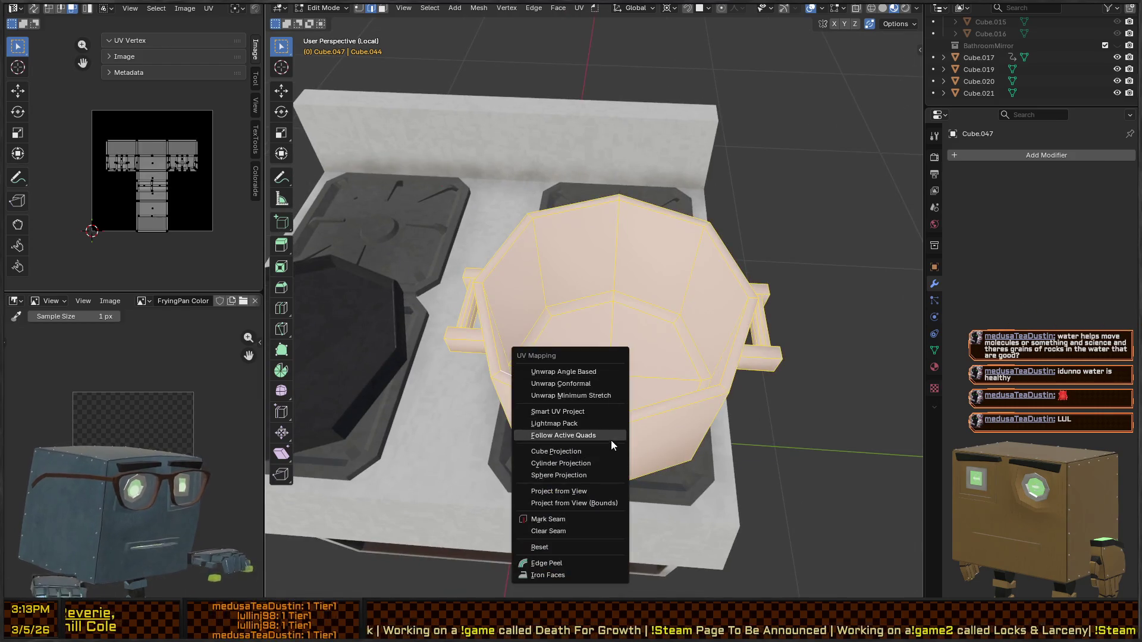
click(588, 397)
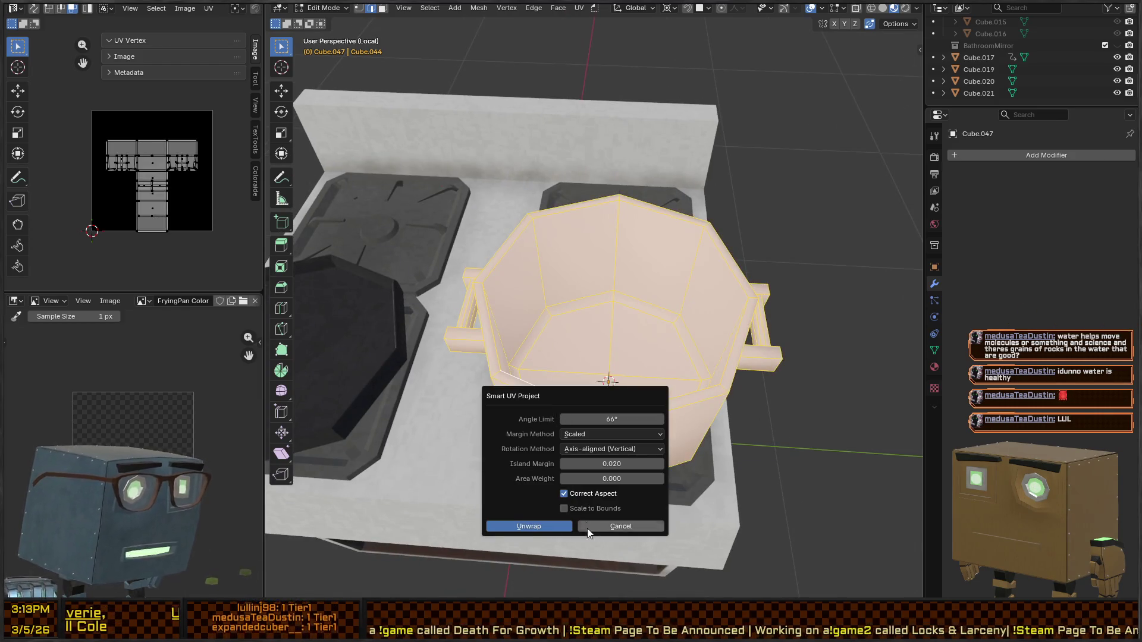
click(525, 527)
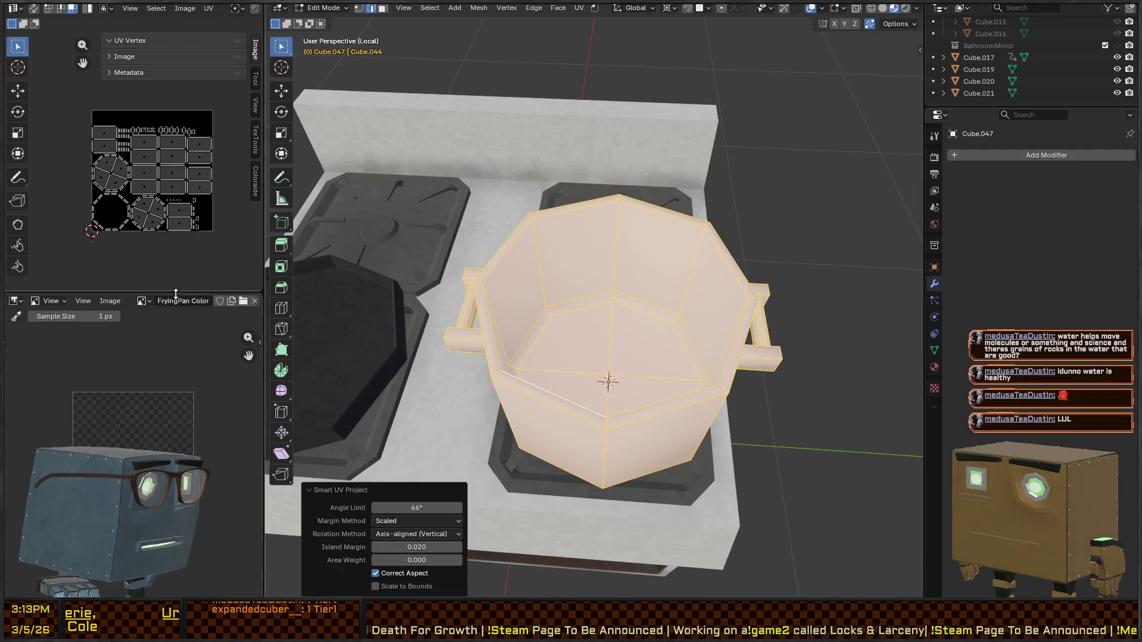
Step: Switch the pot to Texture Paint mode and show the Ucupaint sidebar
key(ctrl+Tab)
click(448, 409)
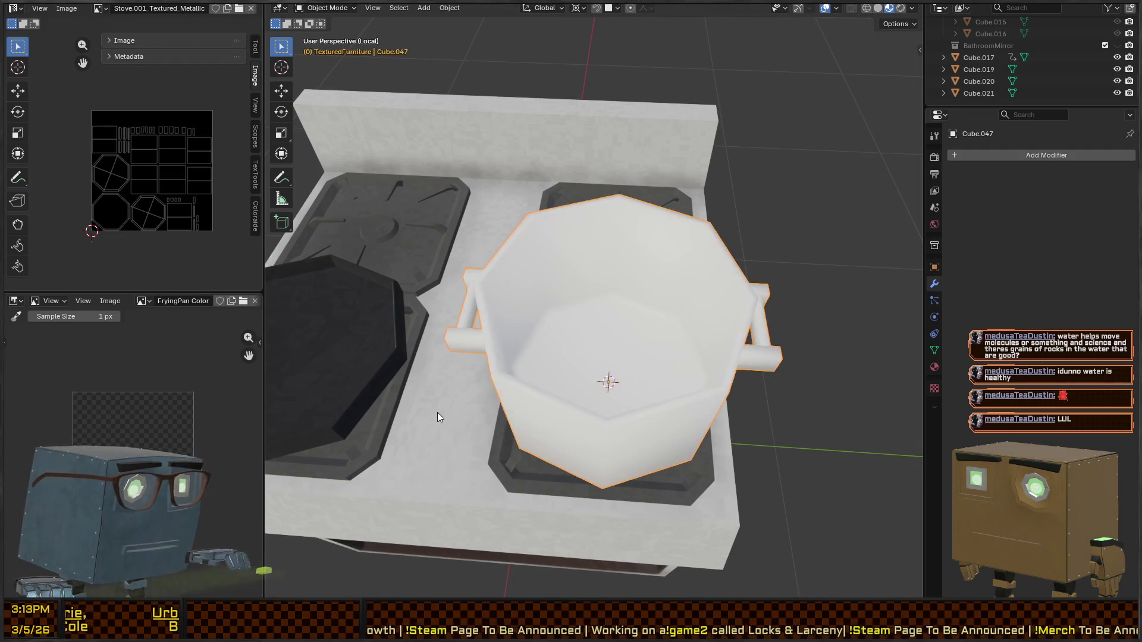
key(ctrl+Tab)
click(595, 350)
mouse_move(640, 313)
middle_down()
mouse_move(599, 333)
mouse_move(711, 349)
mouse_move(797, 225)
middle_up()
key(n)
scroll(830, 125, up, 3)
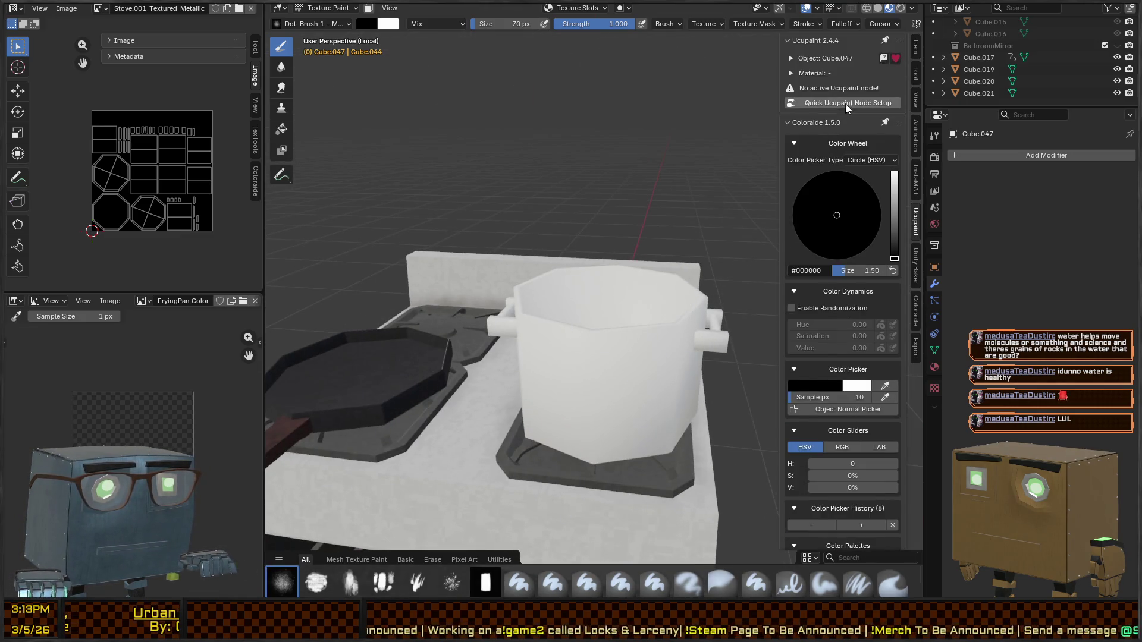
Step: Dismiss Ucupaint's quick node setup and rename the pot object to Pot_Large
click(844, 102)
click(826, 229)
mouse_move(596, 347)
middle_down()
mouse_move(579, 331)
mouse_move(613, 356)
middle_up()
key(F2)
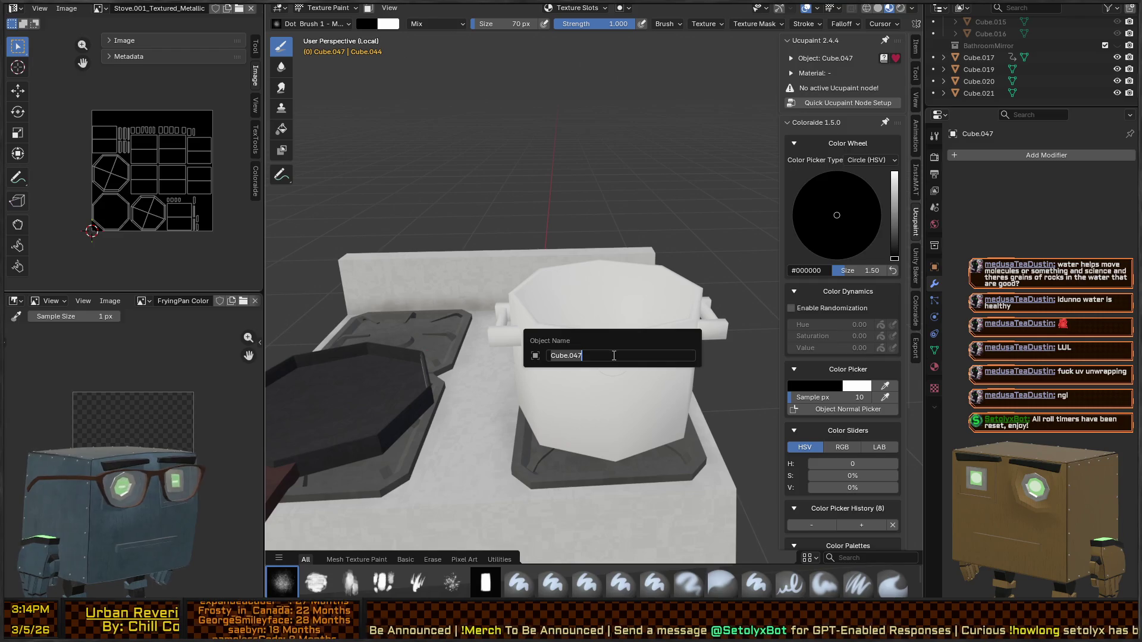
text(Pot_L)
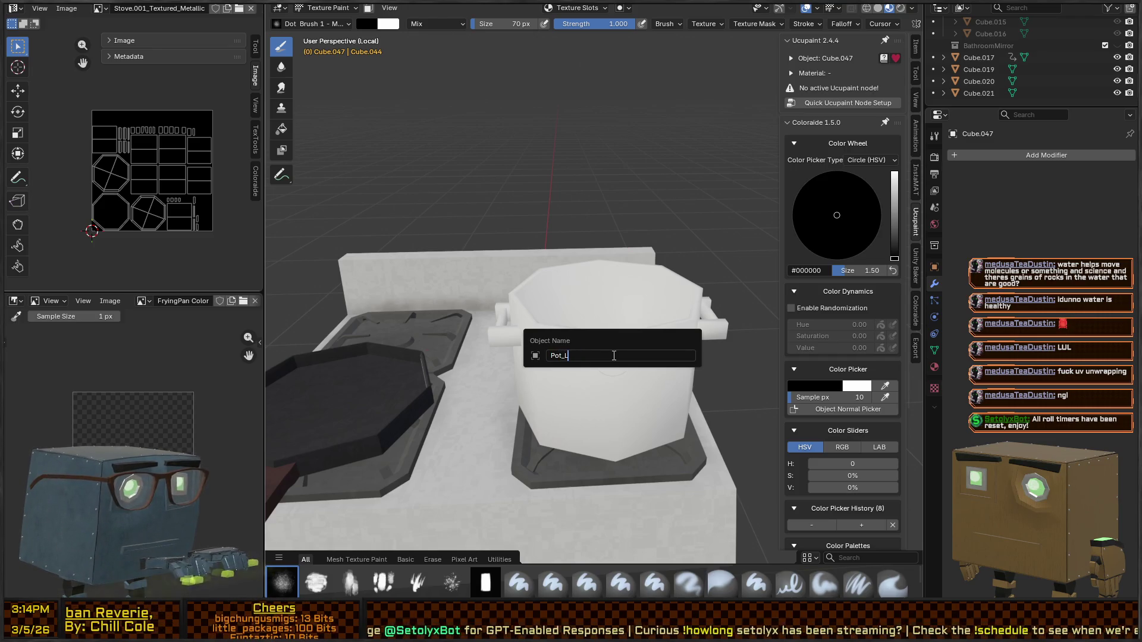
text(e)
key(Return)
Step: Rename the mesh data to Pot_Large in Object Data properties and change mode
middle_drag(617, 364, 632, 354)
key(F2)
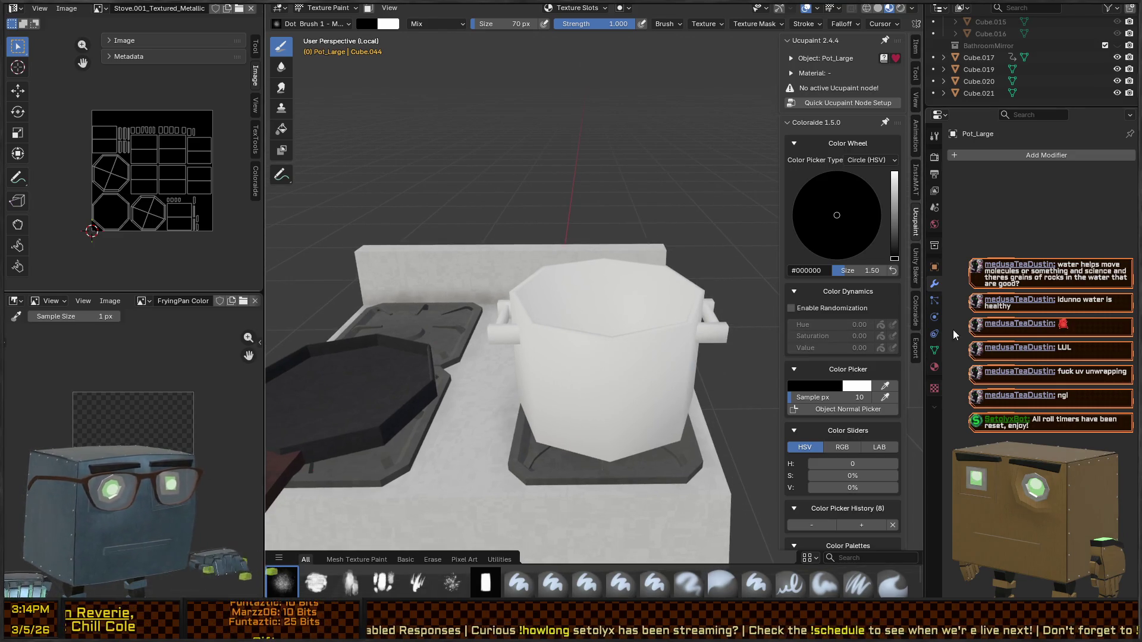
click(934, 350)
text(Pot_Large)
mouse_move(656, 319)
middle_down()
mouse_move(658, 340)
mouse_move(632, 337)
mouse_move(580, 363)
middle_up()
key(ctrl+Tab)
scroll(627, 327, up, 4)
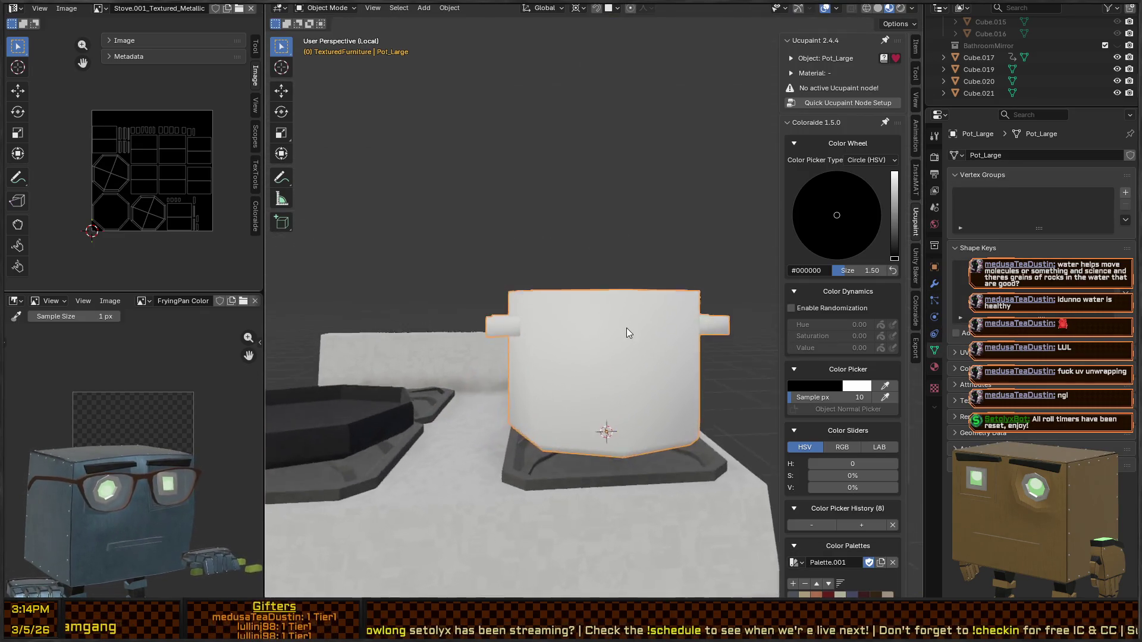
Step: Zoom in on Pot_Large, enter Edit Mode to inspect its UVs, then return to Texture Paint
scroll(636, 357, up, 5)
scroll(644, 392, down, 8)
mouse_move(644, 393)
middle_down()
mouse_move(590, 443)
mouse_move(623, 381)
mouse_move(628, 334)
mouse_move(580, 340)
middle_up()
scroll(628, 334, up, 3)
scroll(580, 340, up, 2)
key(Tab)
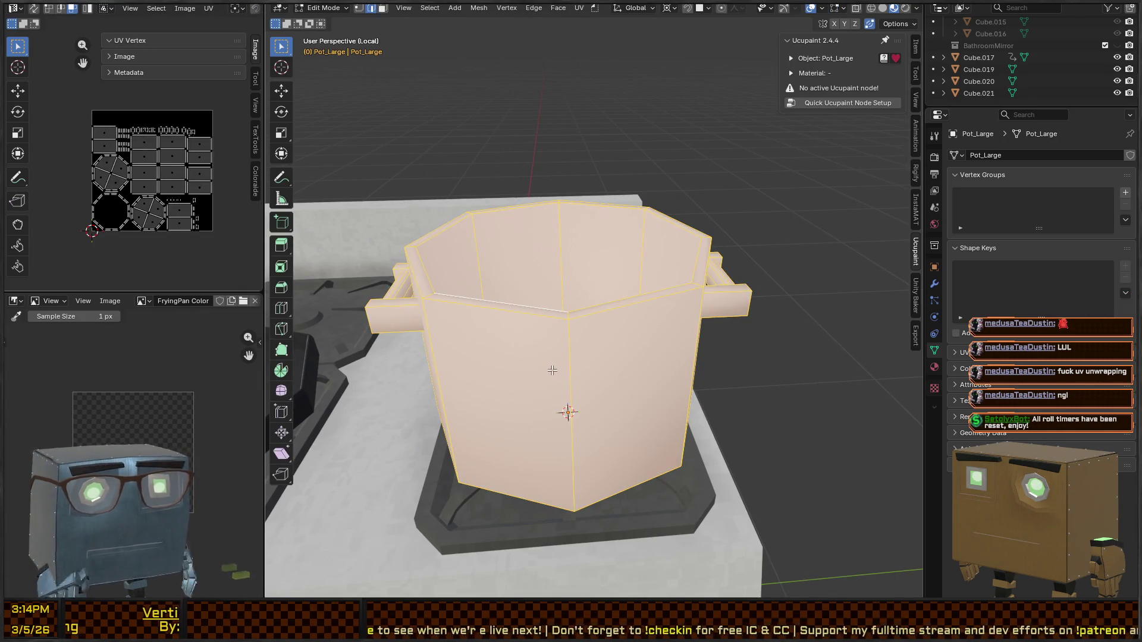
mouse_move(751, 356)
middle_down()
mouse_move(612, 346)
mouse_move(599, 334)
middle_up()
key(ctrl+Tab)
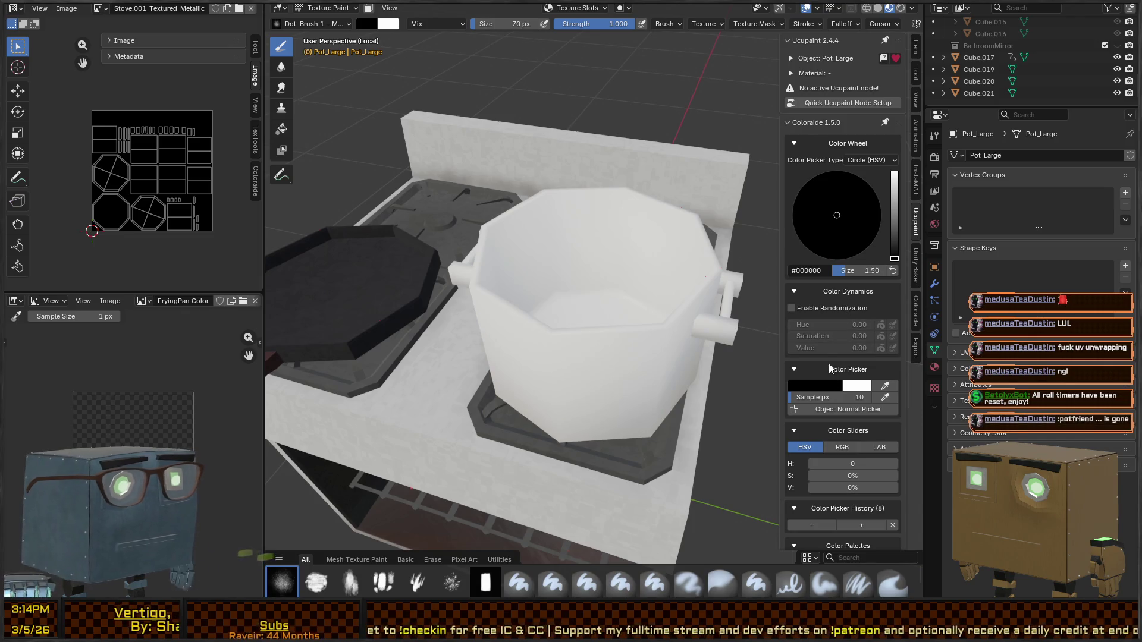
Step: Return Pot_Large to Object Mode and run Quick Ucupaint Node Setup with Color, Metallic, Roughness, Normal channels
scroll(833, 357, down, 8)
scroll(839, 338, up, 6)
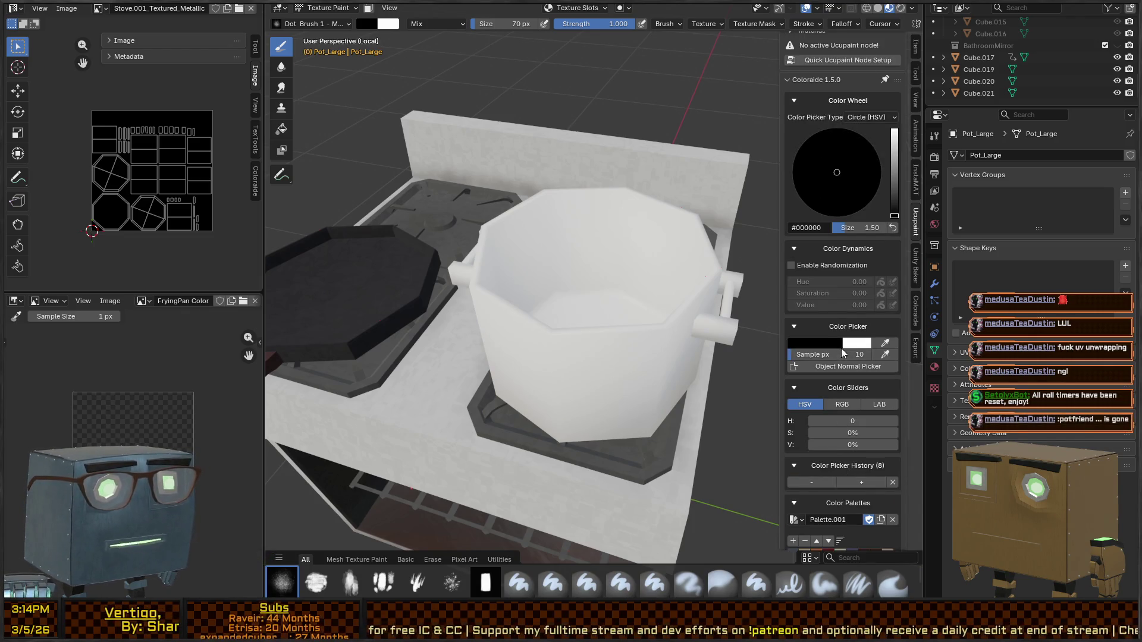
scroll(841, 353, up, 3)
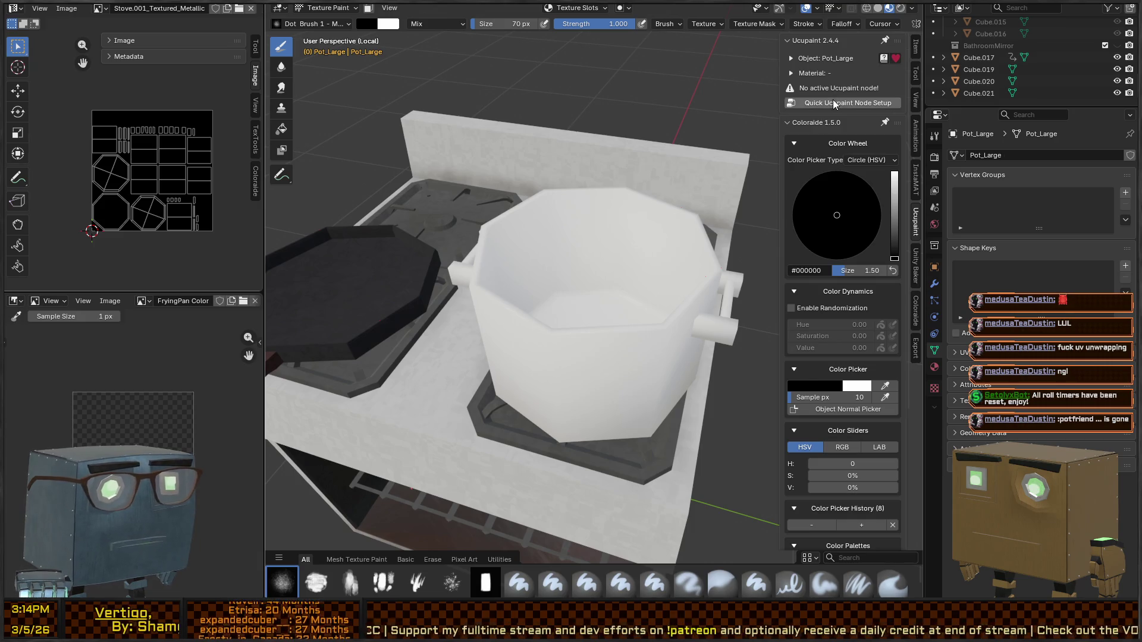
key(ctrl+Tab)
click(534, 265)
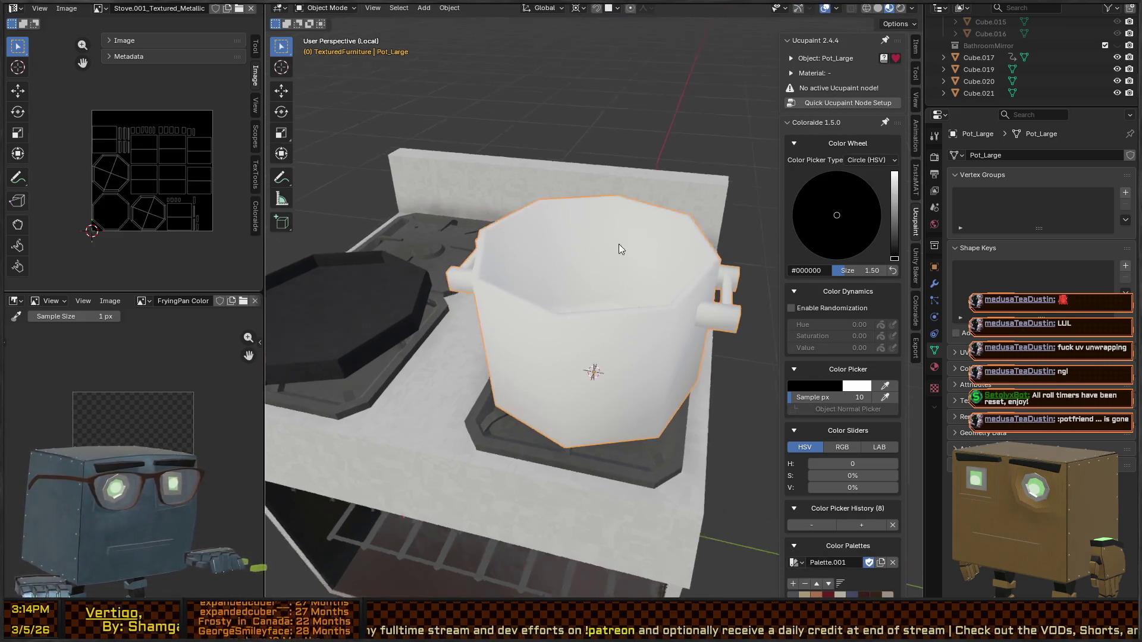
click(834, 103)
click(794, 225)
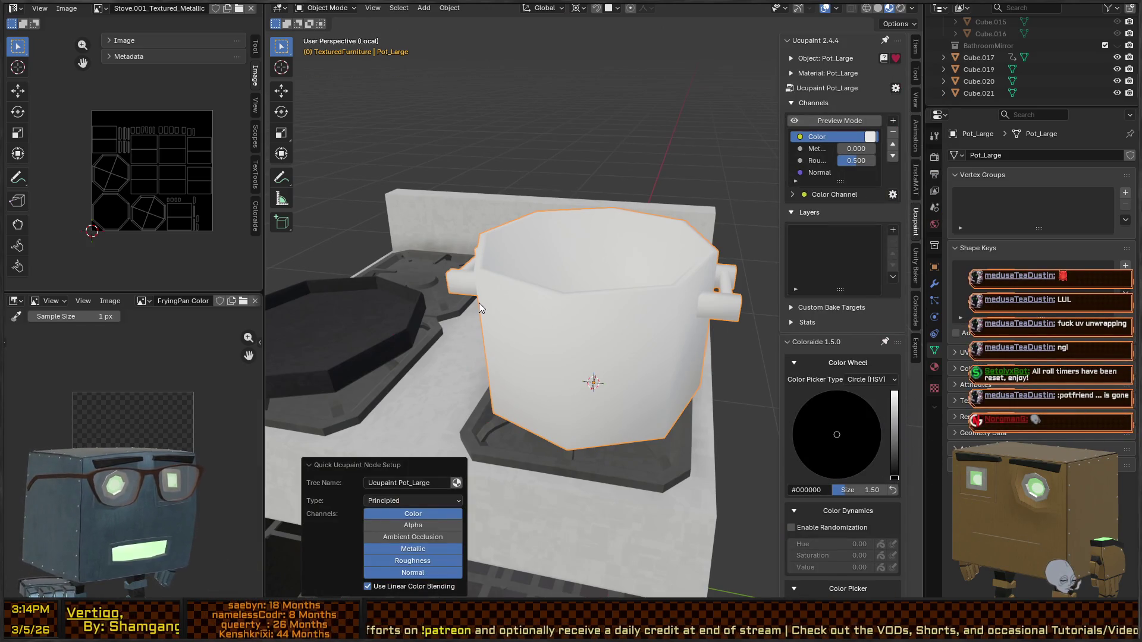
Step: Inspect the pot's new Ucupaint material and open the menu for adding a layer
mouse_move(533, 277)
middle_down()
mouse_move(488, 284)
mouse_move(591, 284)
mouse_move(880, 355)
middle_up()
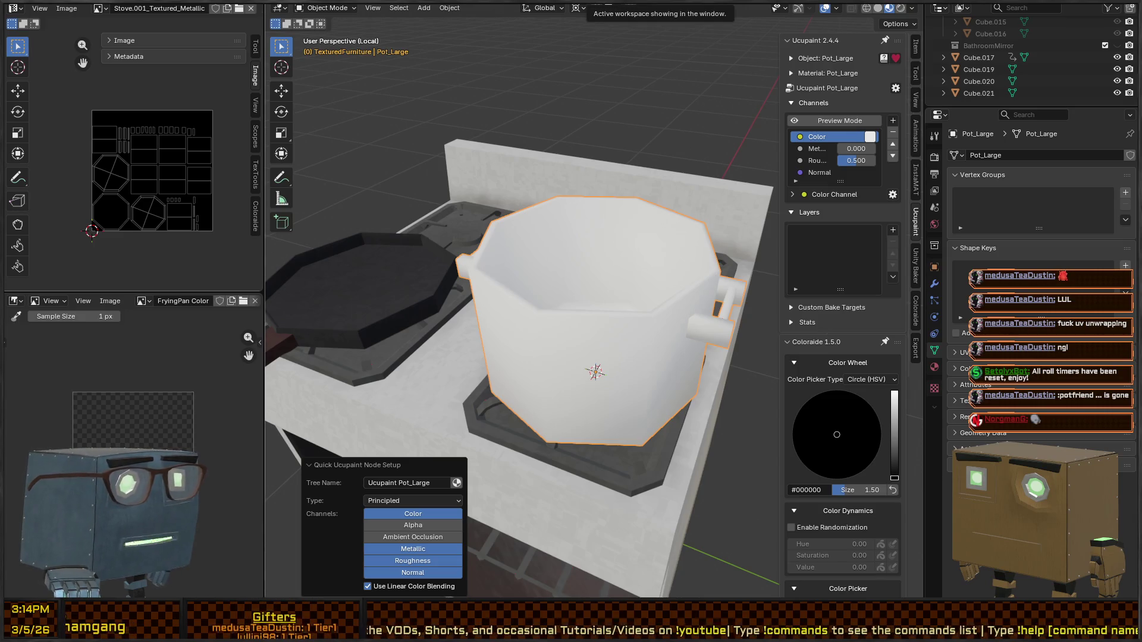
scroll(851, 305, down, 5)
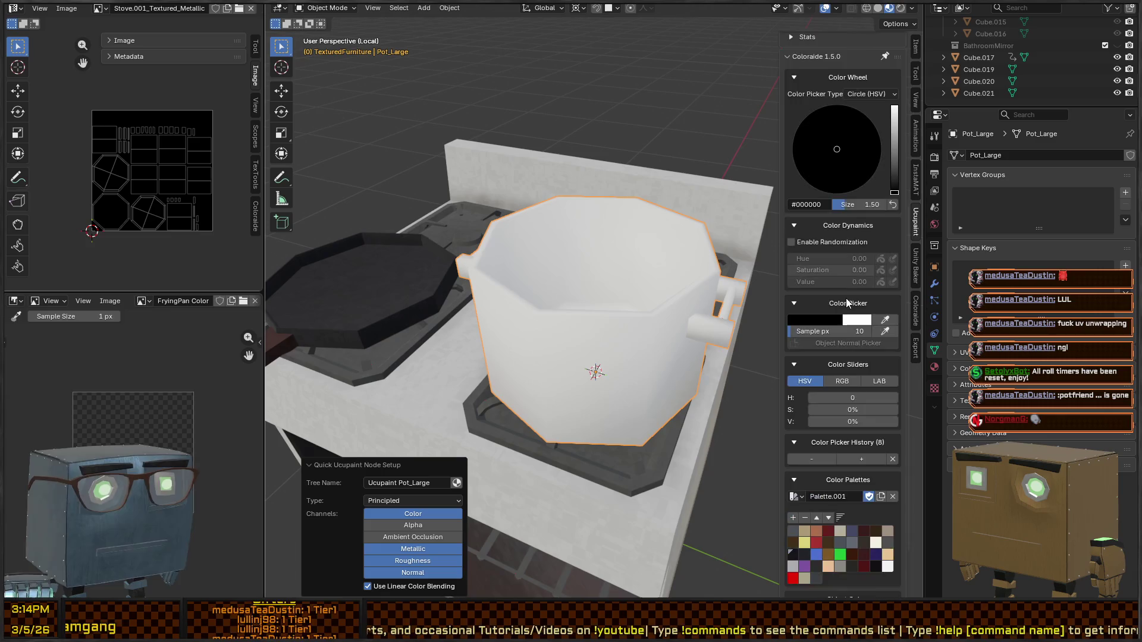
scroll(851, 326, up, 5)
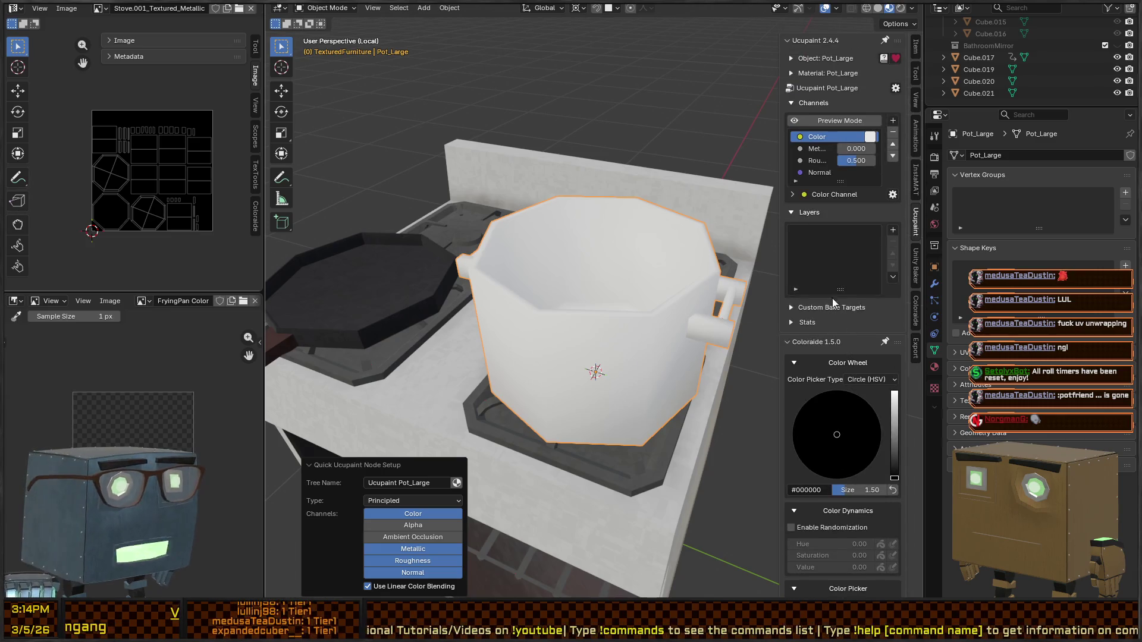
scroll(837, 355, down, 5)
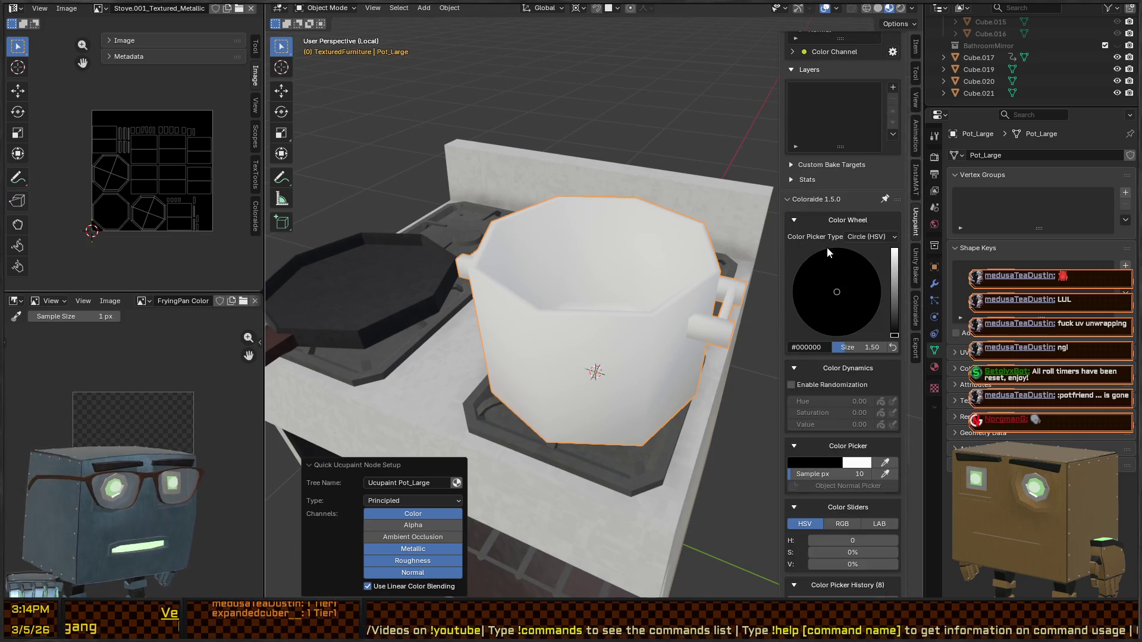
scroll(826, 247, up, 4)
scroll(802, 282, up, 1)
click(893, 229)
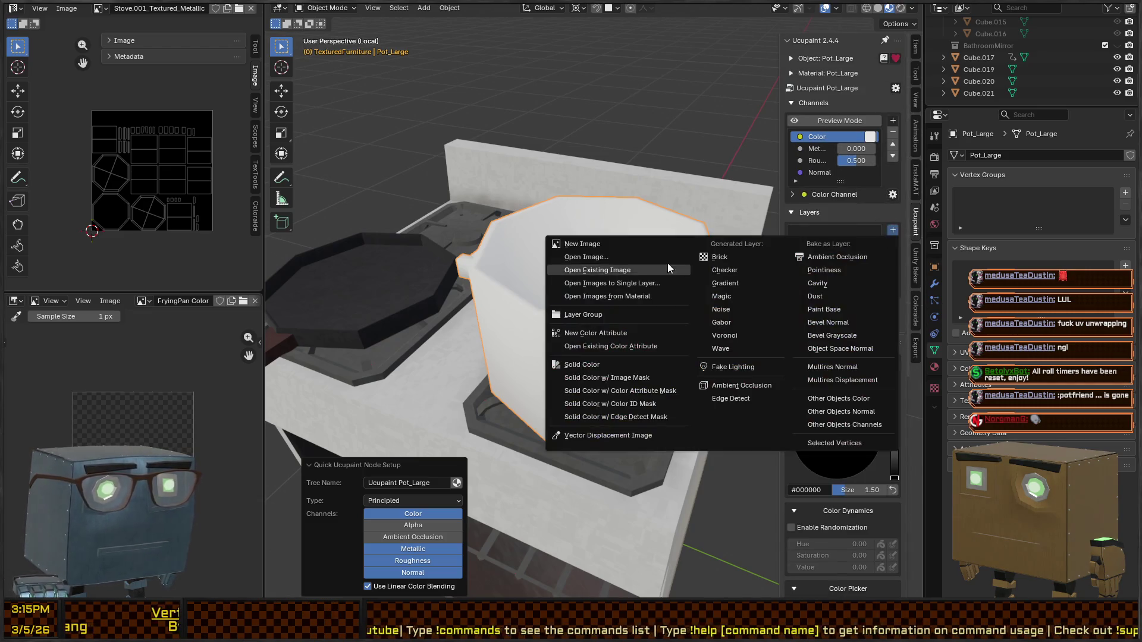
Step: Add a 1024 image layer named Pot_Large_Color and put the pot into Texture Paint mode
click(583, 245)
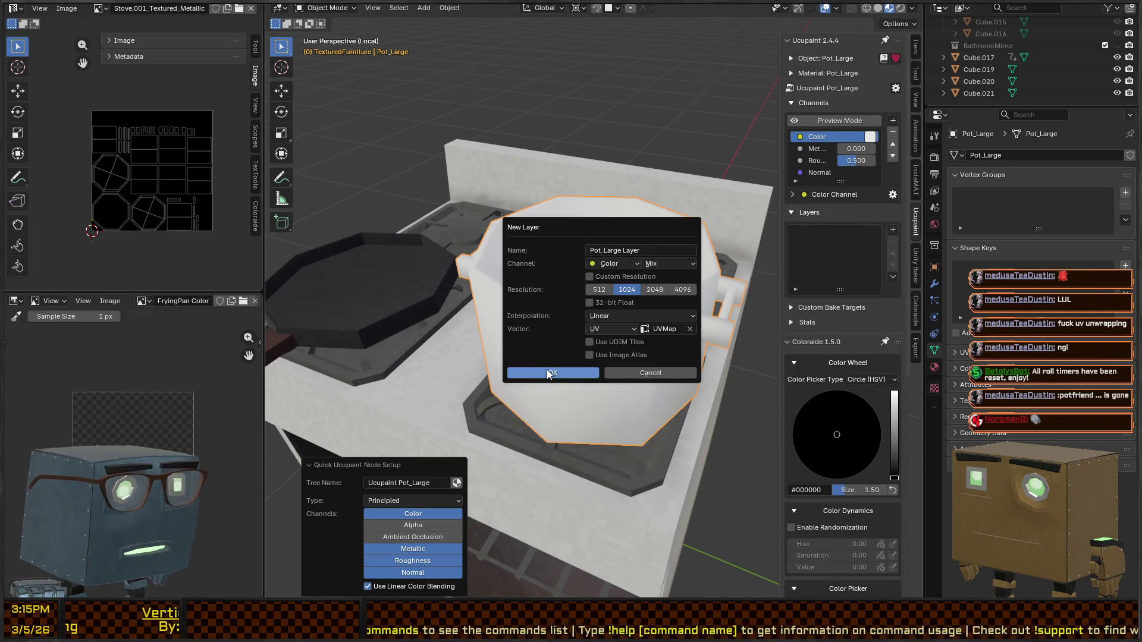
click(650, 253)
key(ctrl+BackSpace)
text(_Colo)
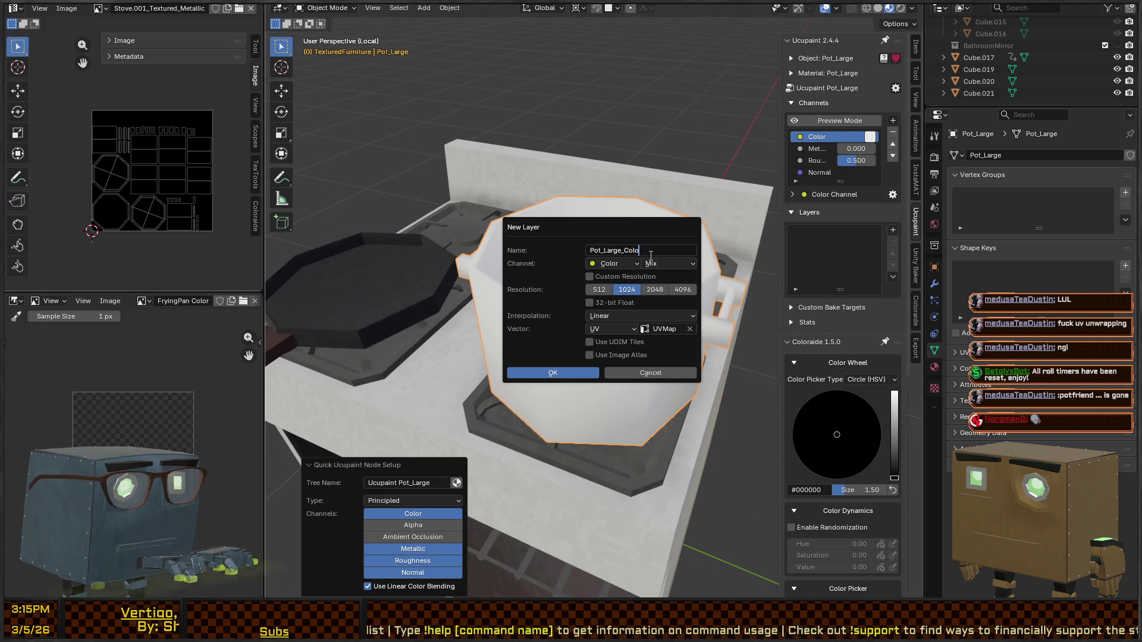
text(r)
key(Return)
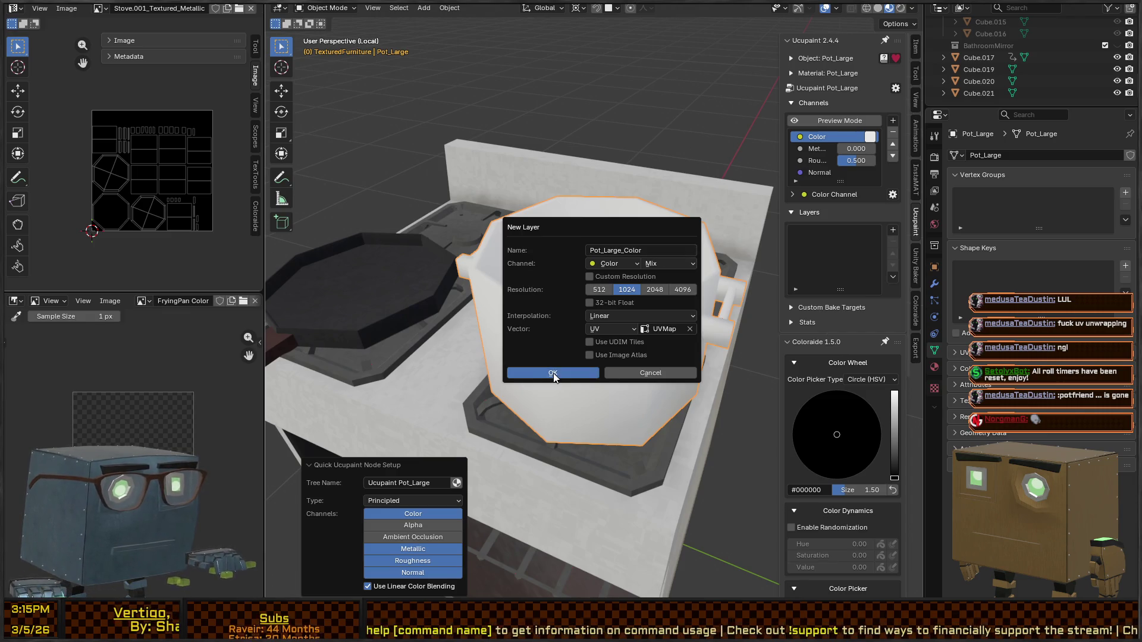
click(553, 372)
key(ctrl+Tab)
middle_drag(591, 301, 602, 331)
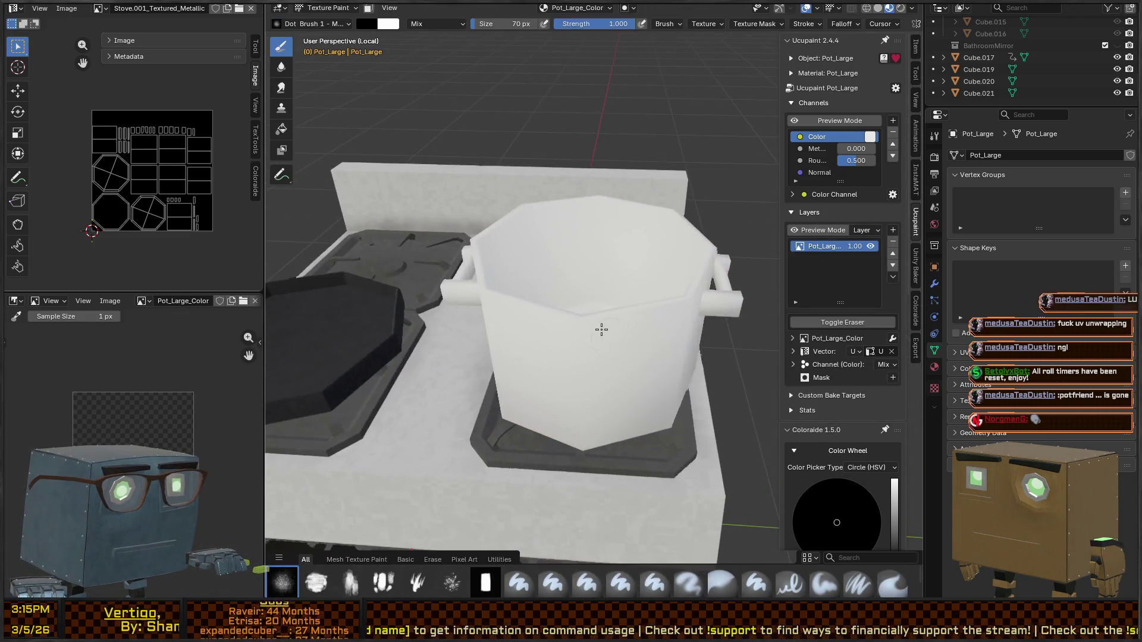
Step: Check the handle's UVs in Edit Mode, then return the pot to Texture Paint mode
right_click(626, 318)
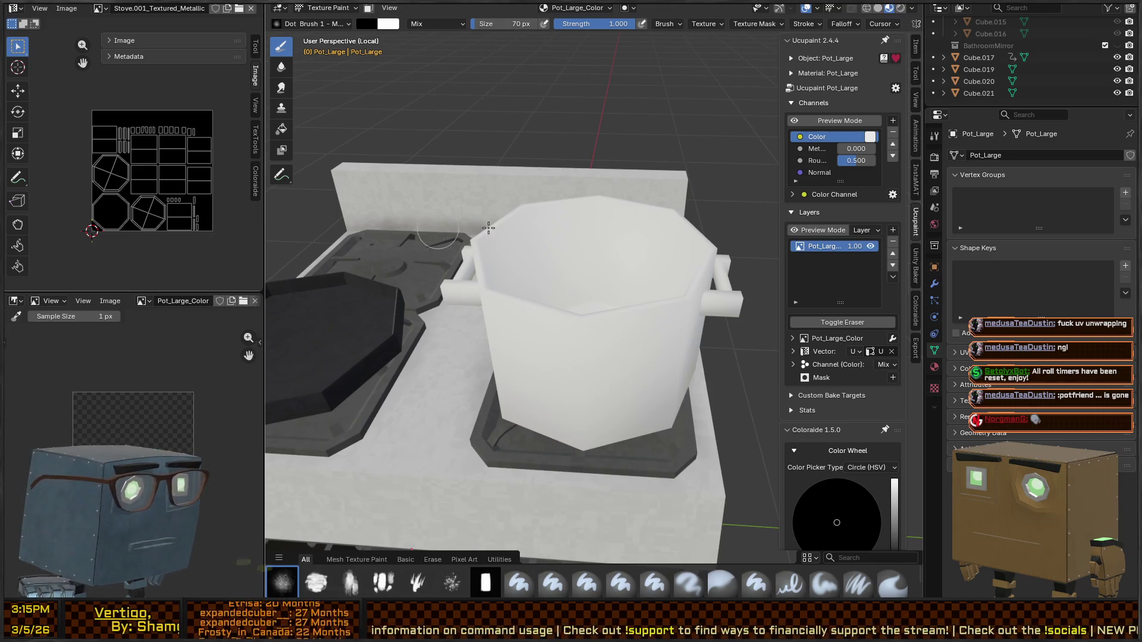
key(ctrl+Tab)
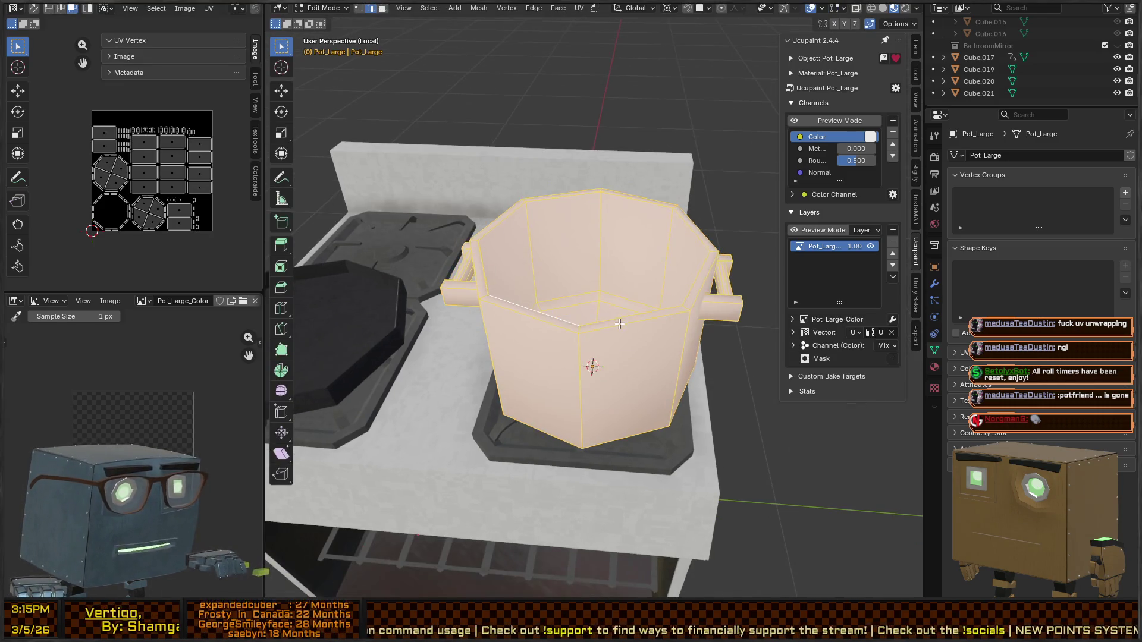
key(alt+a)
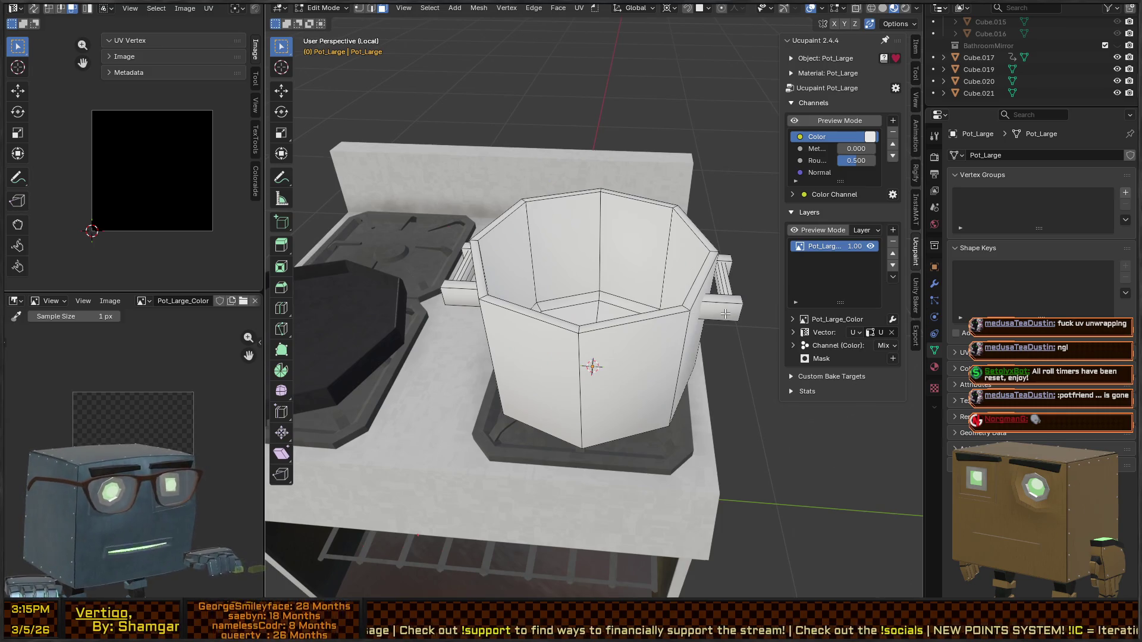
key(l)
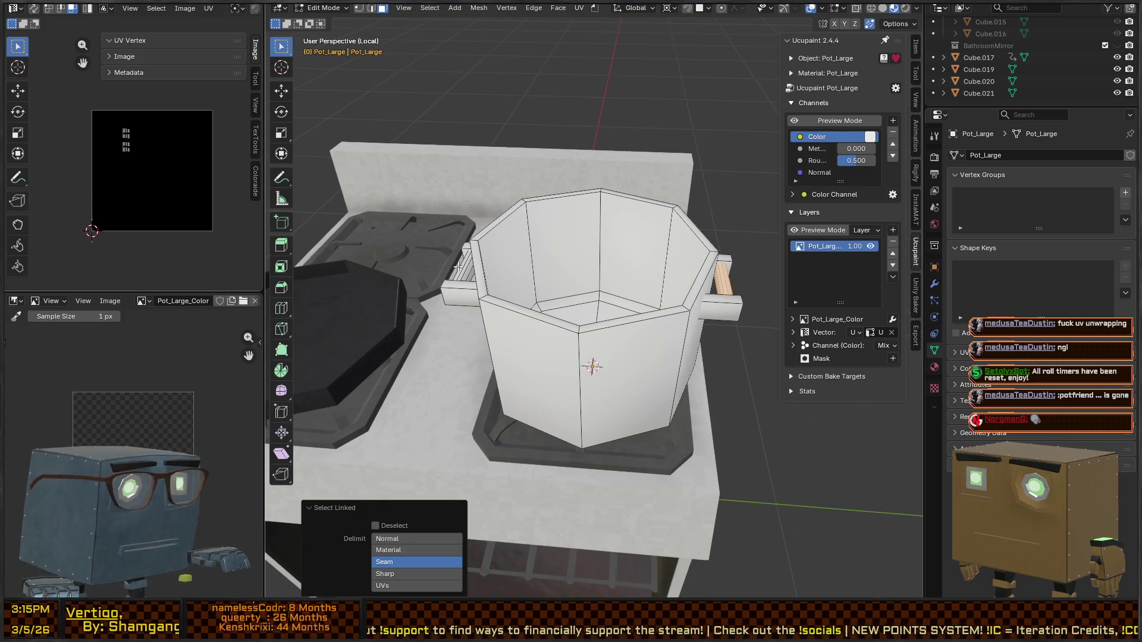
key(ctrl+Tab)
click(587, 250)
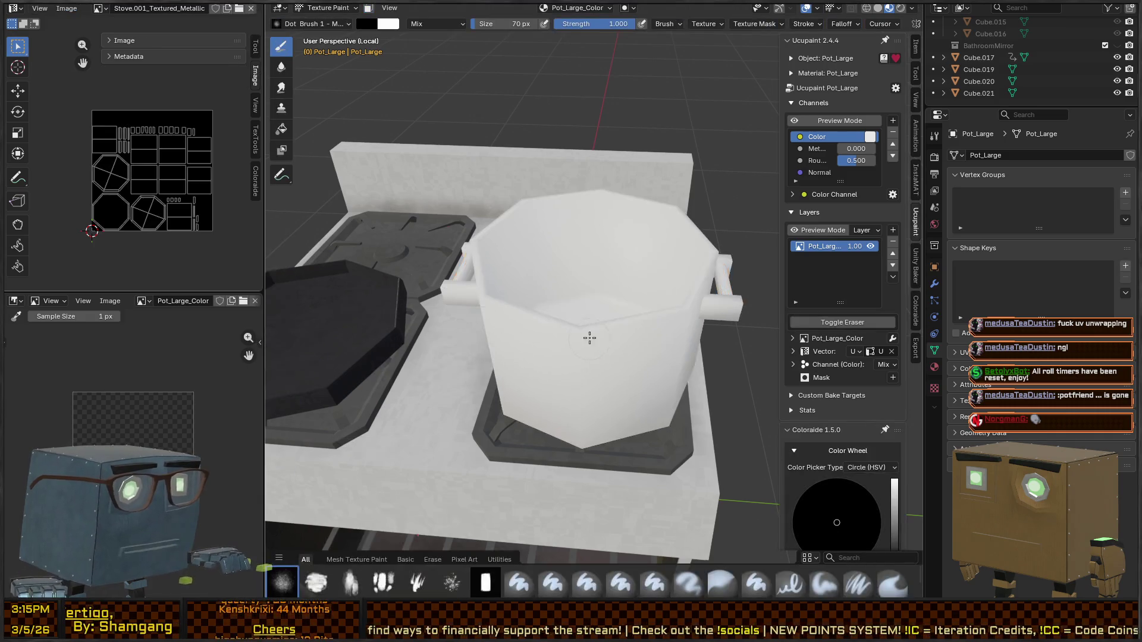
Step: Pick the NoisePaint_Large brush and collapse the Coloraide colour panels
click(586, 583)
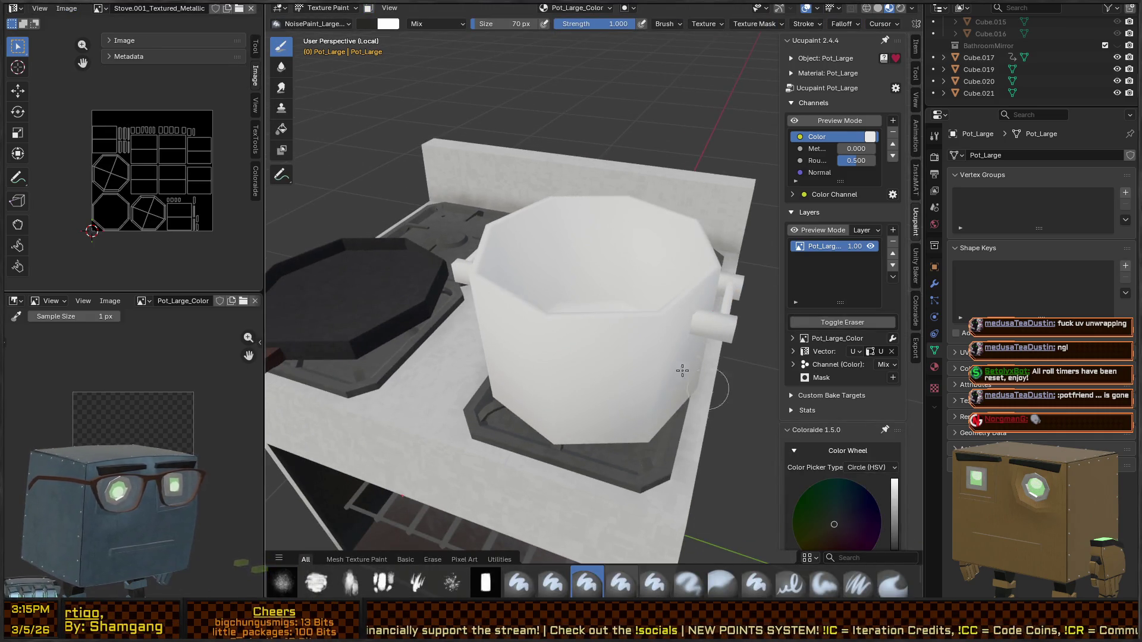
middle_drag(726, 411, 852, 497)
scroll(852, 491, down, 10)
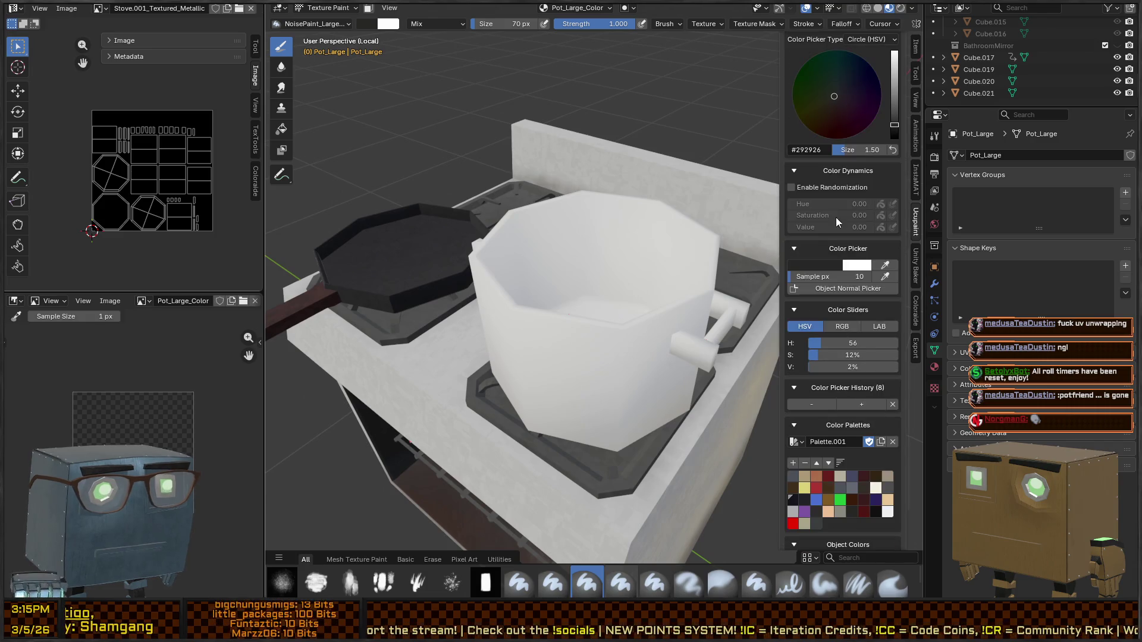
click(842, 172)
click(841, 190)
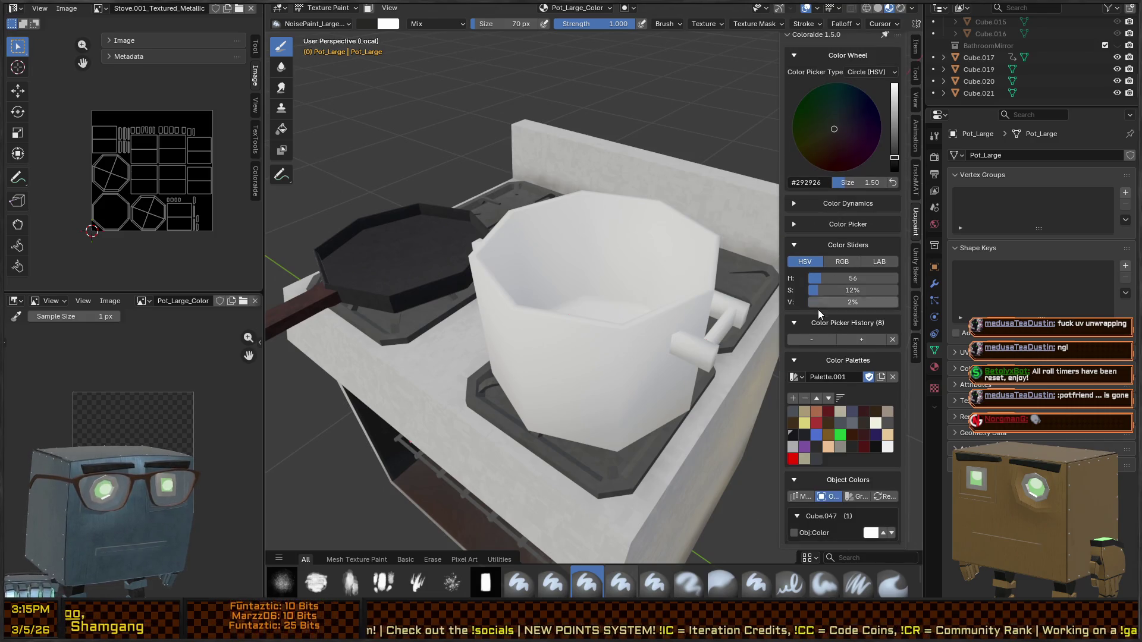
click(830, 245)
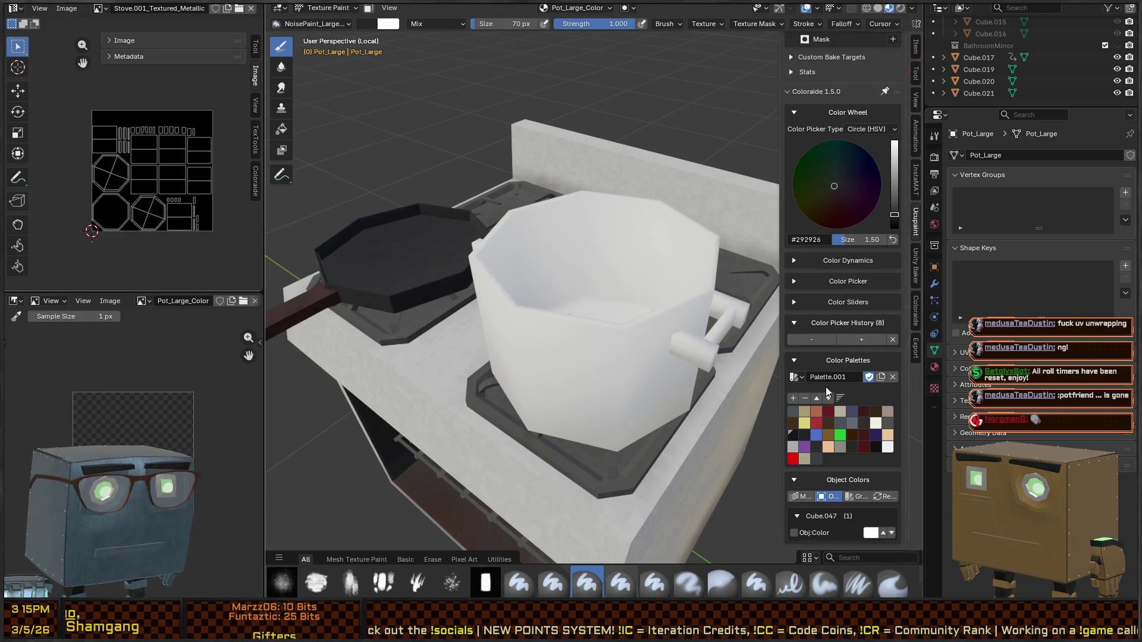
click(844, 323)
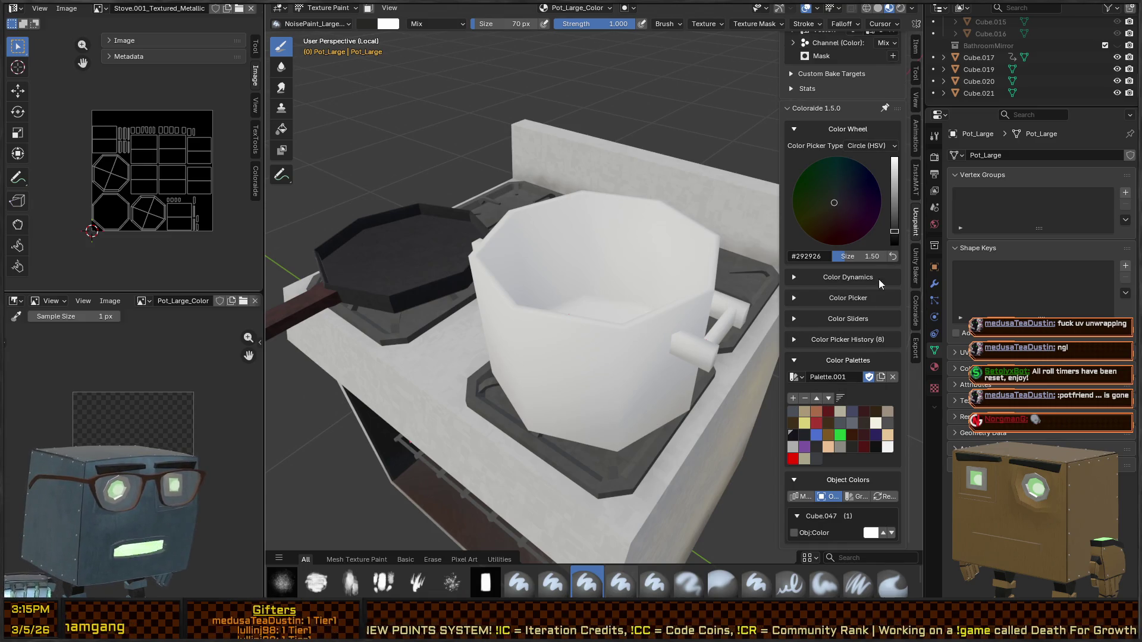
Step: Paint the pot's sides dark charcoal #232529
scroll(843, 323, up, 10)
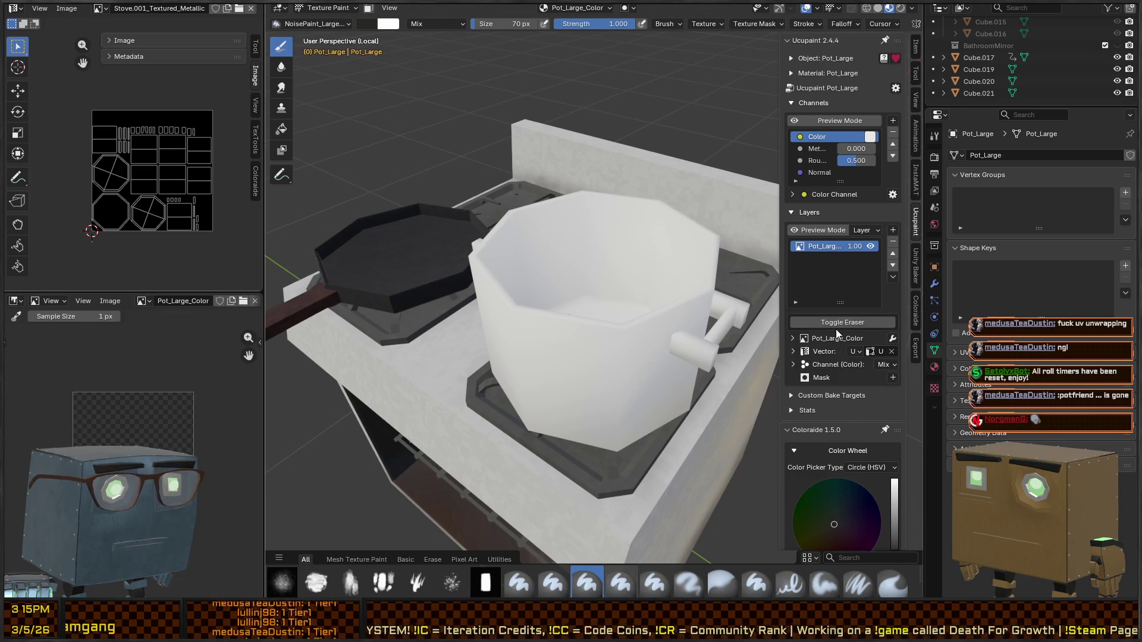
scroll(837, 310, down, 8)
scroll(838, 284, down, 3)
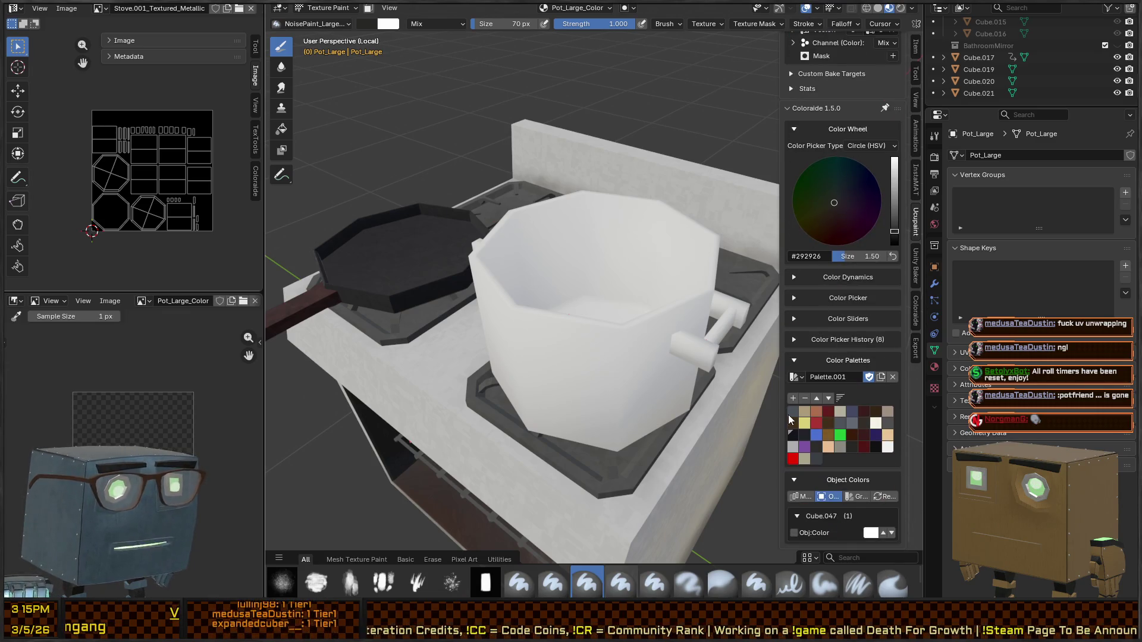
middle_drag(779, 443, 709, 416)
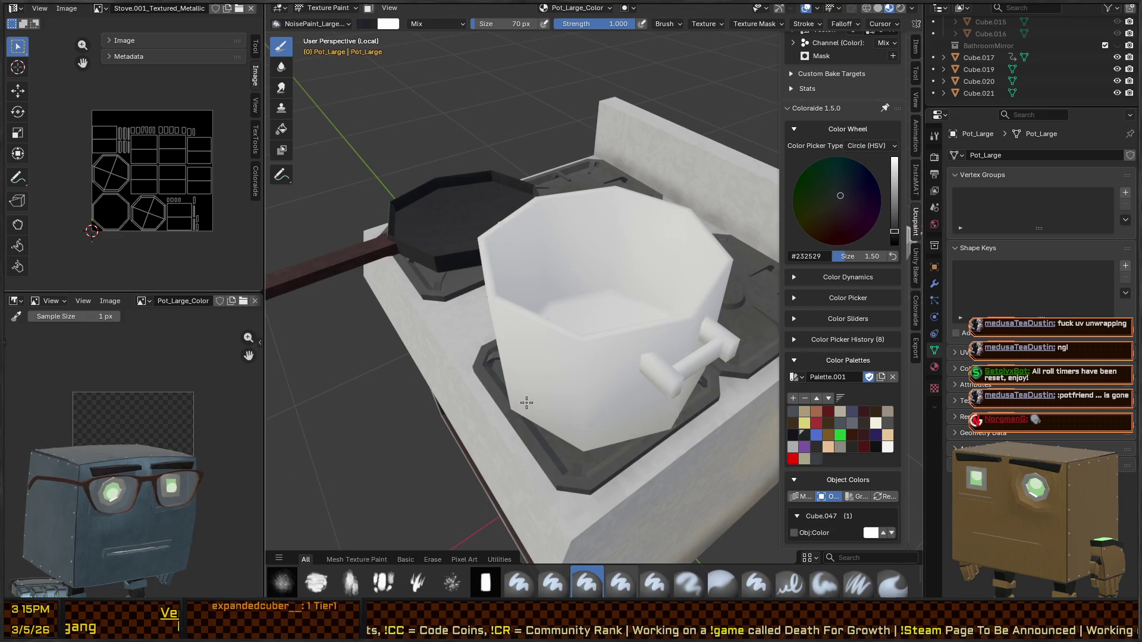
middle_drag(630, 411, 492, 298)
mouse_move(492, 299)
mouse_down()
mouse_move(594, 333)
mouse_move(523, 387)
mouse_move(677, 369)
mouse_move(702, 333)
mouse_move(535, 250)
mouse_move(581, 204)
mouse_move(654, 220)
mouse_up()
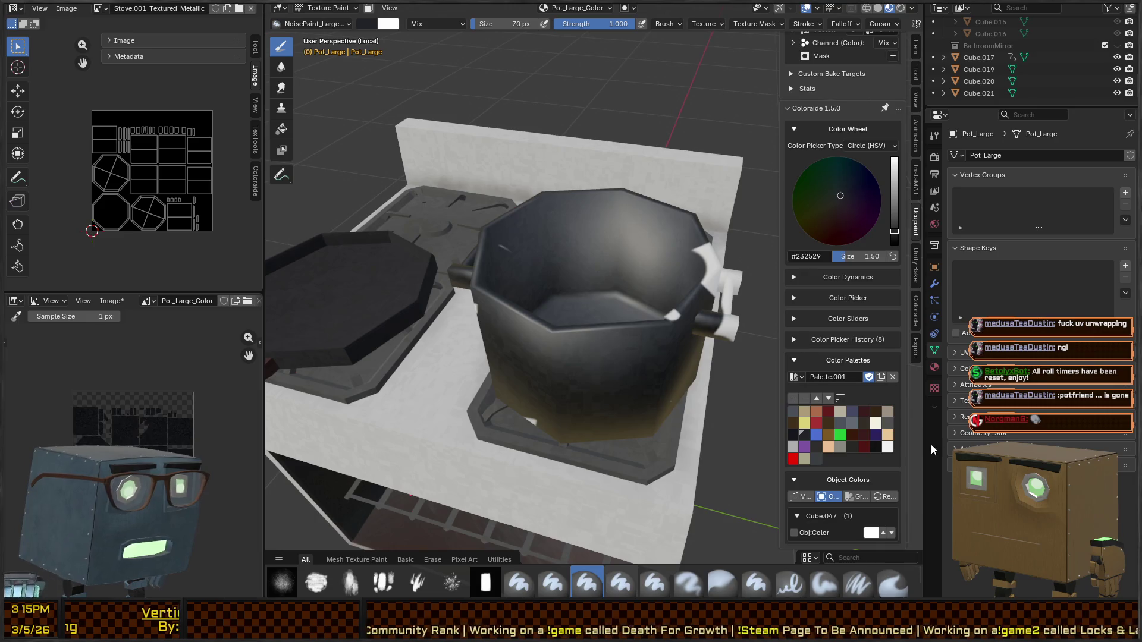
Step: Mottle the pot body with greys #626973, #8C96A3, #4A5057 and near-white #F1F1F1 highlights
click(854, 421)
mouse_move(683, 321)
mouse_down()
mouse_move(448, 362)
mouse_move(588, 201)
mouse_move(595, 249)
mouse_move(553, 387)
mouse_up()
right_click(575, 383)
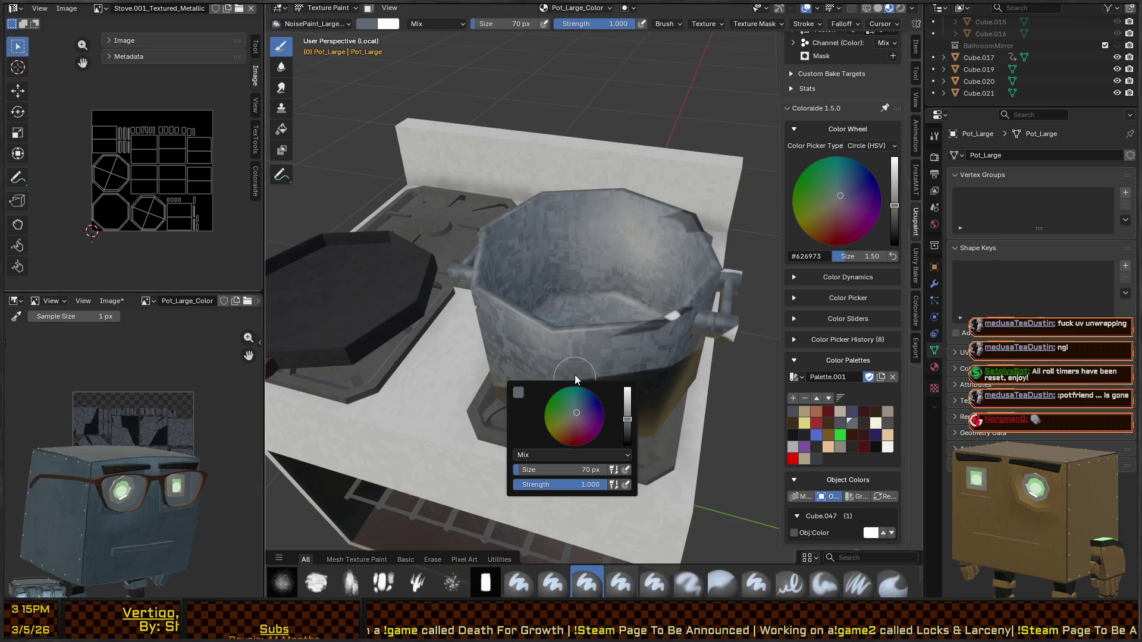
drag(619, 410, 627, 407)
mouse_move(506, 380)
mouse_down()
mouse_move(482, 249)
mouse_move(595, 369)
mouse_move(688, 237)
mouse_move(643, 303)
mouse_up()
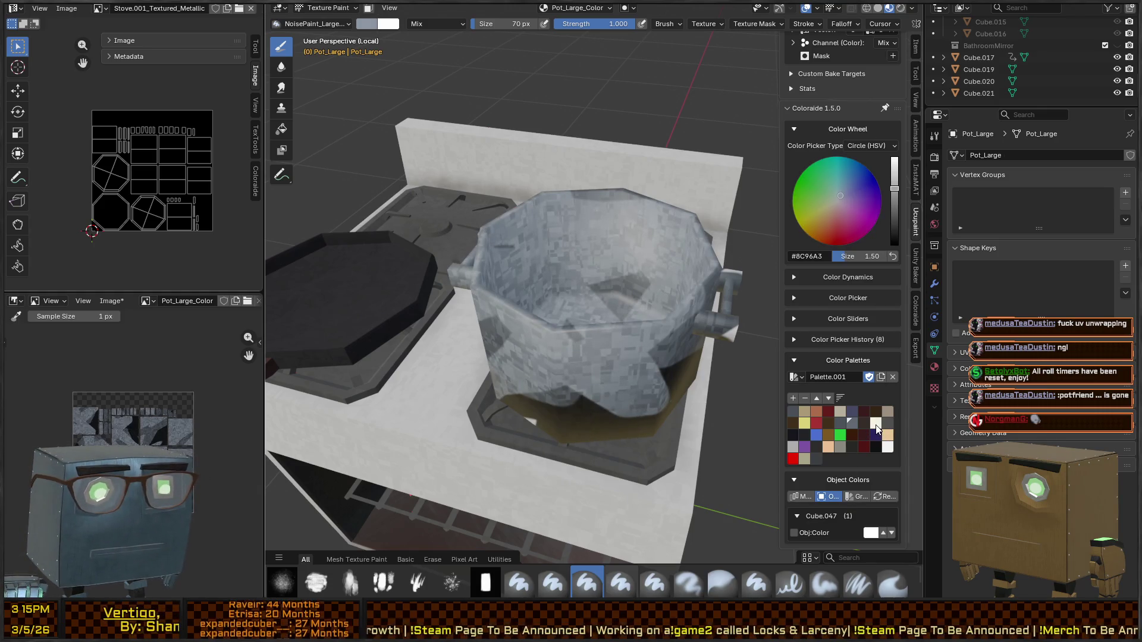
click(887, 448)
mouse_move(571, 208)
mouse_down()
mouse_move(511, 330)
mouse_move(476, 256)
mouse_up()
click(793, 411)
mouse_move(701, 249)
mouse_down()
mouse_move(583, 249)
mouse_move(678, 189)
mouse_move(470, 214)
mouse_up()
mouse_move(297, 279)
mouse_down()
mouse_move(535, 333)
mouse_move(684, 309)
mouse_move(624, 399)
mouse_move(484, 424)
mouse_up()
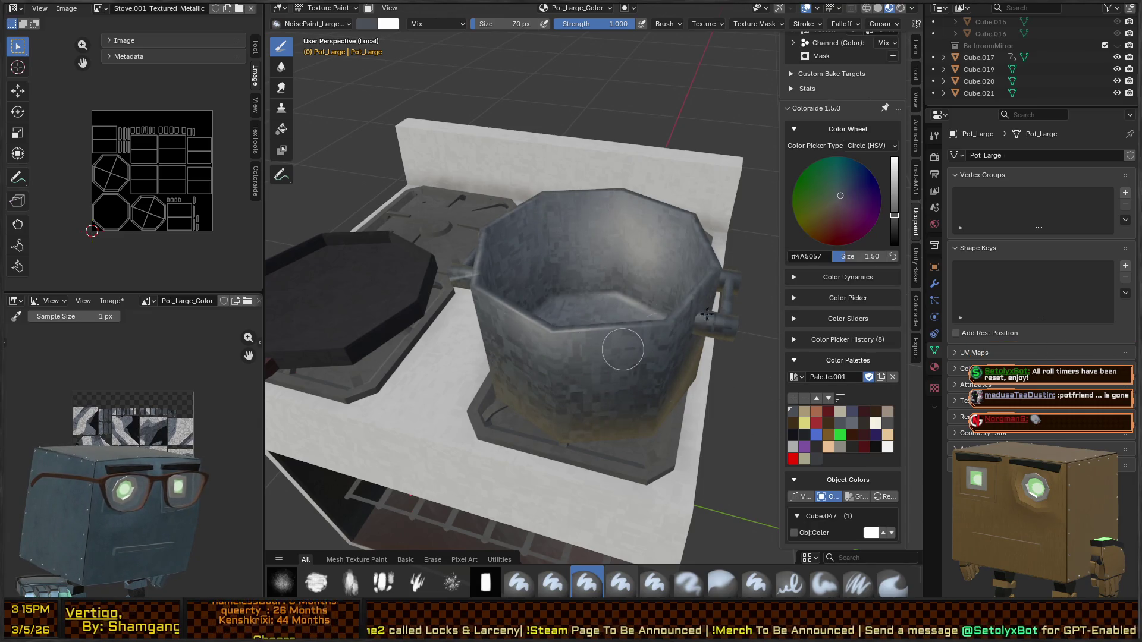
Step: Enable face masking and paint the pot's handles dark brown #3B1D0F
click(367, 9)
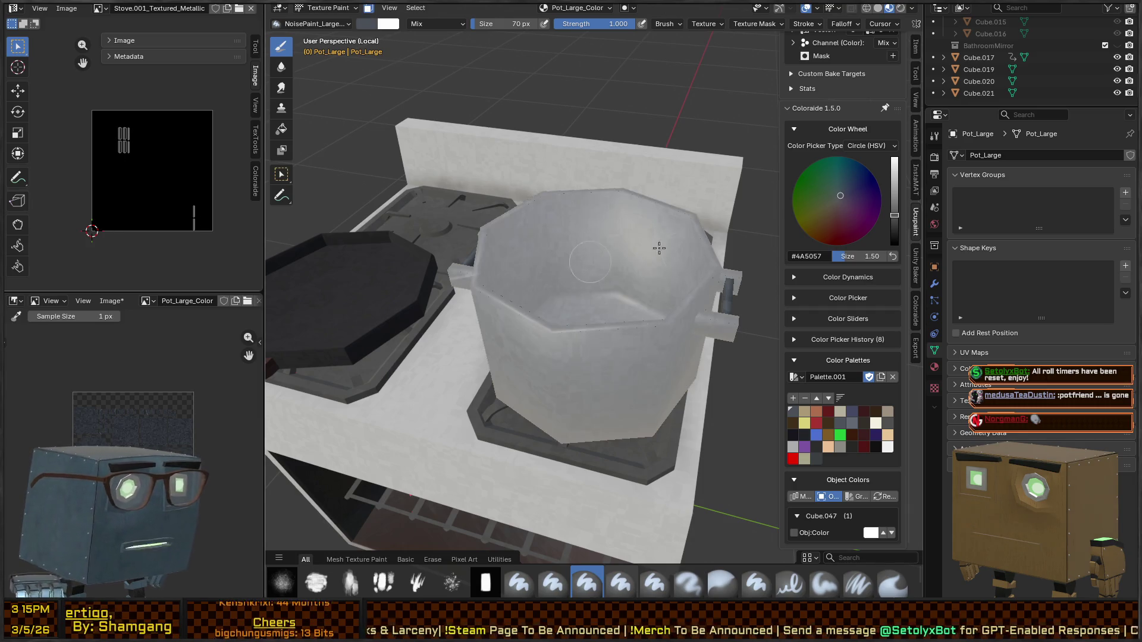
click(853, 435)
drag(725, 284, 719, 365)
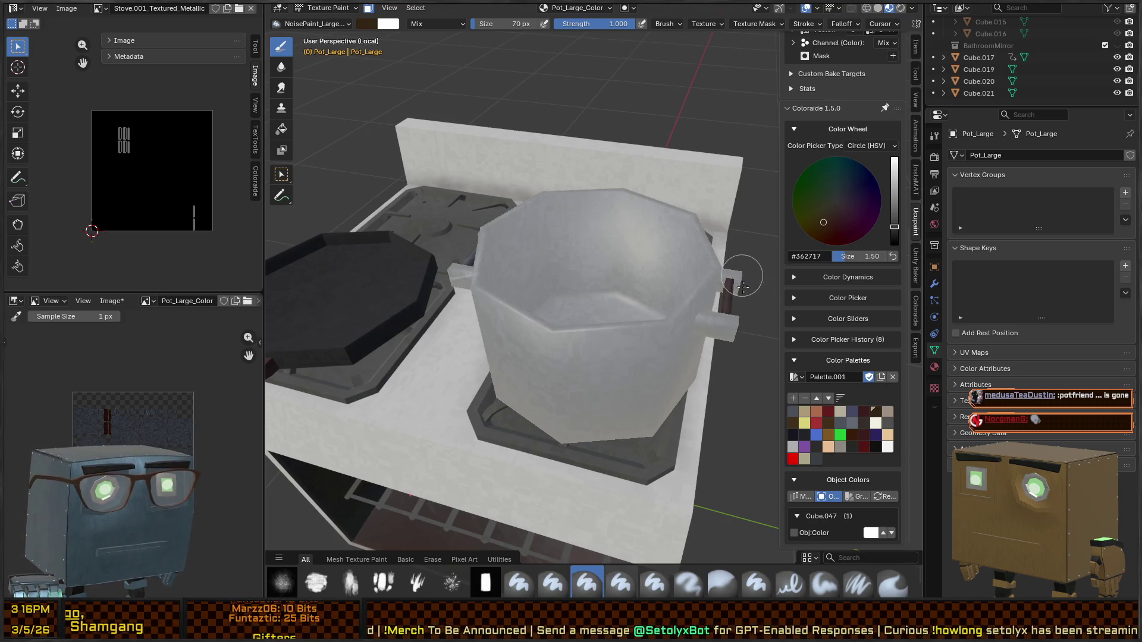
middle_drag(737, 277, 408, 250)
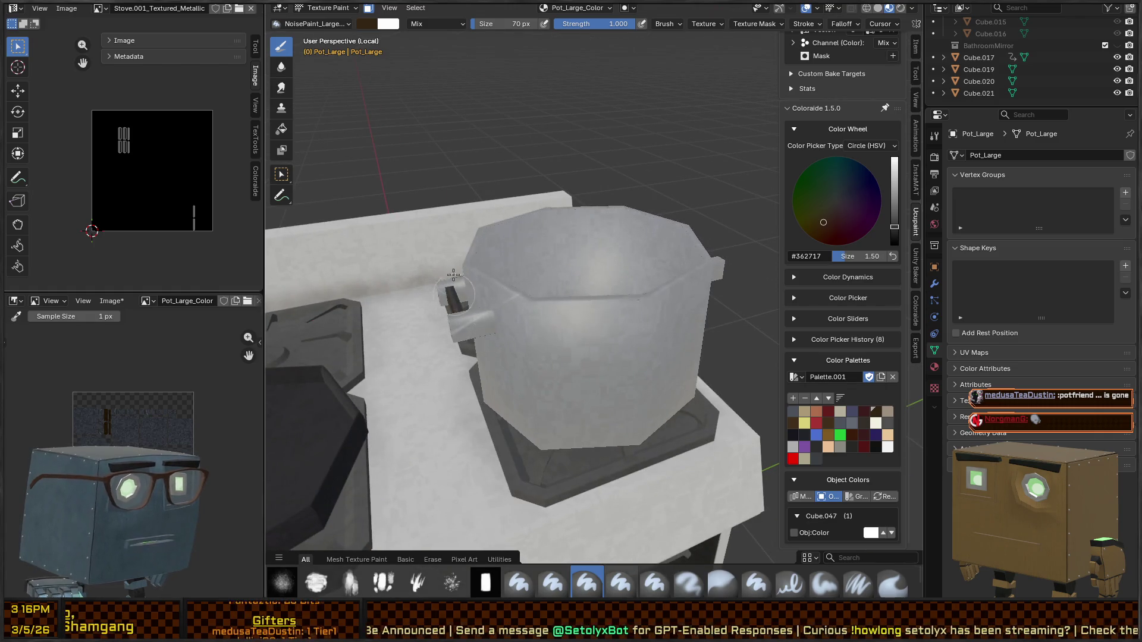
mouse_move(552, 288)
middle_down()
mouse_move(571, 279)
mouse_move(613, 320)
mouse_move(630, 315)
mouse_move(628, 356)
mouse_move(640, 315)
mouse_move(522, 310)
mouse_move(527, 250)
mouse_move(474, 226)
middle_up()
mouse_move(391, 263)
middle_down()
mouse_move(570, 327)
mouse_move(579, 371)
mouse_move(614, 275)
mouse_move(563, 290)
mouse_move(642, 296)
middle_up()
mouse_move(633, 289)
middle_down()
mouse_move(657, 350)
mouse_move(625, 330)
mouse_move(607, 336)
mouse_move(619, 339)
middle_up()
Step: Review the pot from above and switch to the NoisePaint_Soft brush
scroll(619, 332, up, 4)
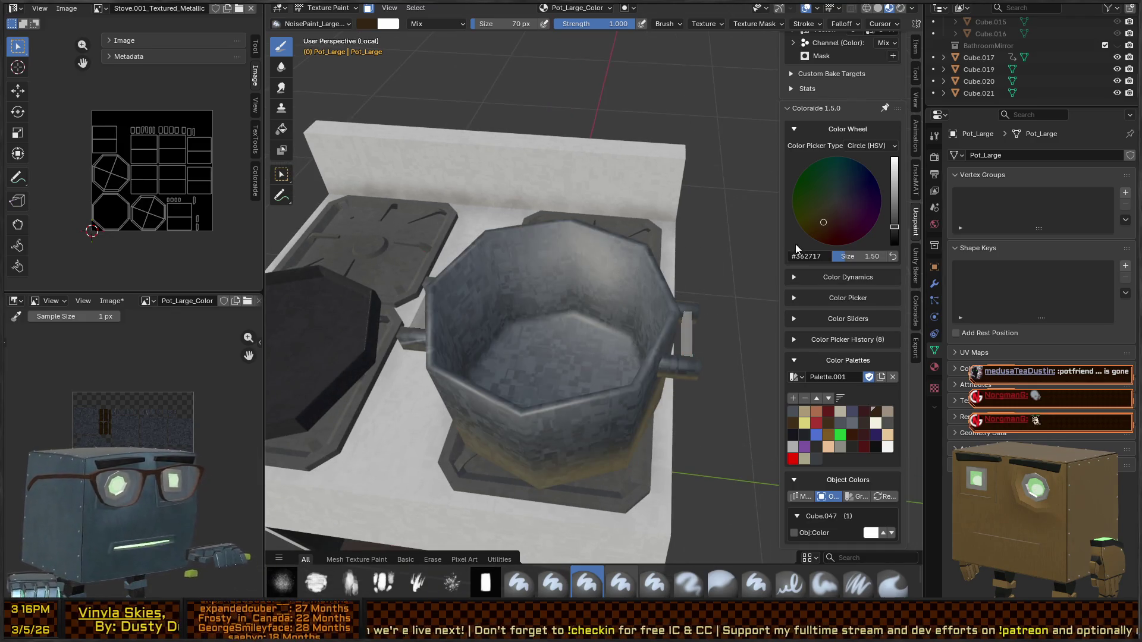
scroll(821, 208, up, 10)
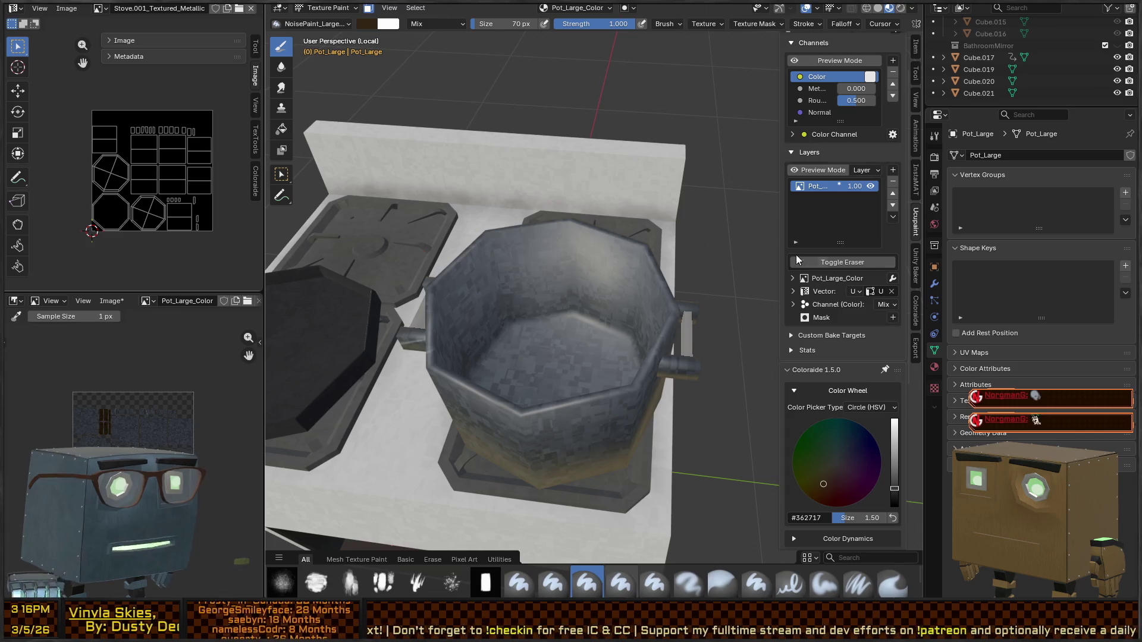
middle_drag(606, 344, 614, 323)
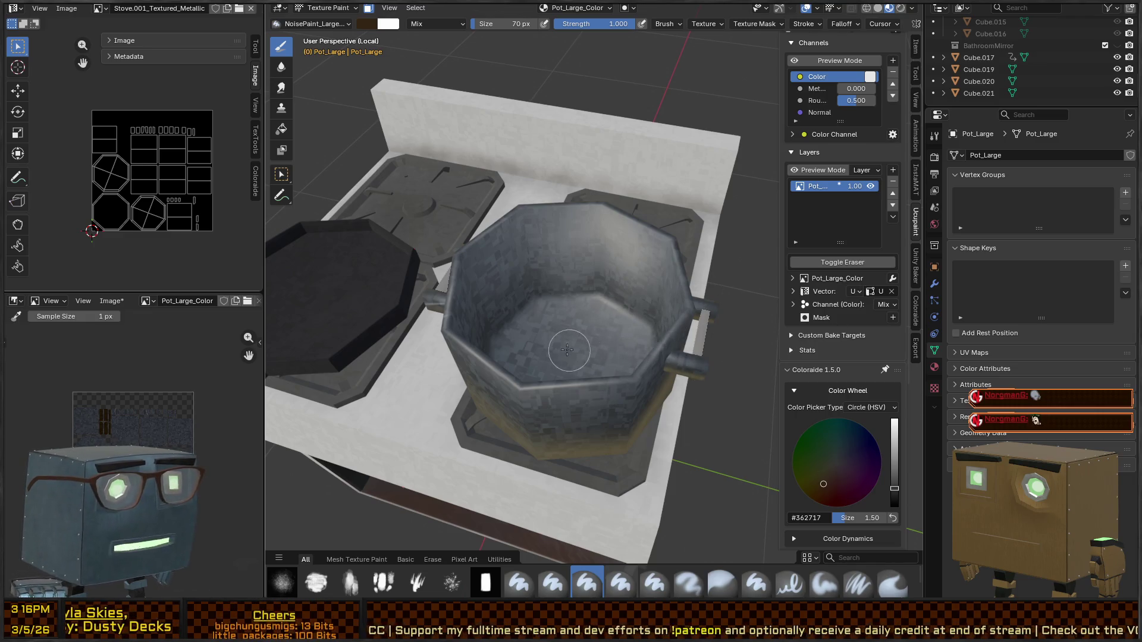
click(621, 583)
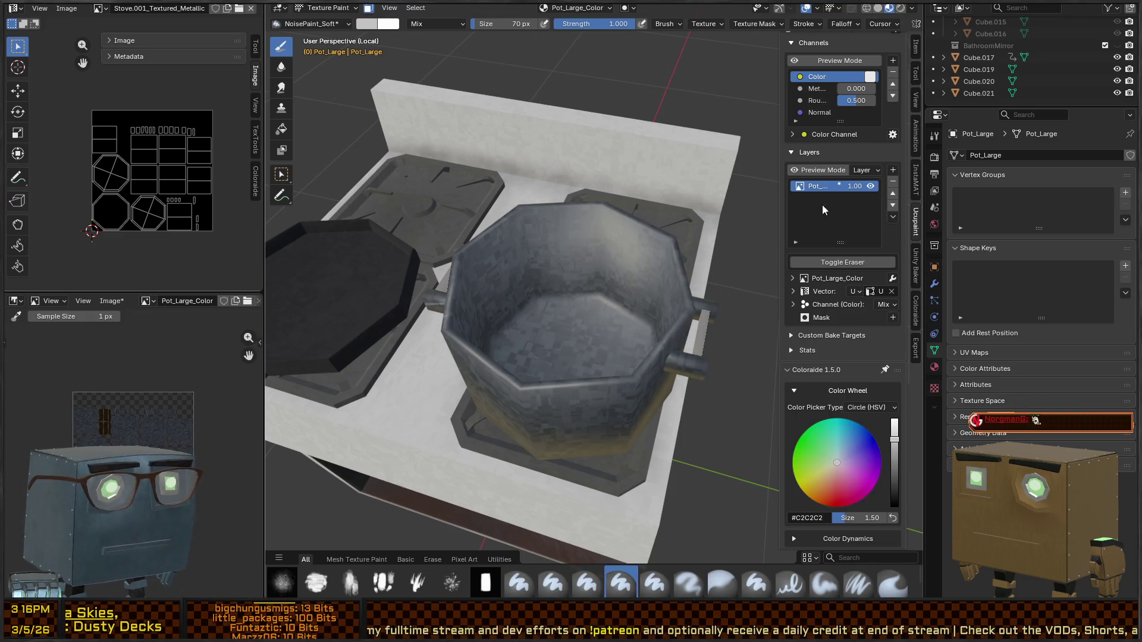
scroll(854, 431, down, 3)
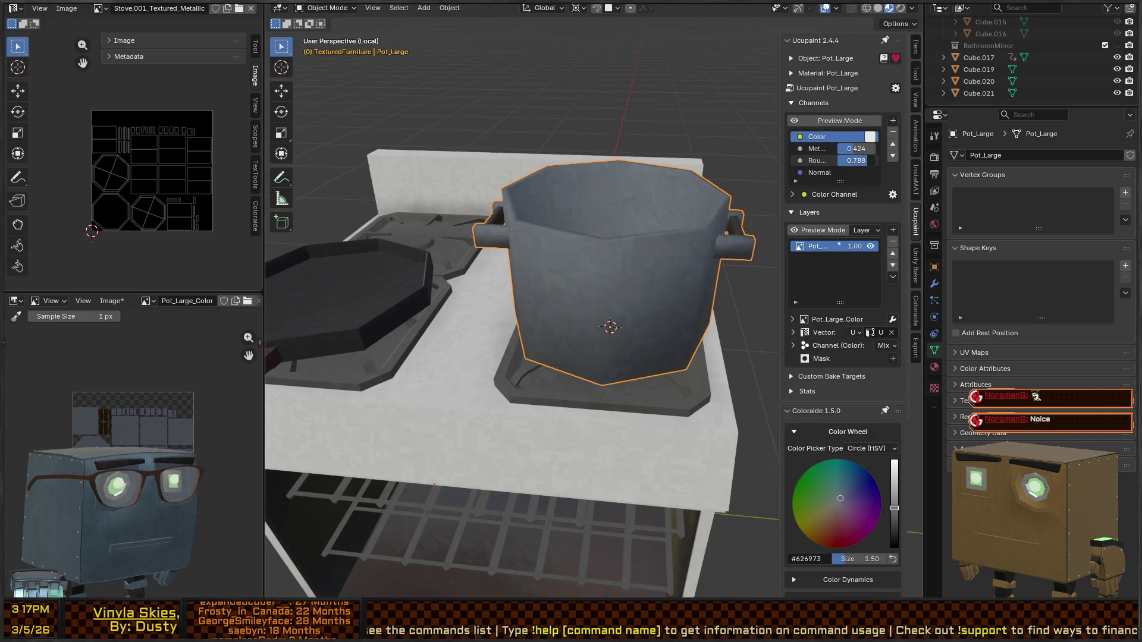
Step: Reload the pot's colour image and open Ucupaint's Bake All Channels dialog at 1024 resolution
mouse_move(631, 205)
middle_down()
mouse_move(580, 219)
mouse_move(602, 247)
mouse_move(569, 267)
mouse_move(638, 236)
mouse_move(616, 303)
mouse_move(677, 293)
mouse_move(602, 309)
mouse_move(497, 287)
mouse_move(612, 289)
mouse_move(601, 293)
middle_up()
middle_drag(712, 296, 706, 310)
mouse_move(578, 272)
middle_down()
mouse_move(590, 293)
mouse_move(704, 298)
mouse_move(691, 273)
middle_up()
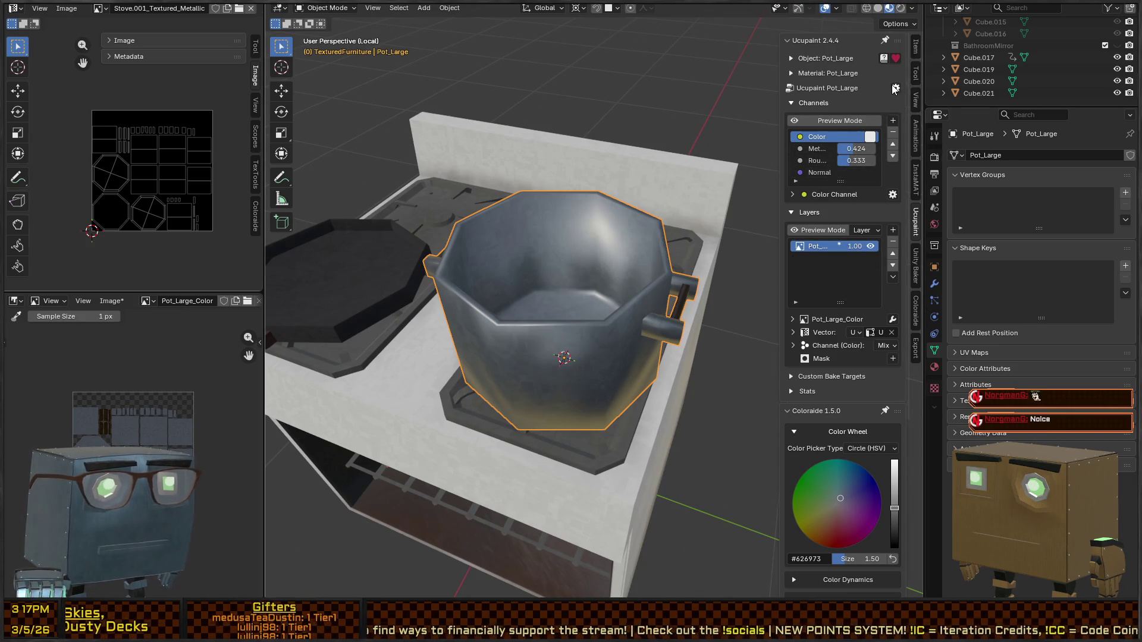
click(111, 301)
click(147, 367)
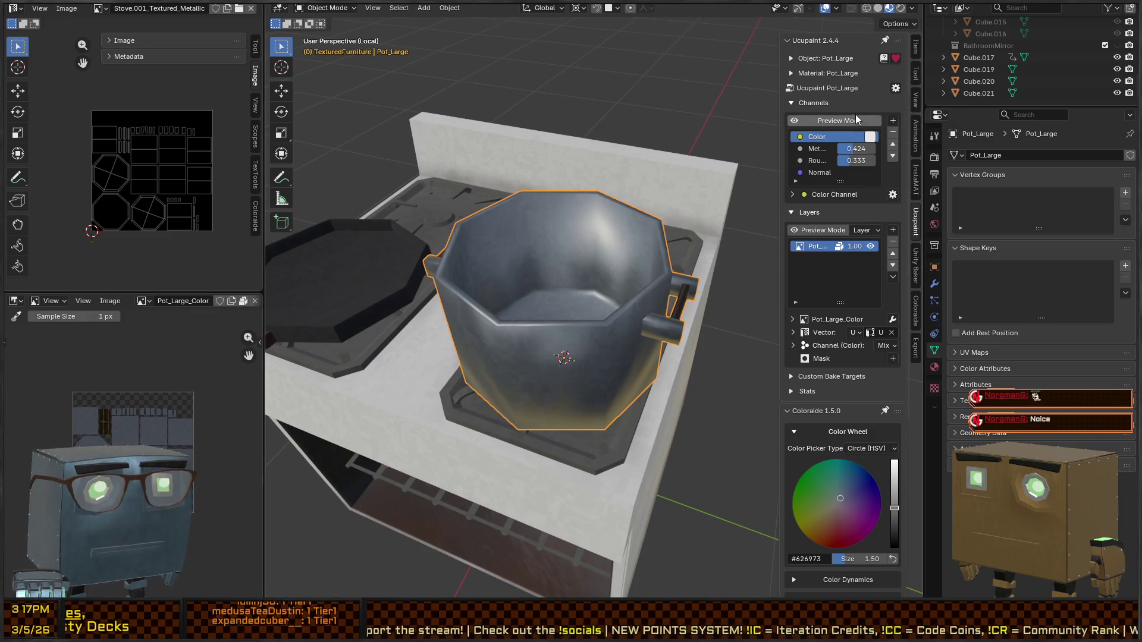
click(896, 88)
click(925, 102)
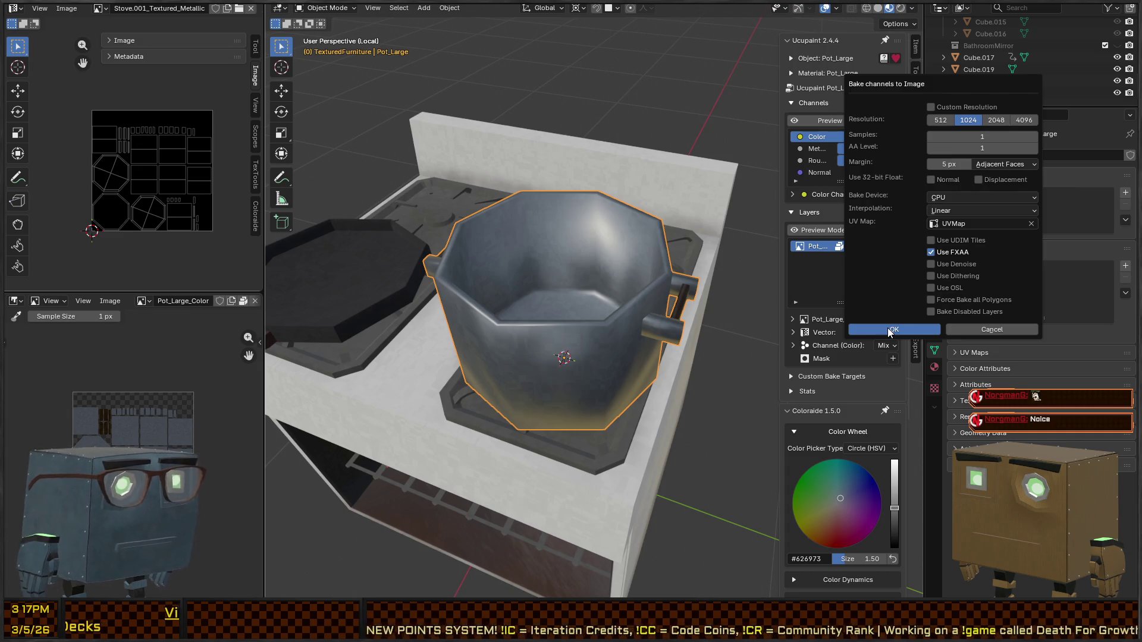
Step: Bake all the pot's channels at 1024, inspect the result from several angles, then switch to Unity
click(891, 330)
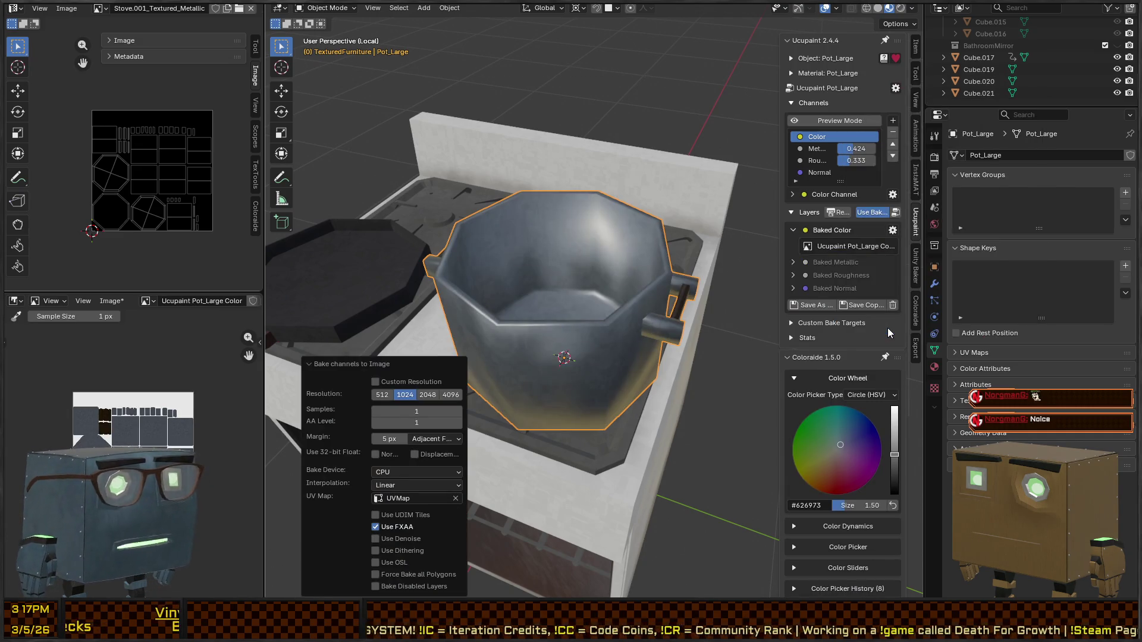
mouse_move(579, 312)
middle_down()
mouse_move(609, 277)
mouse_move(597, 217)
mouse_move(625, 201)
middle_up()
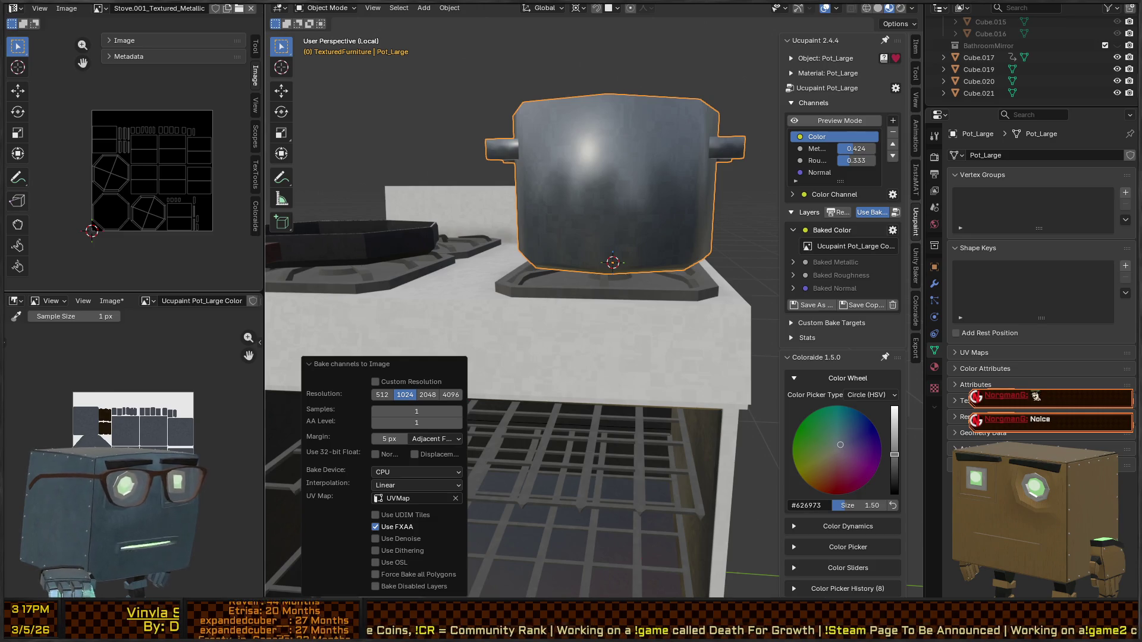
mouse_move(601, 134)
middle_down()
mouse_move(605, 176)
mouse_move(657, 205)
mouse_move(595, 273)
middle_up()
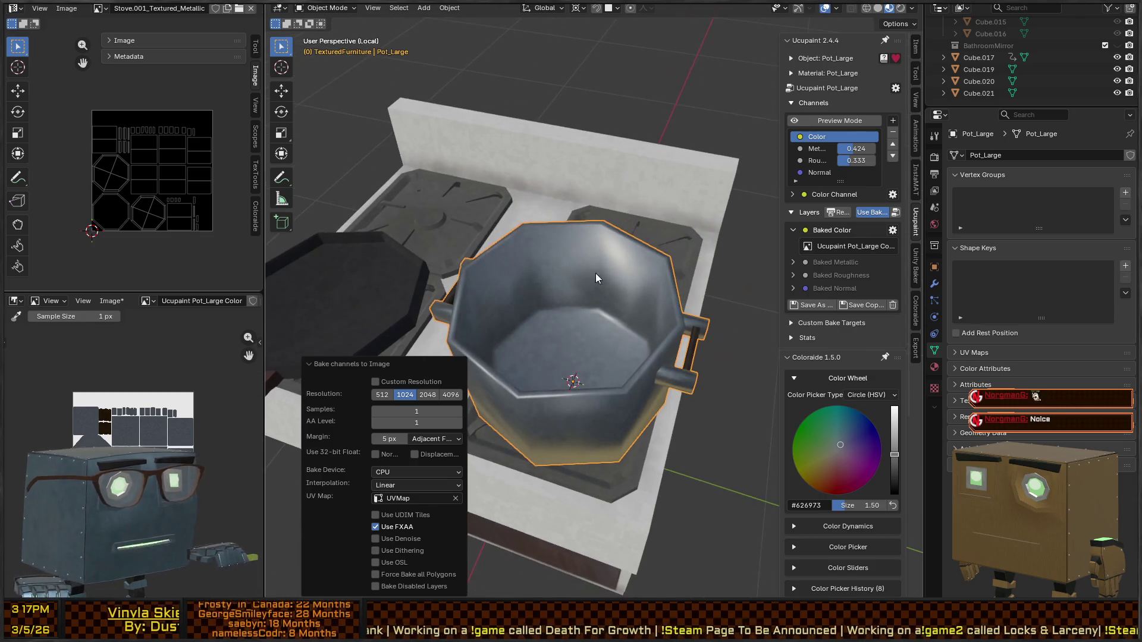
right_click(597, 283)
middle_drag(641, 367, 591, 326)
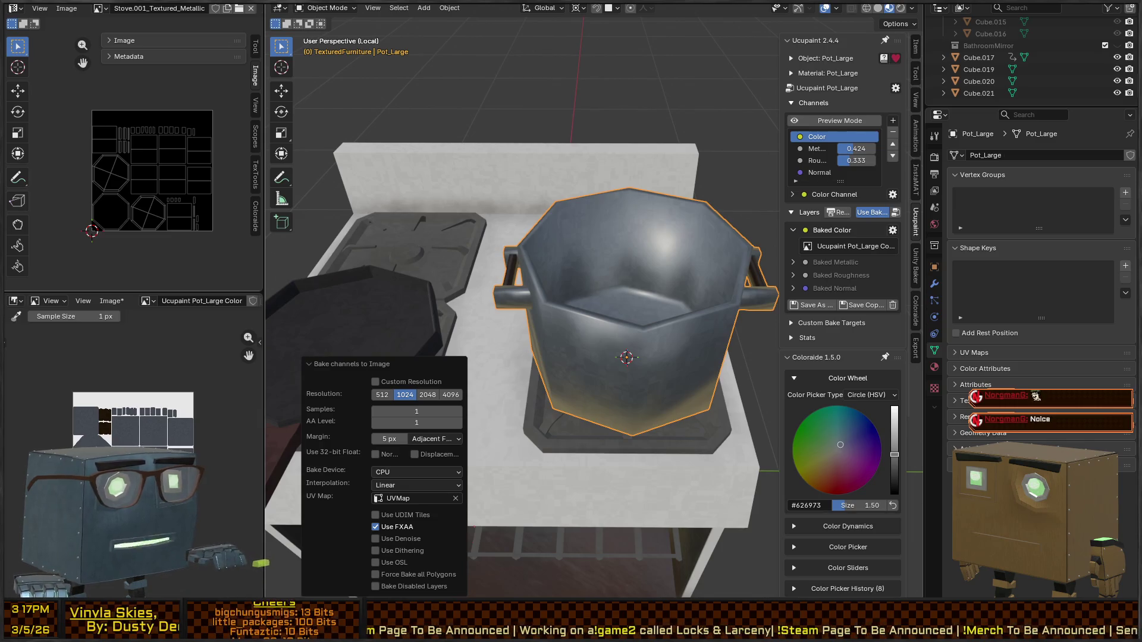
key(alt+Tab)
mouse_move(976, 280)
right_down()
mouse_move(1000, 271)
mouse_move(730, 266)
right_up()
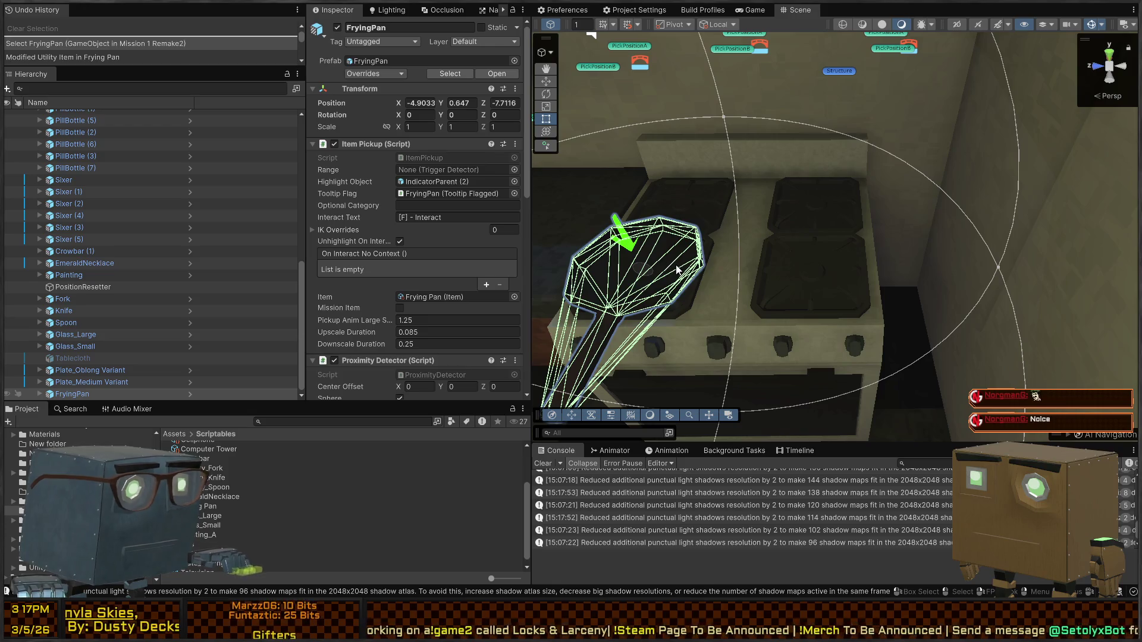
Step: Search the Project panel for 'pickup' and drop Pickup Prefab onto the stove's right burner
click(315, 421)
text(pref)
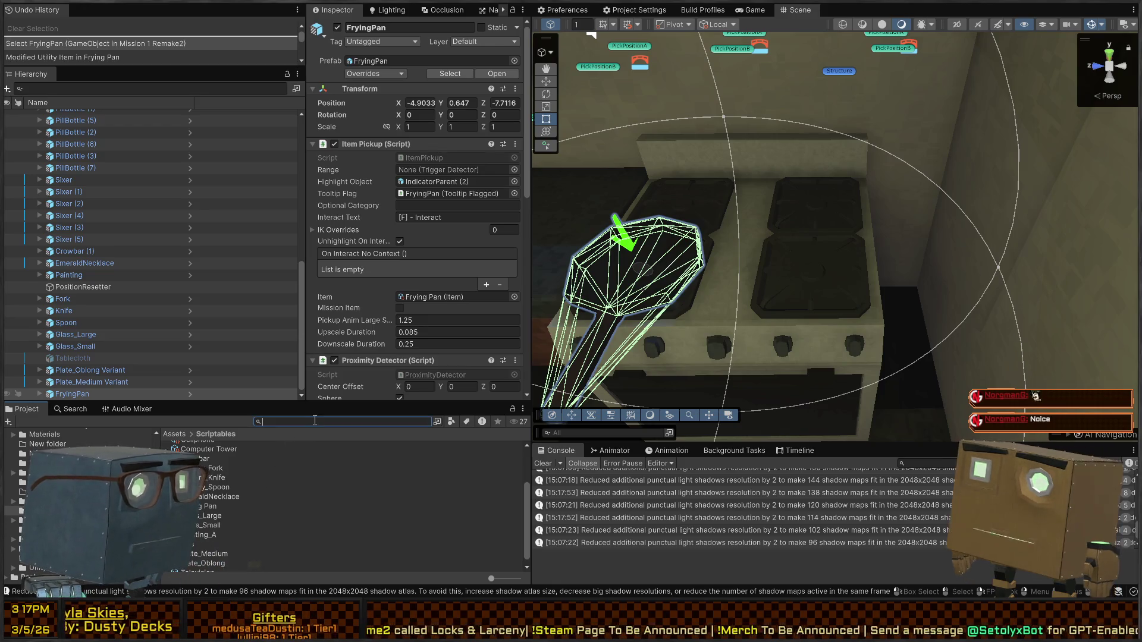
key(BackSpace)
key(BackSpace)
key(BackSpace)
text(ickup)
mouse_move(205, 455)
mouse_down()
mouse_move(834, 262)
mouse_move(815, 263)
mouse_up()
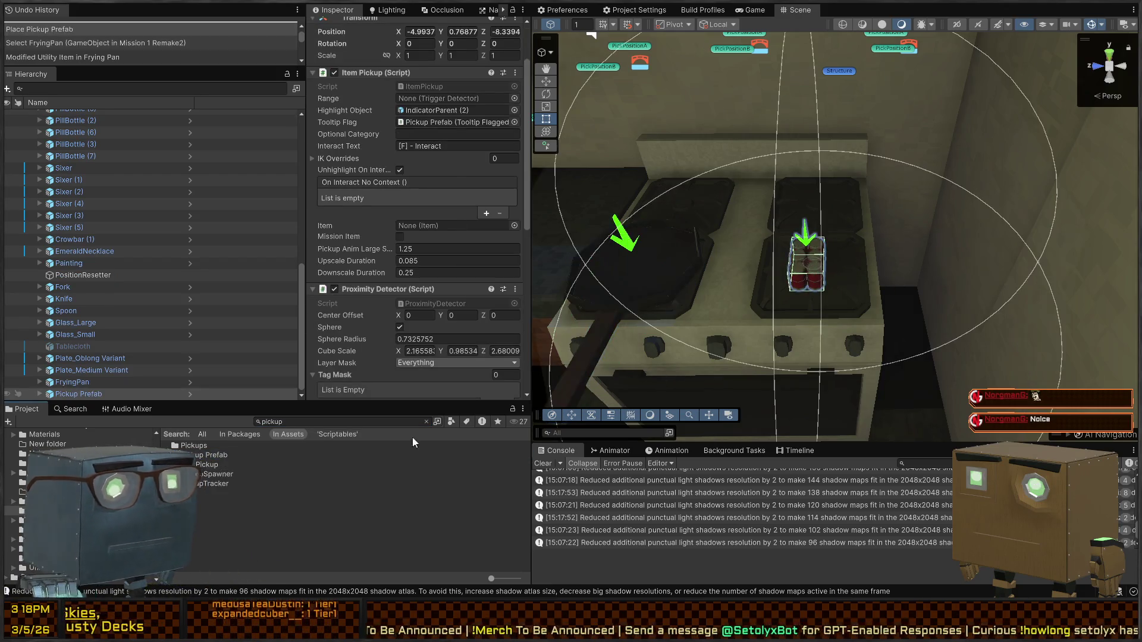
click(305, 419)
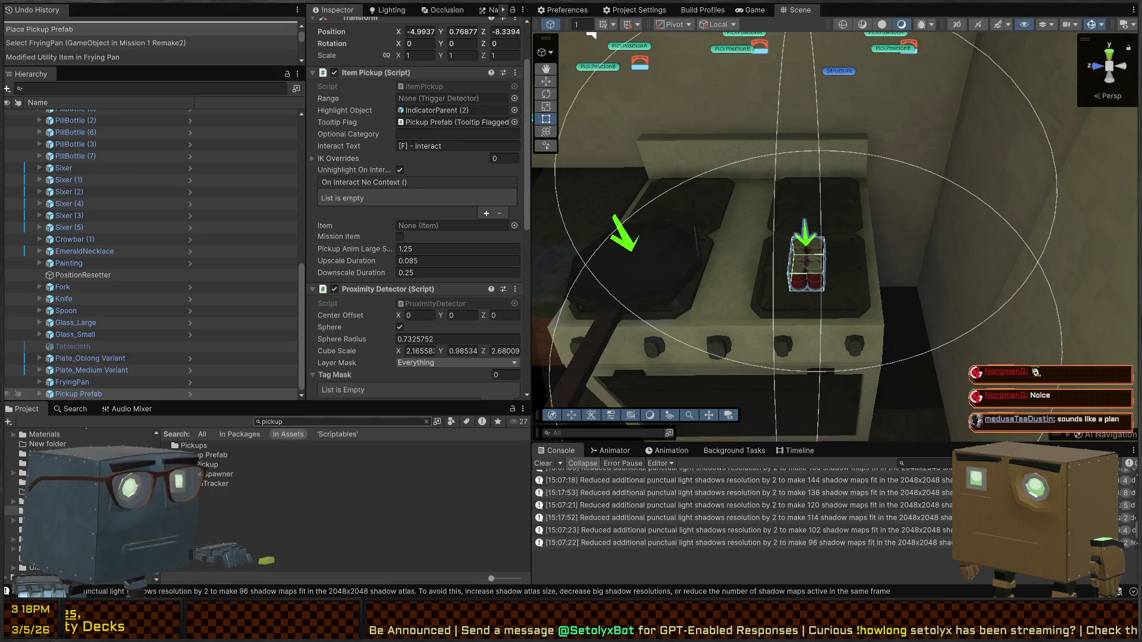
key(alt+Tab)
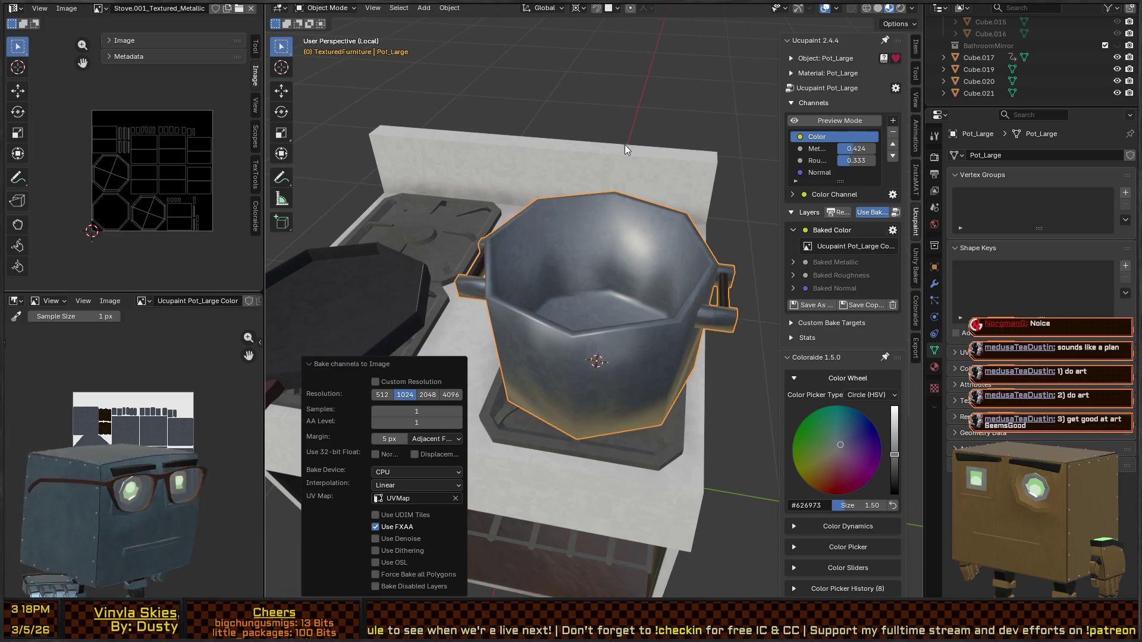
Step: In Unity, open the Assets/Imports/Models/Pot_Large folder to see the imported pot
mouse_move(645, 249)
middle_down()
mouse_move(655, 234)
mouse_move(633, 228)
mouse_move(641, 248)
middle_up()
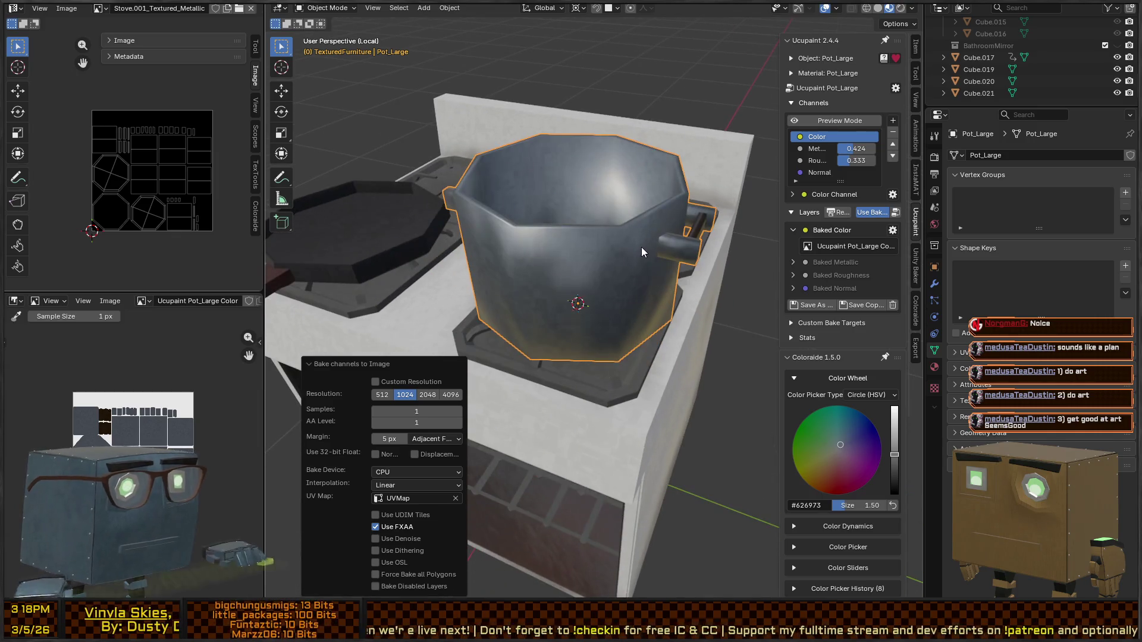
key(alt+Tab)
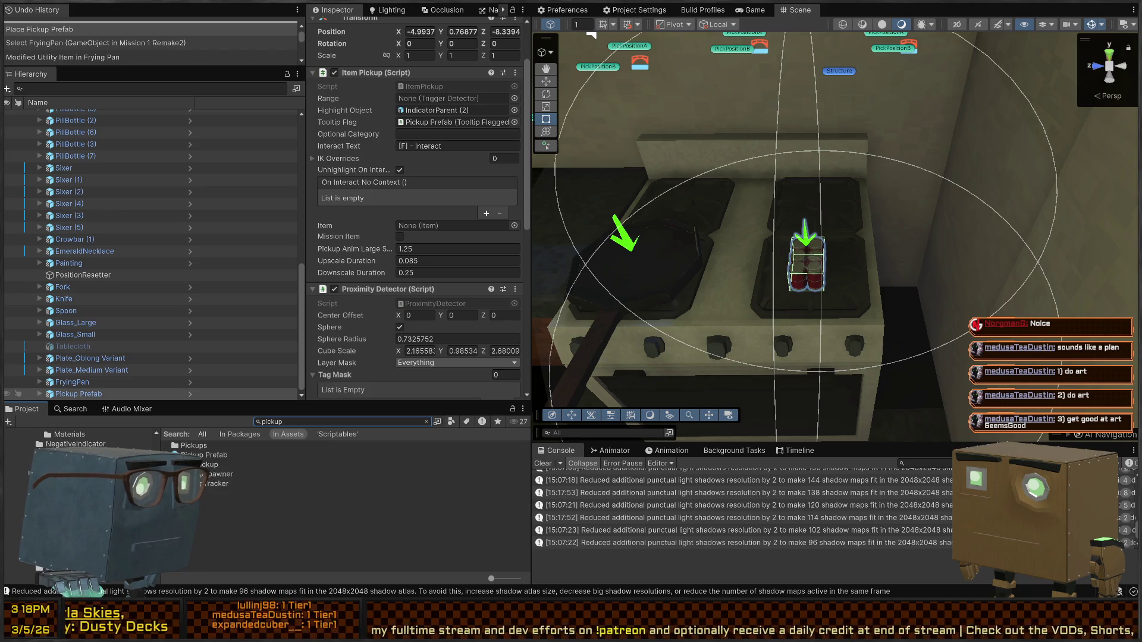
scroll(78, 443, down, 1)
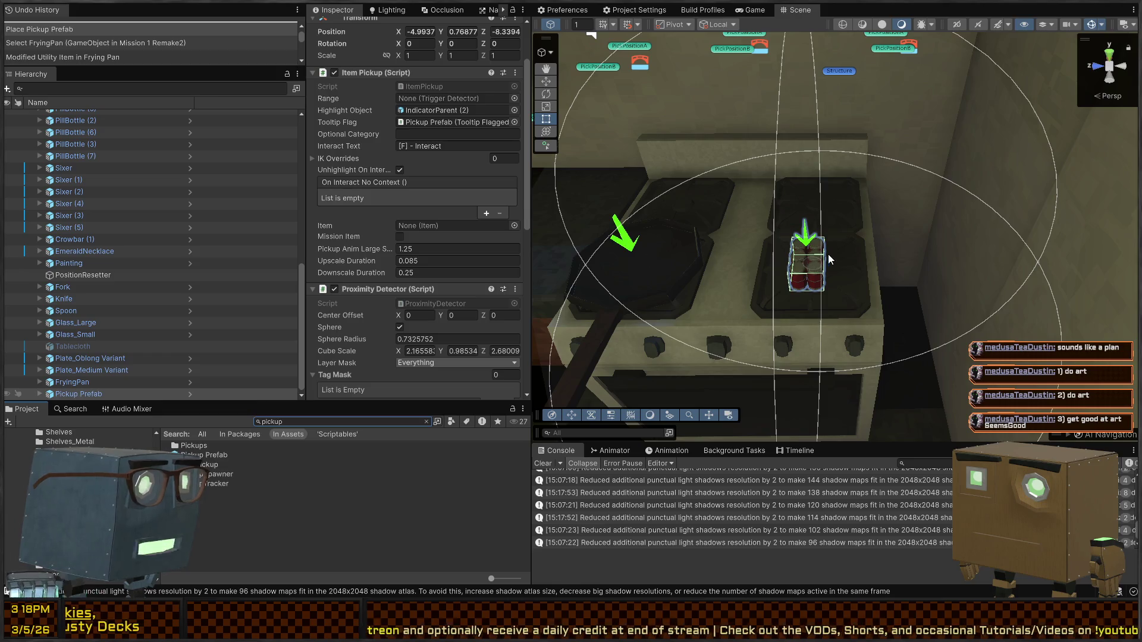
right_drag(830, 301, 855, 240)
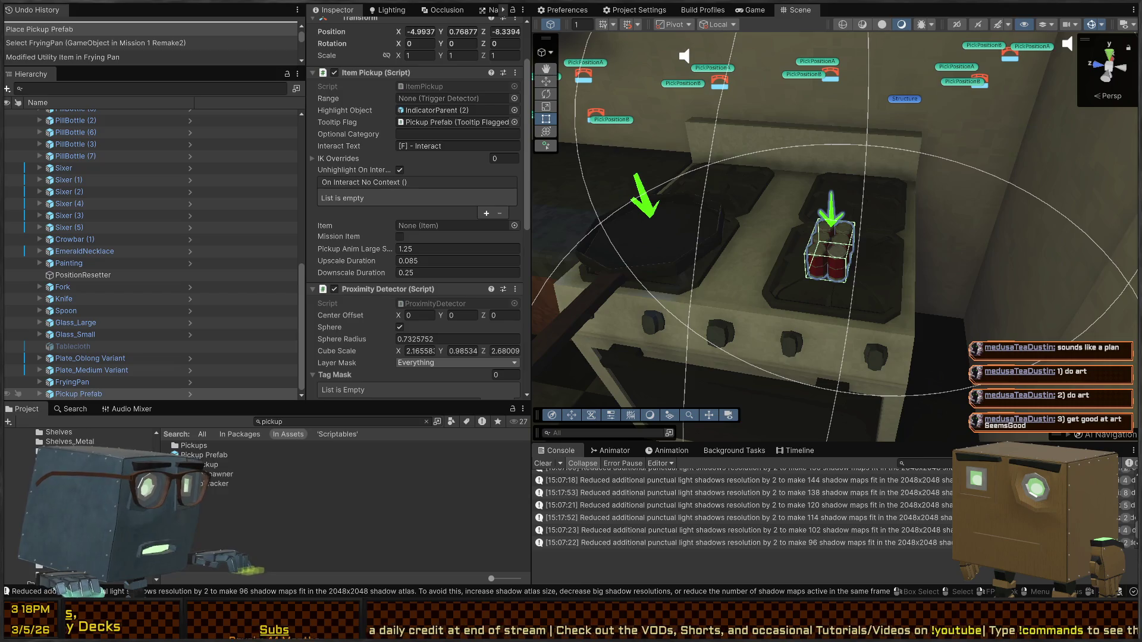
scroll(77, 440, up, 3)
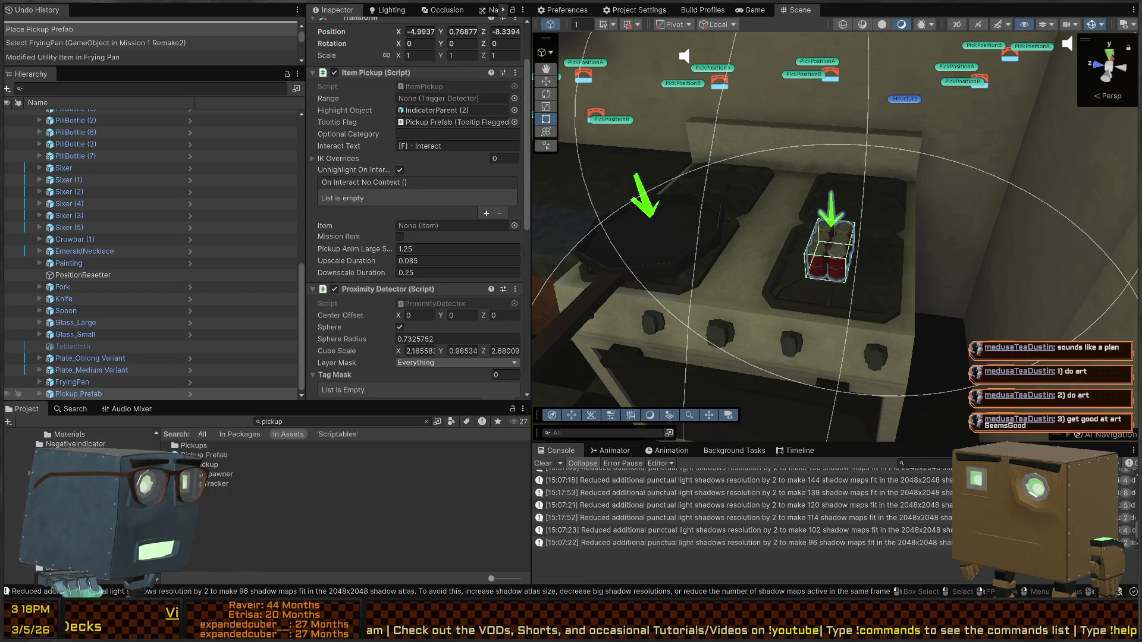
click(60, 510)
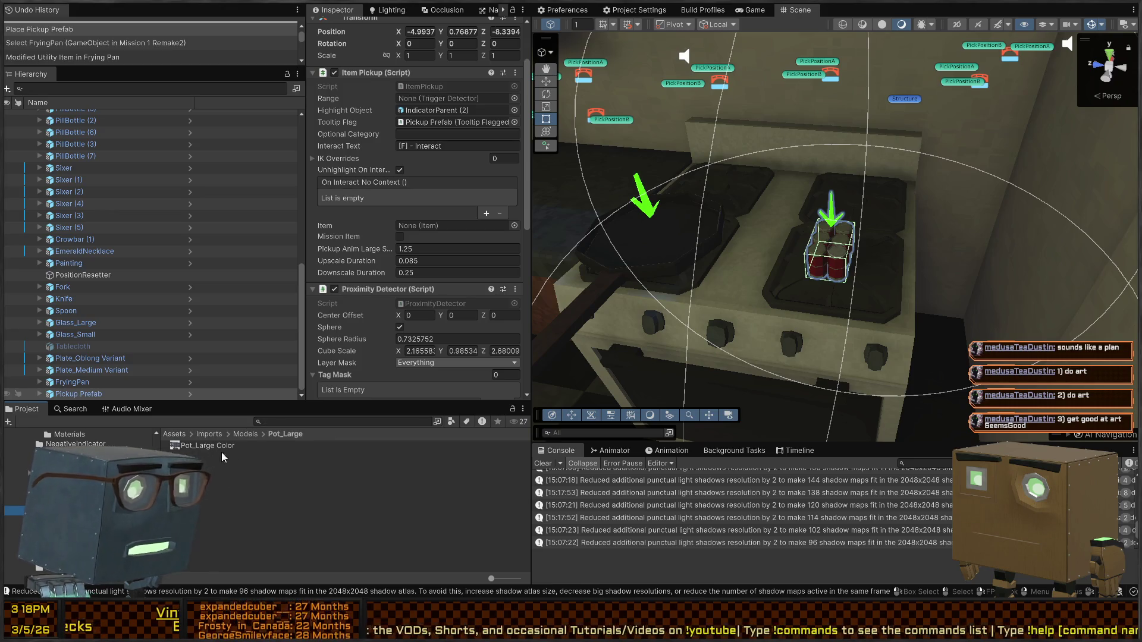
Step: Bring up Blender's Quick Favourites to export the pot, then go back to Unity
key(alt+Tab)
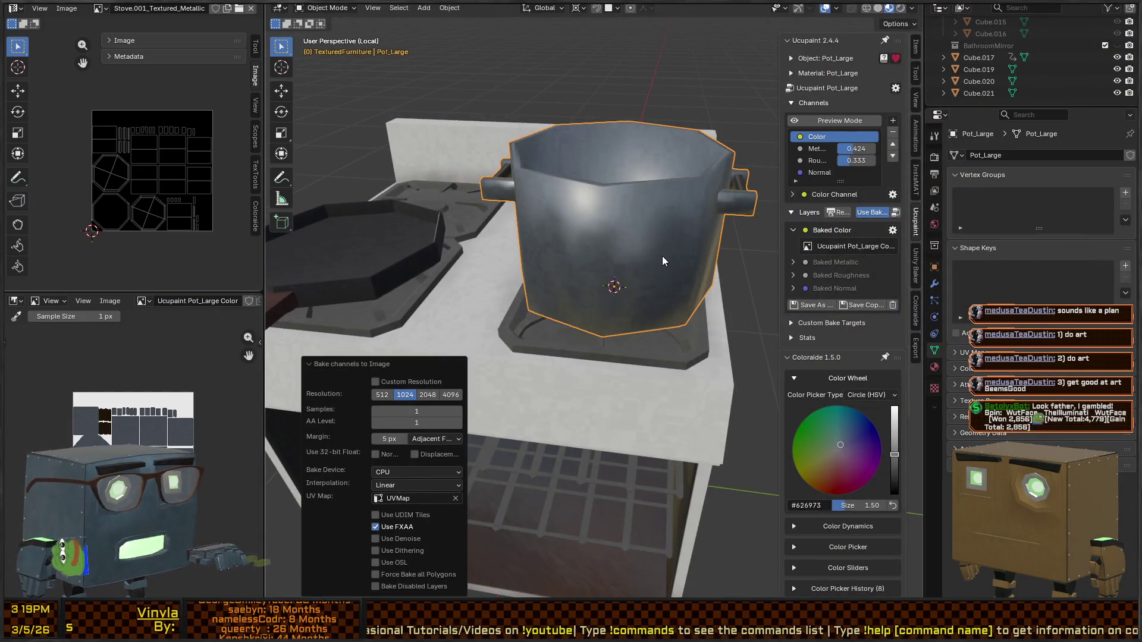
middle_drag(659, 260, 592, 277)
key(q)
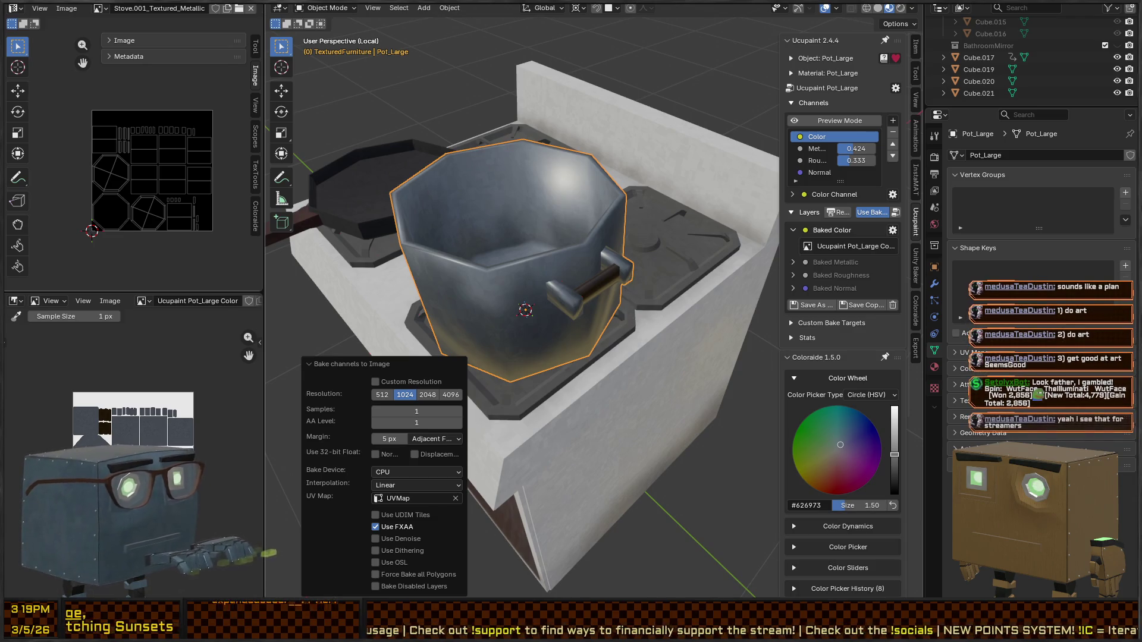
key(alt+Tab)
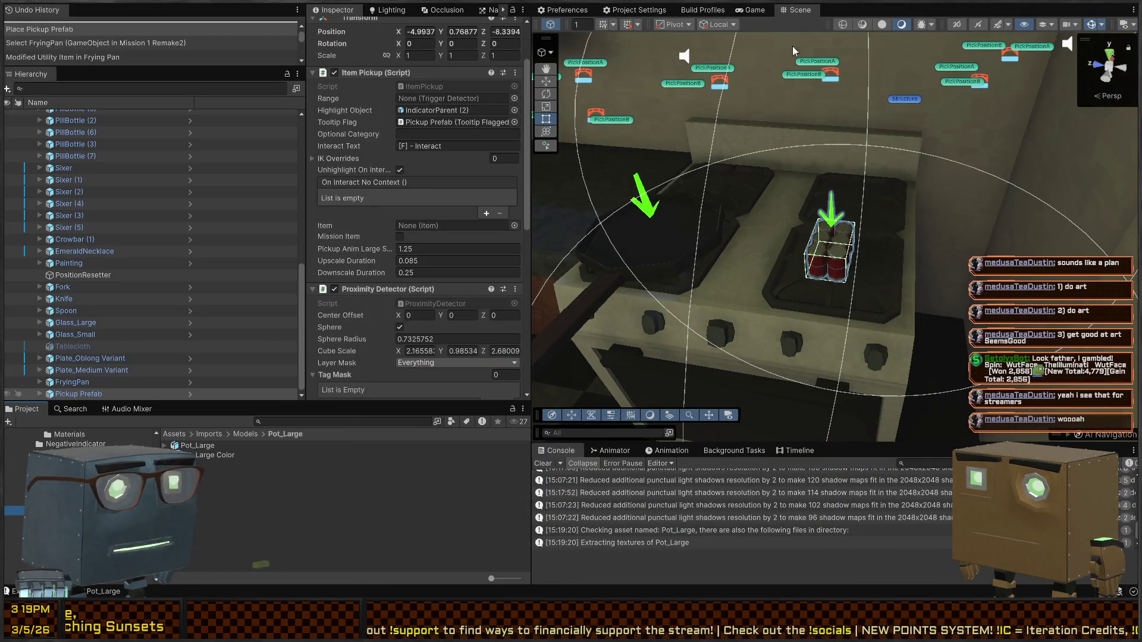
Step: Extract Pot_Large's material, set Pot_Large Color as its Base Map, and select the pickup on the stove
click(205, 448)
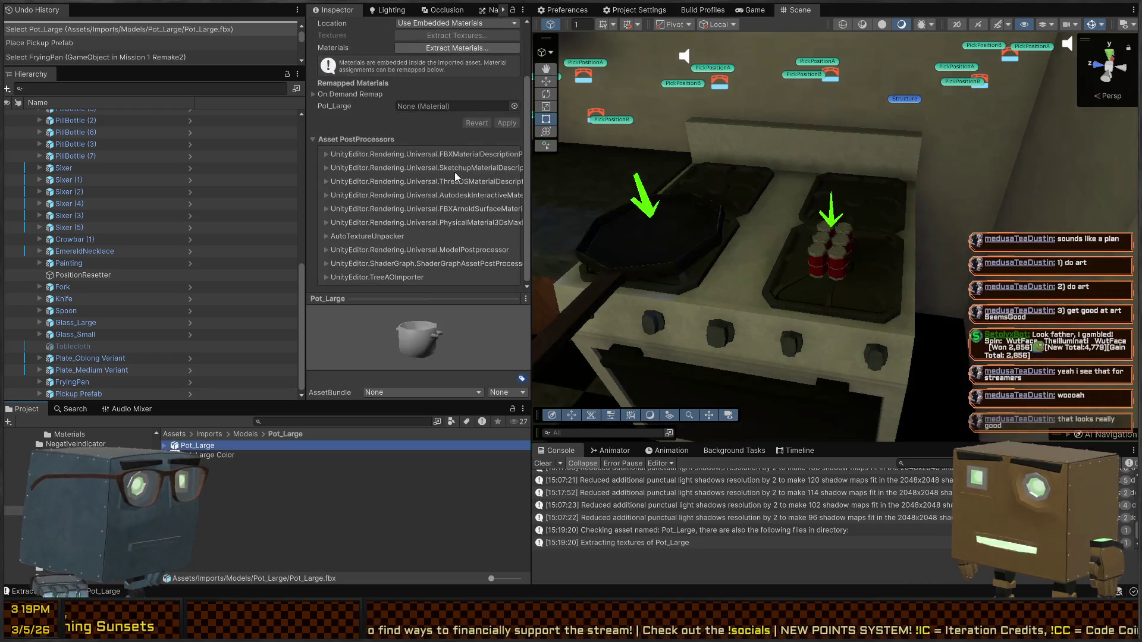
click(459, 60)
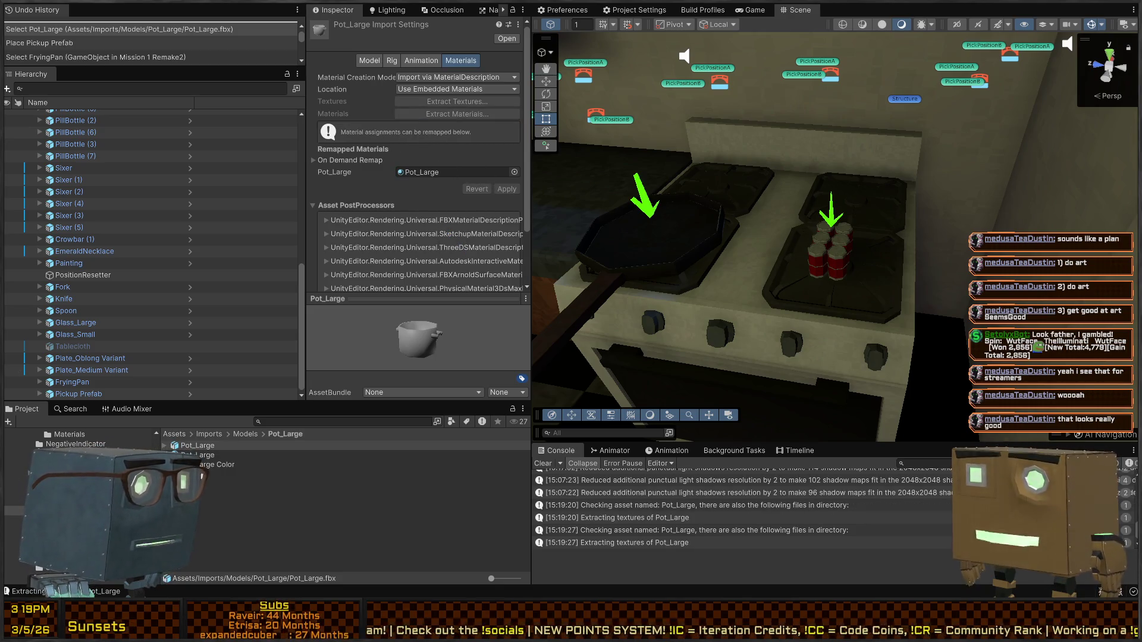
click(212, 456)
drag(215, 465, 335, 152)
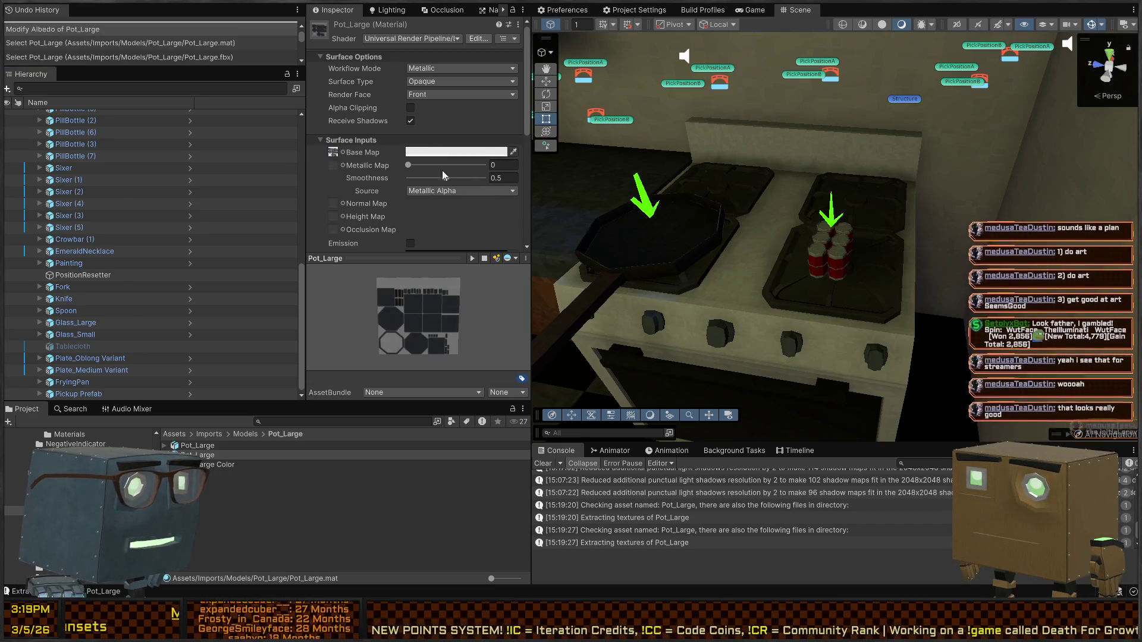
click(585, 264)
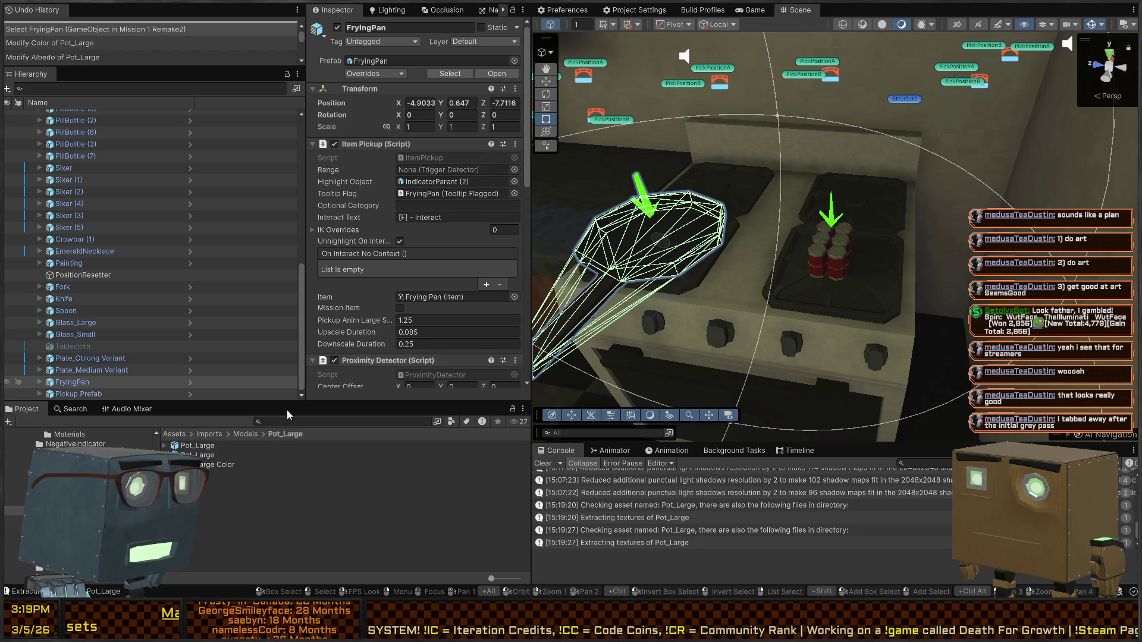
click(831, 260)
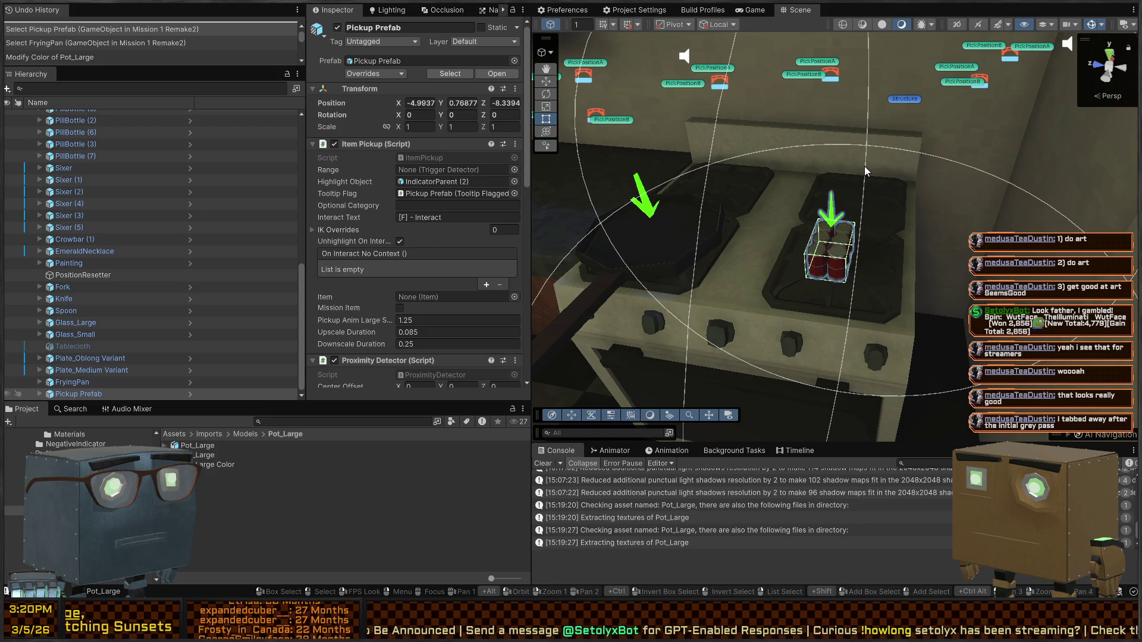
Step: Zoom in on the pickup and select its Mesh child object
mouse_move(1028, 195)
right_down()
mouse_move(929, 184)
mouse_move(795, 206)
mouse_move(788, 234)
mouse_move(821, 255)
right_up()
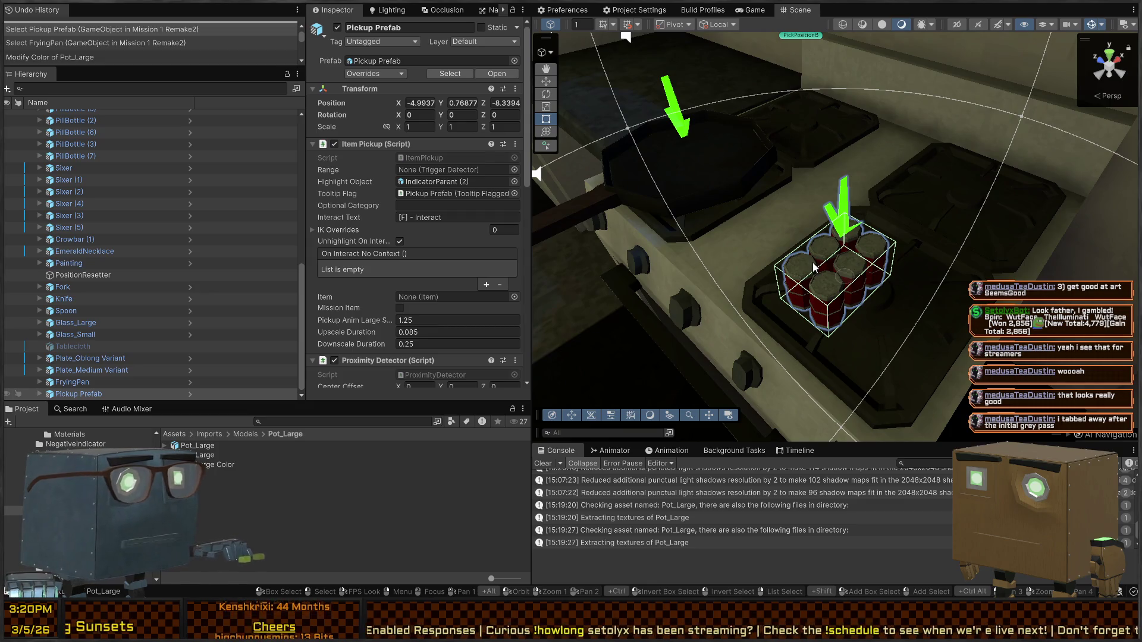
click(815, 267)
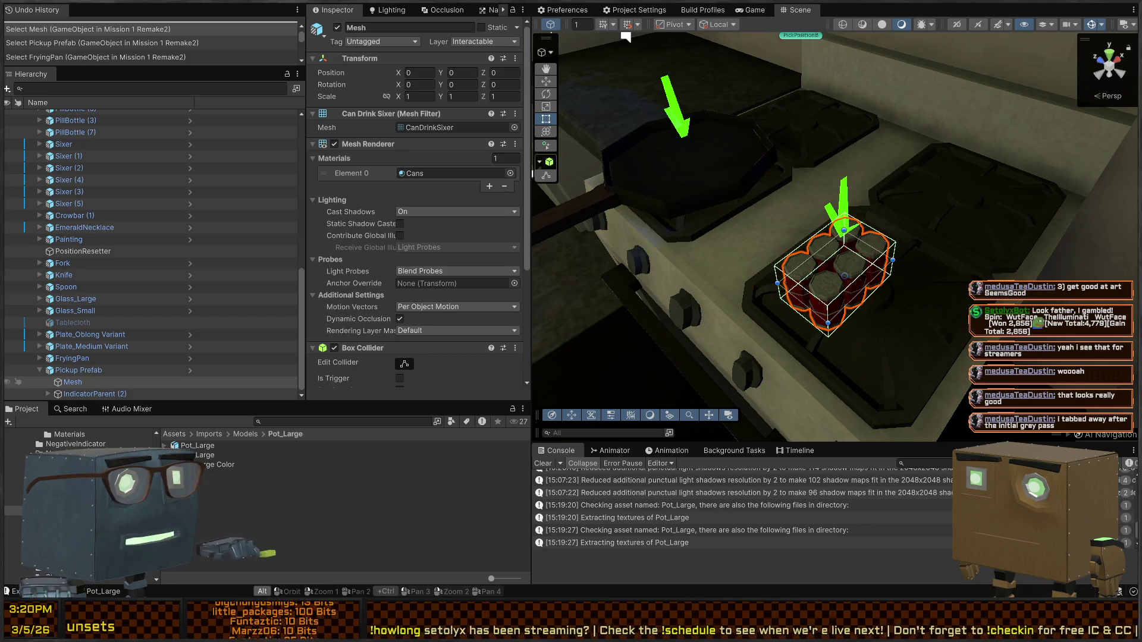
key(alt+Tab)
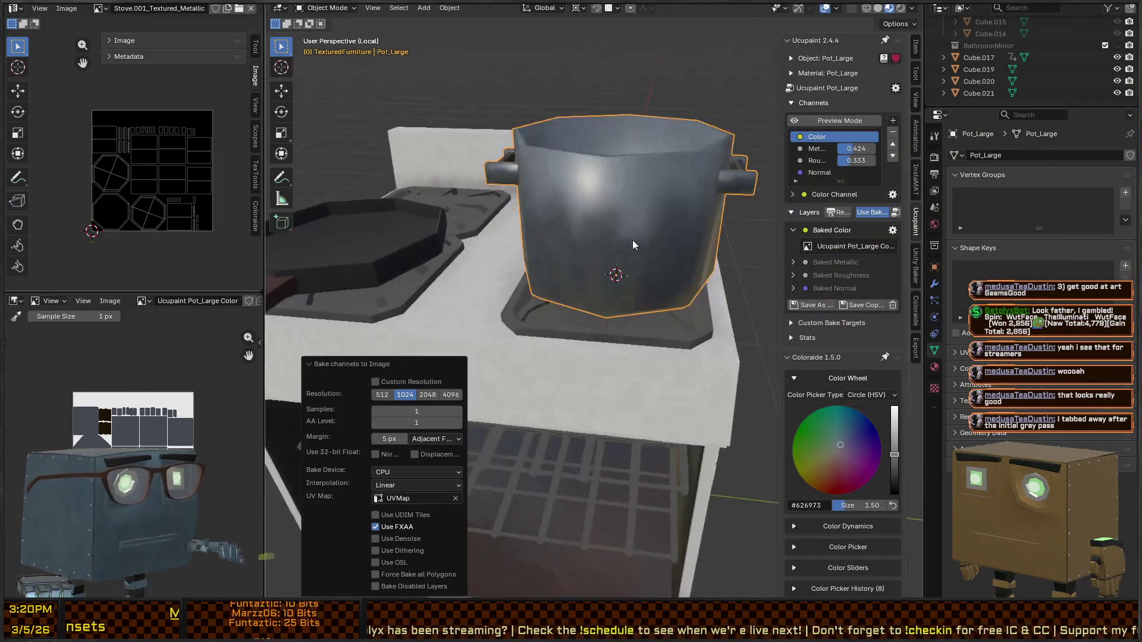
key(alt+Tab)
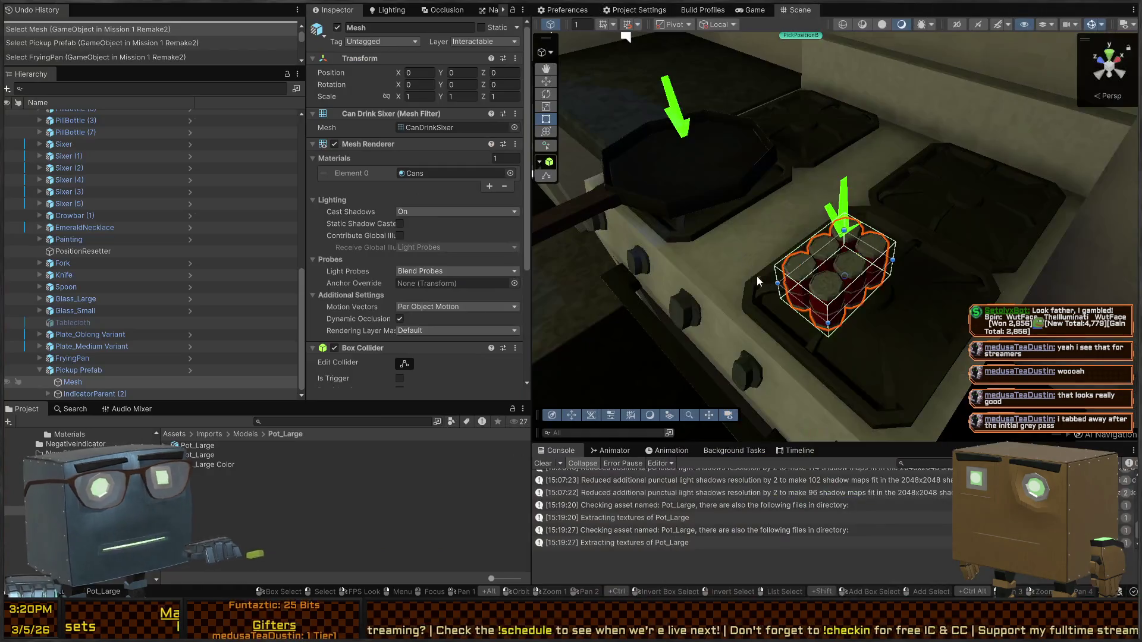
right_drag(892, 262, 384, 207)
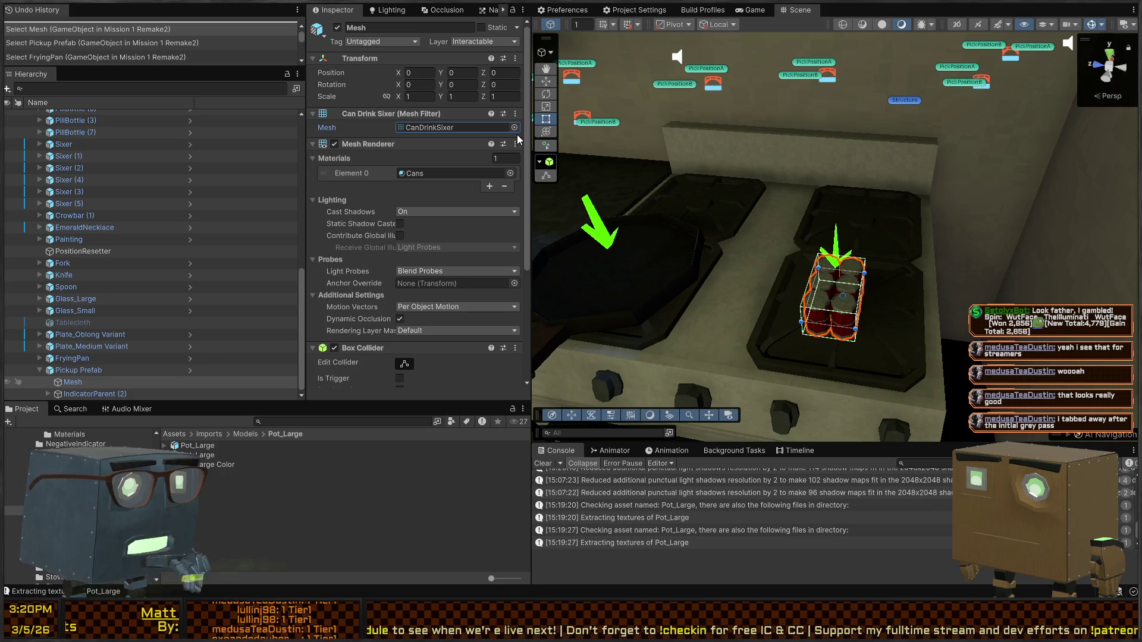
Step: Give the Mesh child the Pot_Large mesh and material, reset its Box Collider, and raise metallic to 0.103
key(ctrl+y)
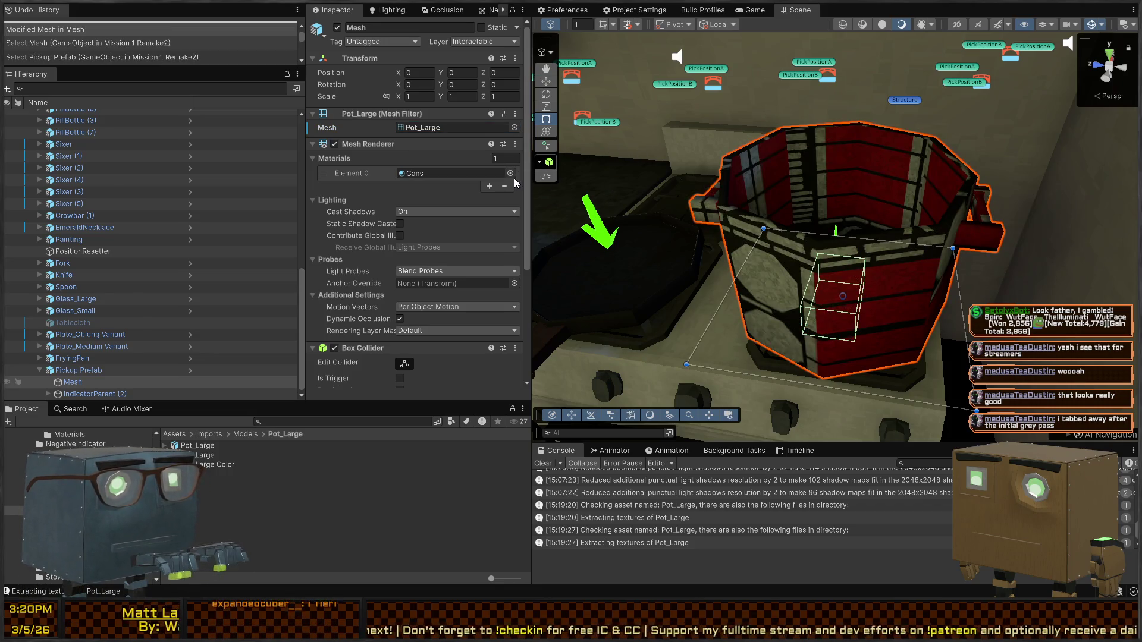
key(ctrl+y)
mouse_move(915, 214)
right_down()
mouse_move(916, 171)
mouse_move(799, 243)
mouse_move(801, 272)
right_up()
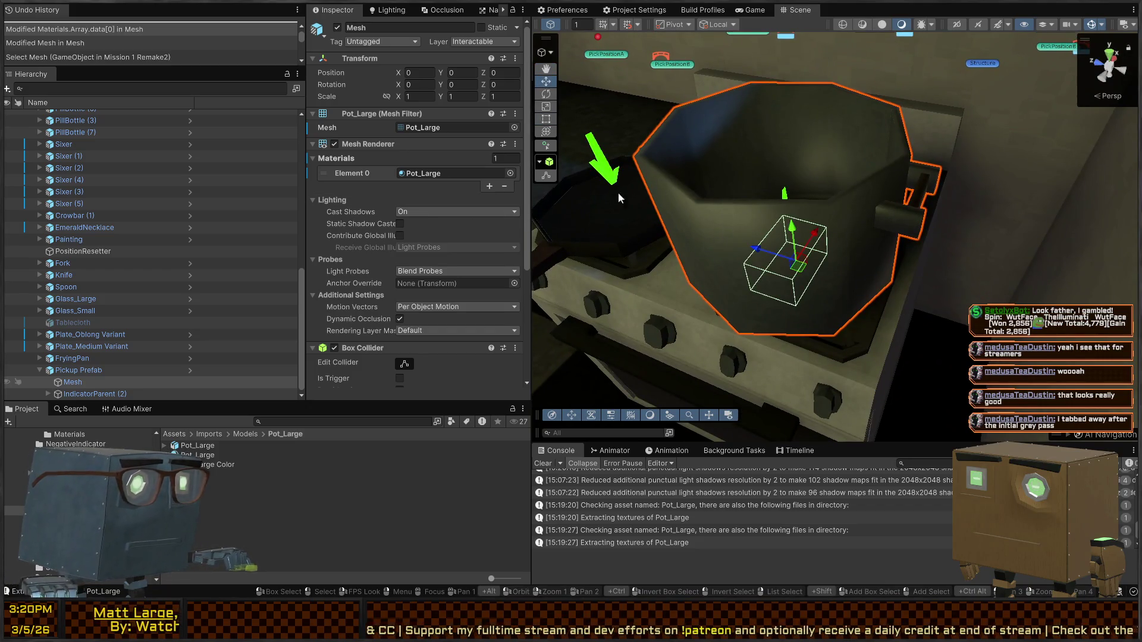
right_click(381, 352)
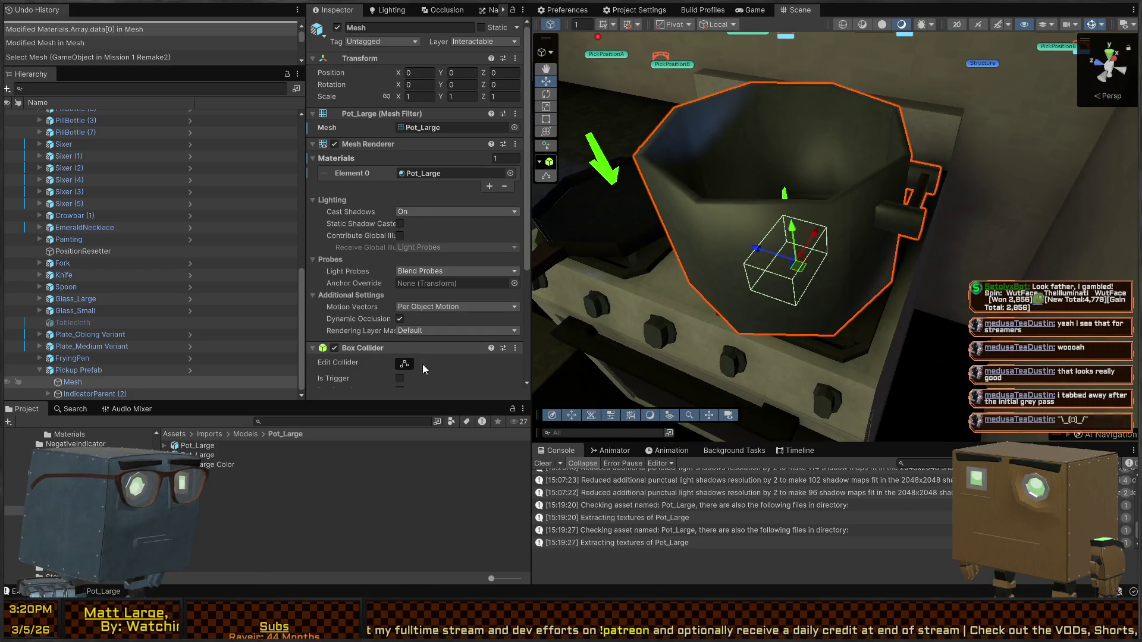
click(418, 361)
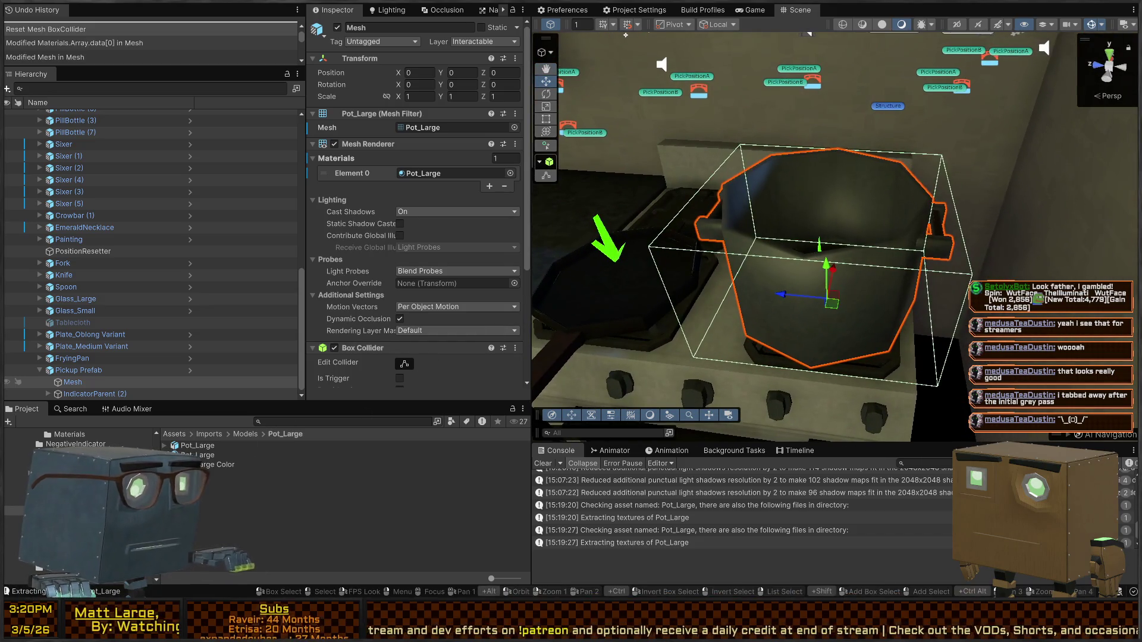
click(196, 455)
mouse_move(411, 166)
mouse_down()
mouse_move(462, 176)
mouse_move(456, 166)
mouse_up()
Step: Set the Pot_Large material's Metallic to 0.103 and Smoothness to 0.572
mouse_move(674, 217)
right_down()
mouse_move(743, 220)
mouse_move(832, 190)
mouse_move(815, 188)
right_up()
mouse_move(456, 177)
mouse_down()
mouse_move(440, 185)
mouse_move(481, 167)
mouse_move(432, 170)
mouse_move(452, 178)
mouse_up()
mouse_move(666, 279)
right_down()
mouse_move(691, 315)
mouse_move(722, 257)
mouse_move(853, 260)
mouse_move(825, 236)
mouse_move(809, 249)
right_up()
Step: Assign Book_A as the Item in the pot pickup's Item Pickup component
click(809, 248)
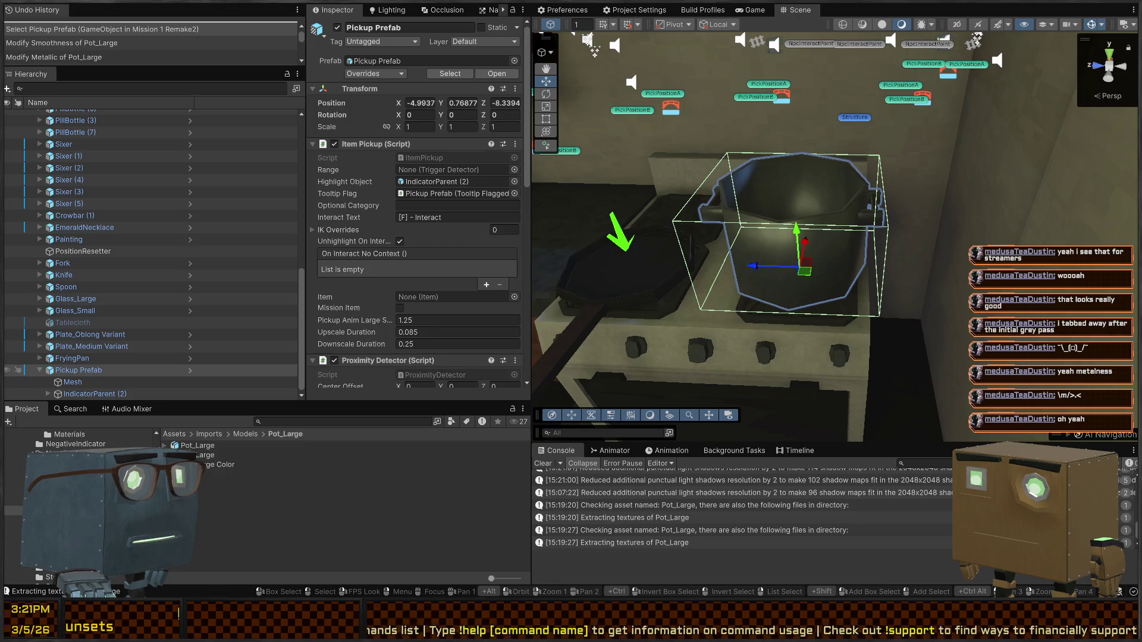
right_drag(809, 249, 786, 222)
mouse_move(904, 220)
right_down()
mouse_move(915, 210)
mouse_move(900, 229)
right_up()
click(83, 381)
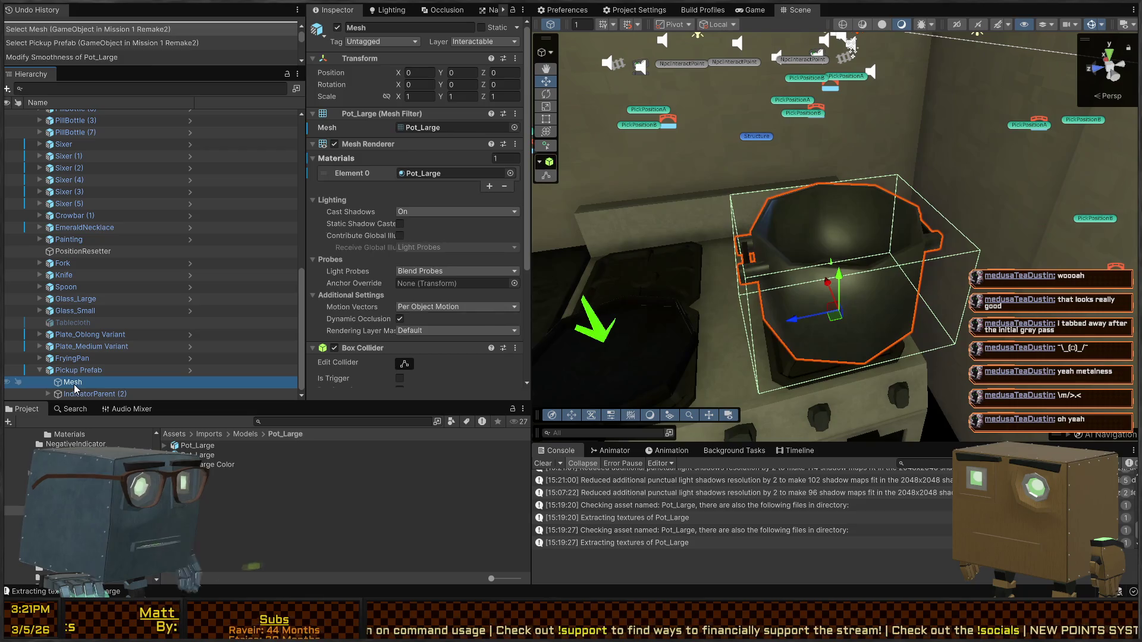
scroll(386, 159, down, 3)
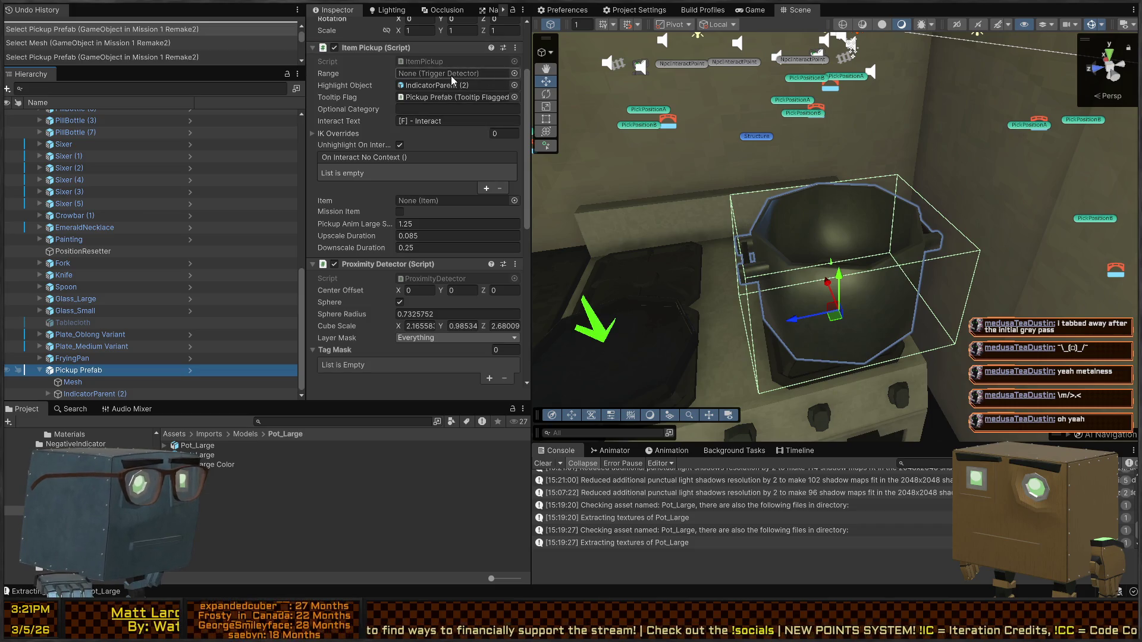
click(515, 201)
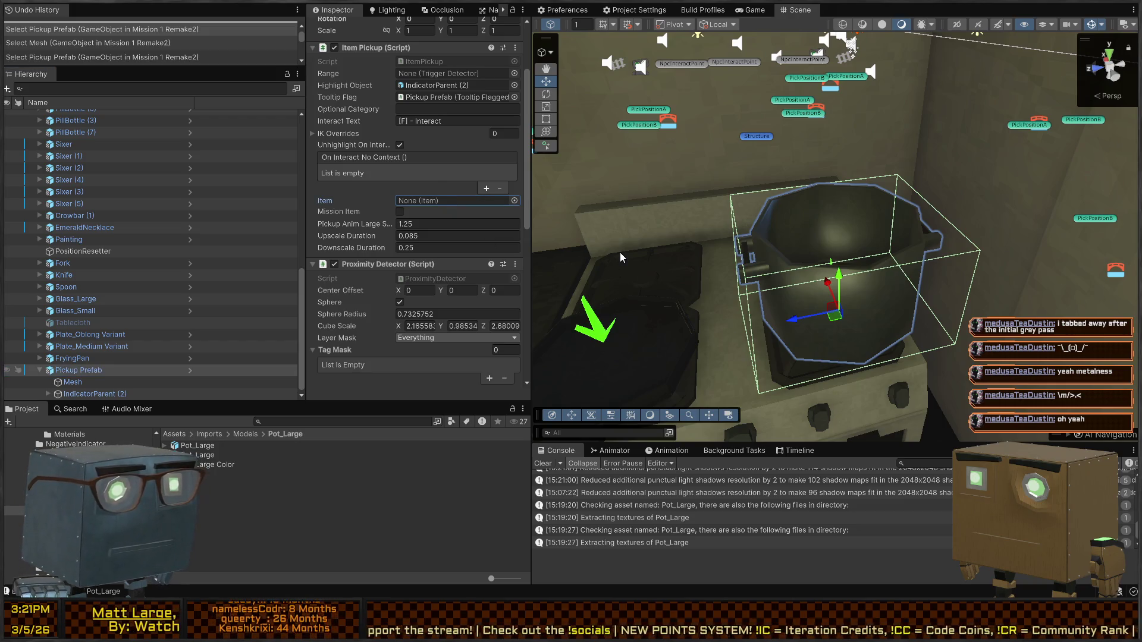
click(452, 204)
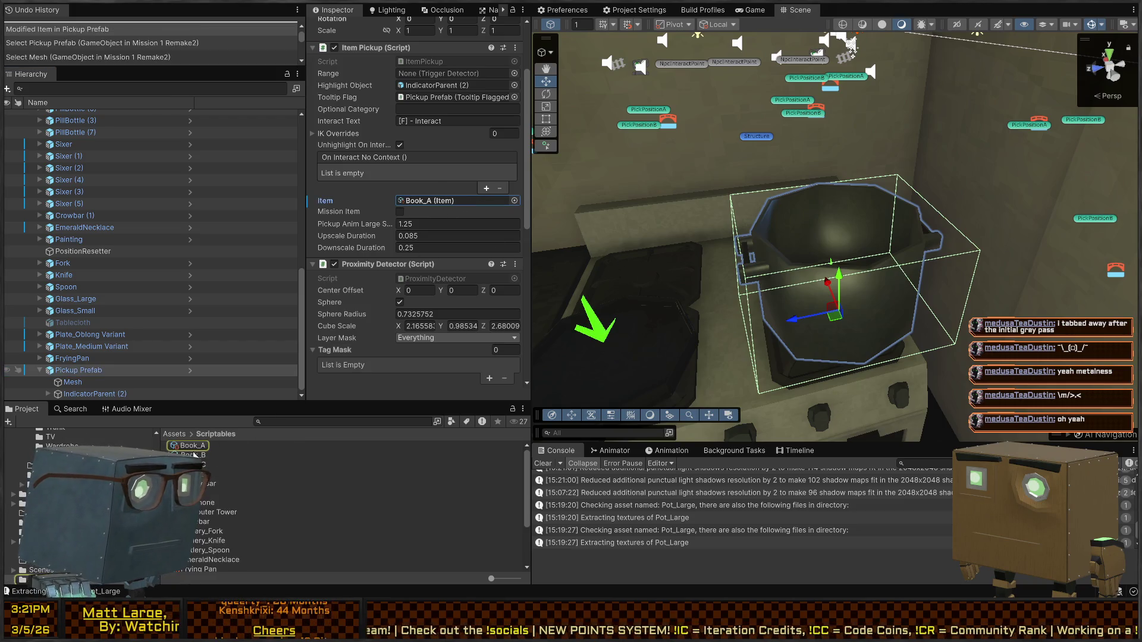
Step: Duplicate the Book_A item asset in Scriptables and rename the copy Pot_Large
click(212, 446)
key(ctrl+d)
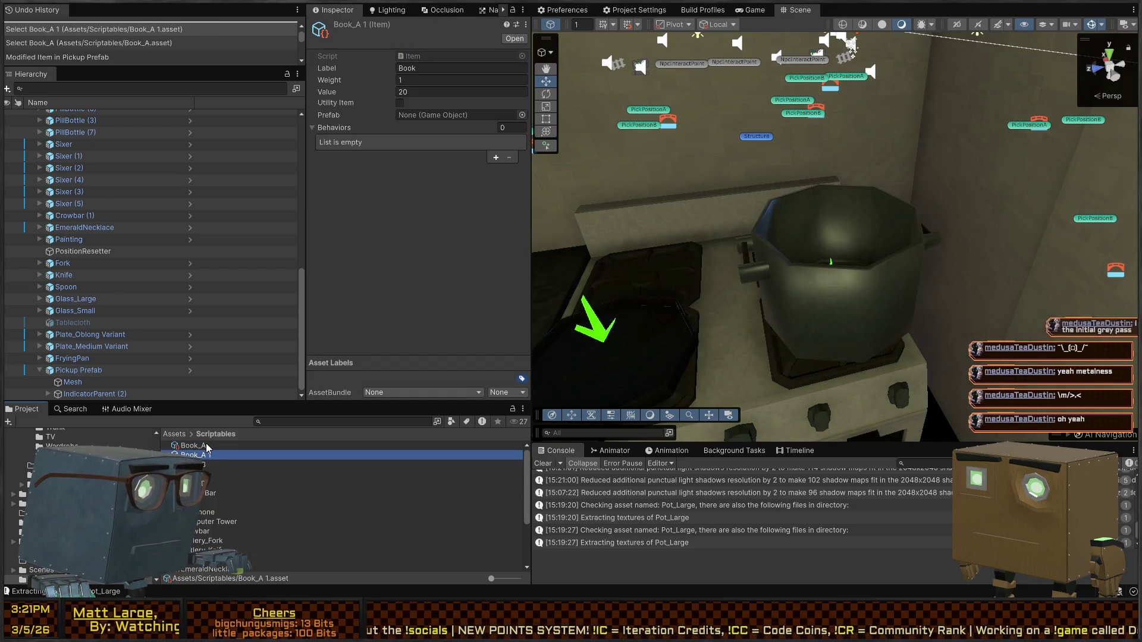
key(F2)
text(Pot_Large)
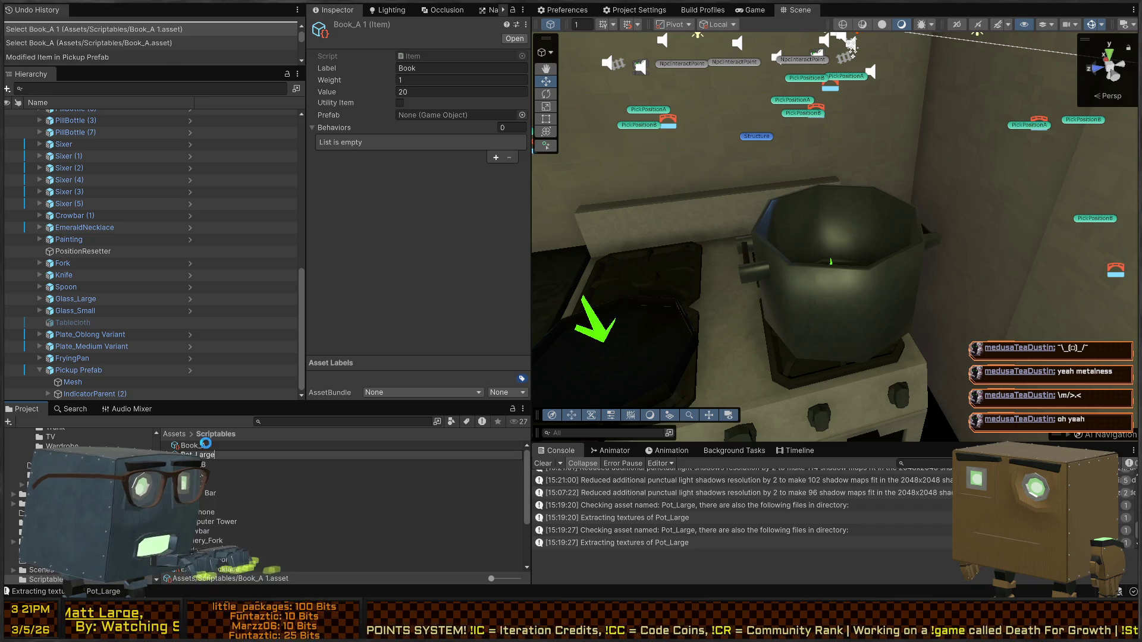
key(Return)
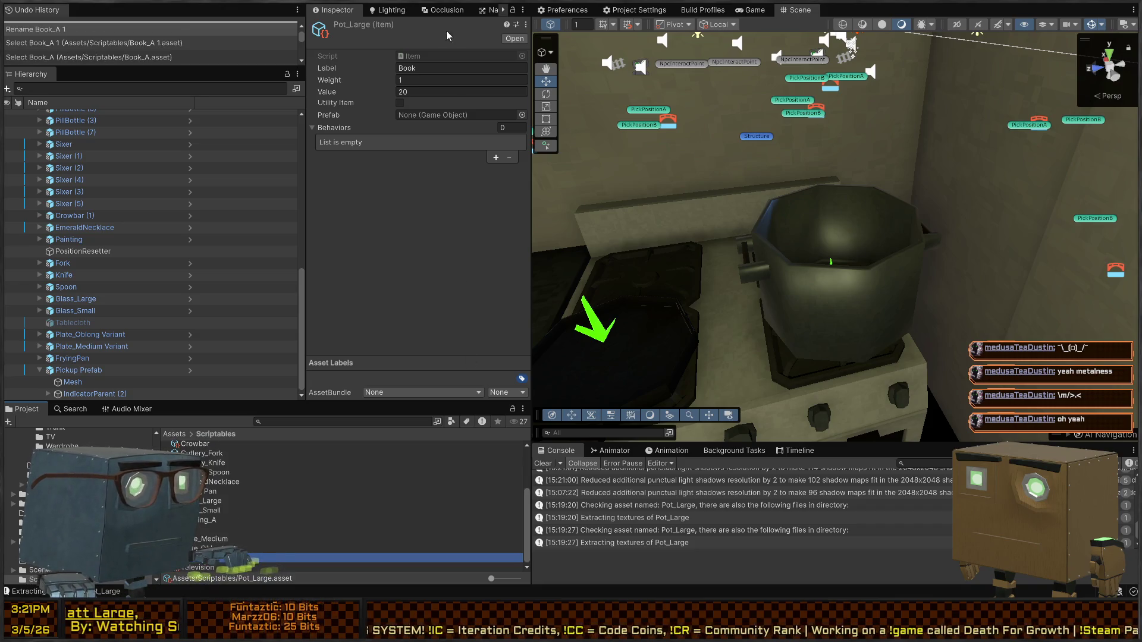
Step: Give the Pot_Large item the label 'Large Pot' and the Pot_Large prefab
click(430, 67)
text(Large Pot)
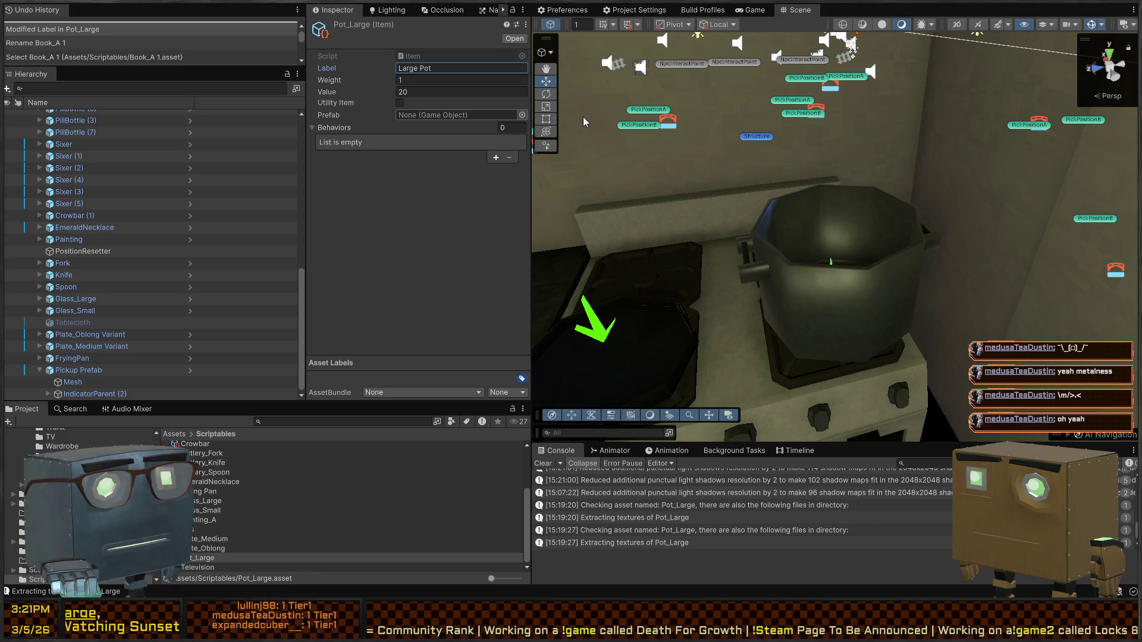
key(Tab)
key(Tab)
key(Tab)
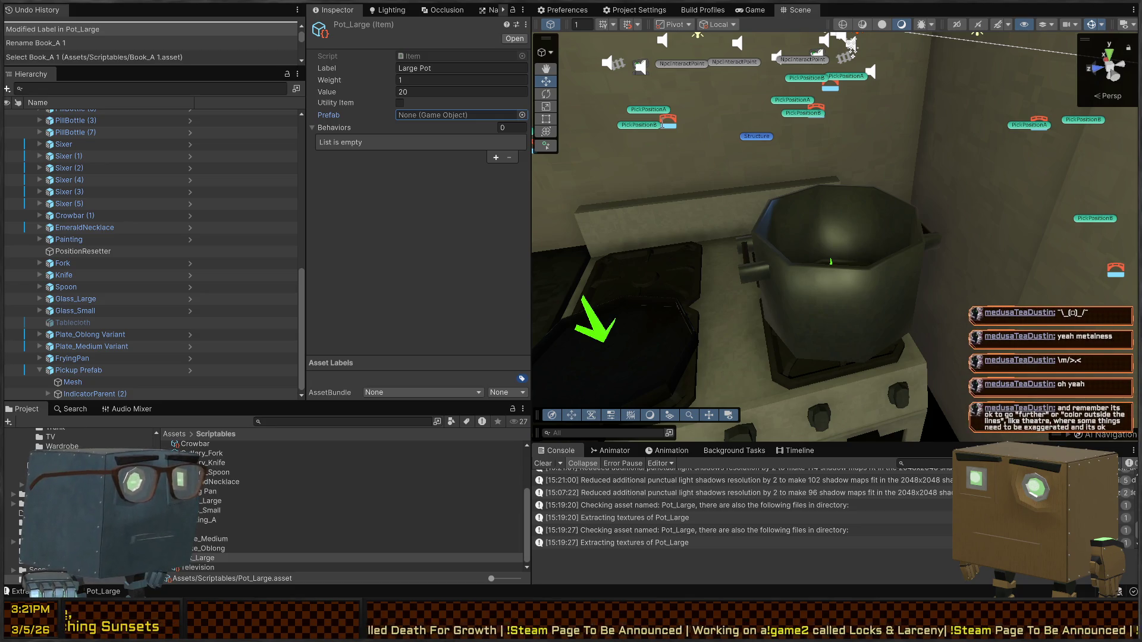
key(ctrl+v)
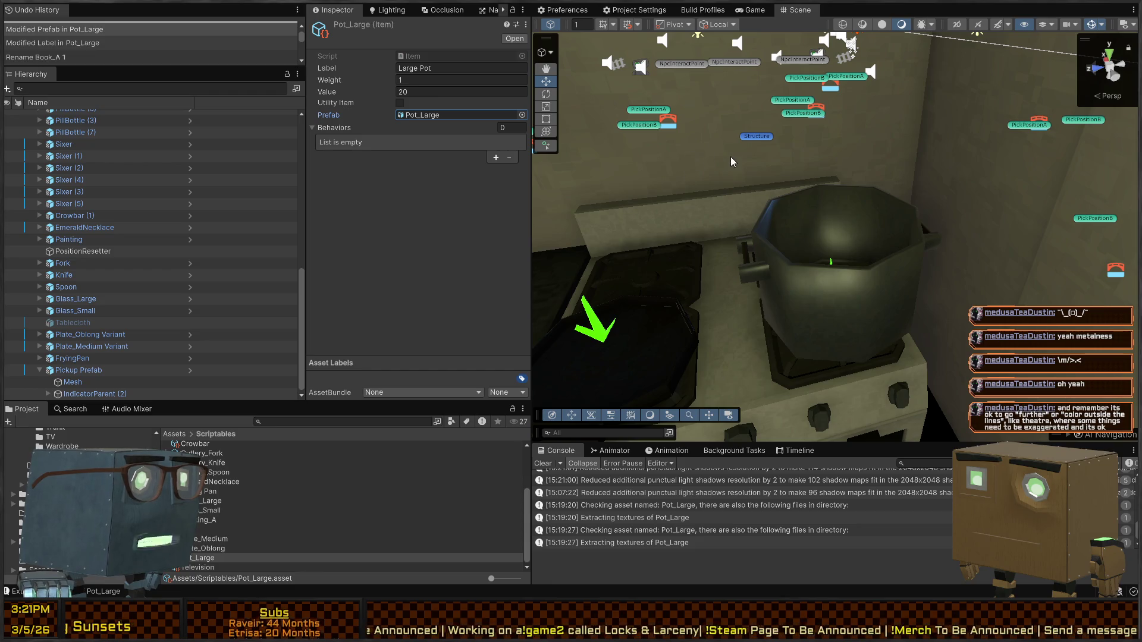
mouse_move(757, 173)
right_down()
mouse_move(689, 201)
mouse_move(822, 227)
mouse_move(841, 254)
right_up()
key(w)
click(773, 220)
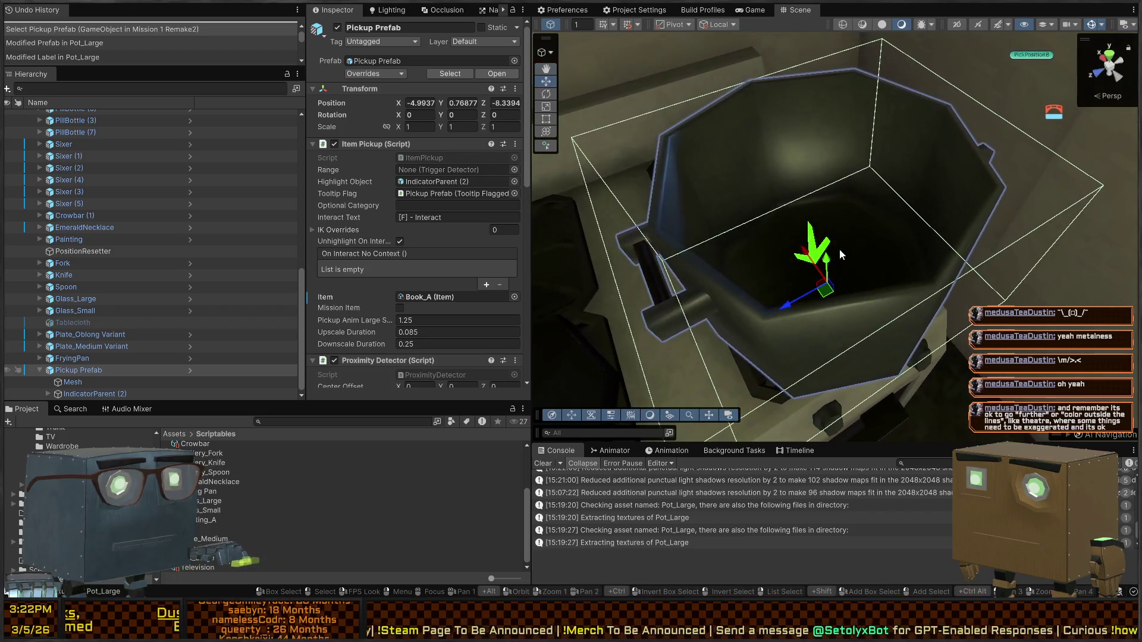
Step: Raise the pot's IndicatorParent higher inside the pot and reset its scale to 1
click(74, 383)
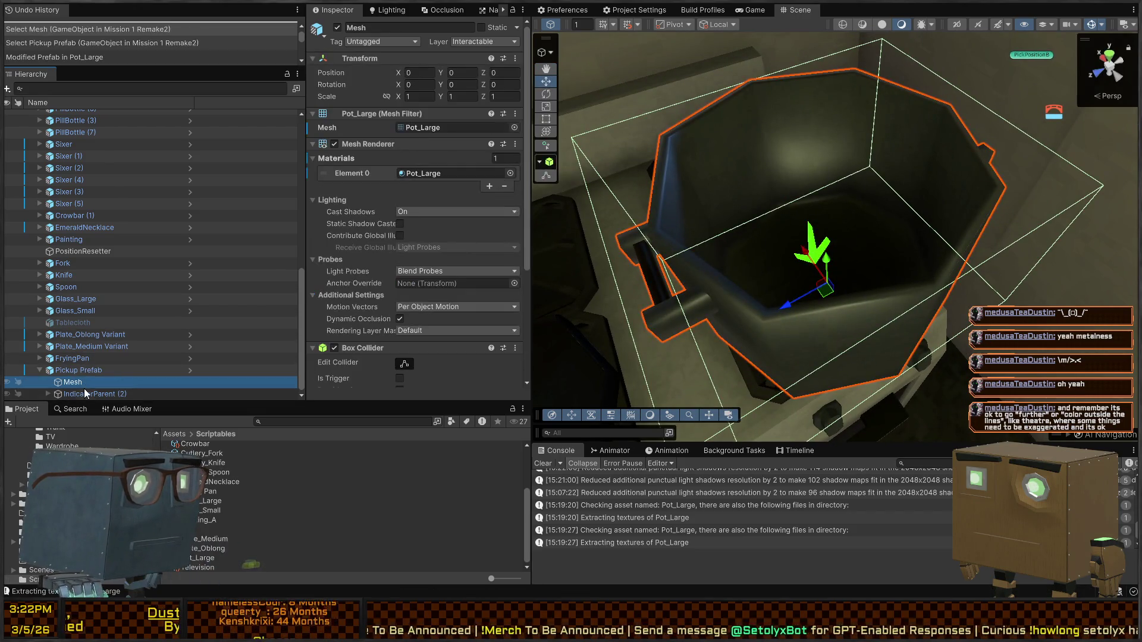
click(95, 393)
right_drag(720, 261, 745, 289)
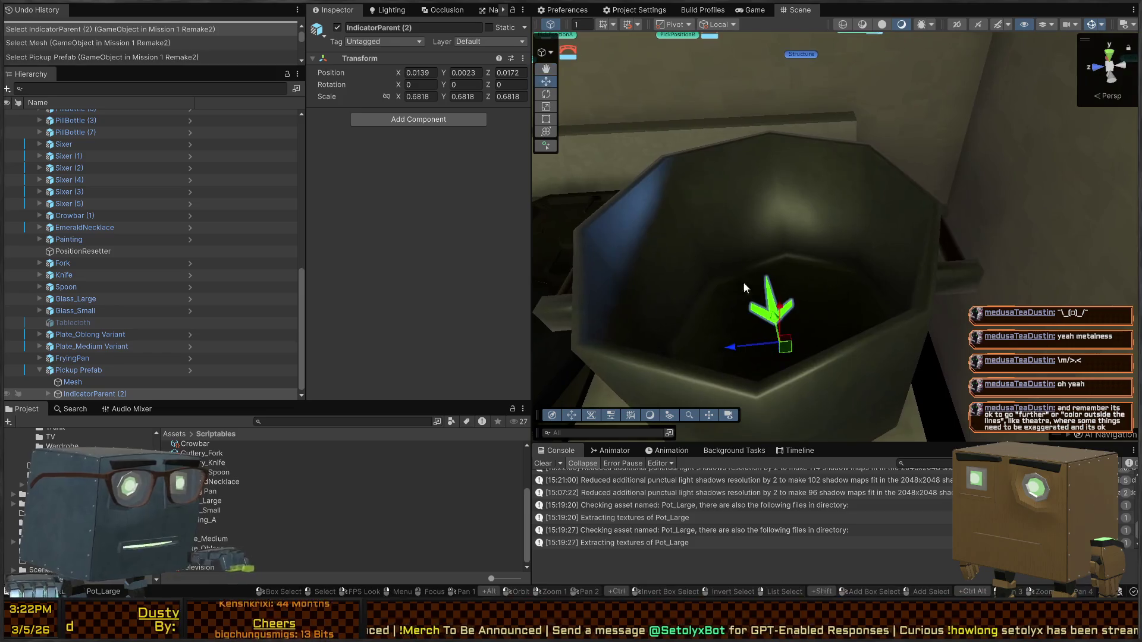
drag(777, 319, 756, 182)
mouse_move(757, 181)
right_down()
mouse_move(965, 204)
mouse_move(951, 207)
right_up()
click(418, 95)
text(1)
key(Tab)
text(1)
key(Tab)
text(1)
key(Return)
Step: Lower the Pickup Prefab pot down onto the stove burner
mouse_move(854, 248)
right_down()
mouse_move(858, 232)
mouse_move(811, 209)
right_up()
click(820, 256)
right_drag(775, 260, 759, 177)
drag(789, 237, 789, 246)
mouse_move(789, 246)
right_down()
mouse_move(659, 303)
mouse_move(713, 296)
right_up()
drag(707, 304, 758, 315)
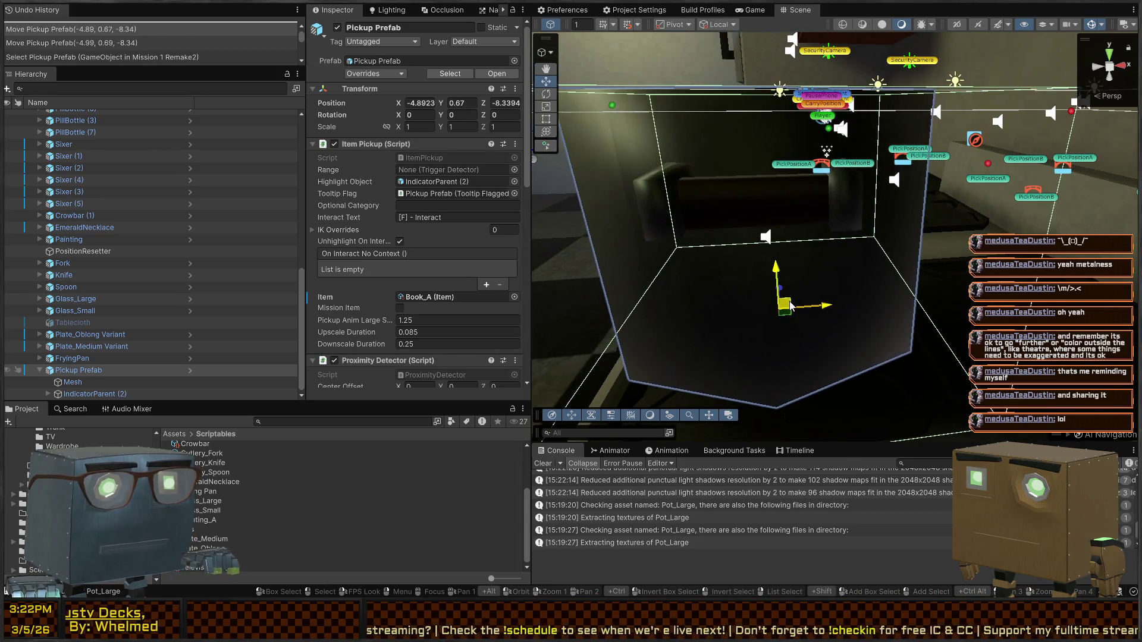
mouse_move(758, 315)
right_down()
mouse_move(878, 289)
mouse_move(779, 277)
right_up()
key(s)
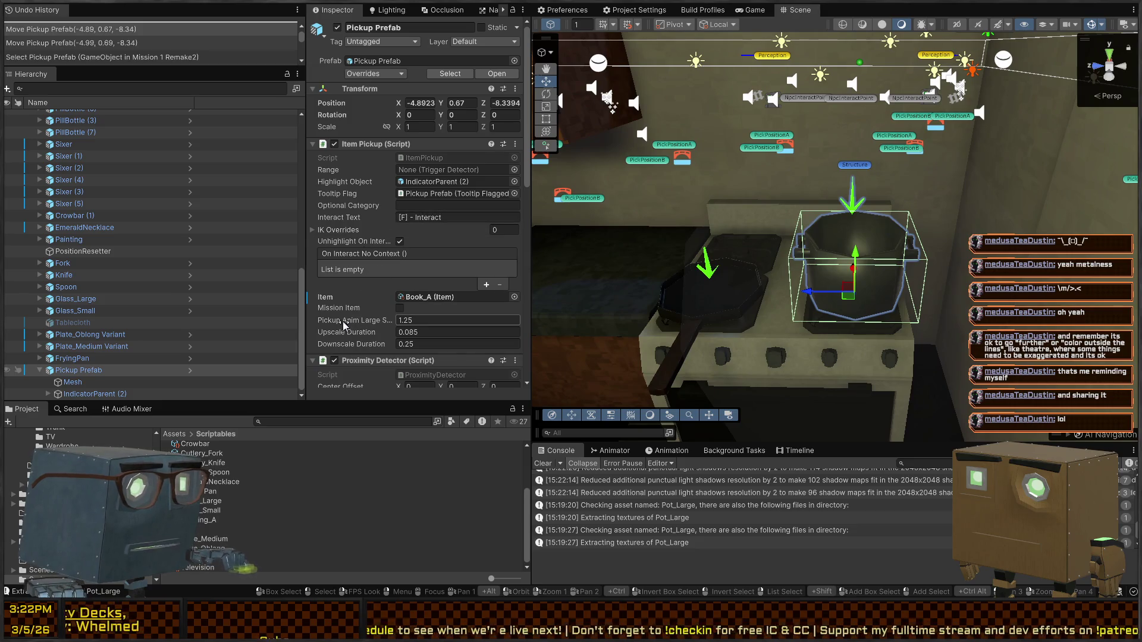
Step: Set the Proximity Detector sphere radius to 1.5 and make the pickup's Item Pot_Large
scroll(357, 233, down, 5)
drag(357, 222, 371, 217)
scroll(386, 196, up, 3)
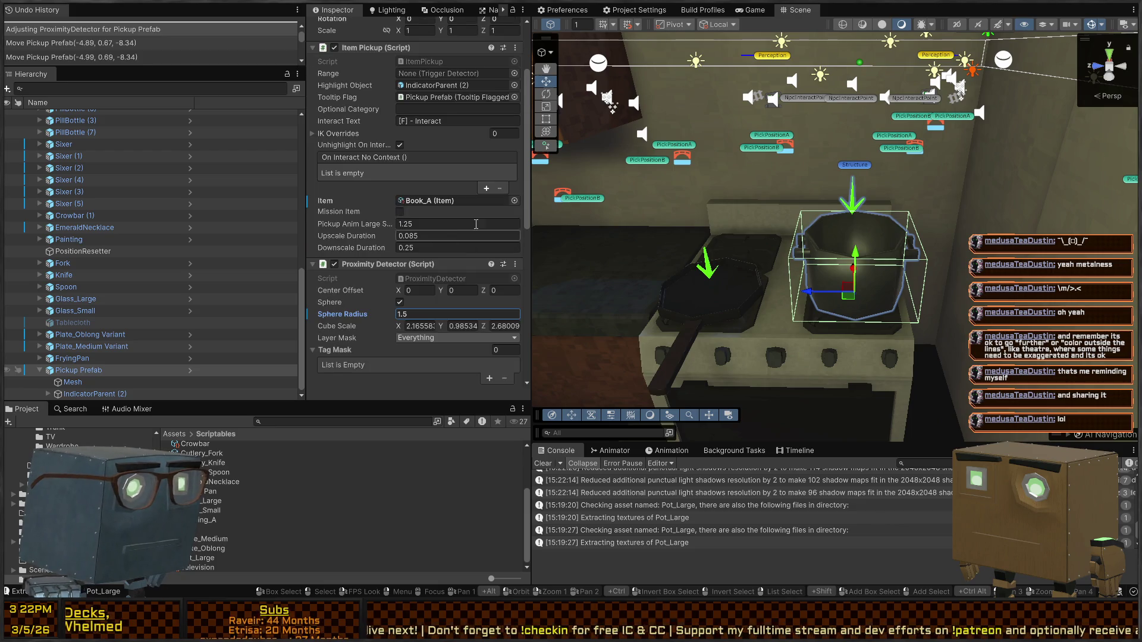
click(513, 205)
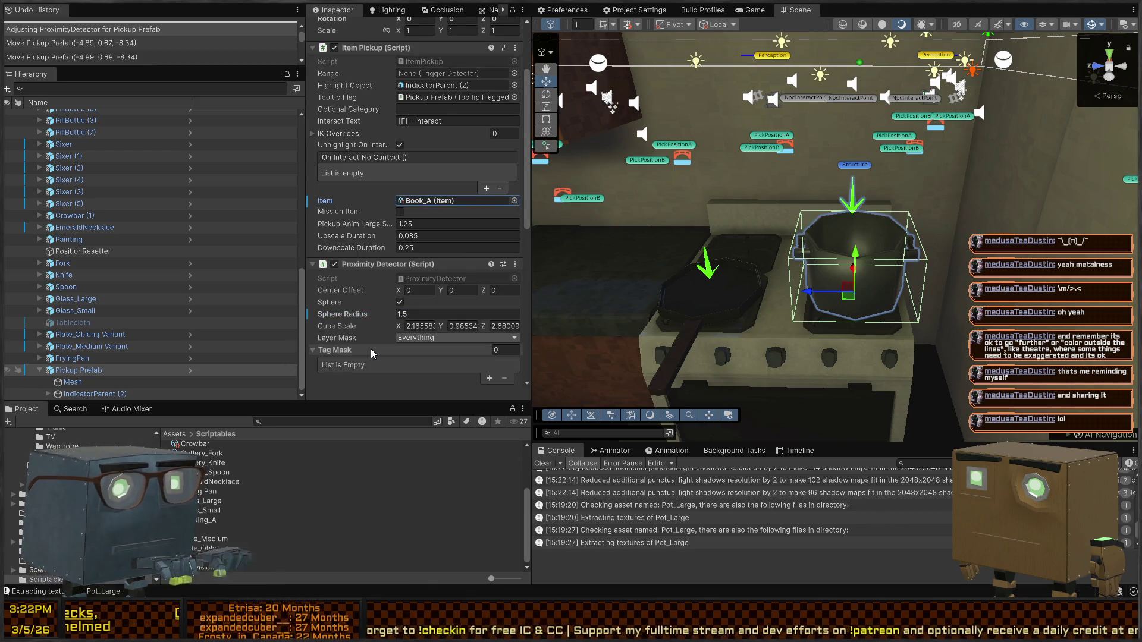
mouse_move(850, 272)
right_down()
mouse_move(860, 254)
mouse_move(850, 265)
right_up()
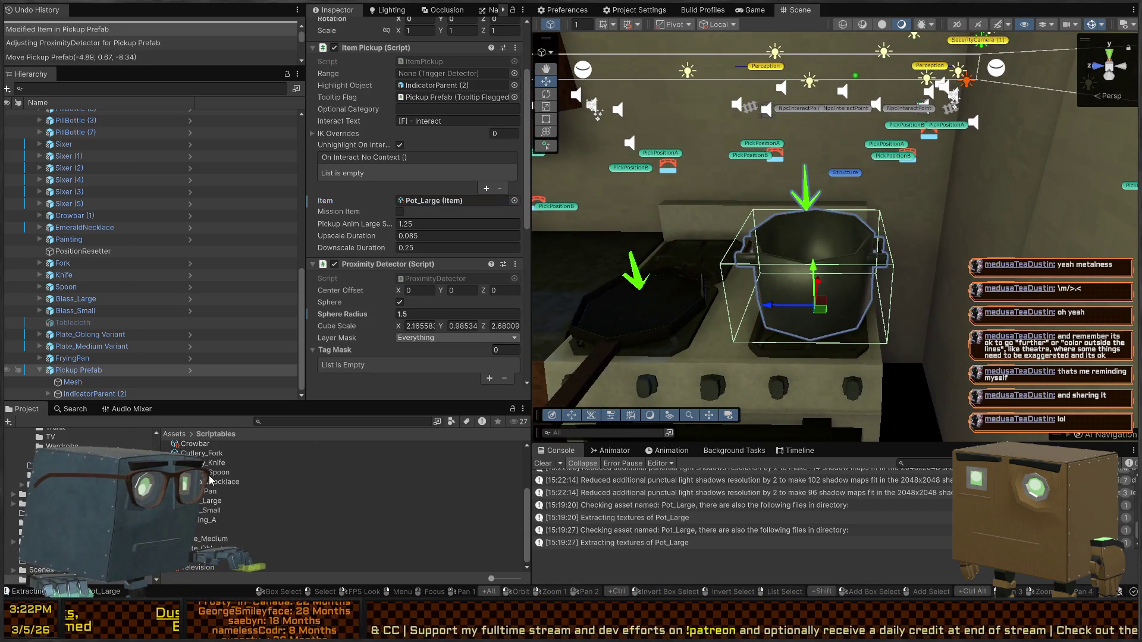
scroll(366, 271, up, 4)
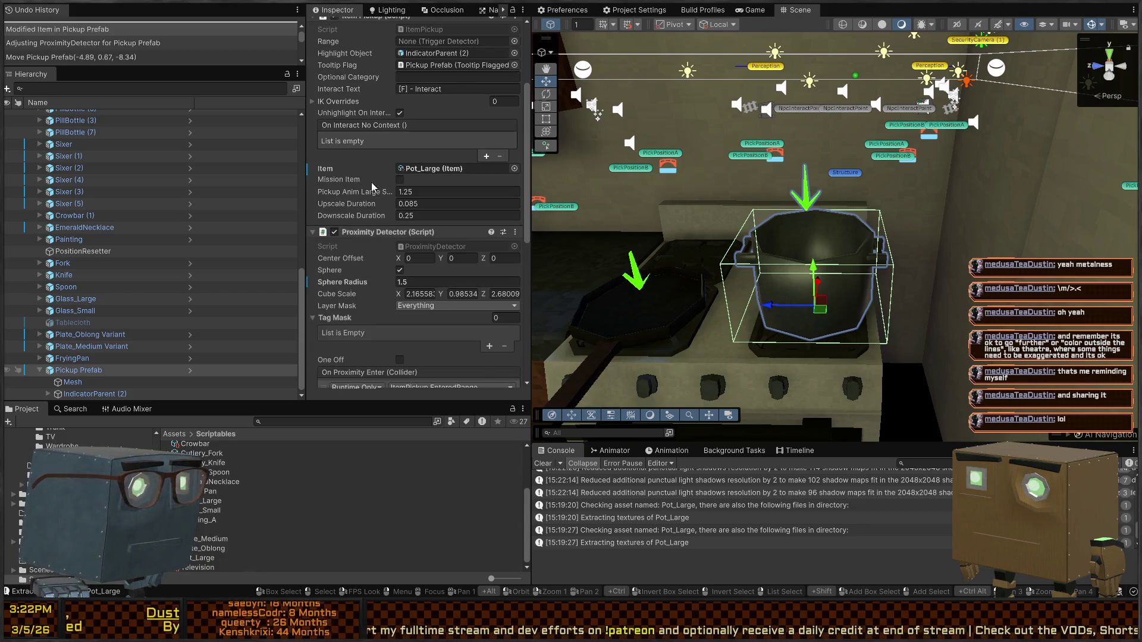
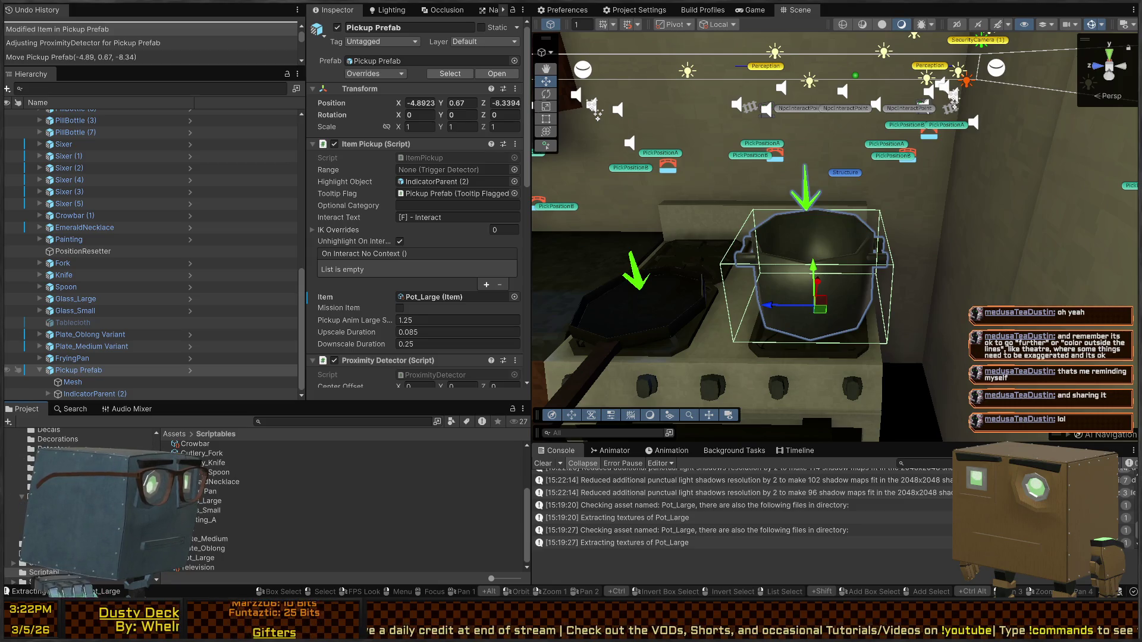
Step: Save the pot pickup as a Pot_Large prefab variant in Resources and enter Play mode
click(78, 370)
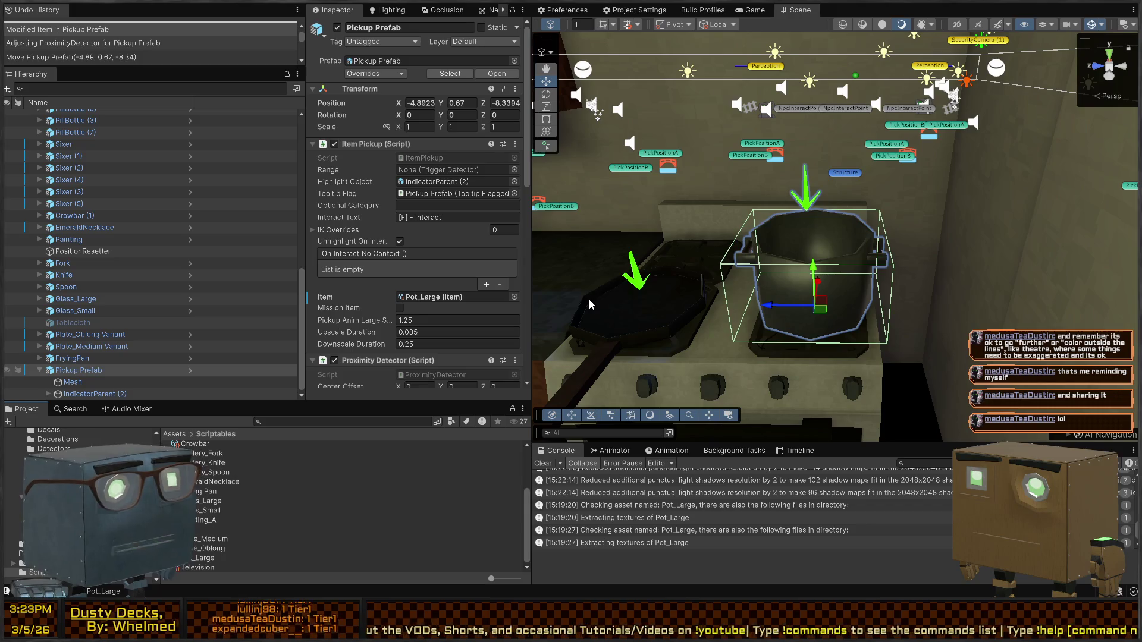
drag(77, 370, 205, 526)
click(218, 511)
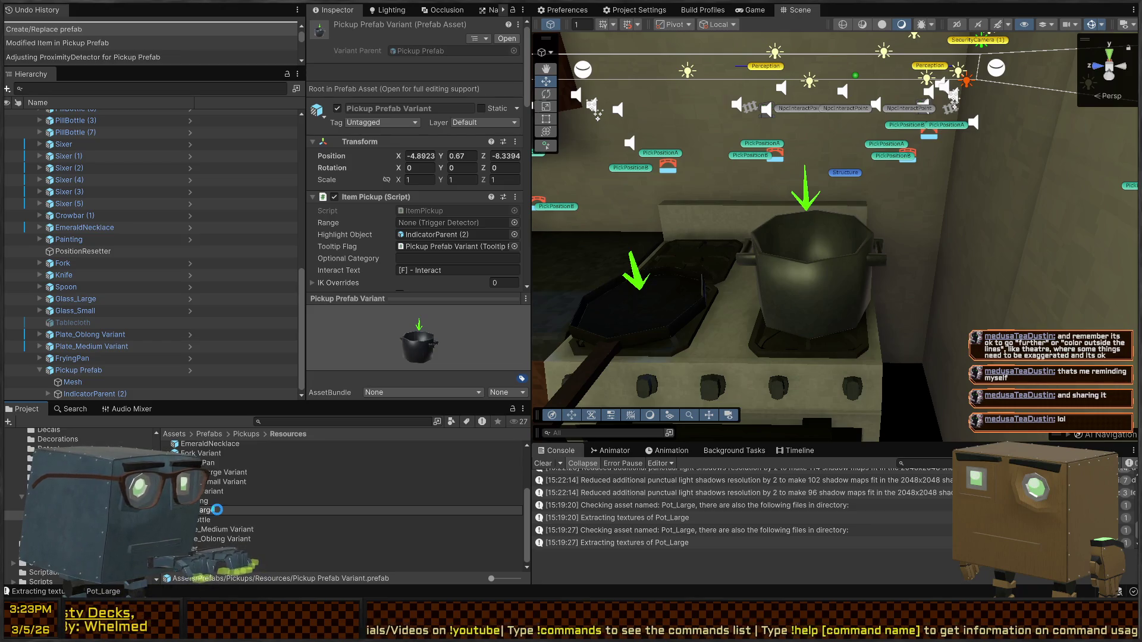
key(Return)
mouse_move(623, 240)
right_down()
mouse_move(708, 149)
mouse_move(696, 130)
mouse_move(722, 113)
right_up()
key(ctrl+p)
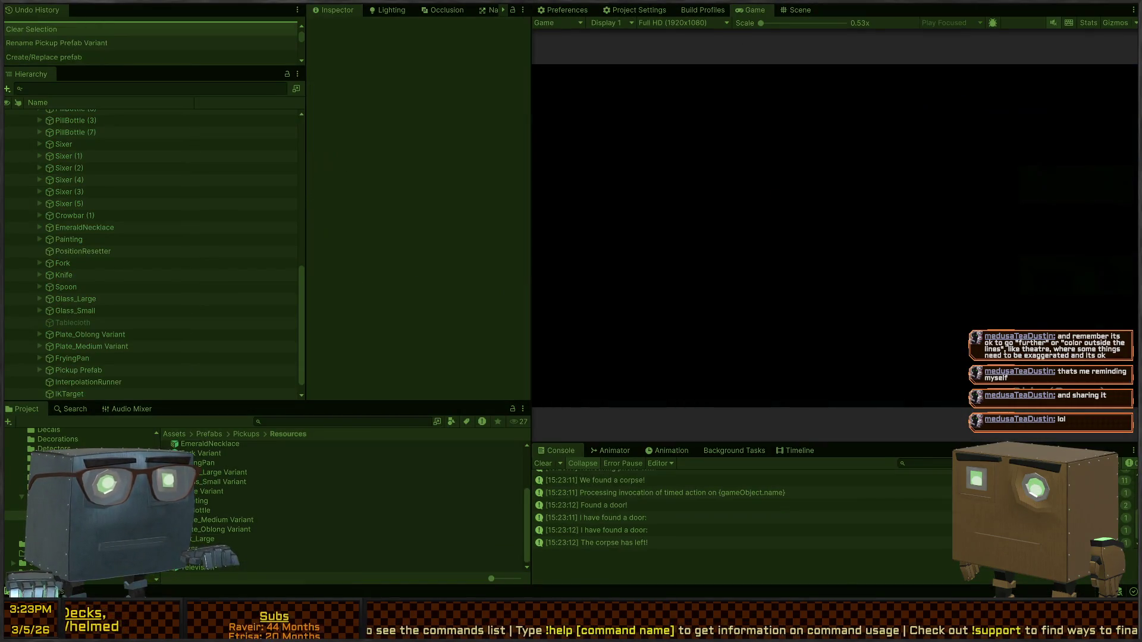
Step: Maximize the Game view, flip the light switch and walk up to the stove
key(shift+space)
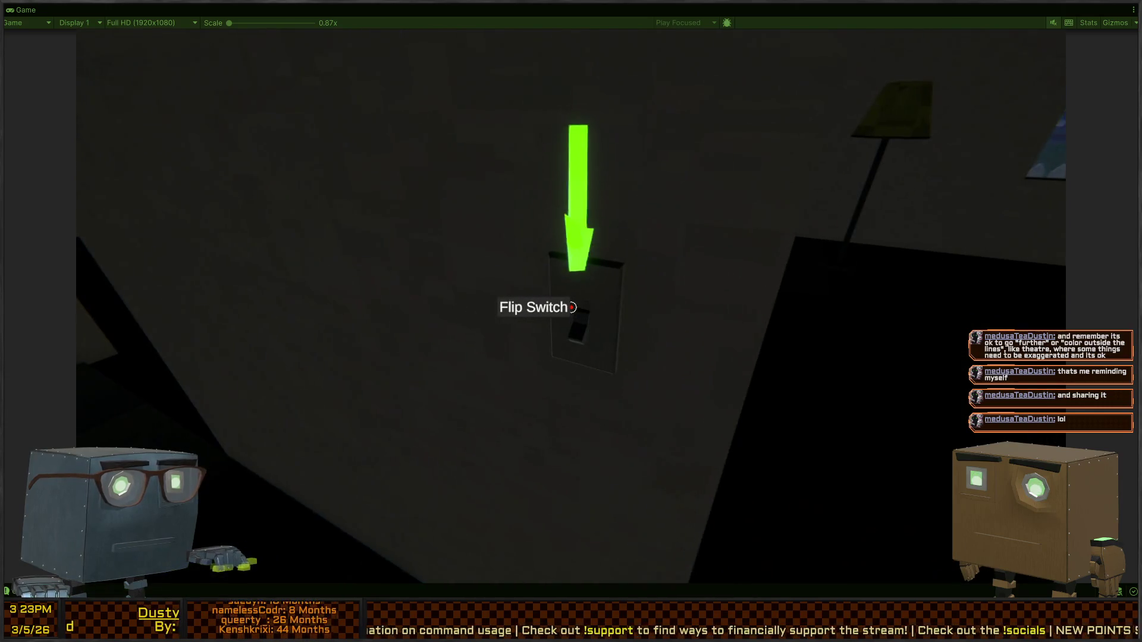
click(572, 307)
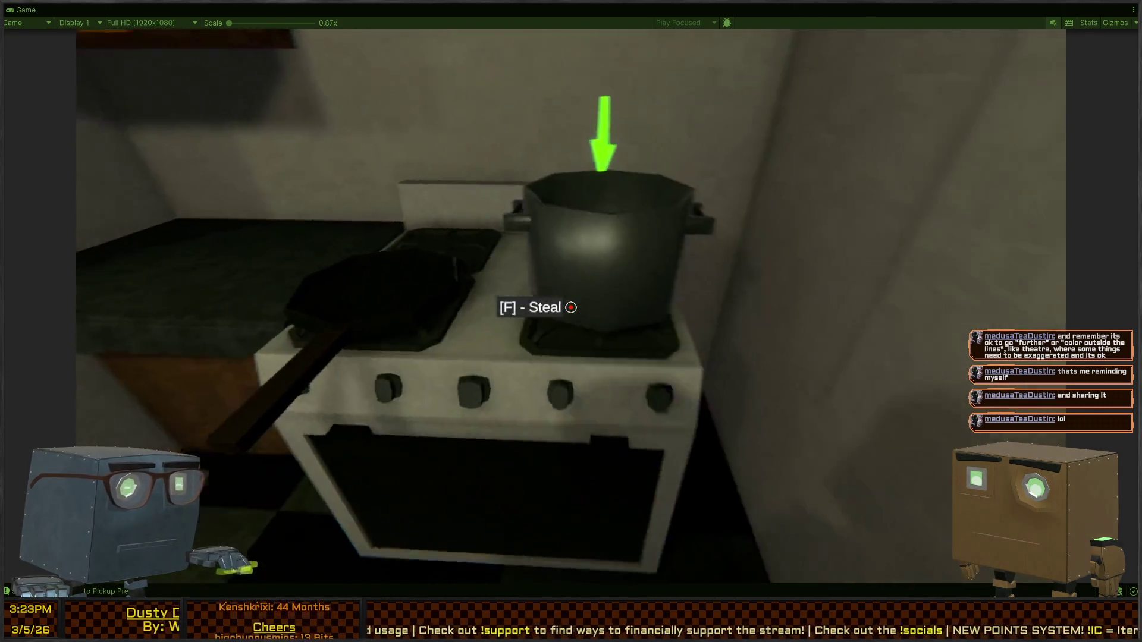
key(s)
key(w)
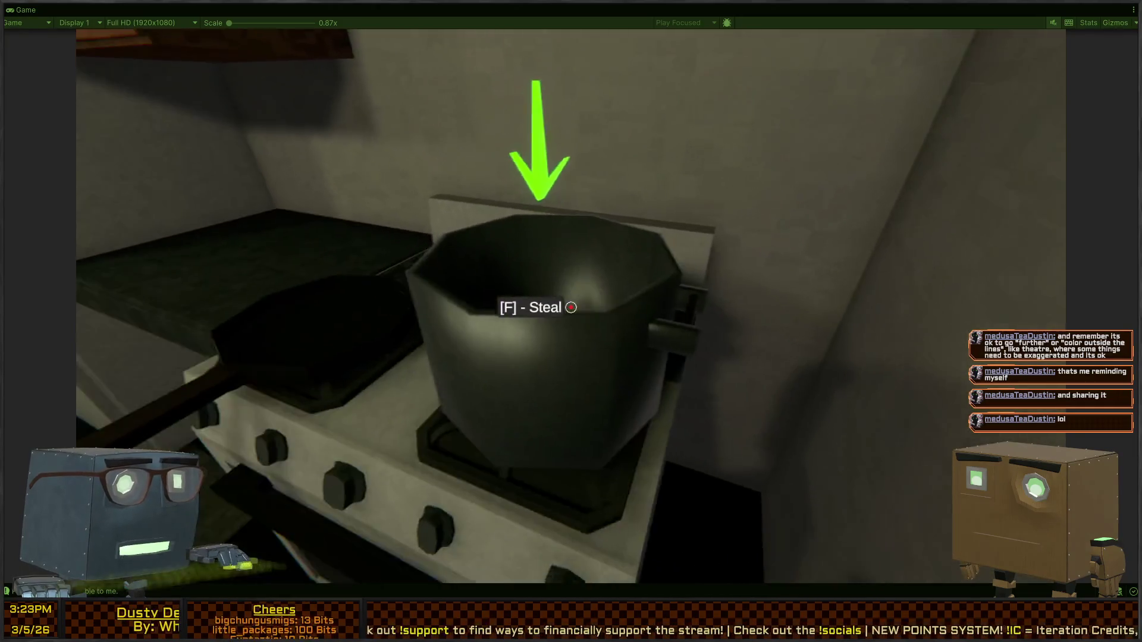
key(s)
key(w)
Step: Open the oven door, inspect it, and walk back toward the pot
key(f)
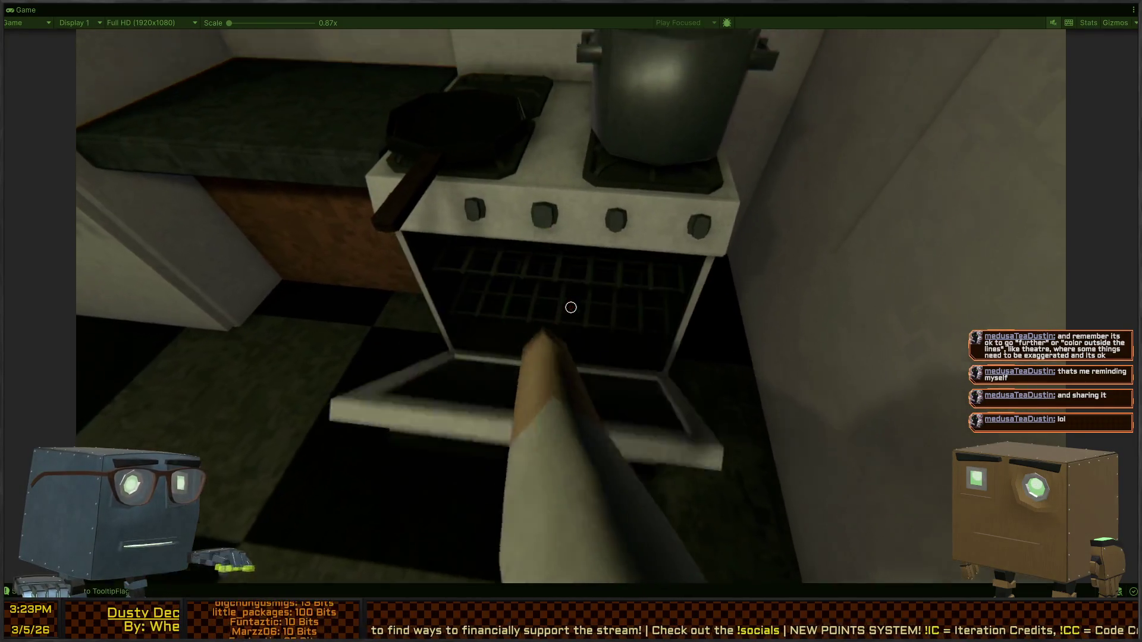
key(s)
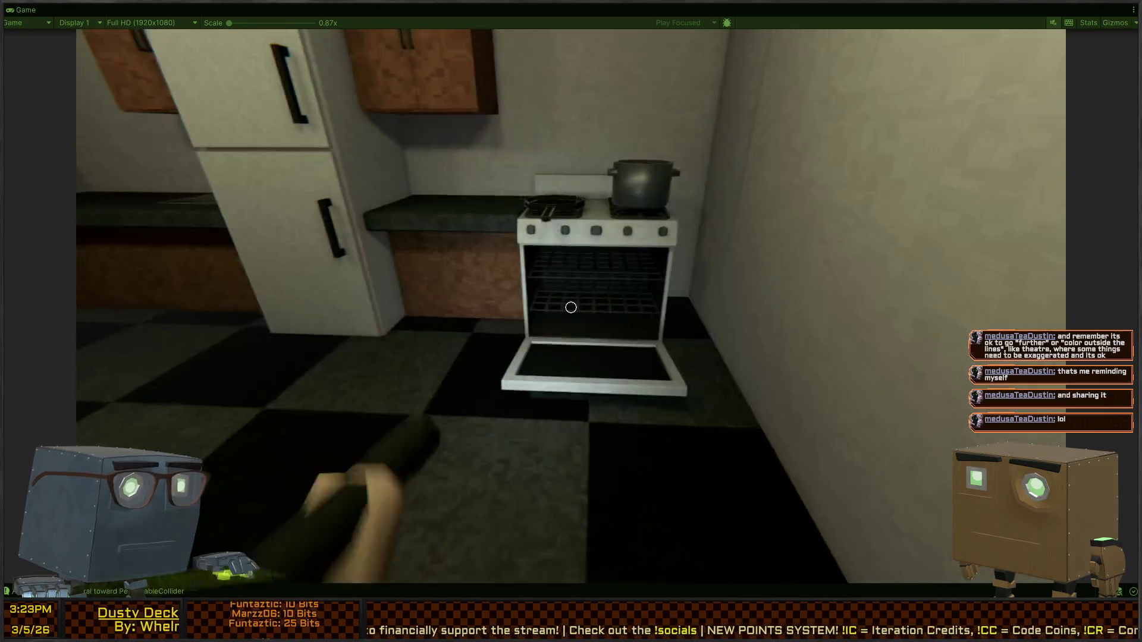
key(w)
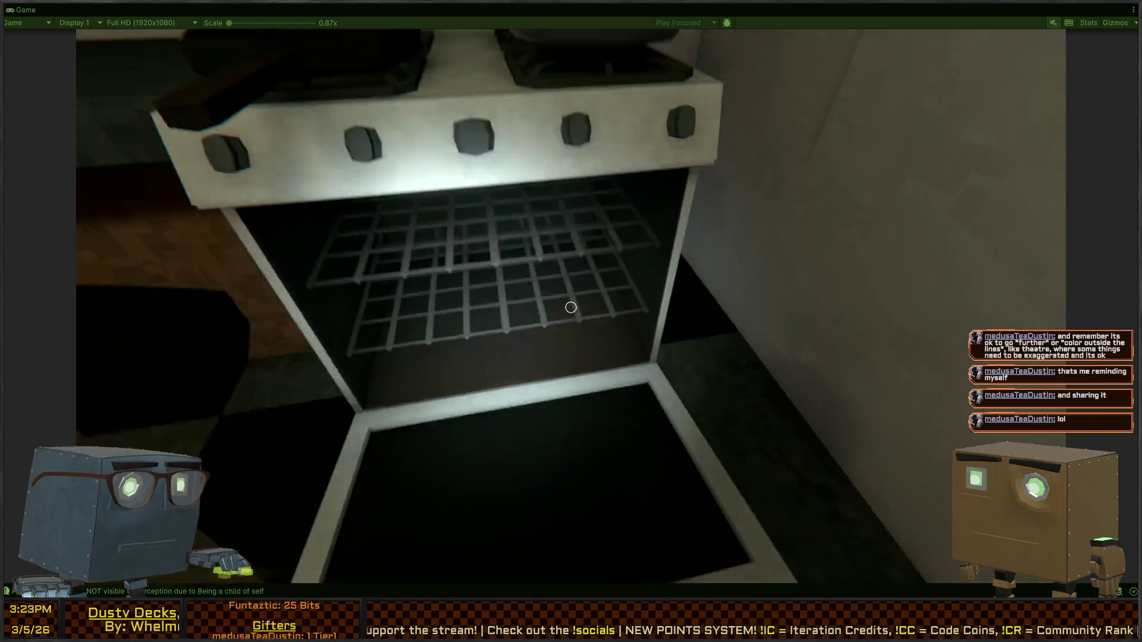
key(s)
key(w)
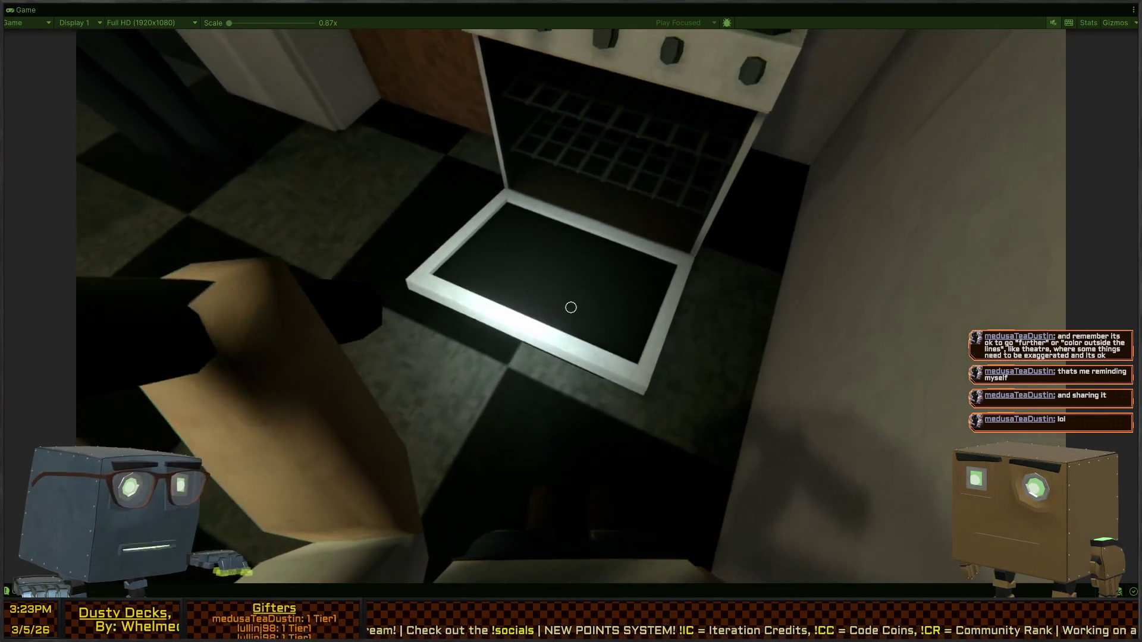
key(s)
key(w)
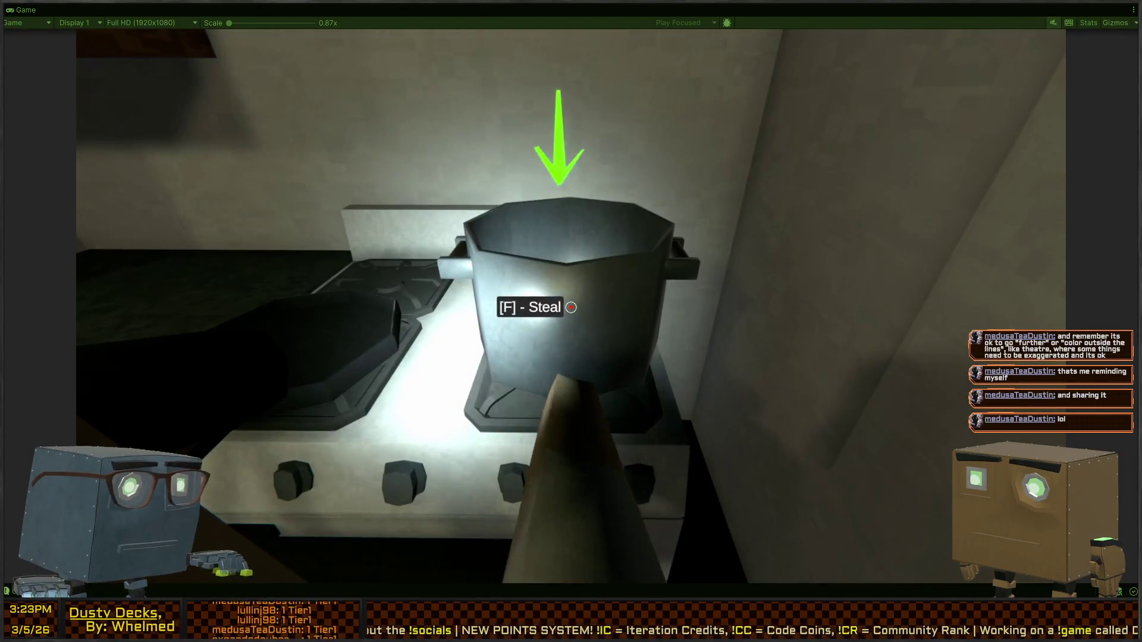
Step: Steal the pot from the stove, then pause the game and restore the editor layout
key(f)
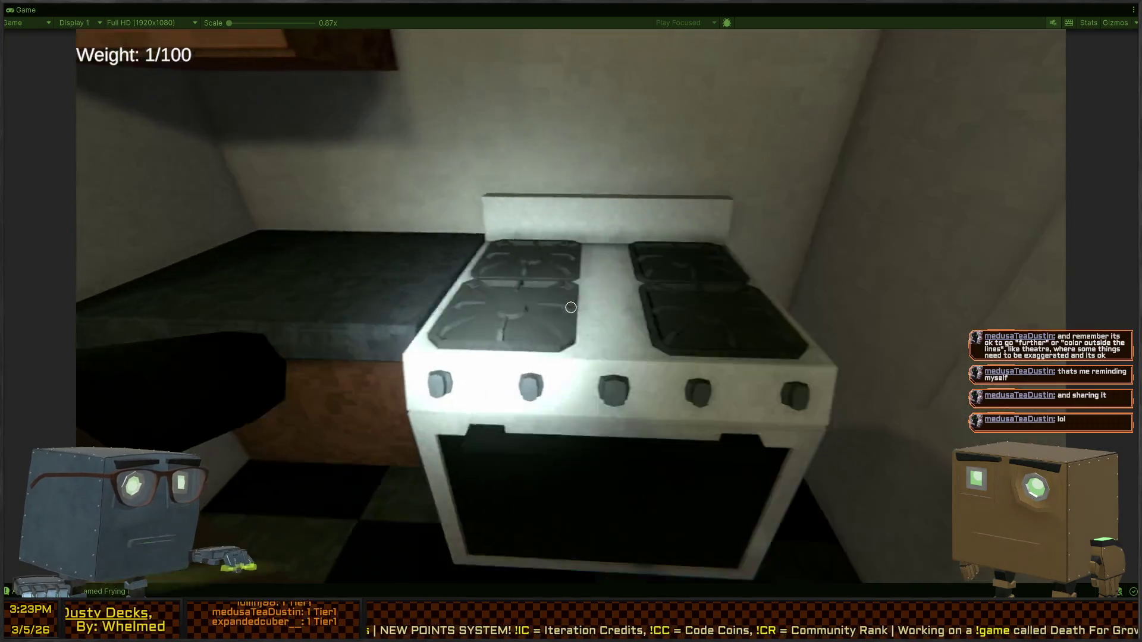
key(s)
key(w)
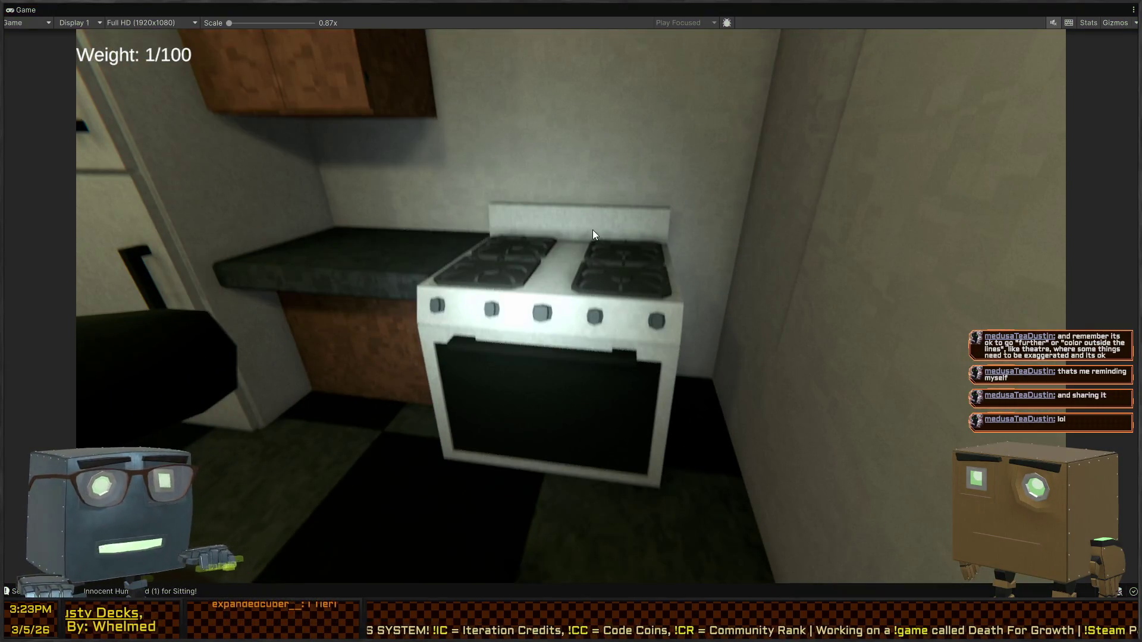
key(Escape)
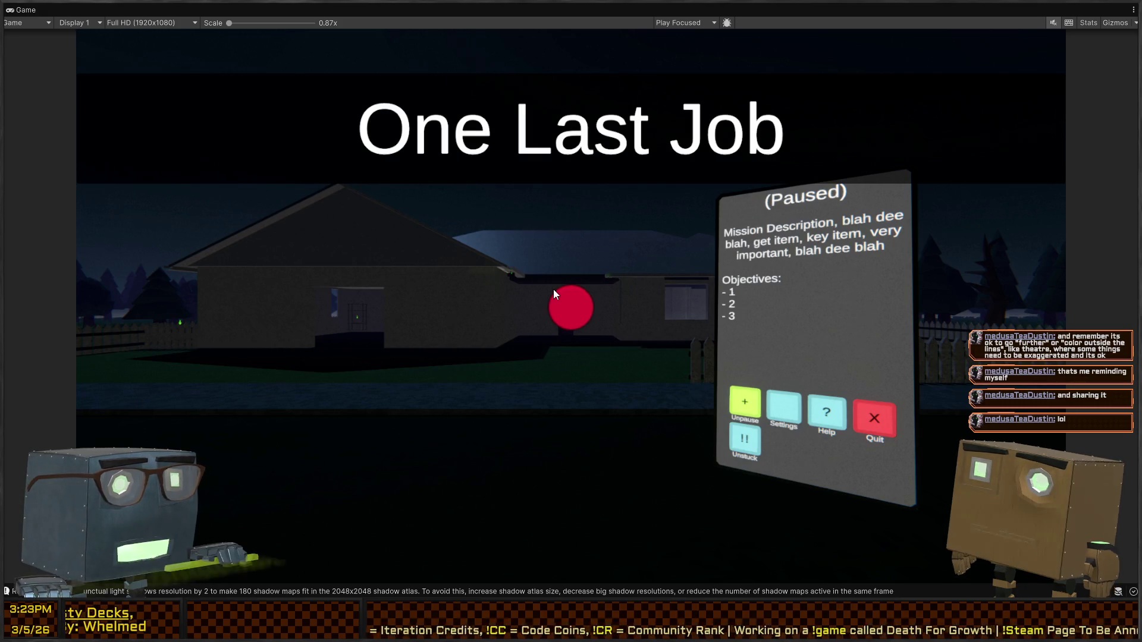
key(shift+space)
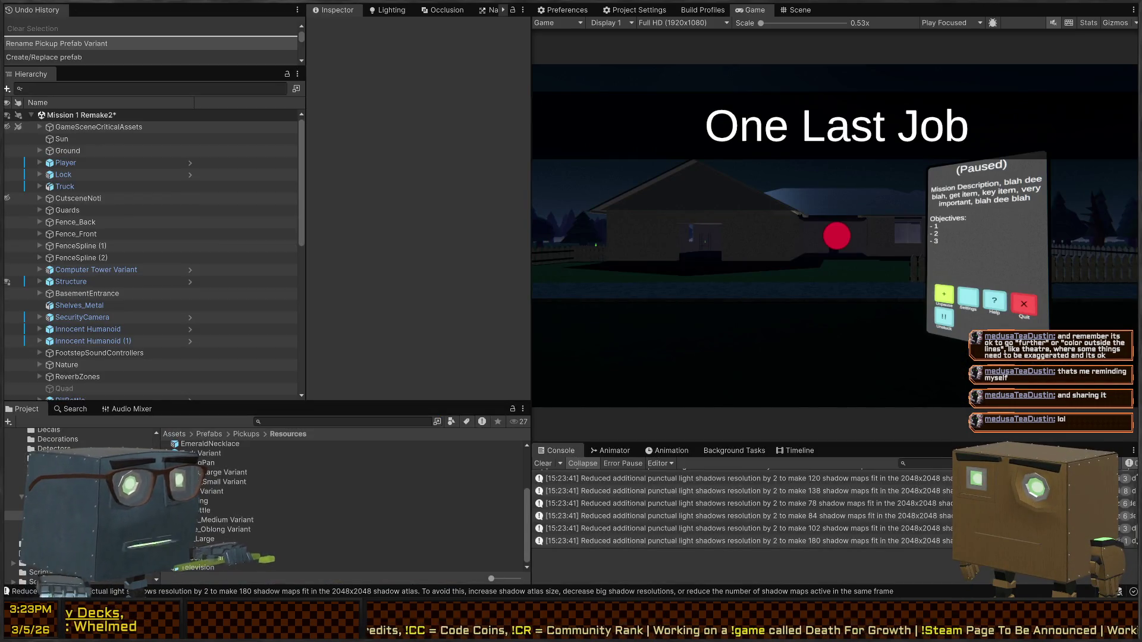
key(alt+Tab)
Step: Move the large pot onto the back right burner
middle_drag(609, 262, 606, 333)
key(g)
key(shift+z)
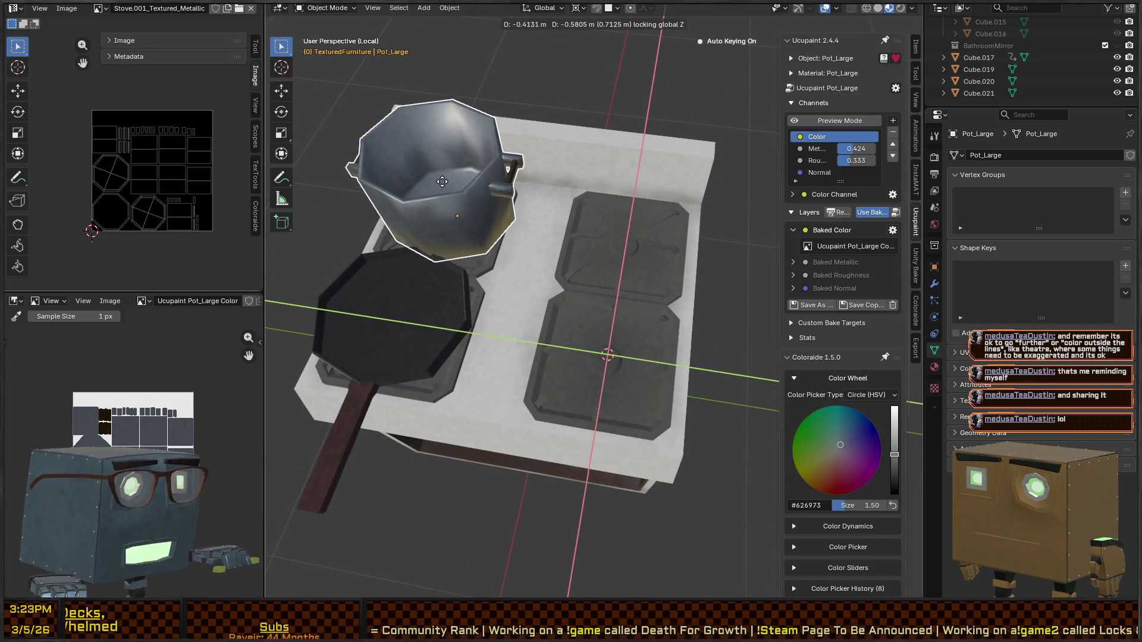
click(618, 178)
mouse_move(619, 178)
middle_down()
mouse_move(689, 277)
mouse_move(597, 240)
mouse_move(673, 247)
mouse_move(608, 277)
mouse_move(624, 322)
mouse_move(585, 265)
middle_up()
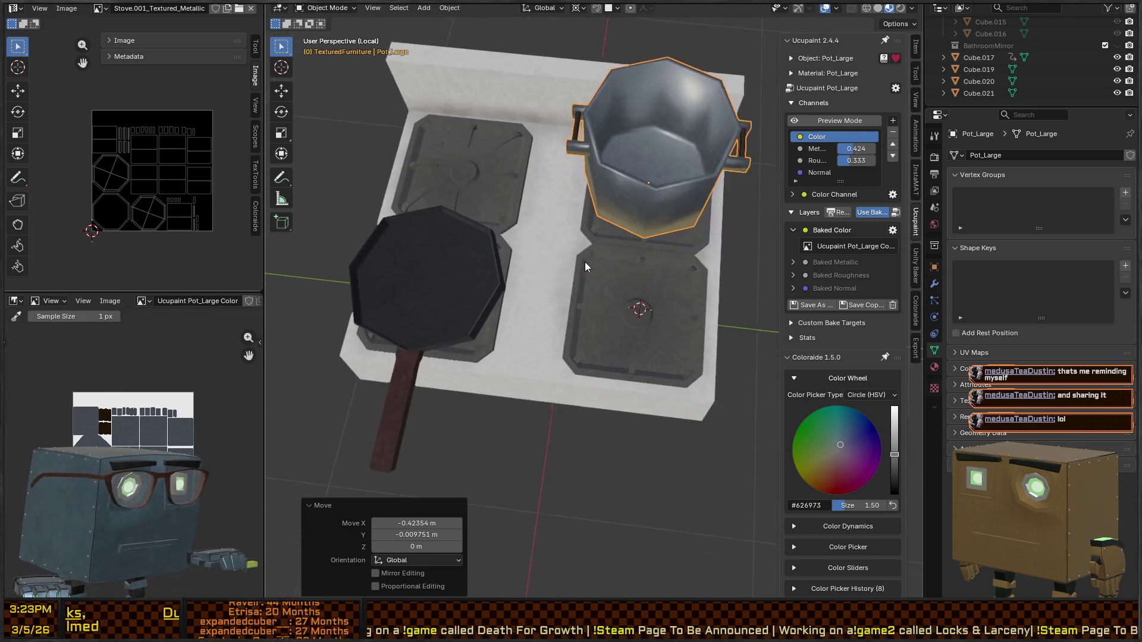
click(416, 300)
mouse_move(417, 300)
middle_down()
mouse_move(671, 239)
mouse_move(651, 255)
mouse_move(587, 249)
mouse_move(612, 238)
middle_up()
click(605, 284)
Step: Duplicate the pot along X onto the neighbouring burner and name the copy Pot_Small
key(Tab)
key(Tab)
key(shift+d)
key(x)
key(y)
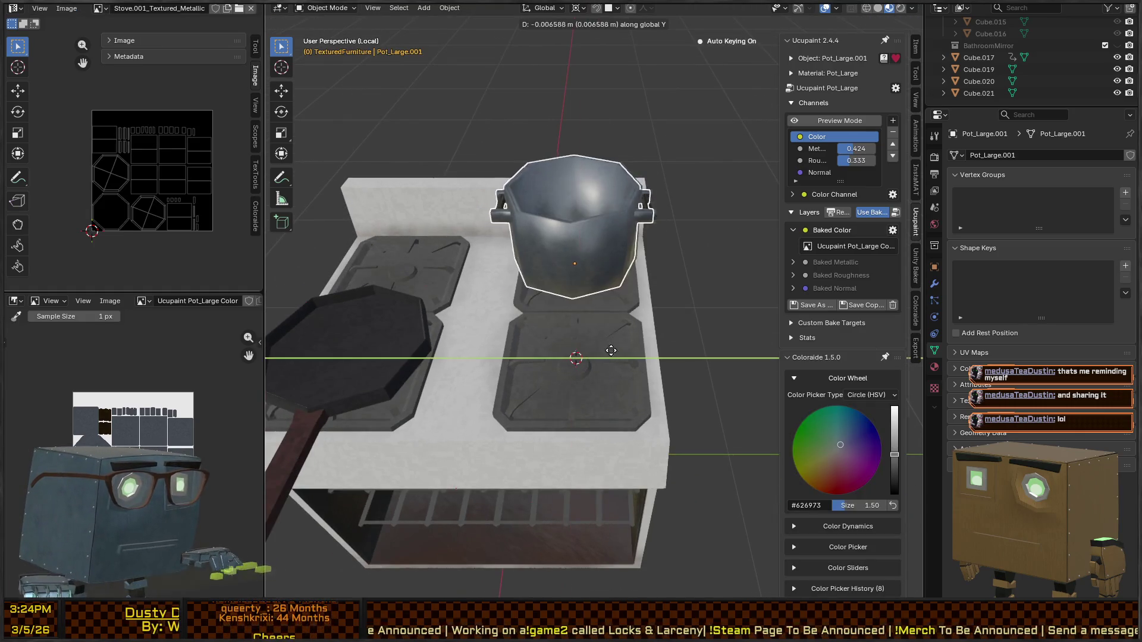
key(x)
click(614, 411)
key(F2)
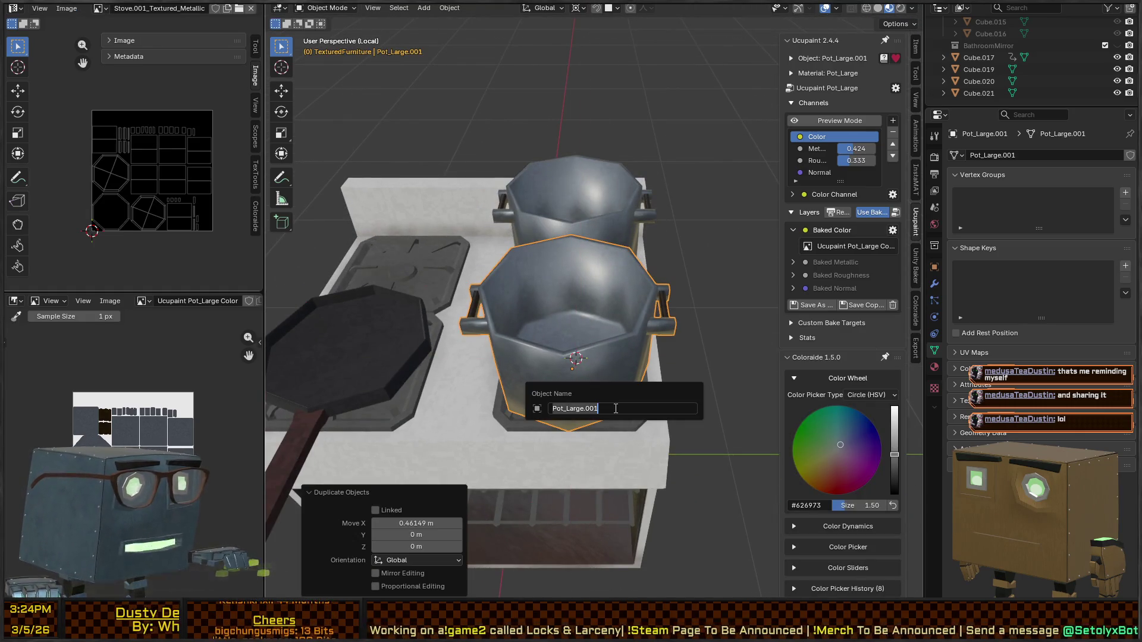
text(Pot_Small)
key(Return)
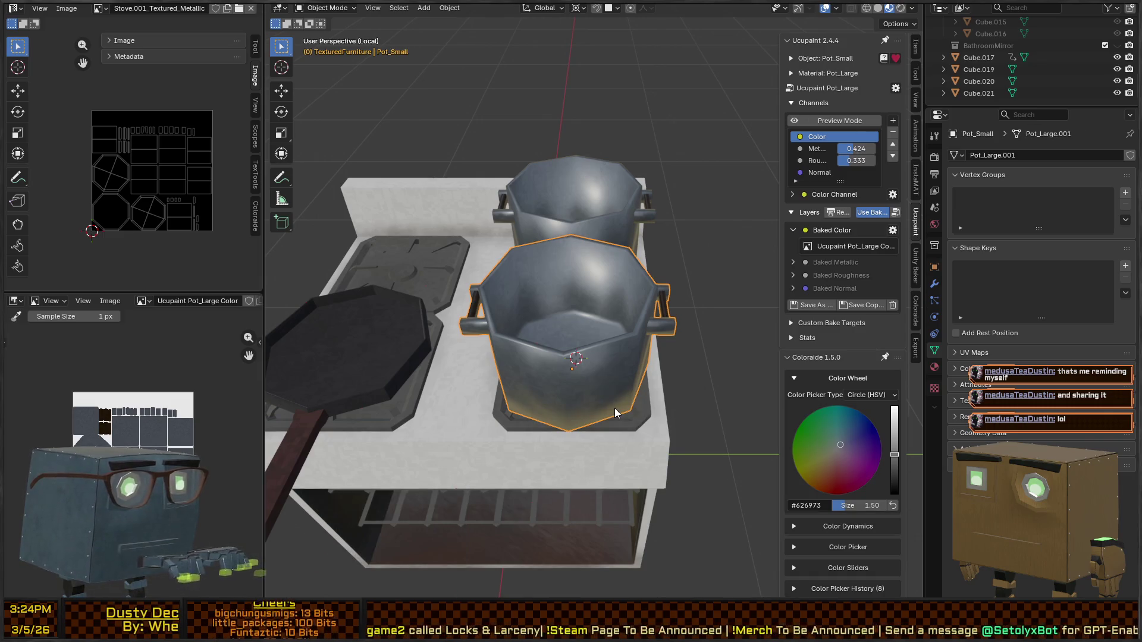
key(F2)
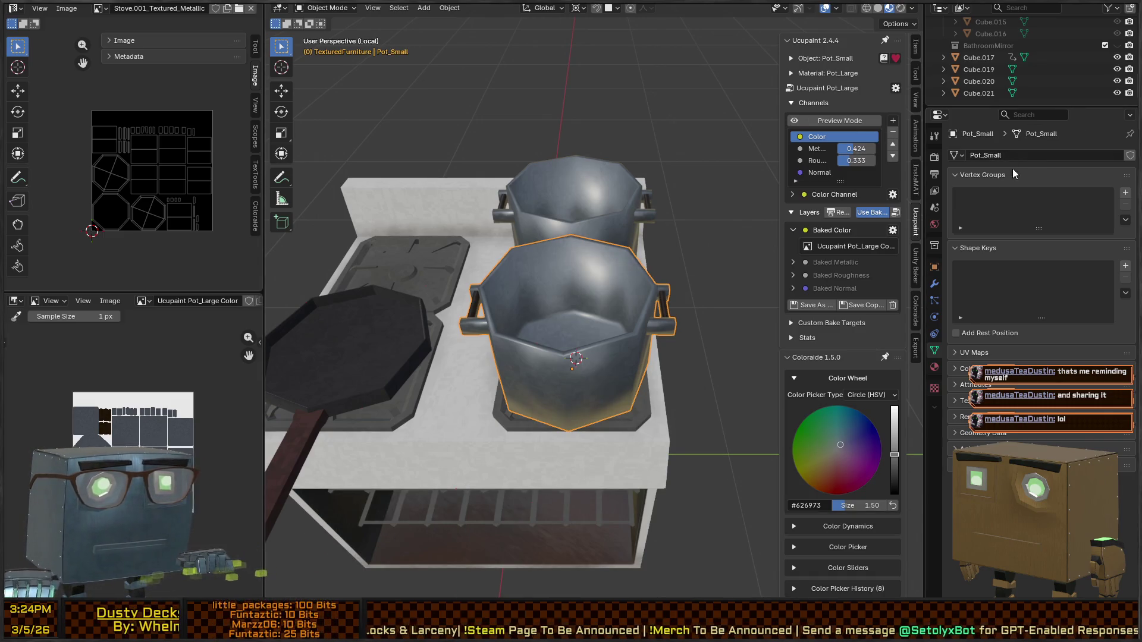
Step: Unlink the Pot_Large material from Pot_Small, leaving it plain white
click(936, 367)
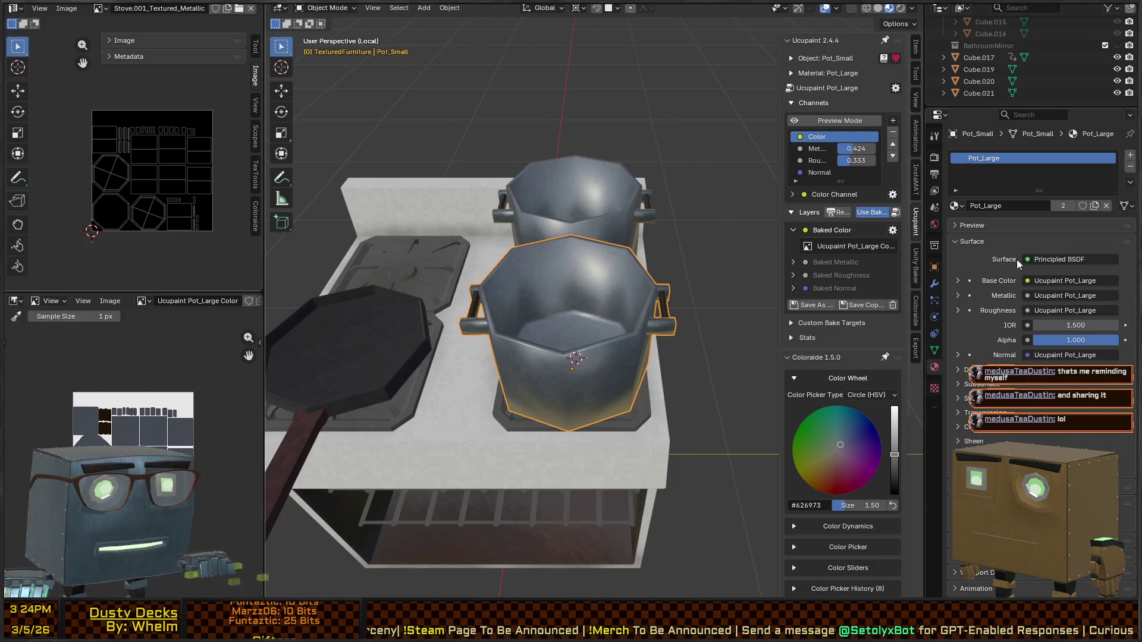
click(1106, 205)
key(Tab)
scroll(606, 258, up, 5)
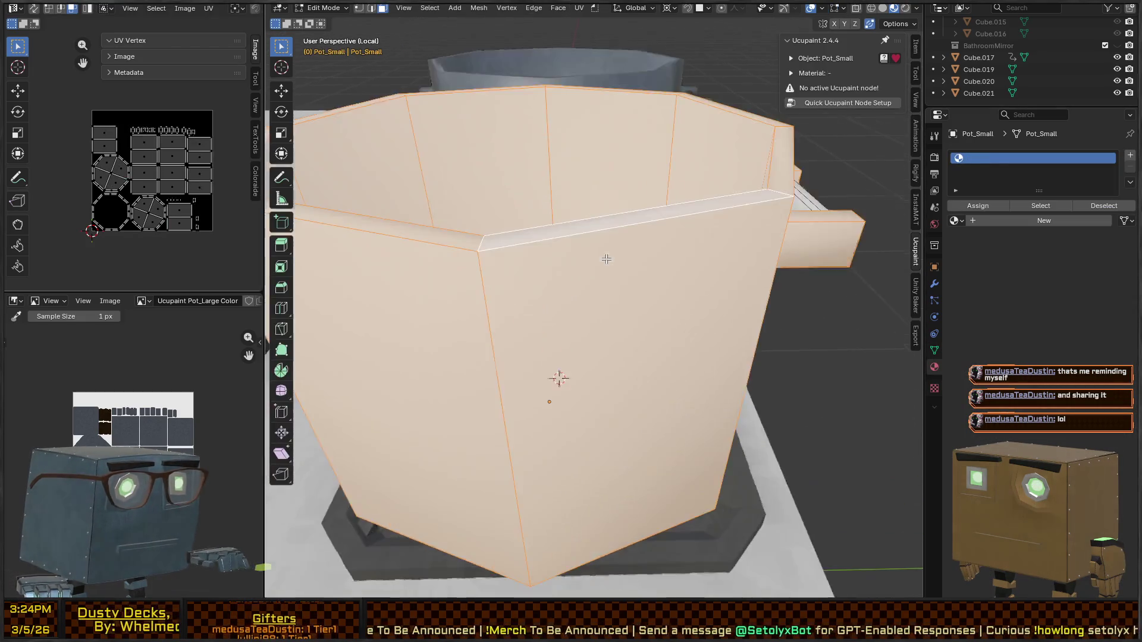
scroll(606, 259, down, 3)
key(alt+a)
Step: Select both handles of Pot_Small and delete their faces
middle_drag(649, 265, 676, 196)
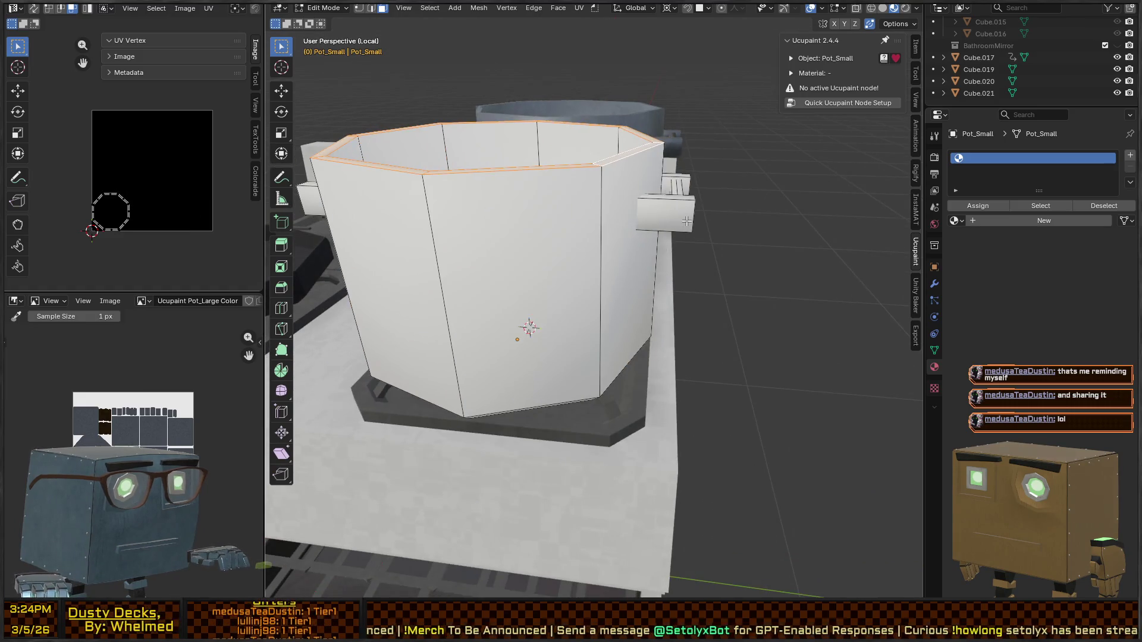
key(l)
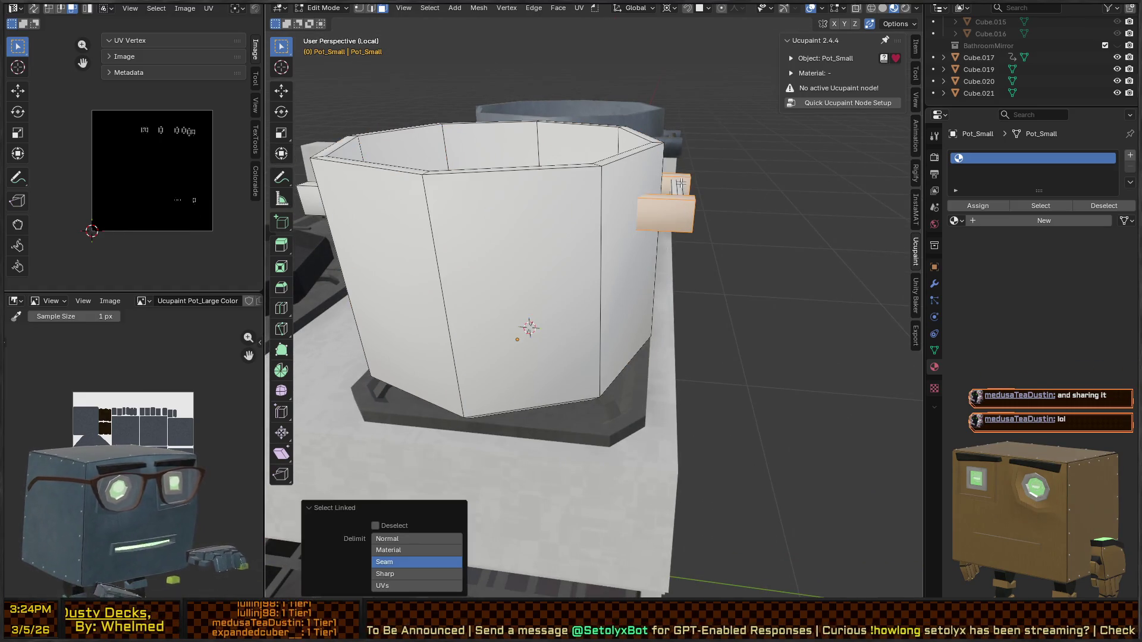
scroll(670, 188, down, 5)
mouse_move(670, 187)
middle_down()
mouse_move(631, 293)
mouse_move(678, 250)
mouse_move(371, 437)
middle_up()
key(l)
key(x)
click(672, 230)
key(alt+q)
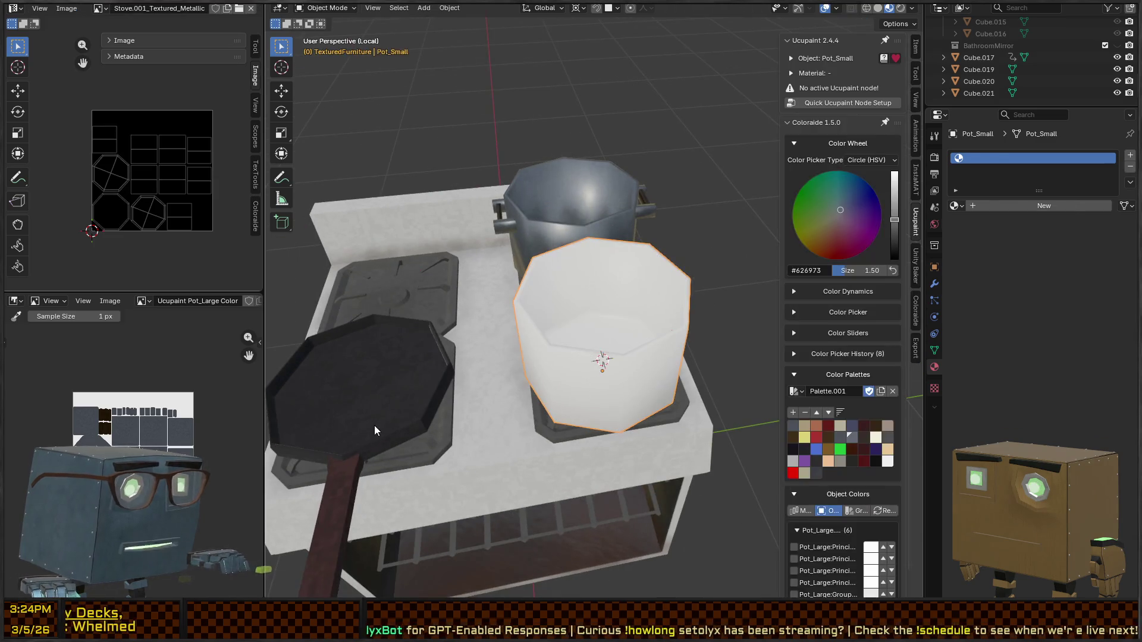
key(a)
key(alt+a)
Step: Copy the frying pan's long handle and separate it into its own object
key(l)
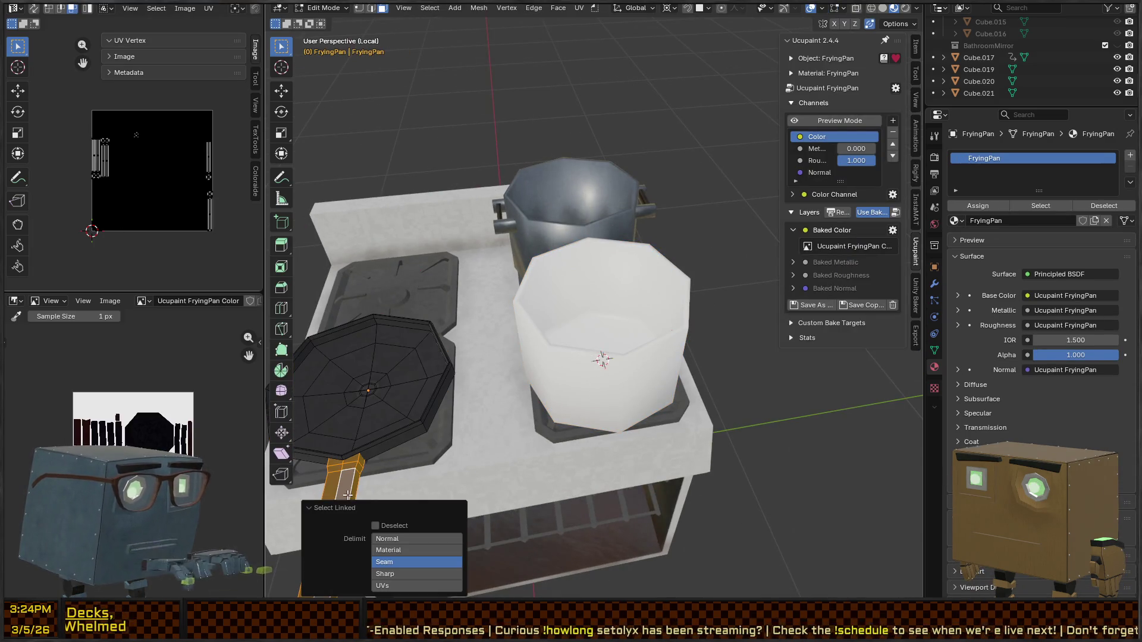
key(g)
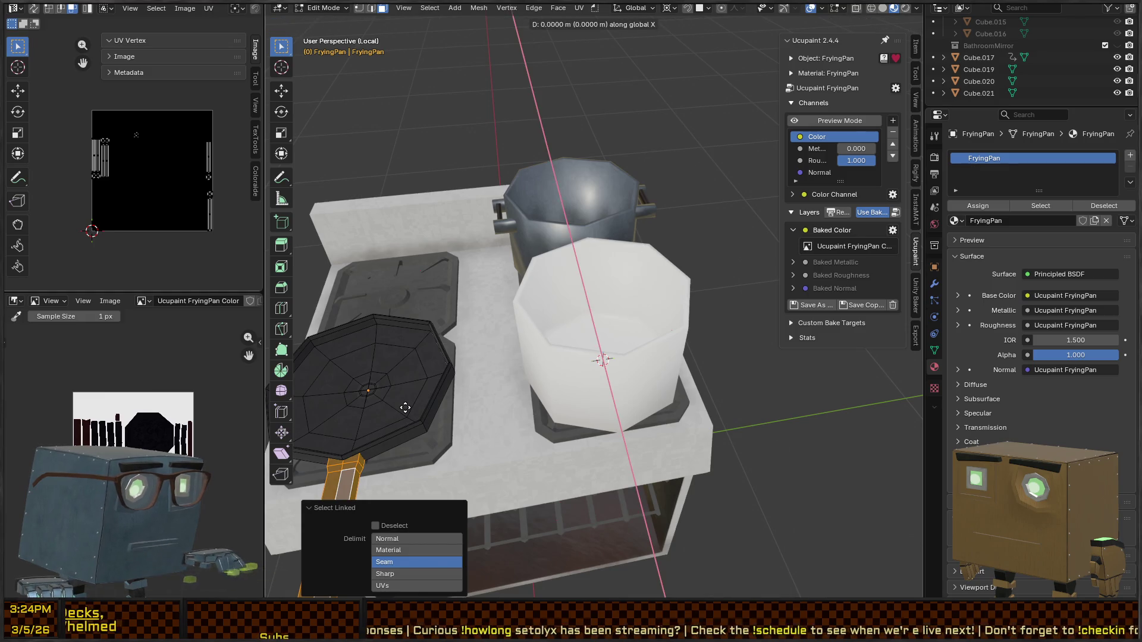
key(y)
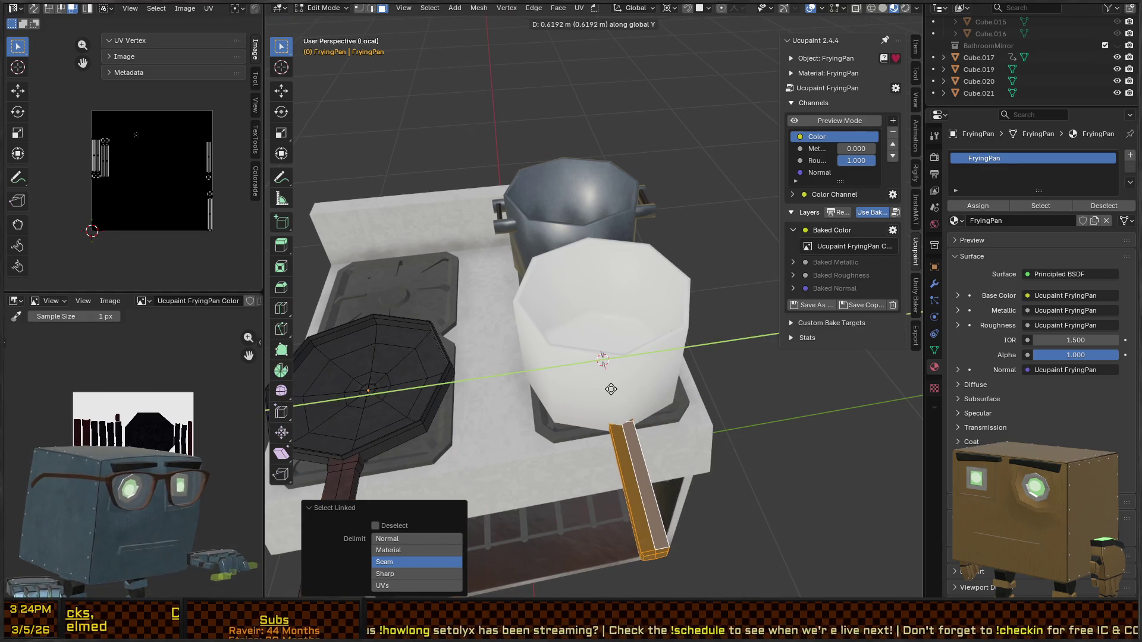
click(610, 389)
key(p)
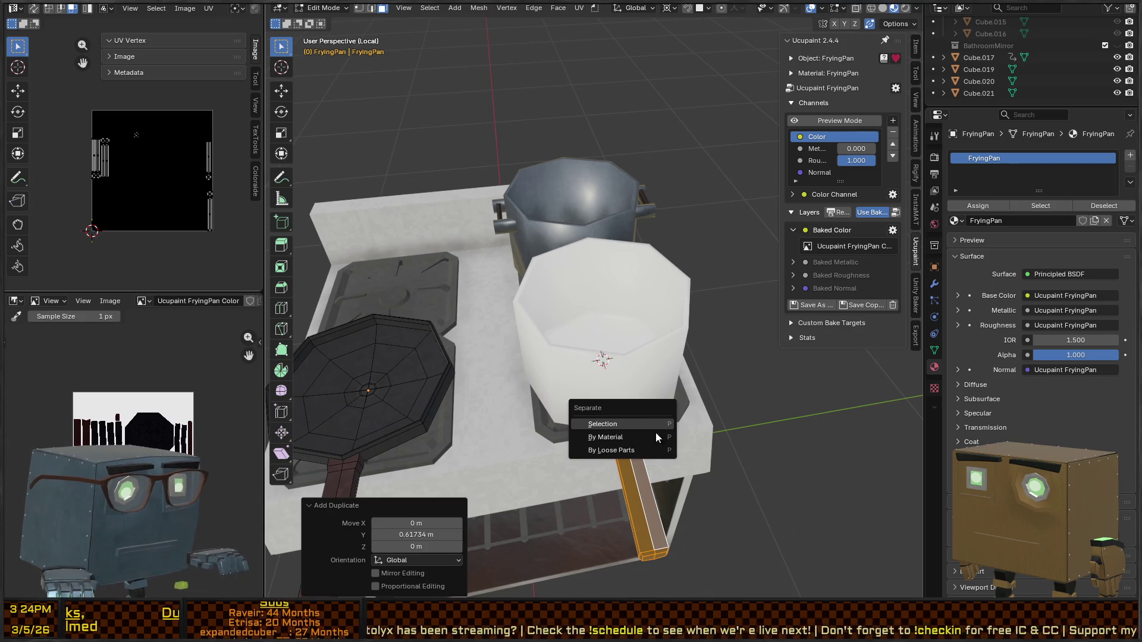
click(655, 438)
key(Tab)
click(625, 461)
Step: Raise the handle copy along Z and check it in wireframe shading
key(g)
key(z)
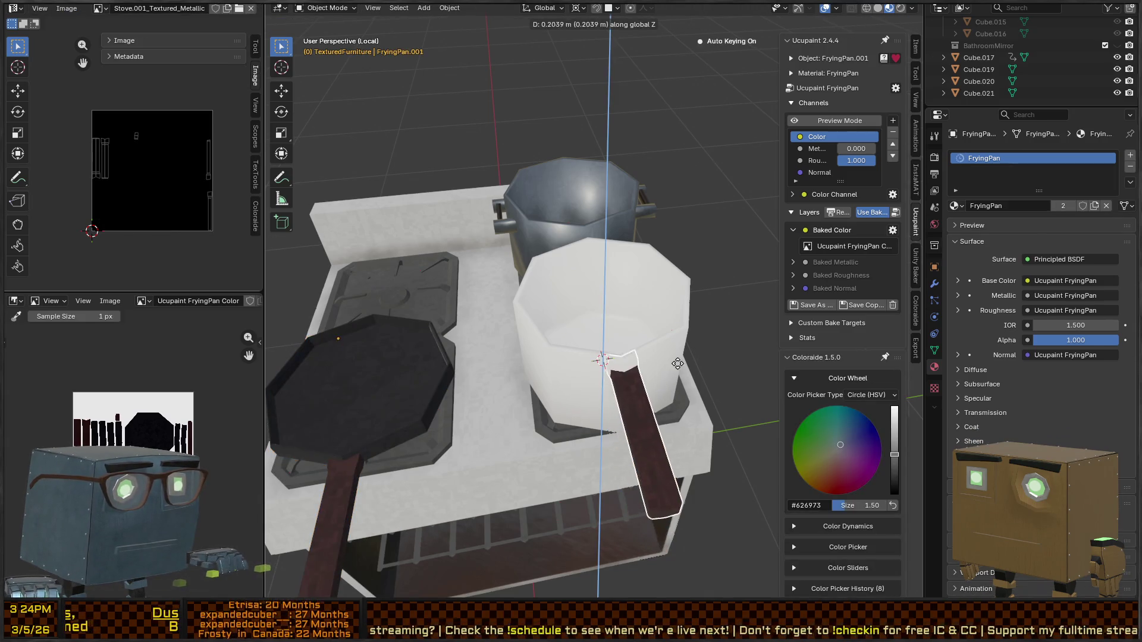
click(672, 377)
mouse_move(672, 377)
middle_down()
mouse_move(485, 315)
mouse_move(640, 305)
middle_up()
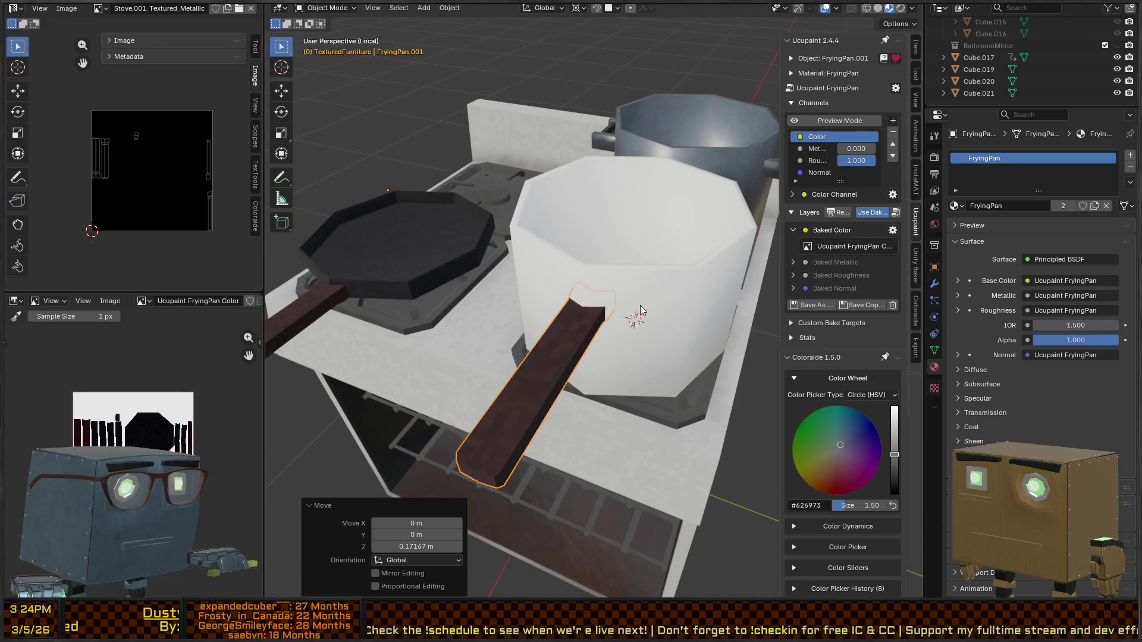
click(576, 341)
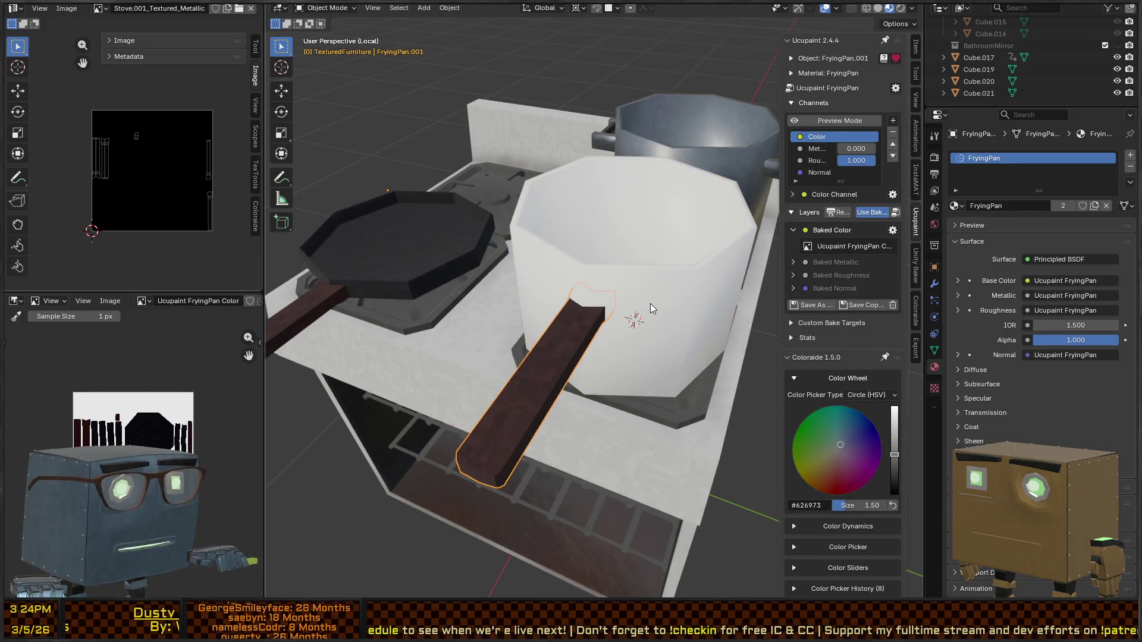
key(ctrl+Tab)
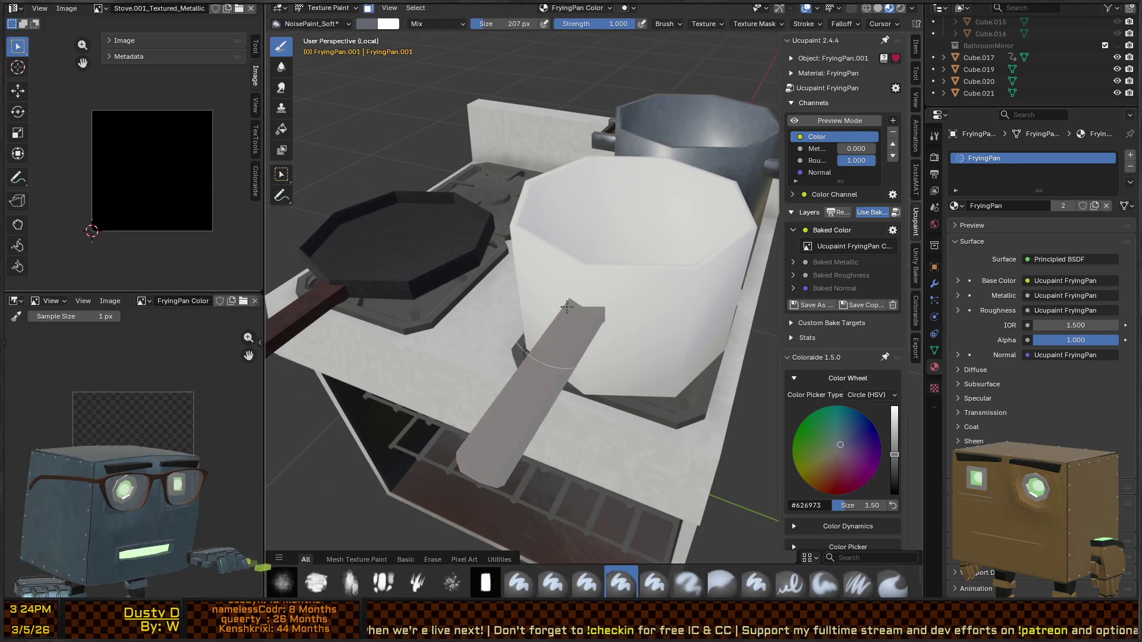
key(Tab)
key(z)
click(593, 297)
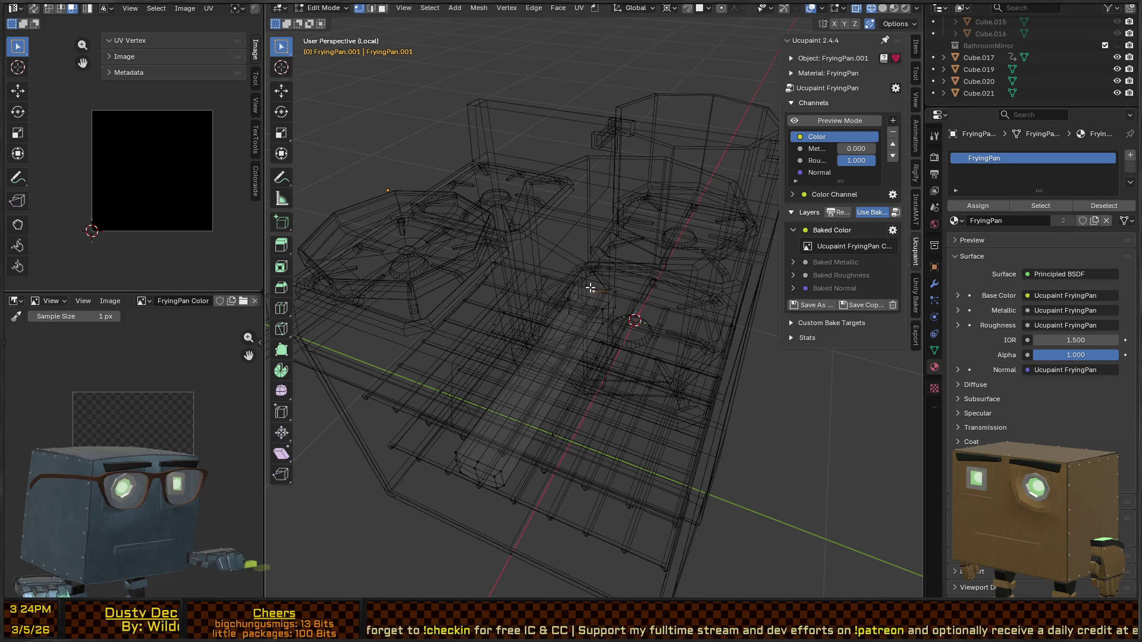
key(shift+z)
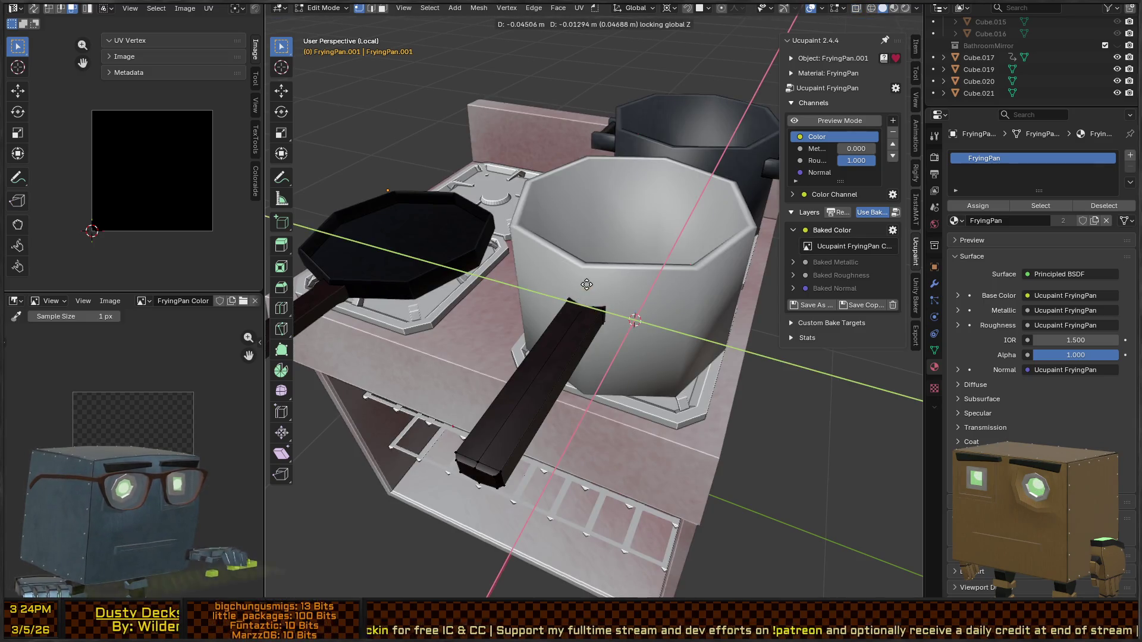
Step: Select the whole handle mesh and set snapping to Increment, testing horizontal moves
key(a)
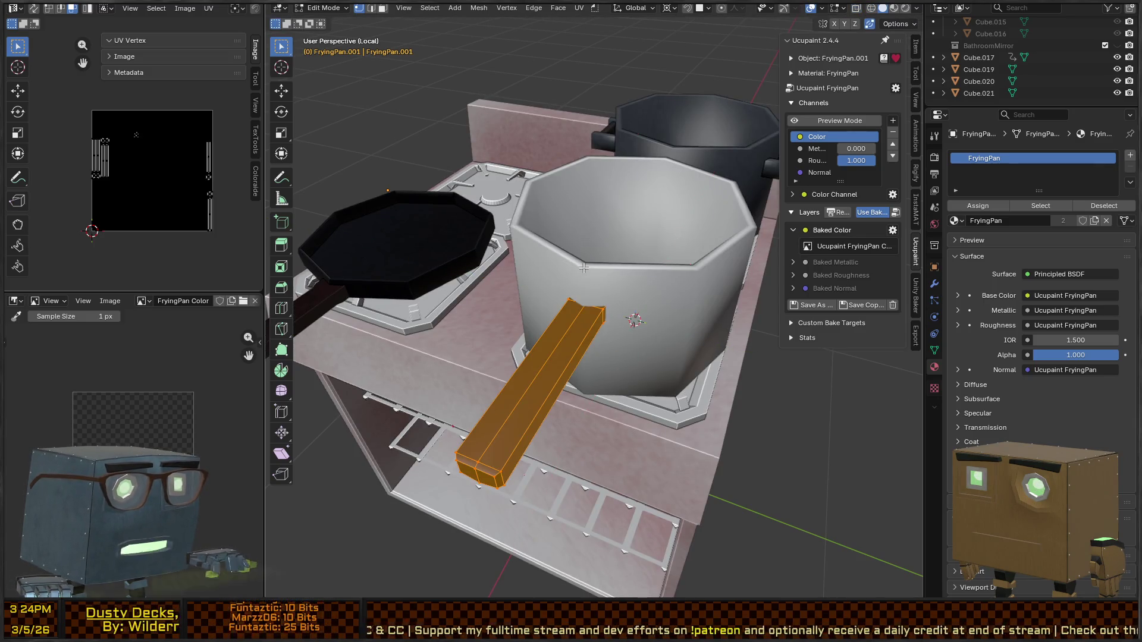
key(g)
key(Escape)
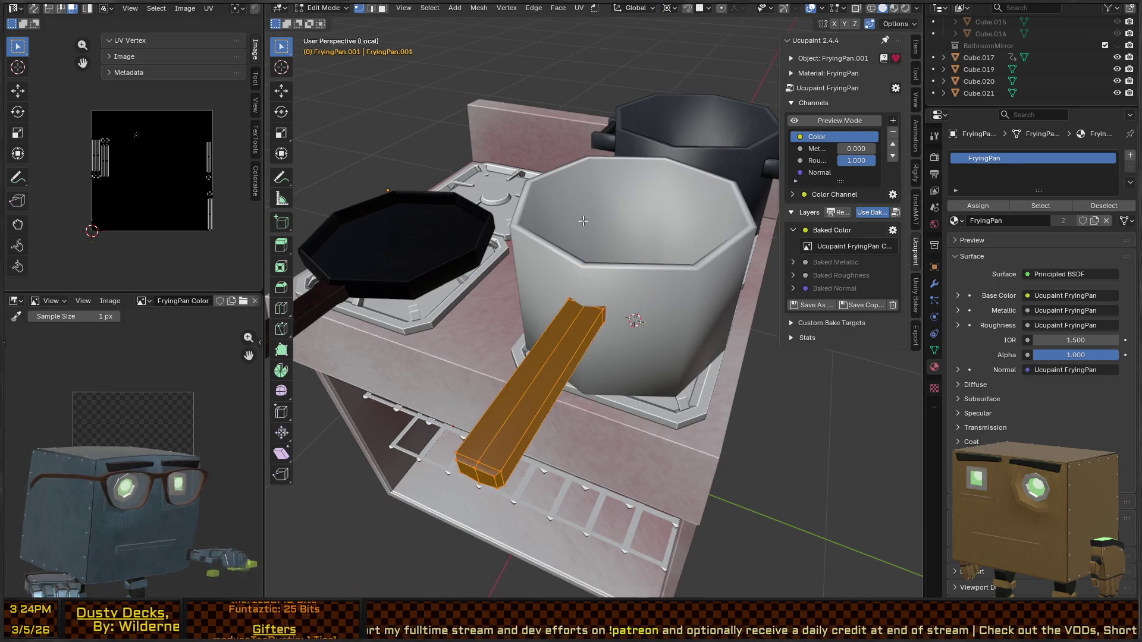
click(699, 8)
click(668, 69)
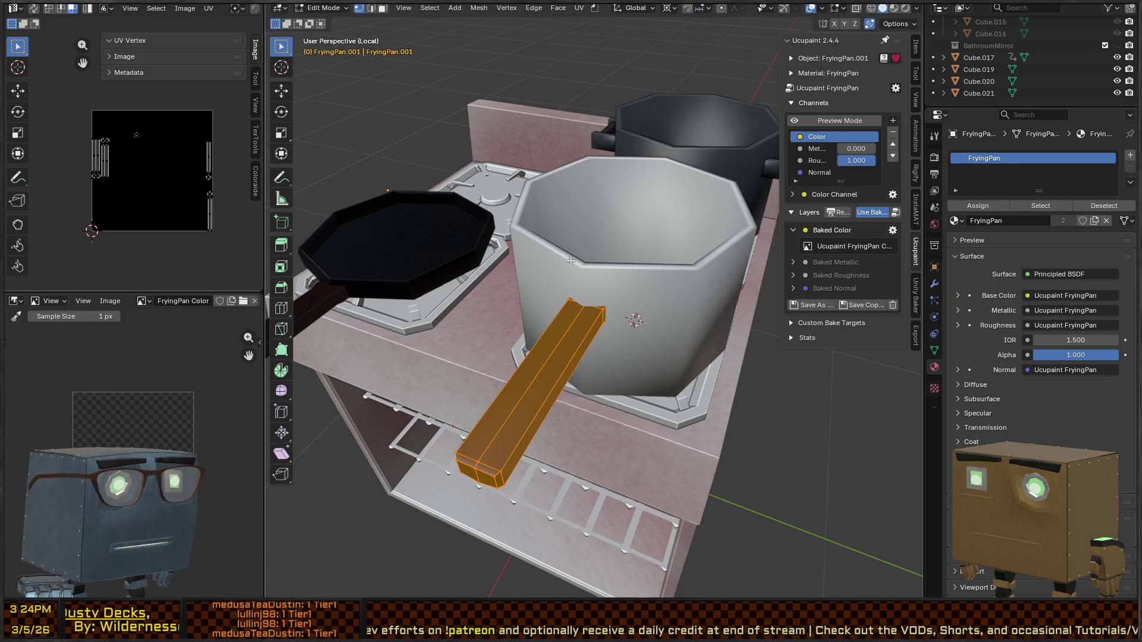
key(g)
key(shift+z)
right_click(579, 295)
scroll(580, 296, down, 2)
mouse_move(579, 295)
middle_down()
mouse_move(654, 295)
mouse_move(630, 334)
mouse_move(636, 321)
middle_up()
scroll(702, 294, up, 4)
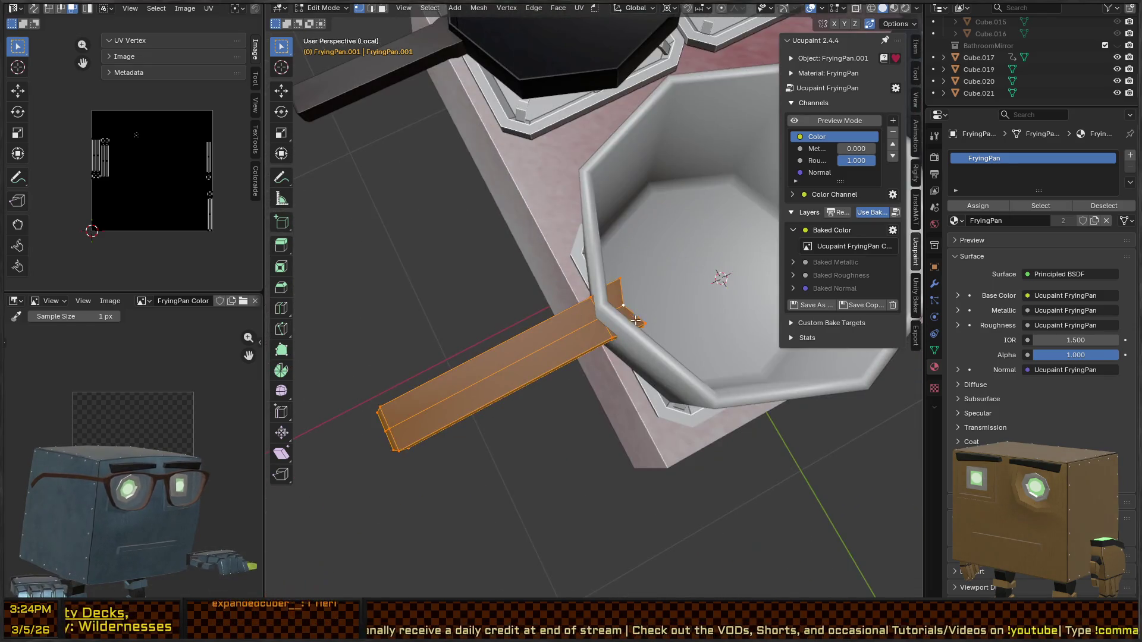
key(g)
key(shift+z)
right_click(609, 302)
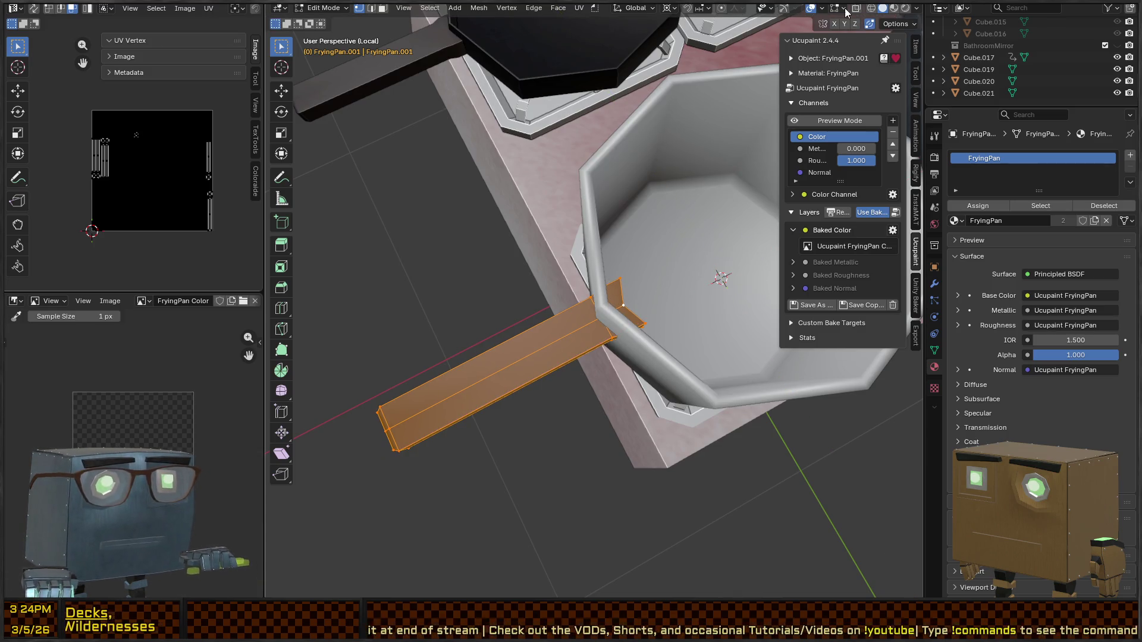
Step: Switch snapping to Vertex and snap the handle end onto Pot_Small's rim
click(700, 9)
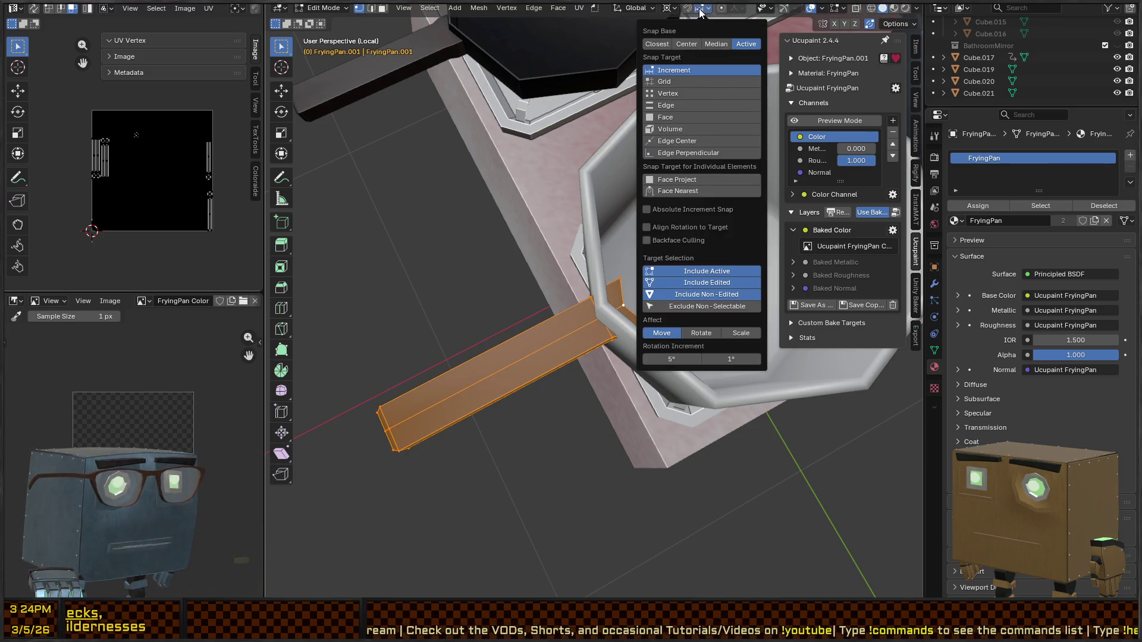
click(682, 97)
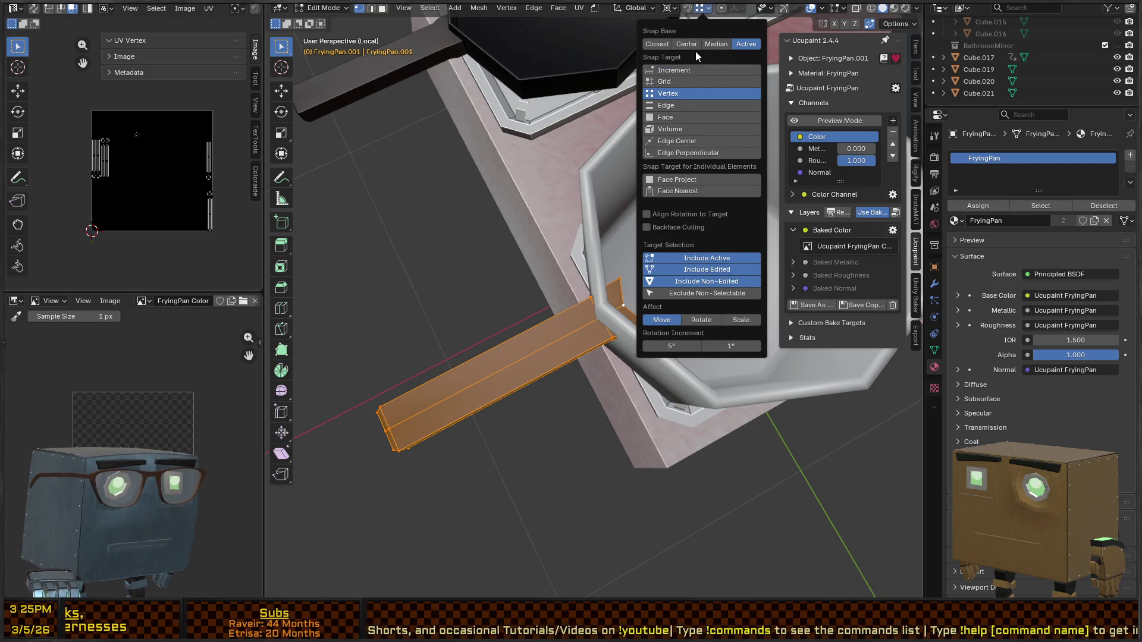
key(g)
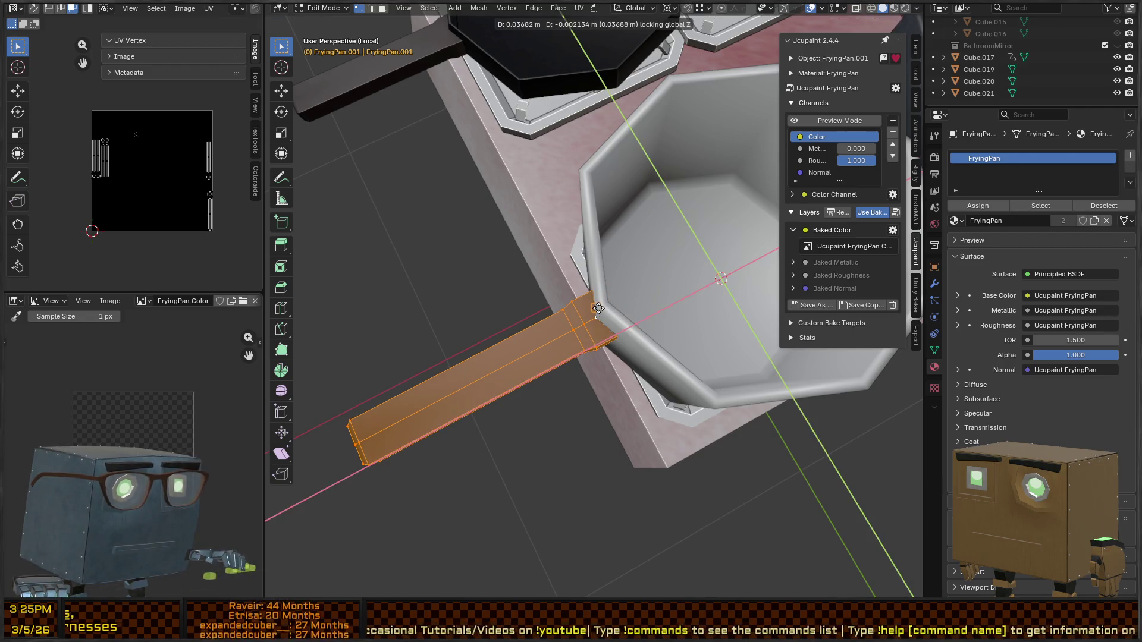
click(599, 312)
mouse_move(599, 312)
middle_down()
mouse_move(677, 233)
mouse_move(665, 255)
middle_up()
key(g)
key(y)
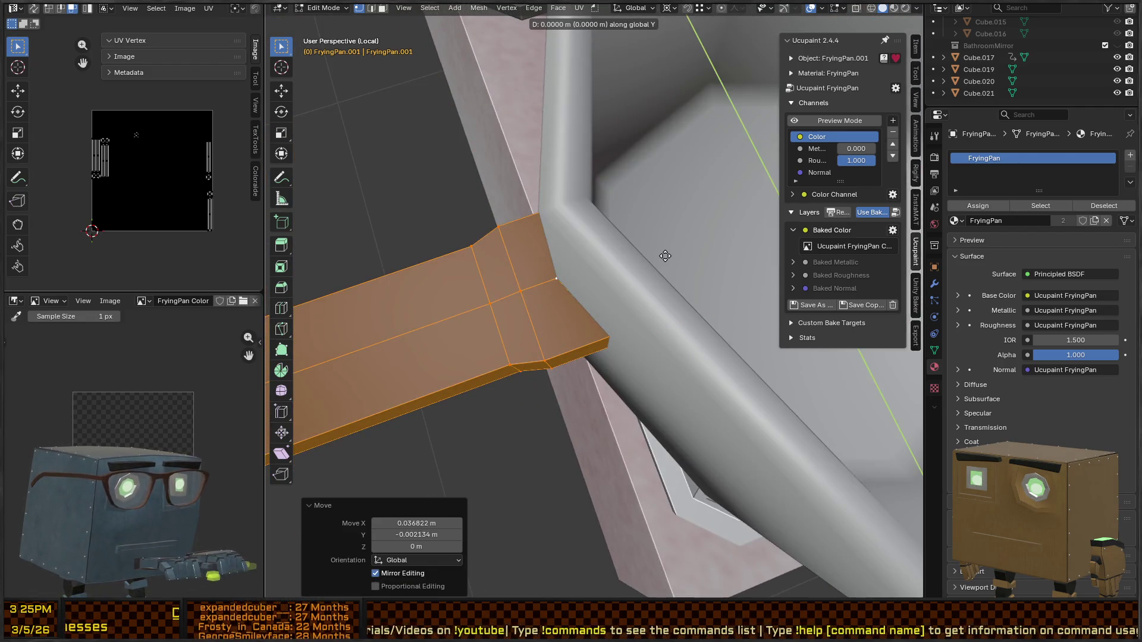
click(697, 245)
Step: Return to Object Mode and select the small pot
key(Home)
key(ctrl+Tab)
click(518, 230)
mouse_move(518, 230)
middle_down()
mouse_move(667, 176)
mouse_move(672, 261)
mouse_move(672, 240)
mouse_move(649, 338)
middle_up()
click(672, 353)
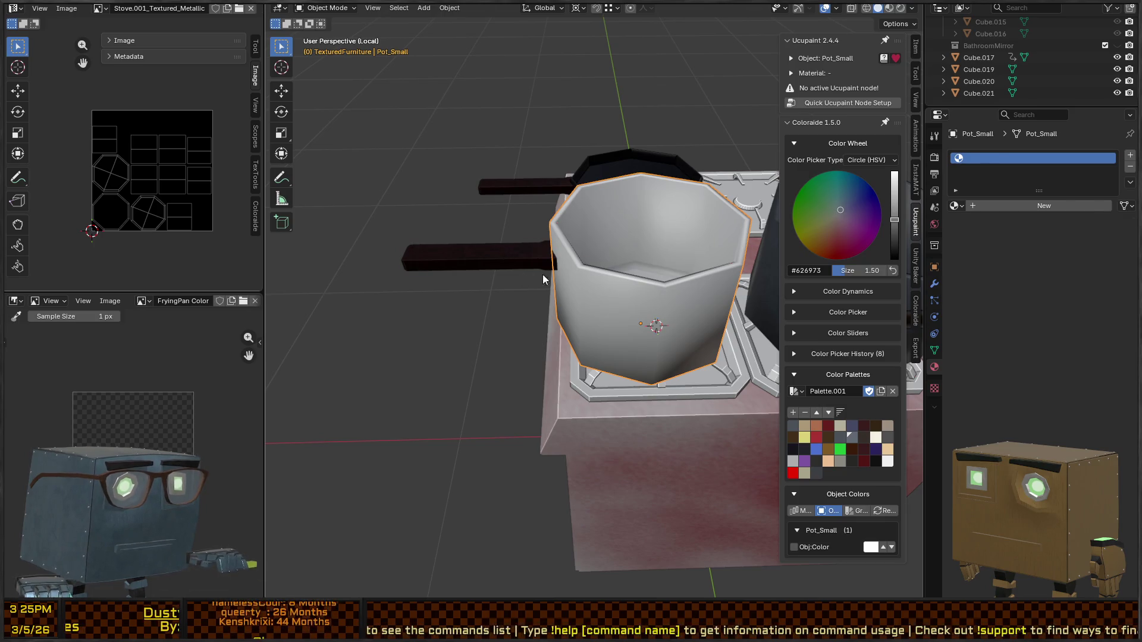
Step: Remove the frying pan material from the handle and join it into Pot_Small
shift+click(540, 264)
shift+click(651, 332)
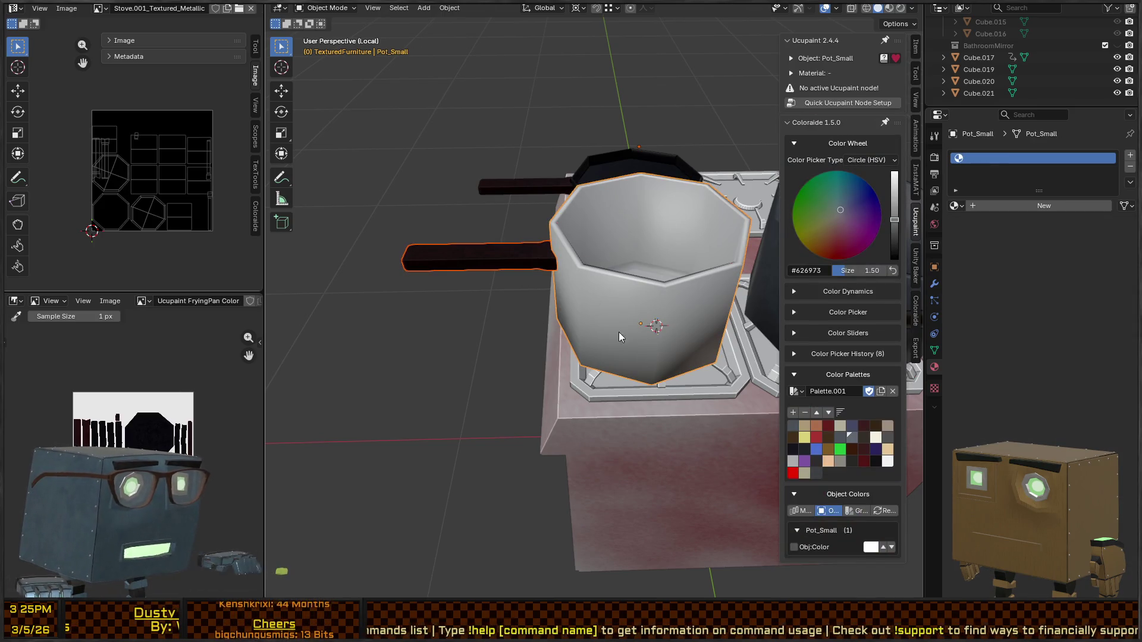
click(500, 245)
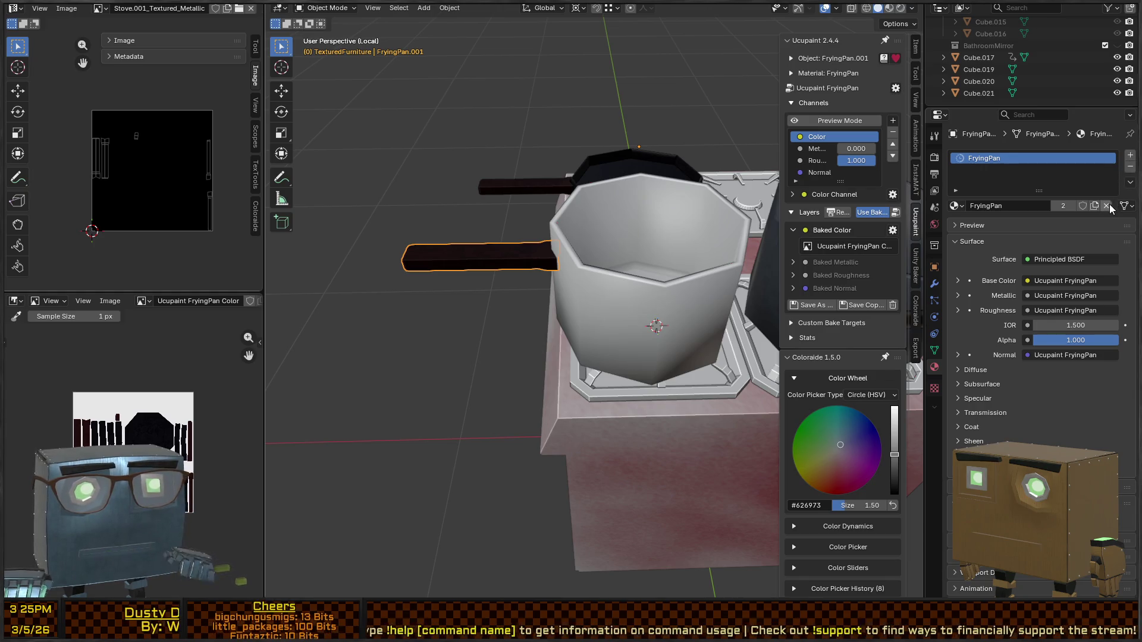
click(1107, 206)
shift+click(612, 266)
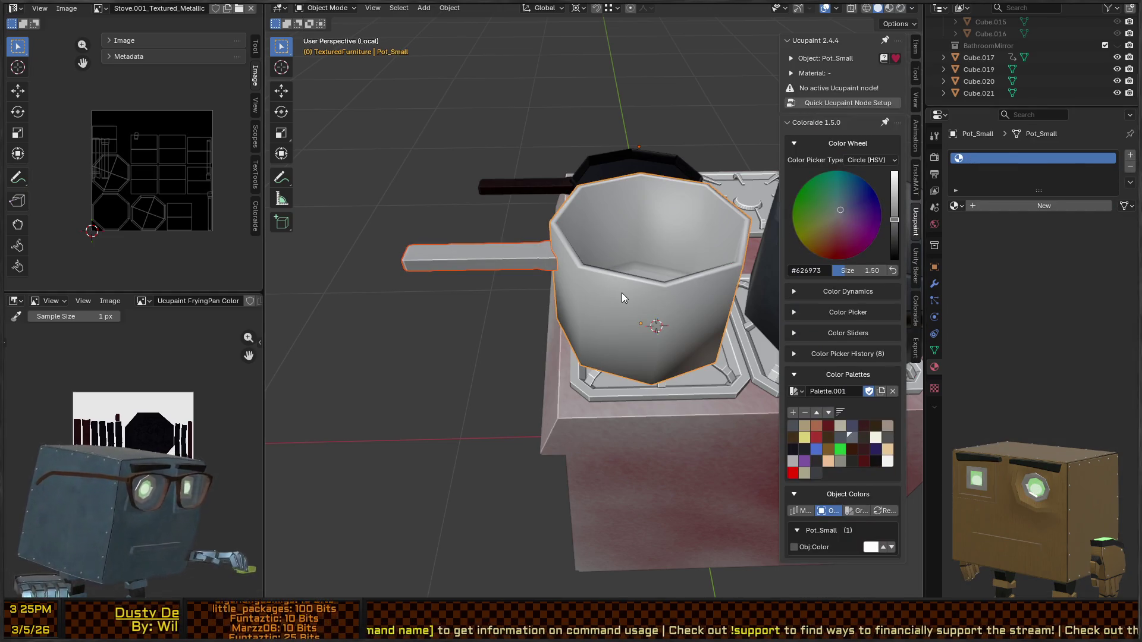
key(ctrl+j)
Step: Shrink Pot_Small to about half its size
mouse_move(609, 287)
middle_down()
mouse_move(640, 284)
mouse_move(609, 299)
mouse_move(683, 309)
middle_up()
key(s)
click(695, 364)
mouse_move(695, 363)
middle_down()
mouse_move(608, 333)
mouse_move(668, 340)
mouse_move(577, 333)
middle_up()
scroll(697, 361, up, 3)
mouse_move(696, 362)
middle_down()
mouse_move(694, 377)
mouse_move(648, 294)
mouse_move(625, 351)
mouse_move(688, 334)
mouse_move(557, 390)
middle_up()
key(Tab)
key(Tab)
key(ctrl+Tab)
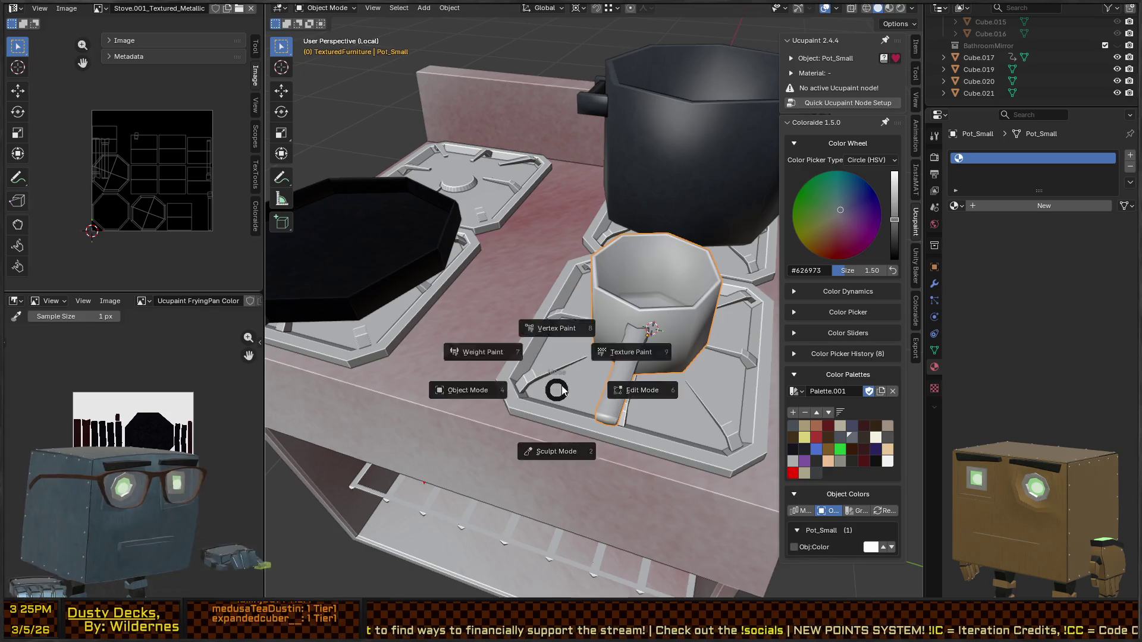
click(630, 352)
key(ctrl+Tab)
click(553, 309)
mouse_move(553, 308)
middle_down()
mouse_move(627, 328)
mouse_move(605, 340)
mouse_move(639, 330)
mouse_move(512, 263)
mouse_move(698, 351)
mouse_move(556, 364)
mouse_move(585, 316)
mouse_move(545, 300)
mouse_move(591, 291)
middle_up()
Step: Reposition the pot, widen it to 1.202 in X and Y, and apply its scale
key(g)
key(shift+z)
click(648, 330)
key(s)
key(shift+z)
click(723, 351)
key(ctrl+a)
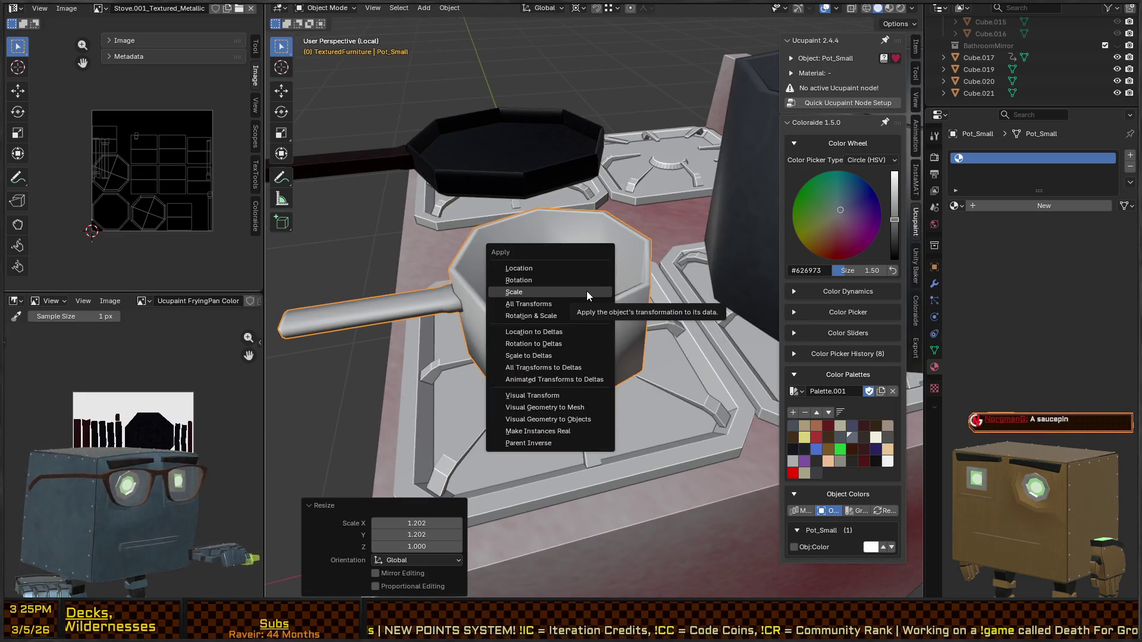
click(587, 291)
Step: Set Pot_Small down on the stove burner, keeping its name
mouse_move(586, 290)
middle_down()
mouse_move(631, 298)
mouse_move(571, 272)
mouse_move(566, 205)
mouse_move(647, 283)
mouse_move(561, 327)
mouse_move(626, 283)
mouse_move(586, 316)
mouse_move(680, 337)
middle_up()
key(g)
key(shift+z)
click(647, 283)
key(F2)
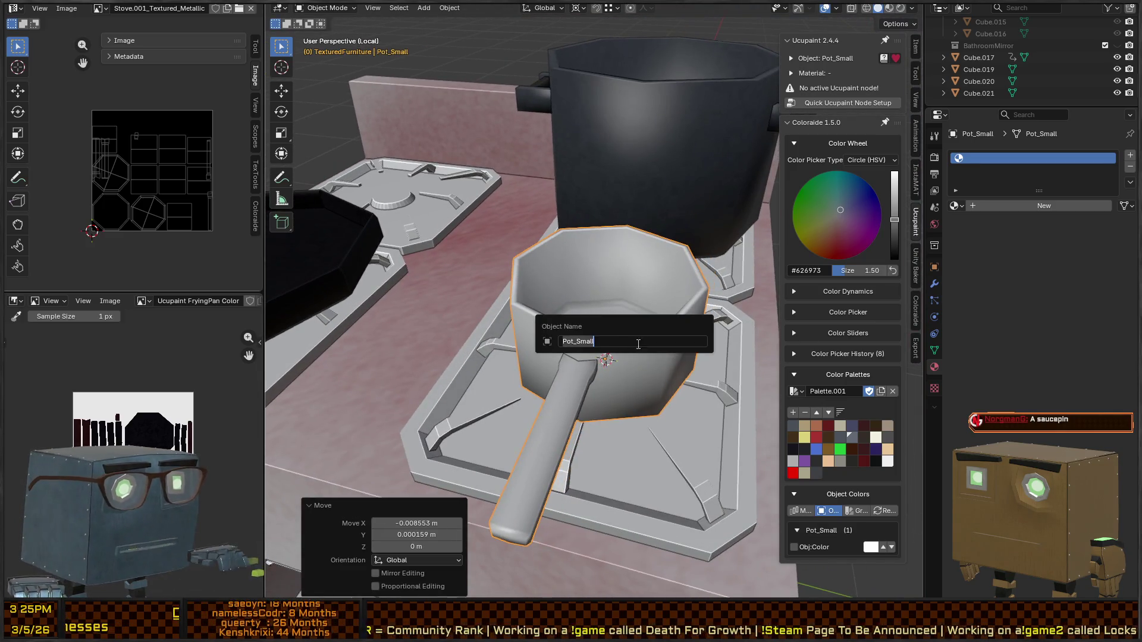
key(Escape)
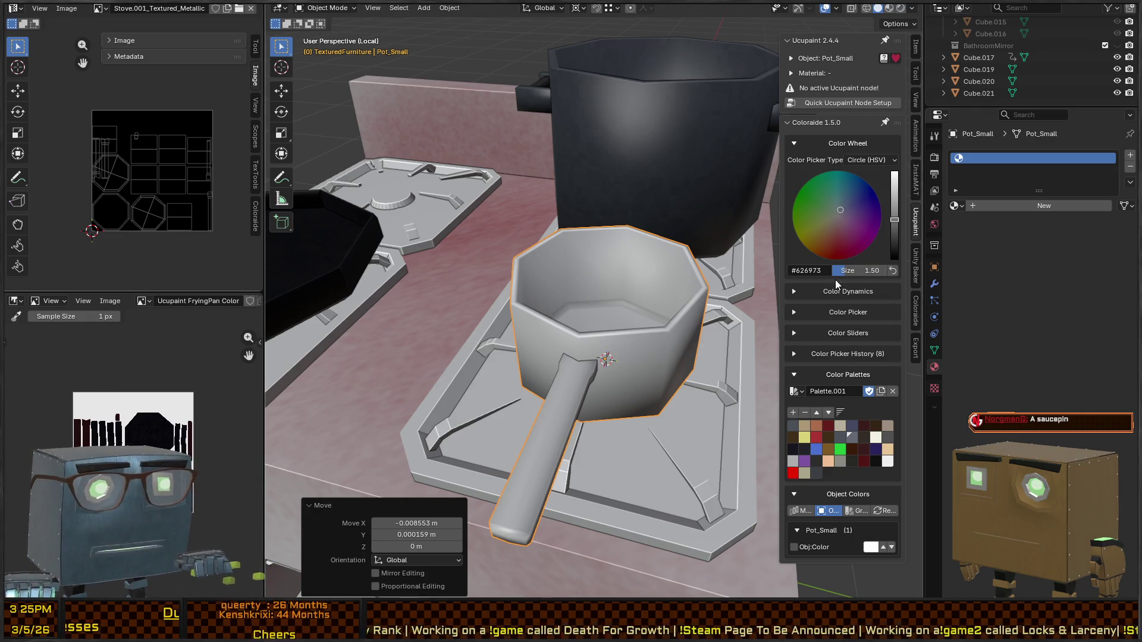
click(935, 350)
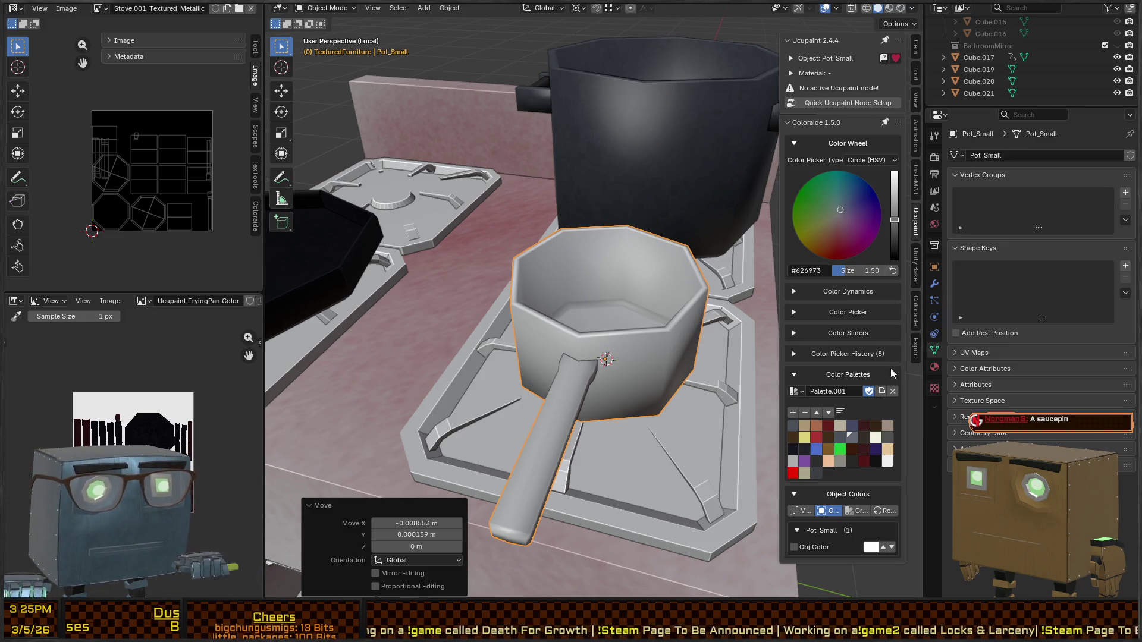
Step: Create a Ucupaint Pot_Small material with Color, Metallic, Roughness and Normal channels
click(934, 368)
middle_drag(737, 309, 751, 197)
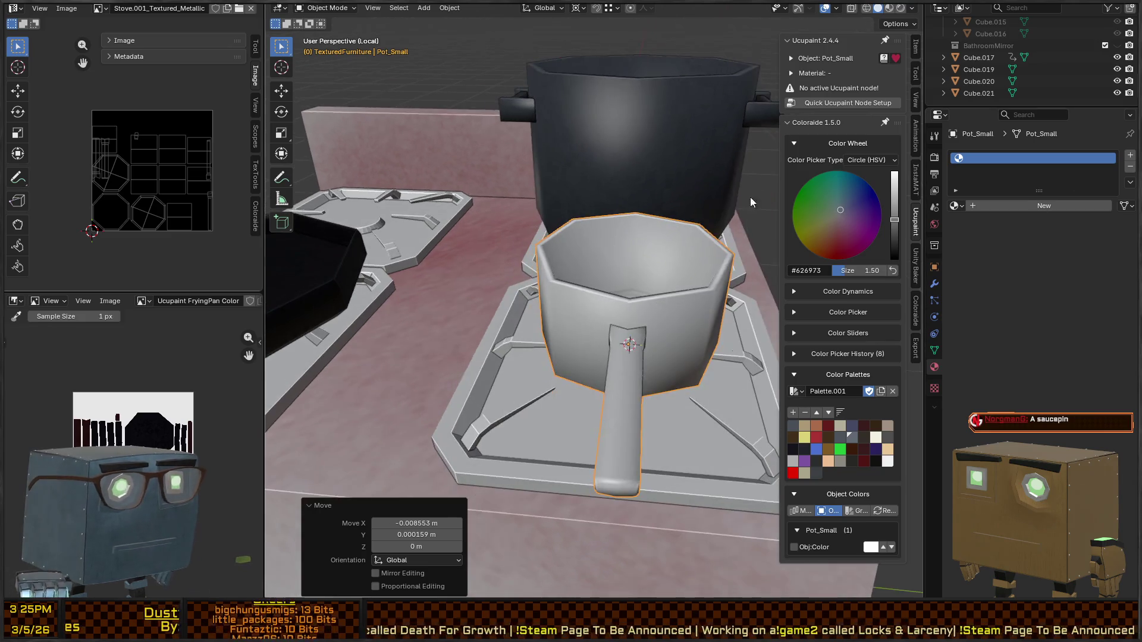
click(850, 102)
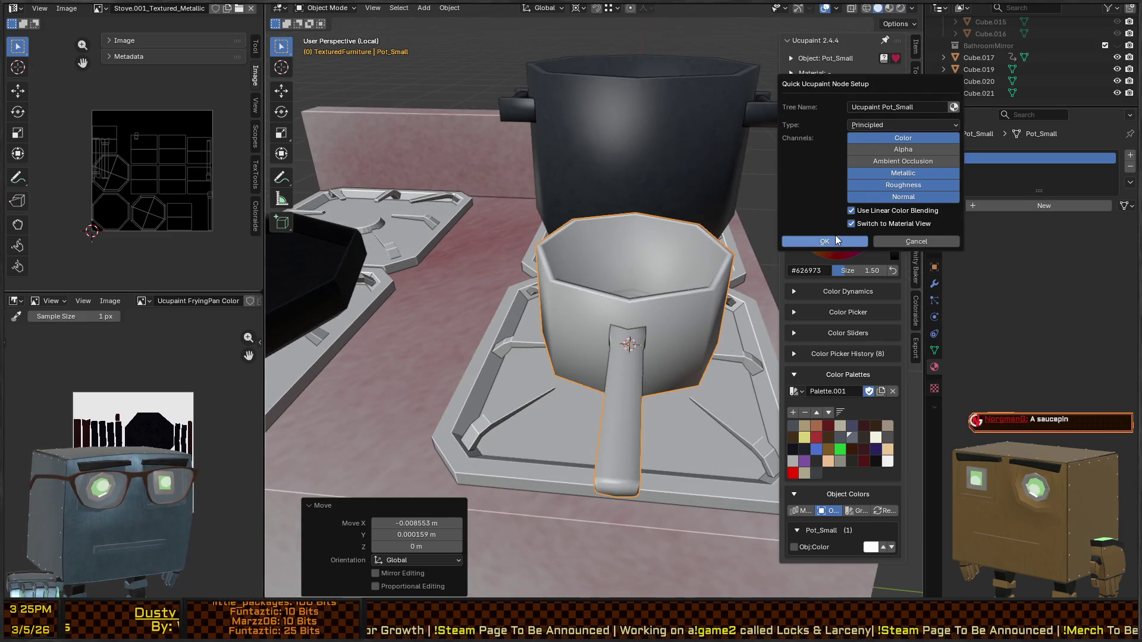
click(831, 243)
Step: Add a 1024 image layer named Pot_Small Layer and switch the saucepan into Texture Paint
mouse_move(650, 263)
middle_down()
mouse_move(612, 270)
mouse_move(583, 310)
mouse_move(776, 263)
middle_up()
click(893, 231)
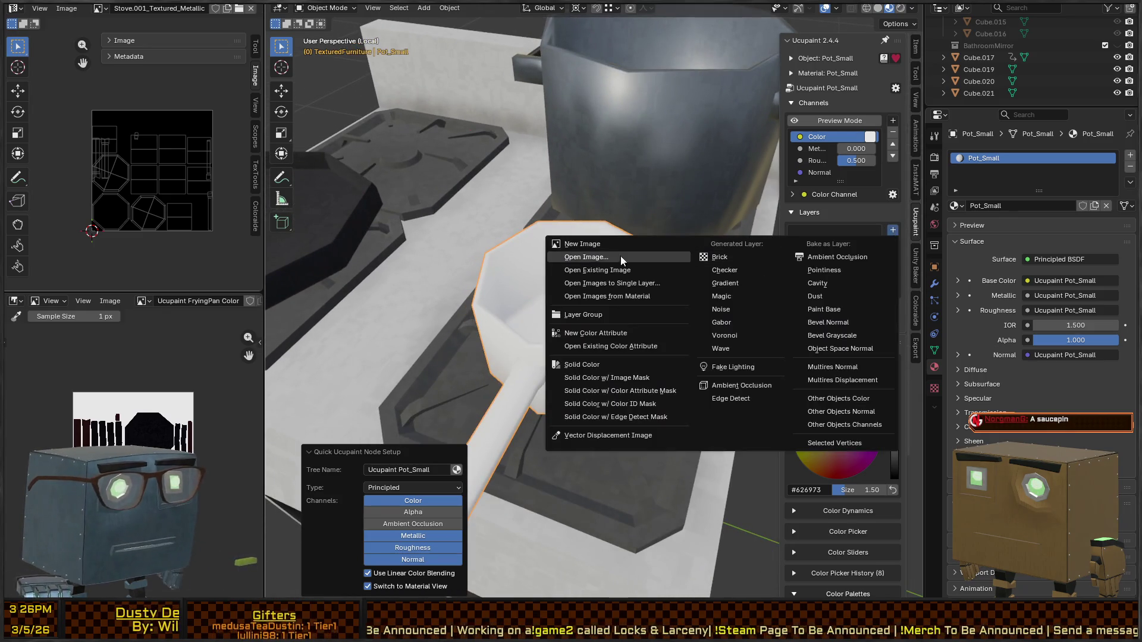
click(669, 251)
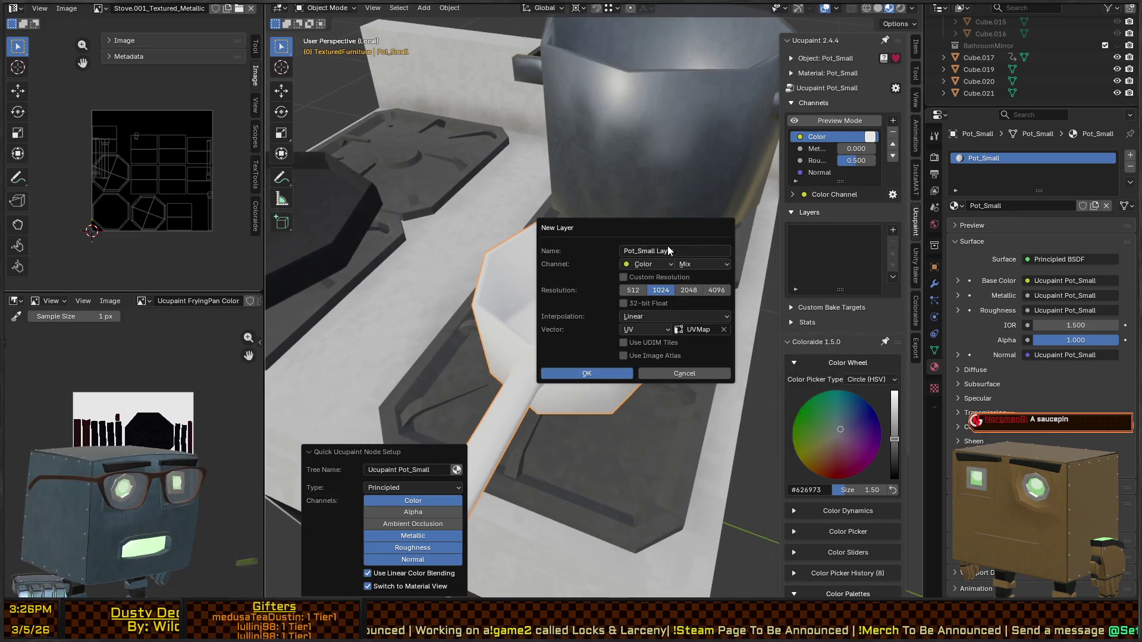
click(593, 375)
mouse_move(593, 374)
middle_down()
mouse_move(634, 273)
mouse_move(609, 305)
mouse_move(612, 274)
mouse_move(537, 356)
middle_up()
key(ctrl+Tab)
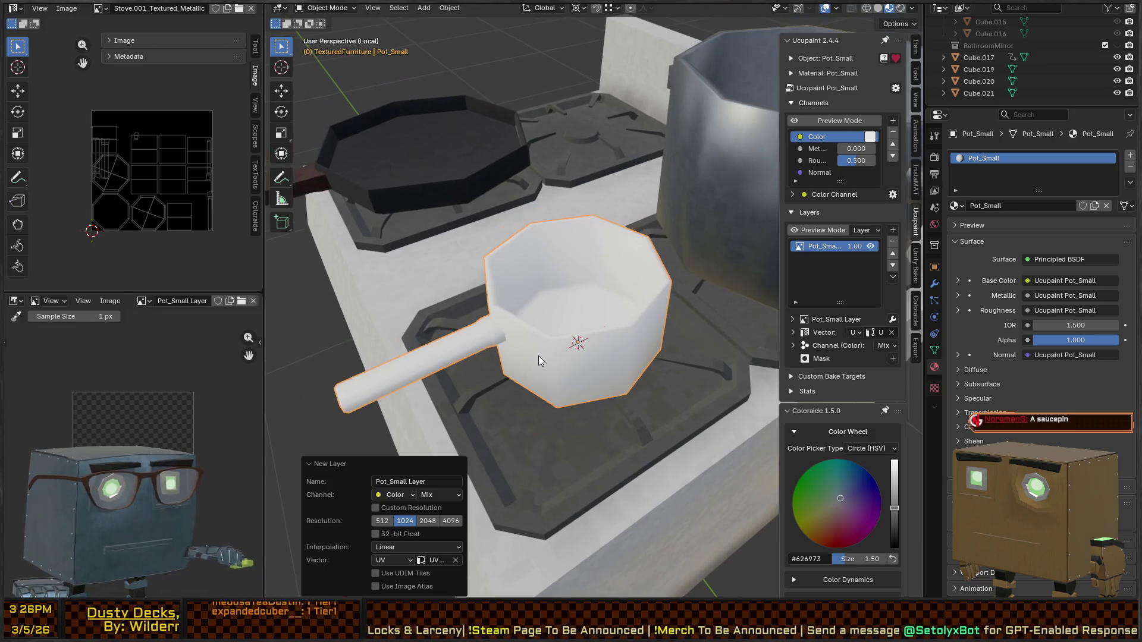
Step: Pick a dark brown paint colour, try a stroke on the handle, then undo it
mouse_move(628, 254)
middle_down()
mouse_move(591, 306)
mouse_move(607, 297)
mouse_move(595, 281)
middle_up()
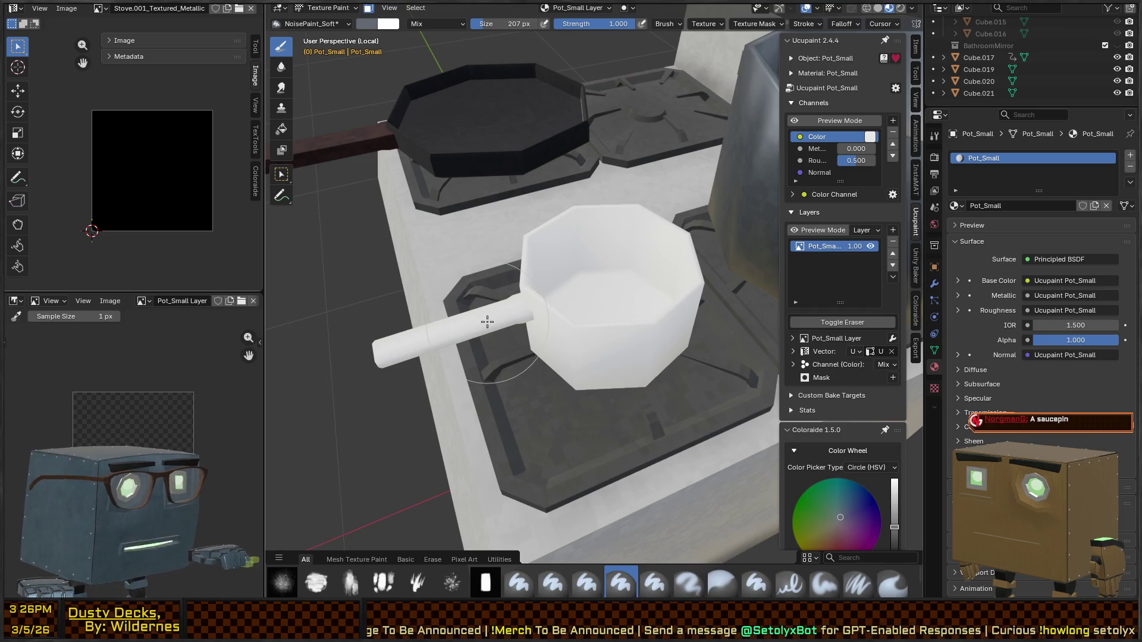
mouse_move(565, 311)
middle_down()
mouse_move(568, 288)
mouse_move(606, 294)
middle_up()
scroll(852, 353, down, 10)
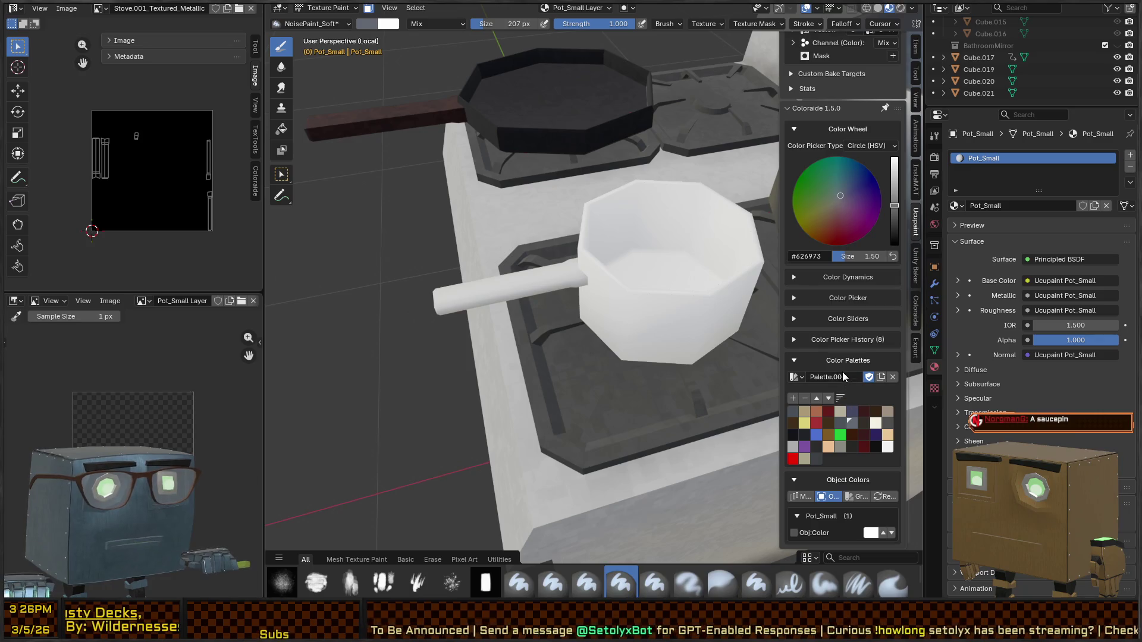
click(872, 413)
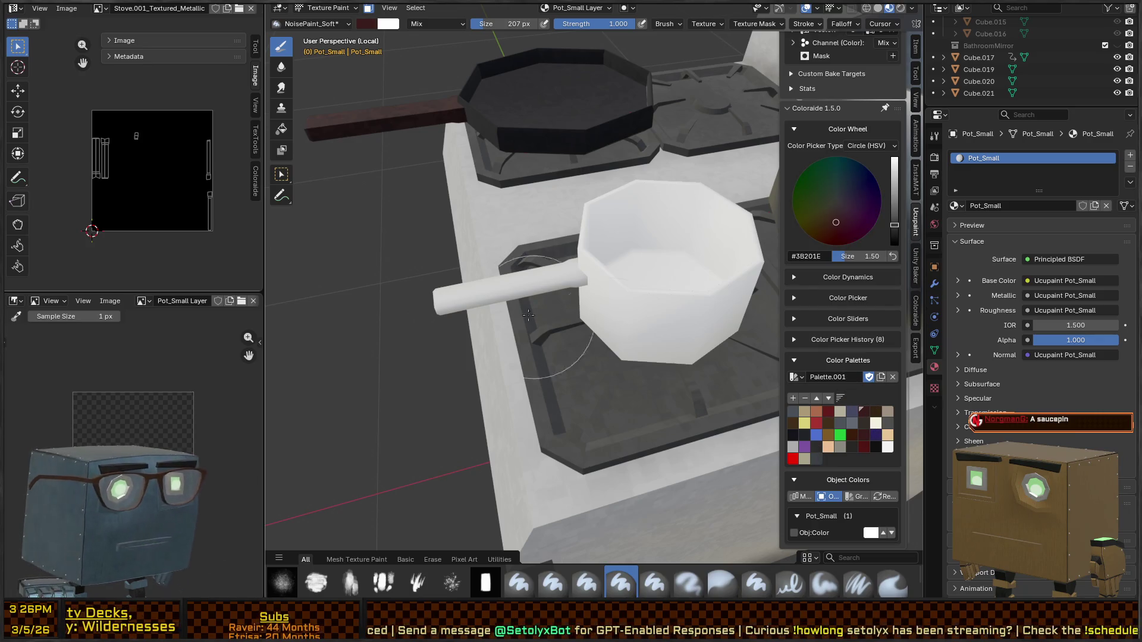
drag(528, 315, 585, 292)
key(KP_7)
key(ctrl+z)
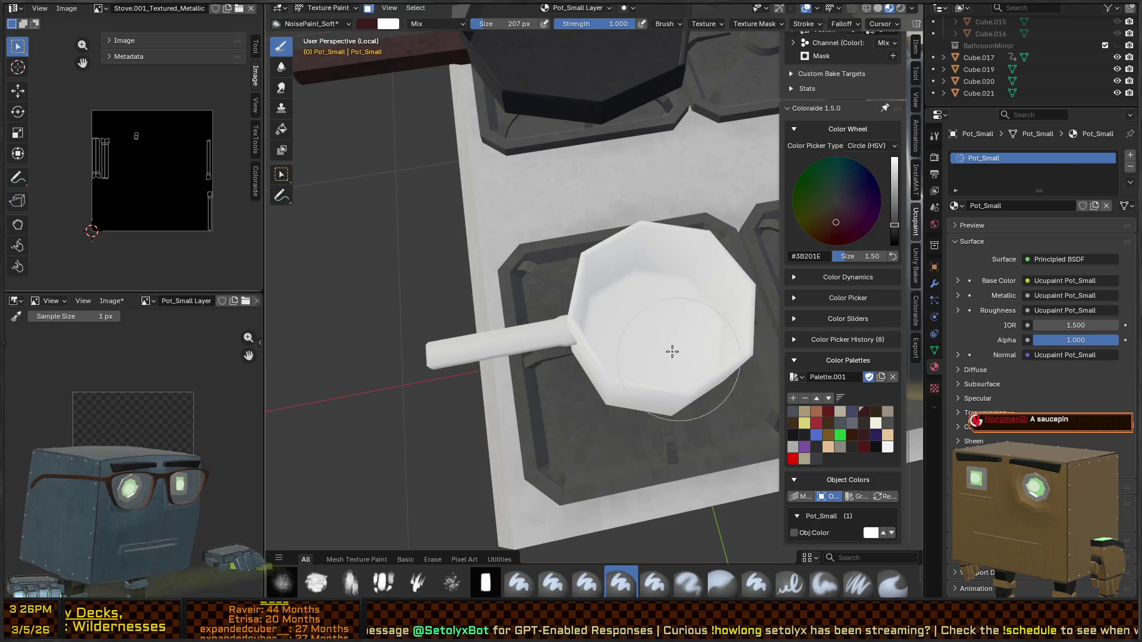
Step: Re-unwrap the saucepan's mesh with Smart UV Project in Edit Mode
key(Tab)
middle_drag(670, 349, 652, 311)
key(u)
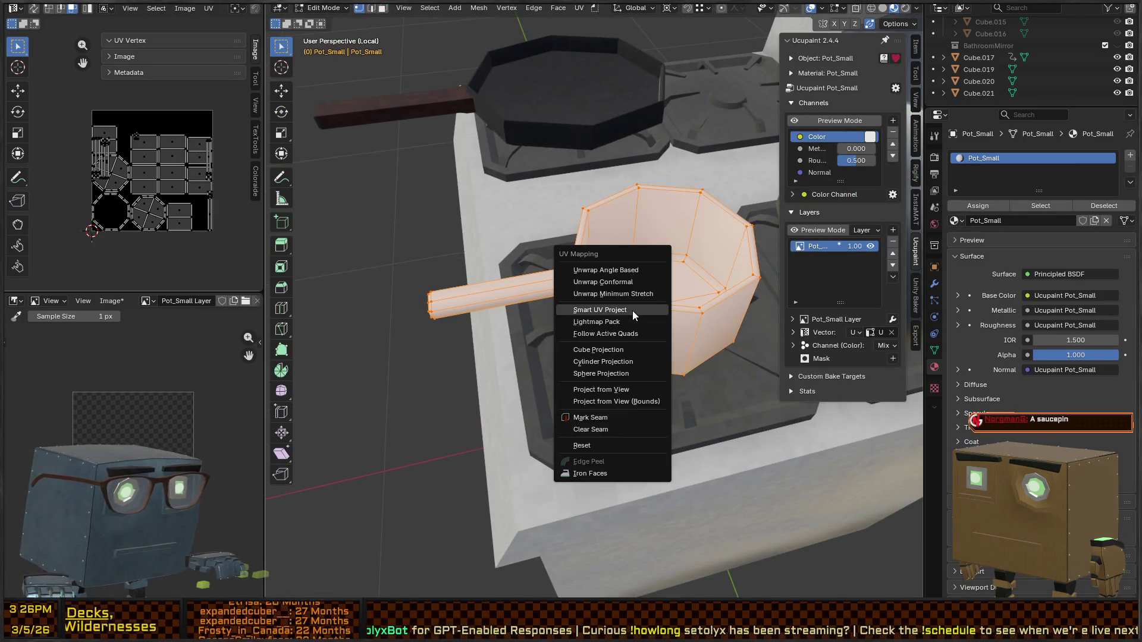
click(621, 312)
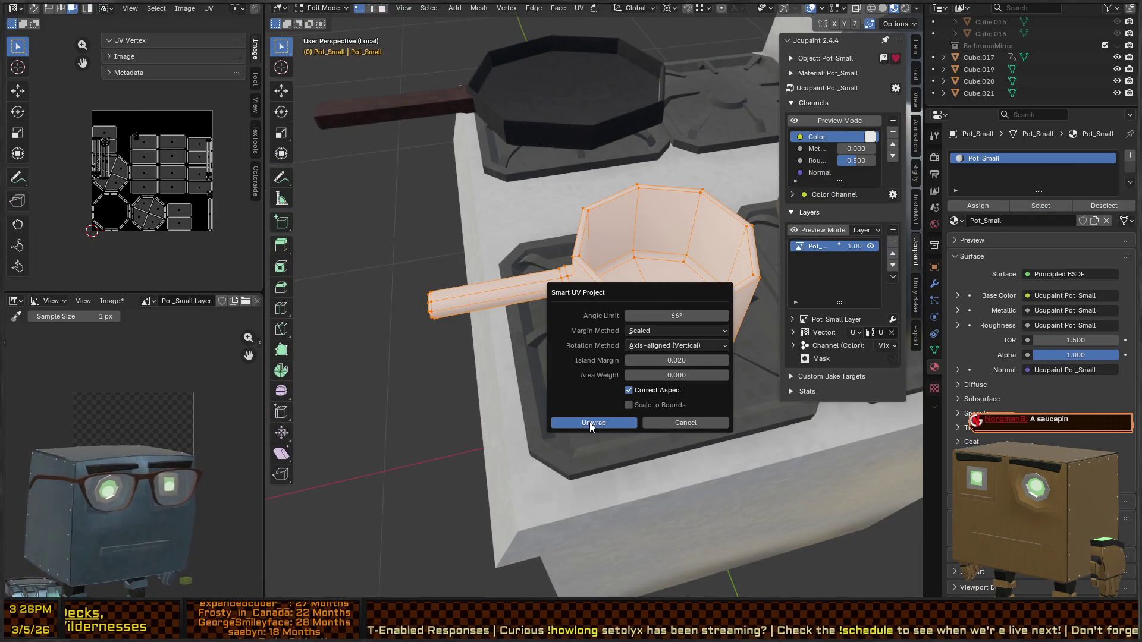
click(591, 424)
Step: Back in Texture Paint, paint the handle dark brown and raise Roughness to 1.000
key(Tab)
middle_drag(532, 361, 578, 339)
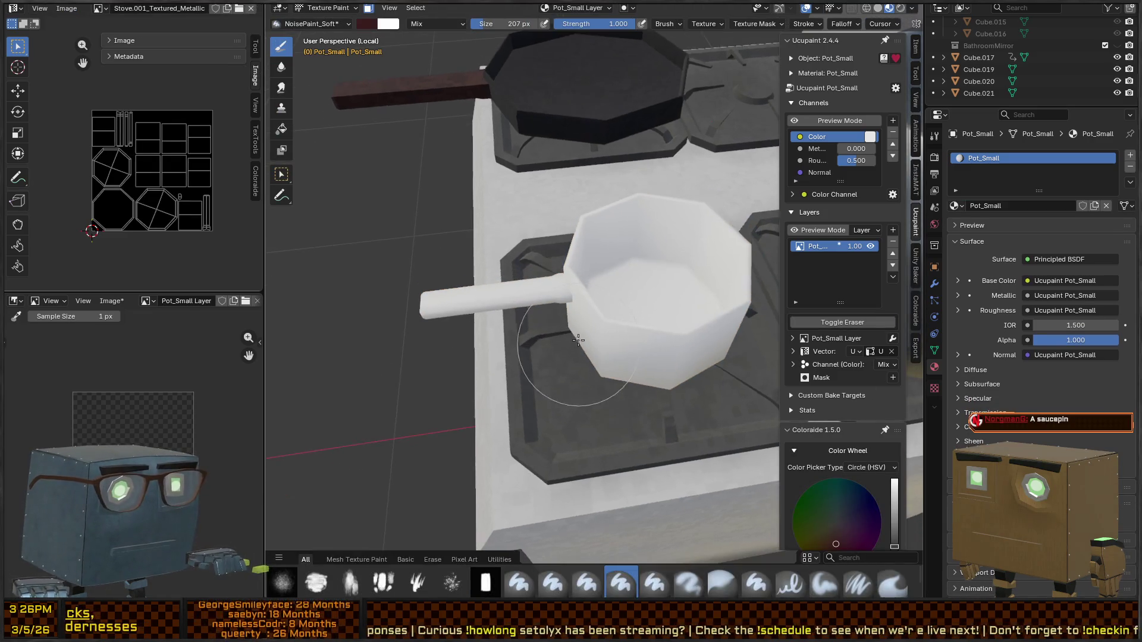
drag(476, 299, 569, 287)
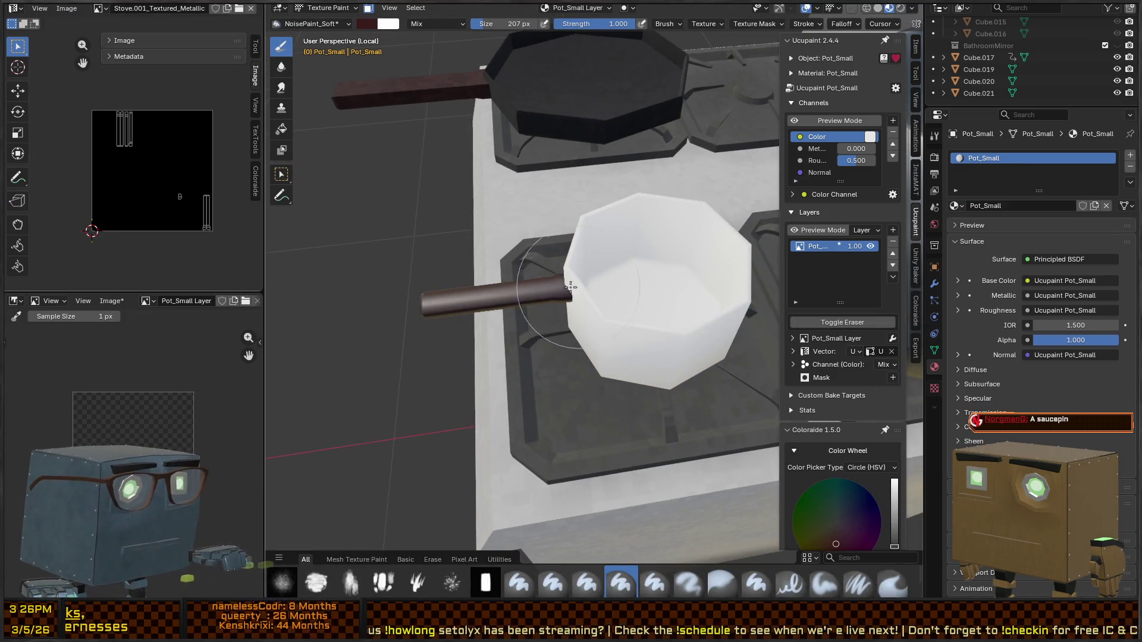
middle_drag(522, 308, 619, 267)
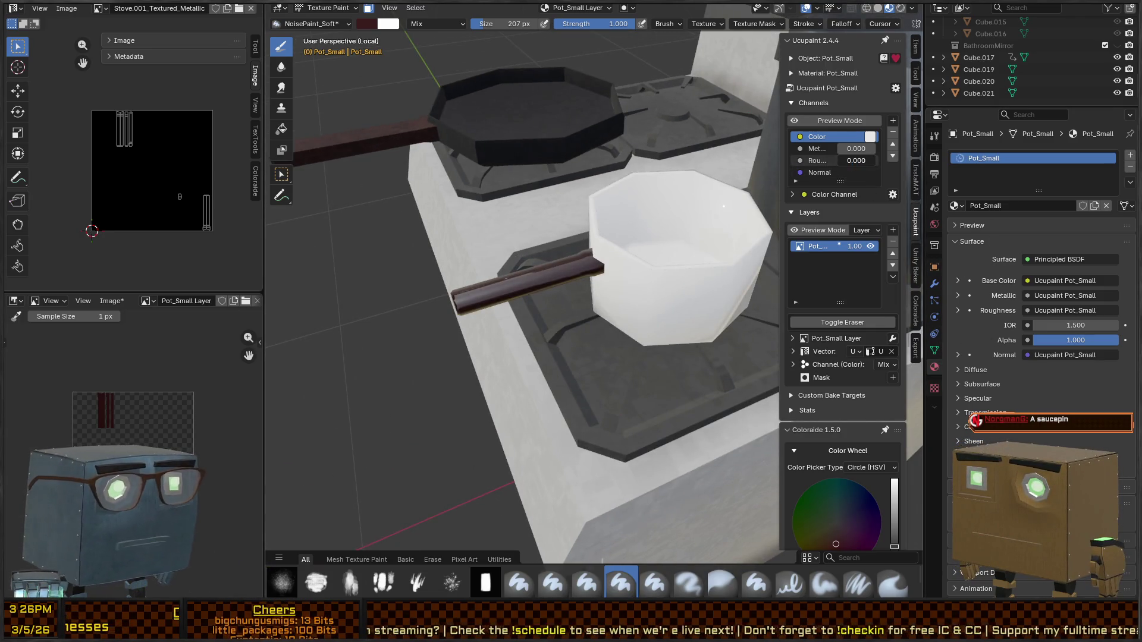
drag(850, 161, 877, 162)
mouse_move(416, 309)
middle_down()
mouse_move(459, 344)
mouse_move(548, 532)
middle_up()
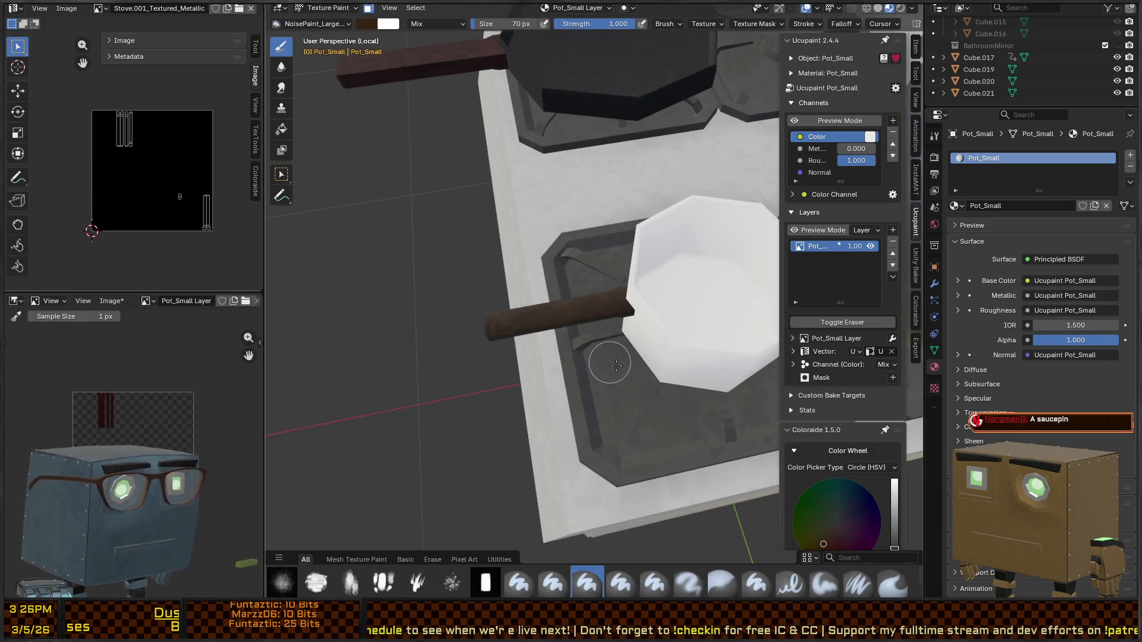
scroll(842, 482, down, 10)
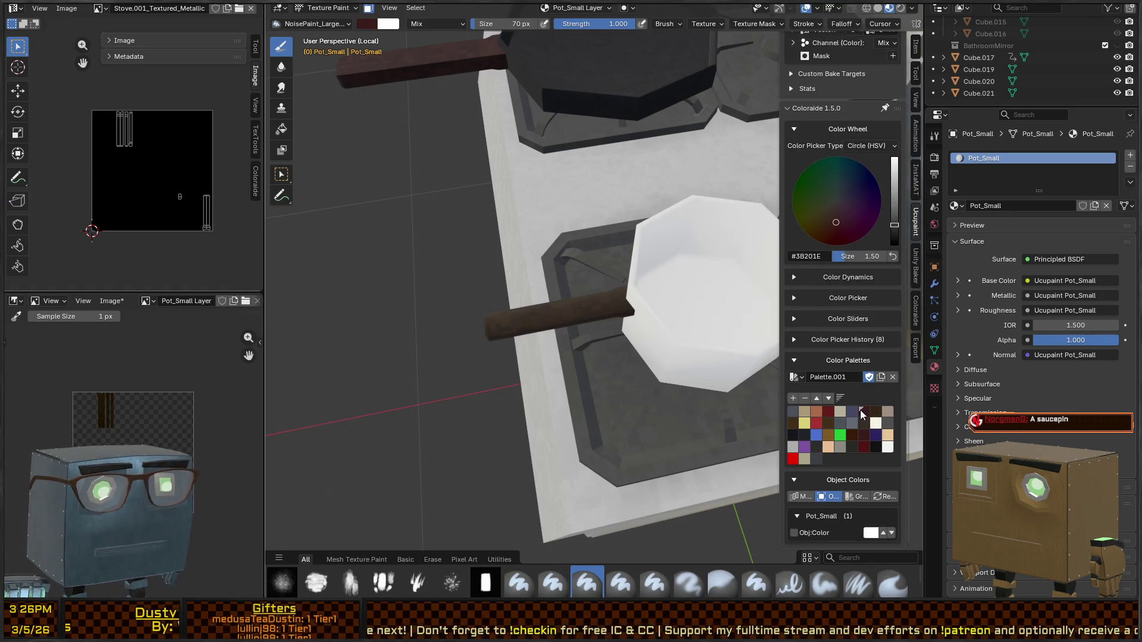
mouse_move(617, 303)
middle_down()
mouse_move(653, 242)
mouse_move(566, 301)
middle_up()
mouse_move(637, 300)
middle_down()
mouse_move(630, 282)
mouse_move(605, 339)
middle_up()
click(605, 339)
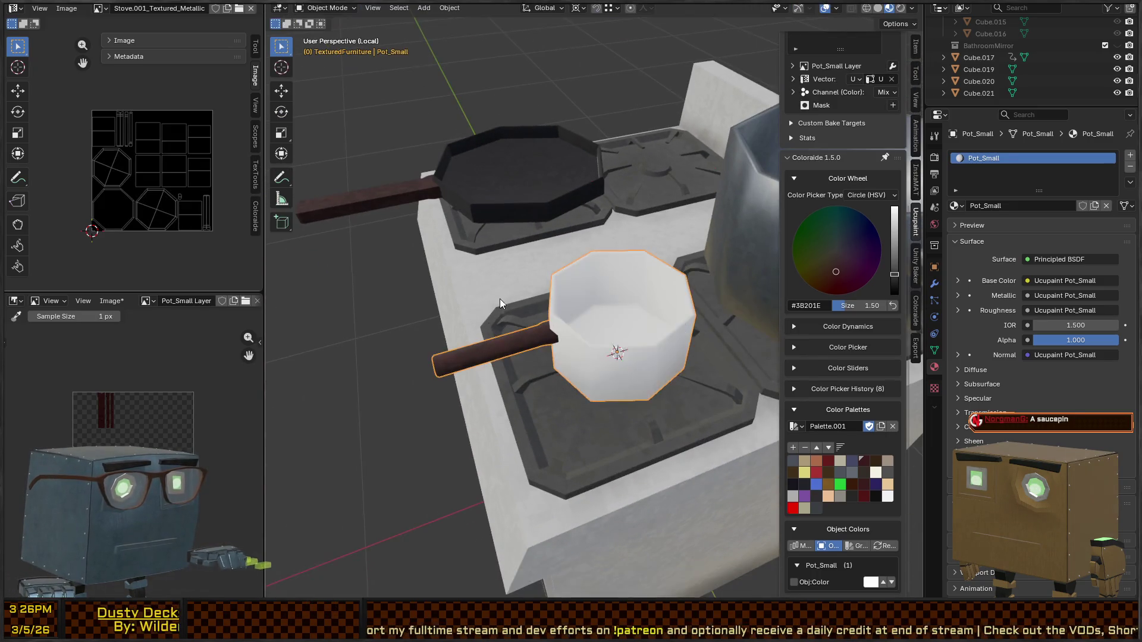
Step: Select the frying pan's handle faces in Edit Mode and shade them smooth
middle_drag(499, 298, 471, 197)
click(471, 195)
key(Tab)
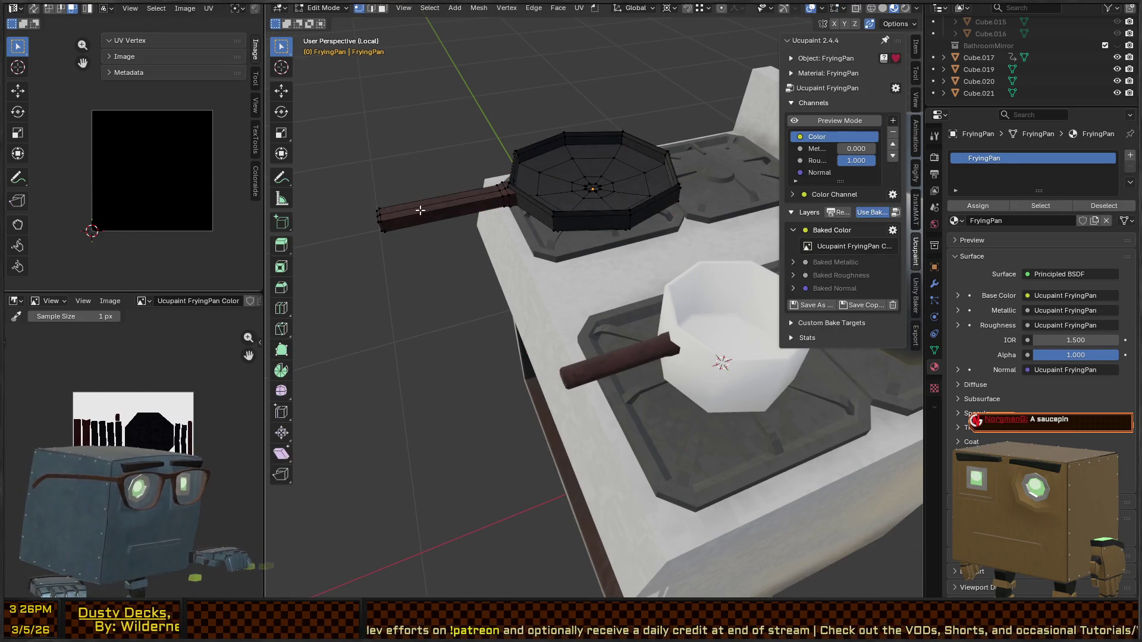
key(l)
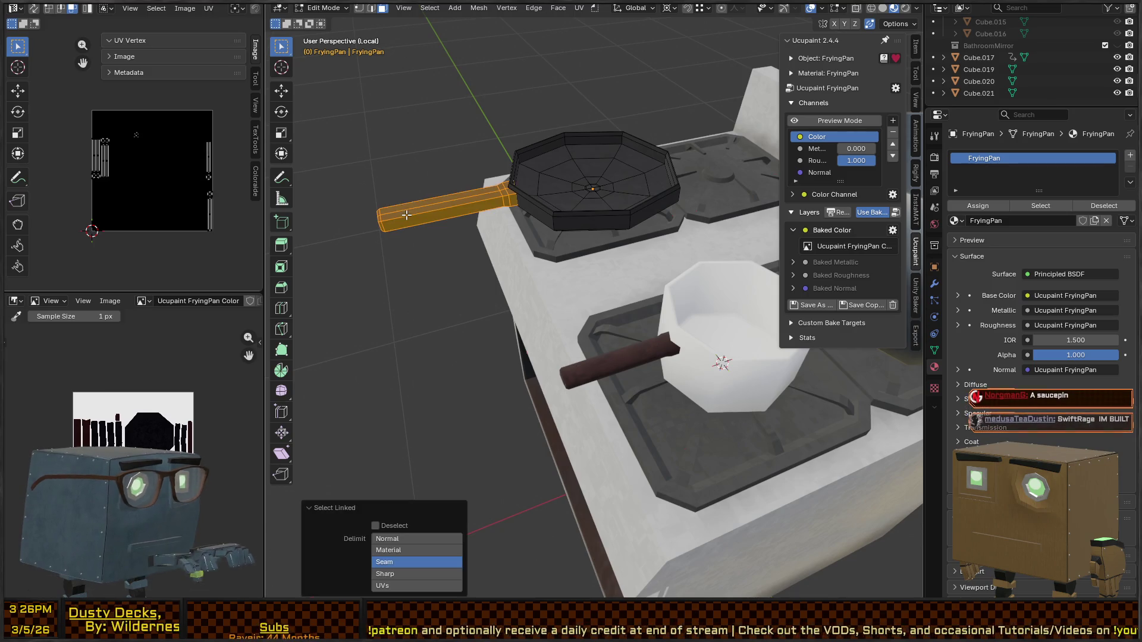
key(ctrl+f)
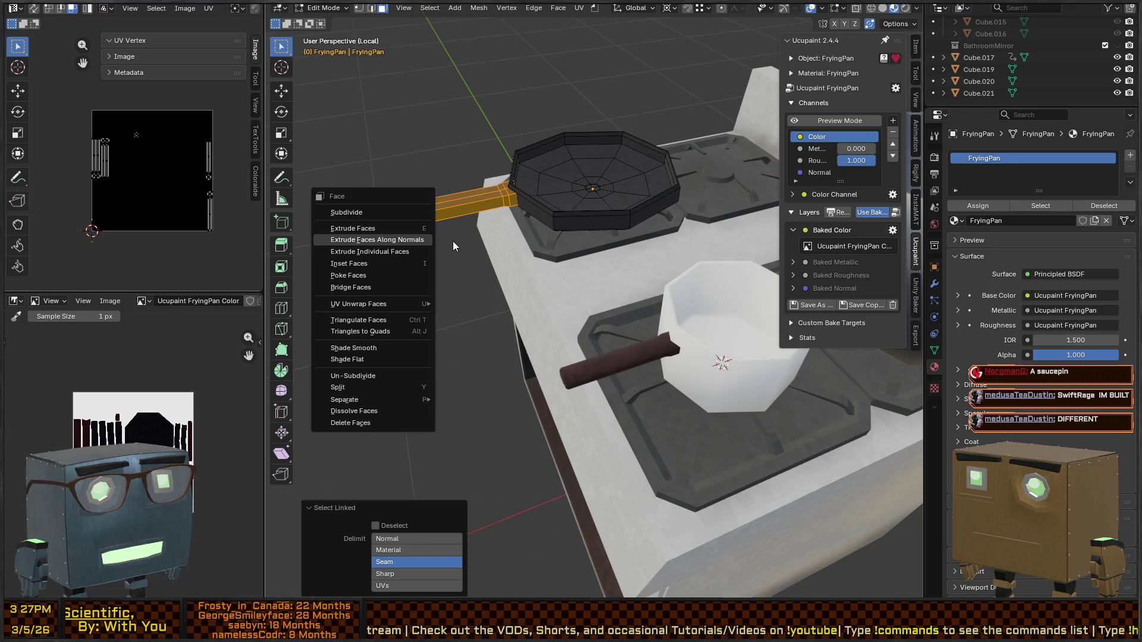
click(380, 351)
key(Tab)
Step: Frame the stove, then select the small saucepan and enter its Edit Mode
key(KP_Decimal)
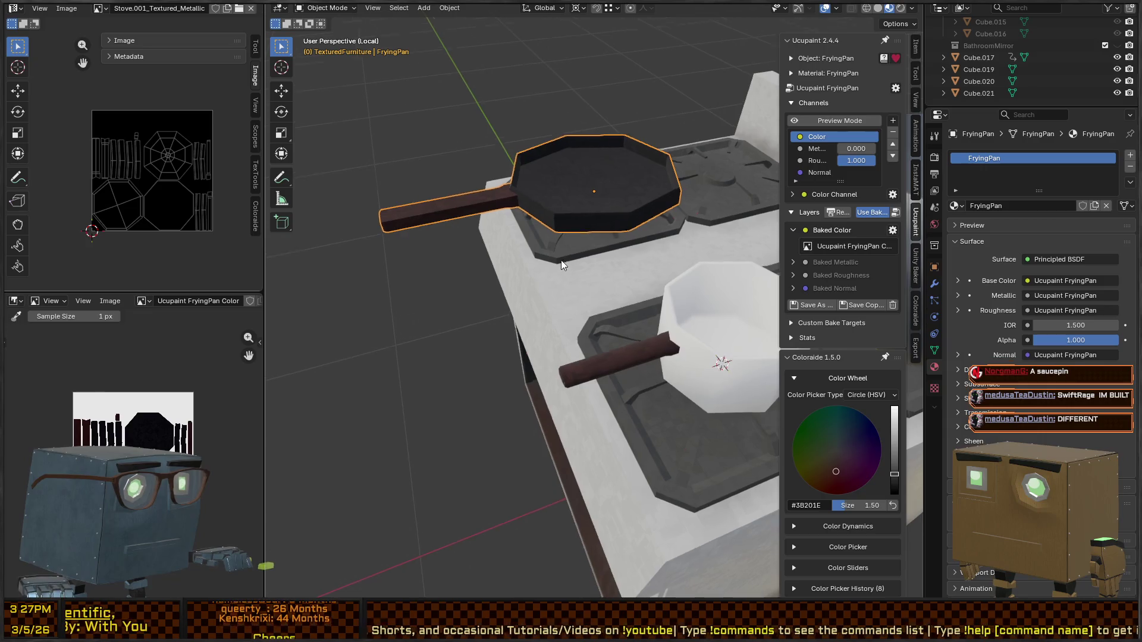
middle_drag(569, 223, 648, 276)
scroll(552, 292, up, 3)
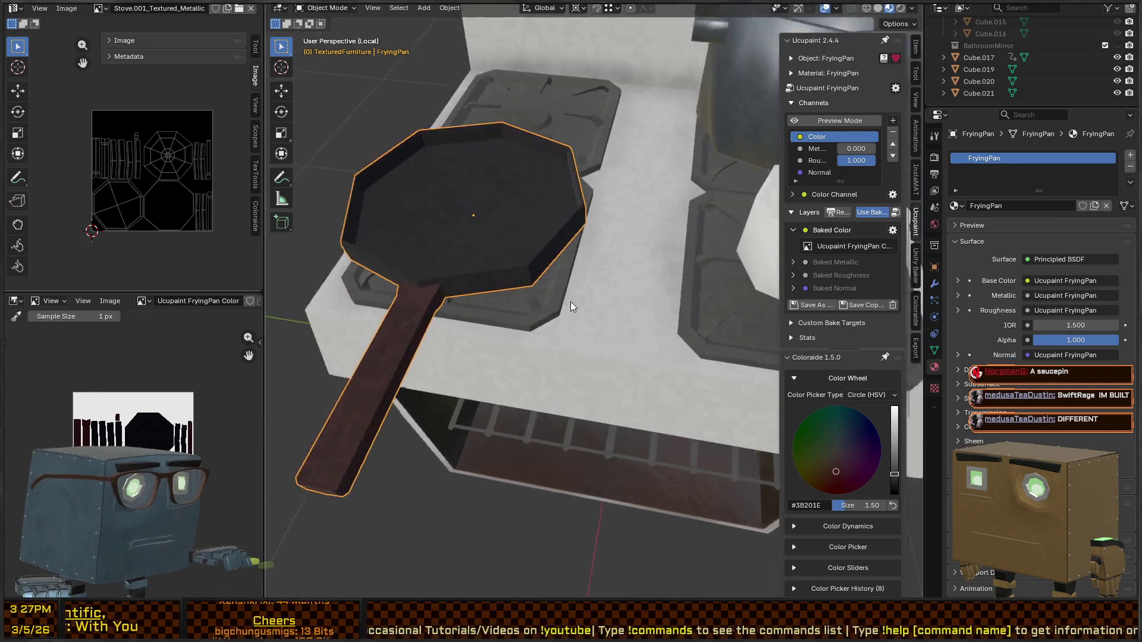
middle_drag(569, 301, 633, 296)
scroll(519, 307, down, 3)
mouse_move(519, 307)
middle_down()
mouse_move(412, 235)
mouse_move(612, 312)
mouse_move(633, 333)
middle_up()
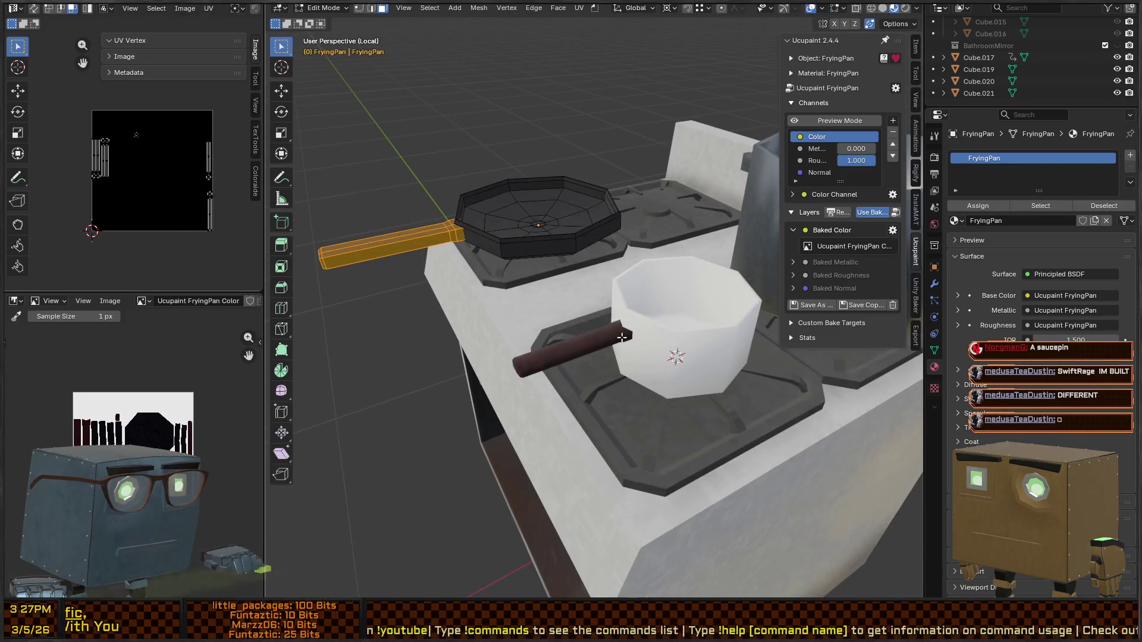
click(634, 333)
key(Tab)
Step: Shade the saucepan's selected handle faces smooth
scroll(633, 334, up, 4)
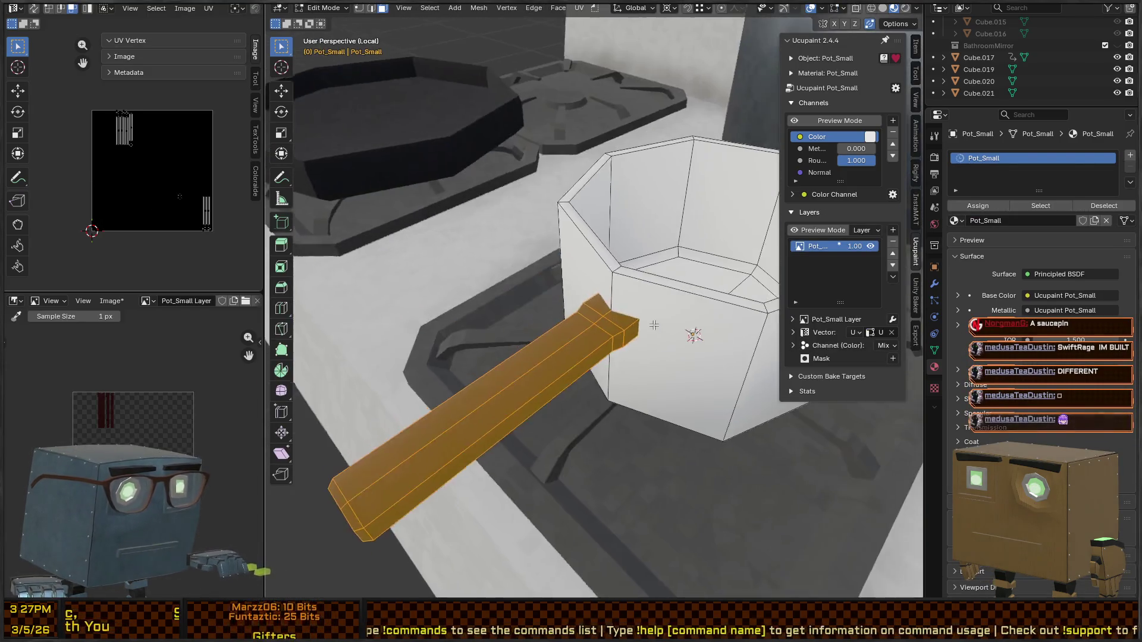
right_click(530, 356)
click(531, 356)
key(Tab)
Step: Select all saucepan faces, enter Texture Paint and paint the body grey-blue #626973
mouse_move(669, 351)
middle_down()
mouse_move(609, 307)
mouse_move(625, 324)
mouse_move(664, 322)
mouse_move(569, 346)
middle_up()
key(Tab)
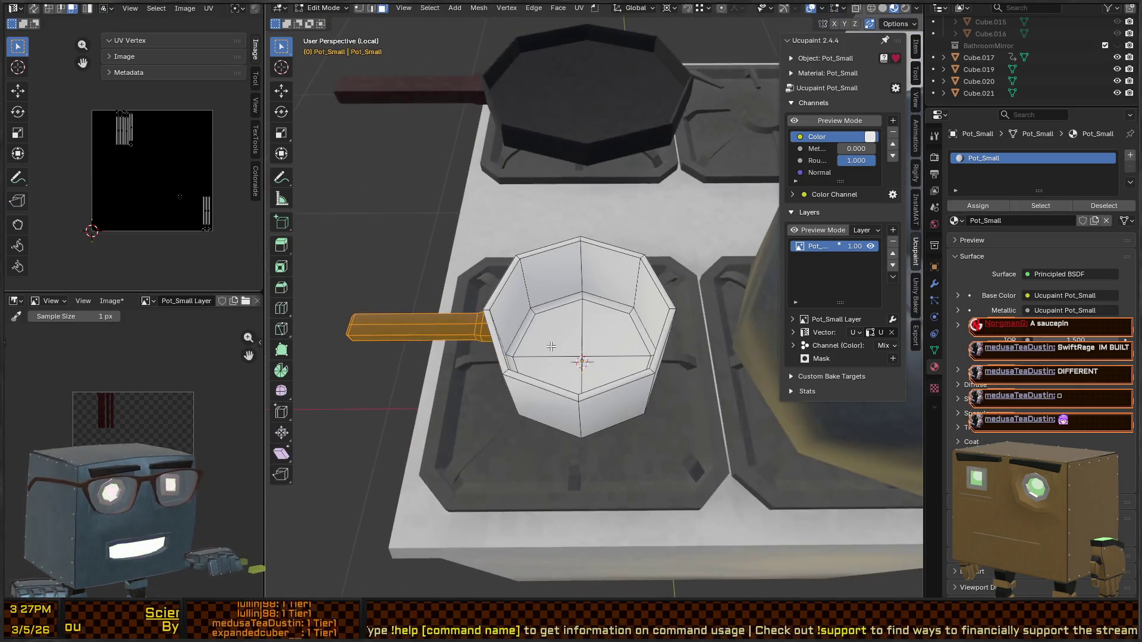
key(a)
key(ctrl+Tab)
click(668, 289)
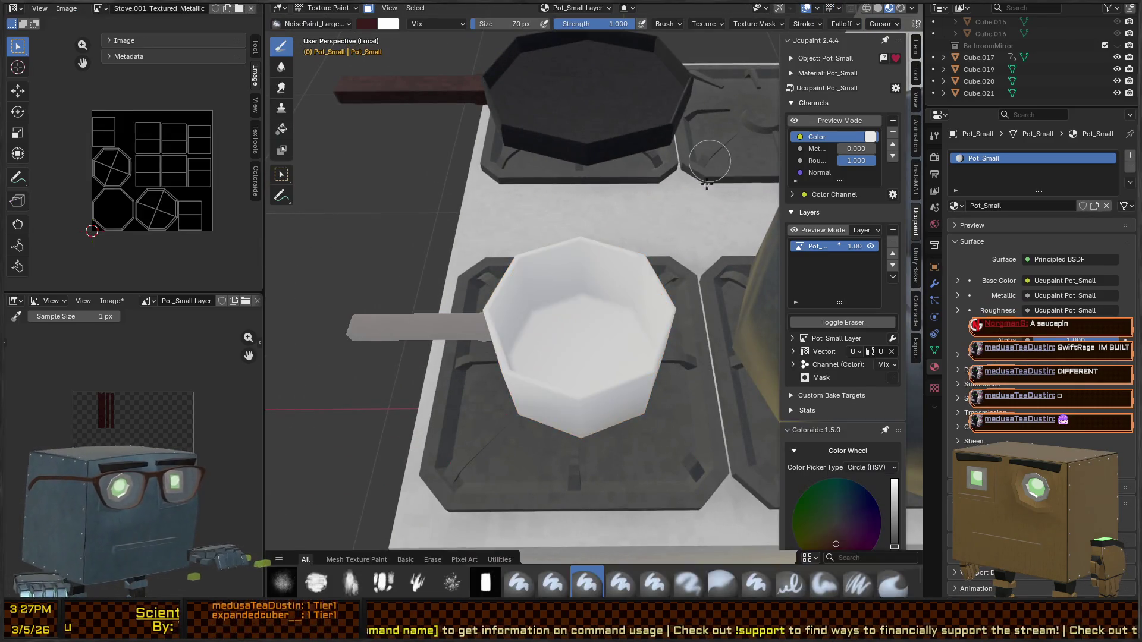
scroll(880, 311, down, 12)
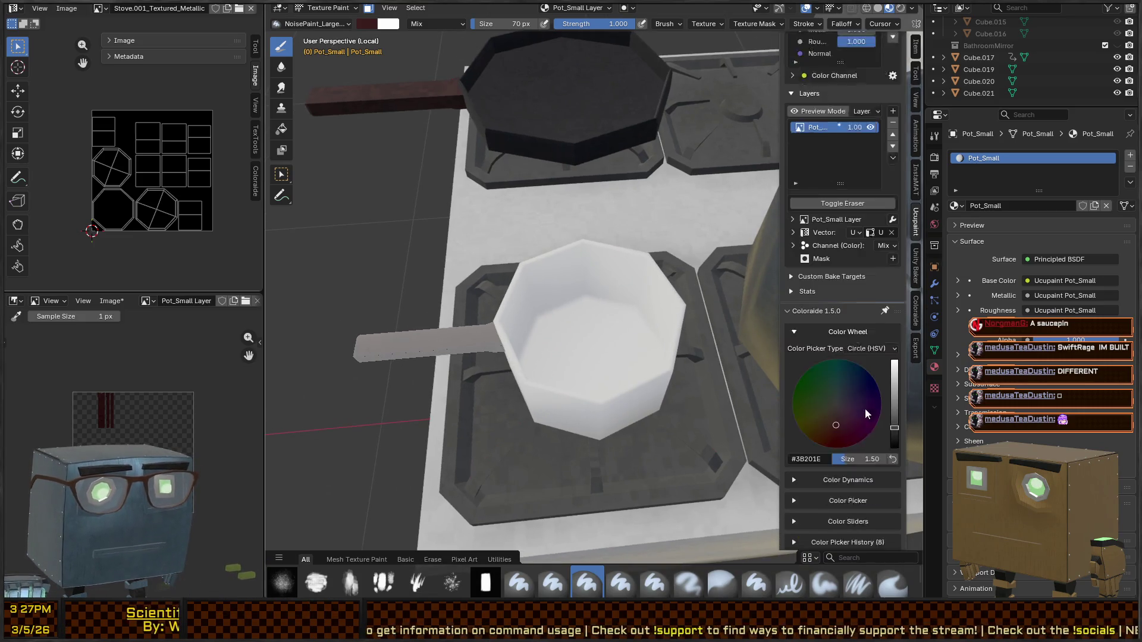
click(851, 364)
scroll(634, 327, down, 5)
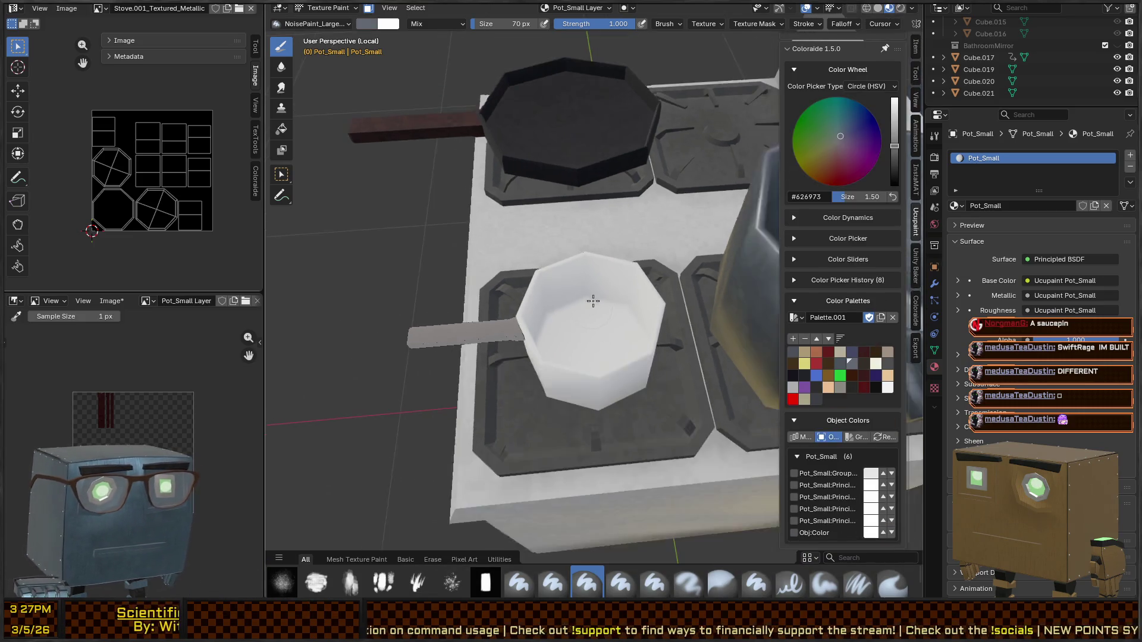
mouse_move(613, 333)
mouse_down()
mouse_move(595, 286)
mouse_move(574, 309)
mouse_move(558, 272)
mouse_up()
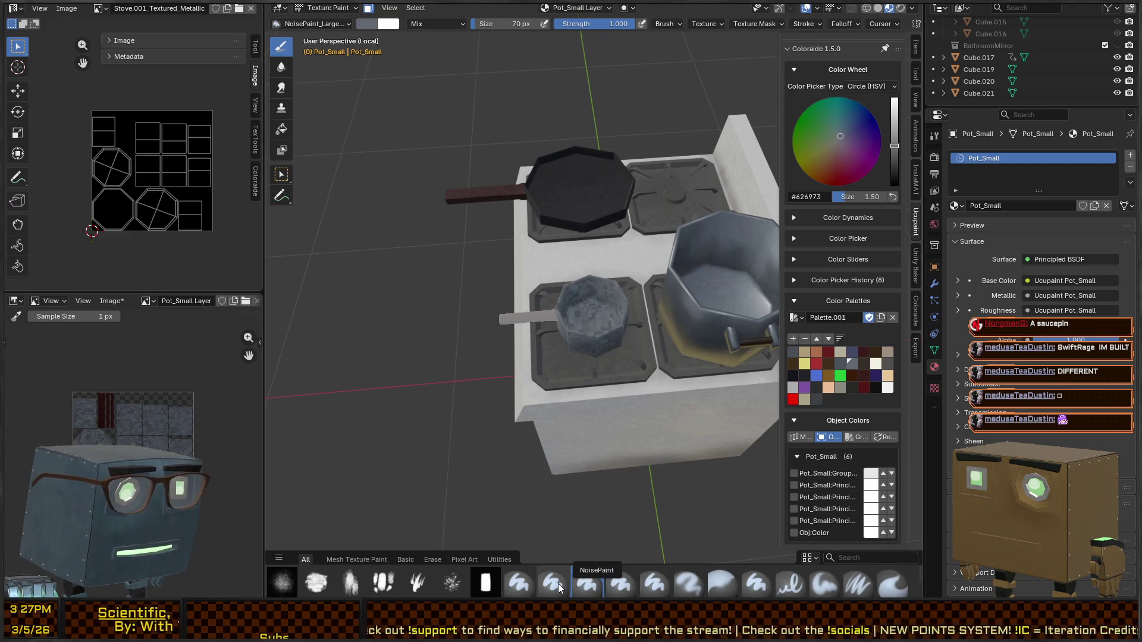
Step: Switch to the NoisePaint_Soft brush and repaint the body a mottled grey-blue
click(620, 583)
mouse_move(592, 309)
mouse_down()
mouse_move(570, 355)
mouse_move(600, 321)
mouse_move(624, 333)
mouse_move(583, 339)
mouse_up()
click(794, 354)
mouse_move(583, 339)
middle_down()
mouse_move(593, 308)
mouse_move(574, 299)
mouse_move(620, 312)
middle_up()
scroll(593, 309, up, 3)
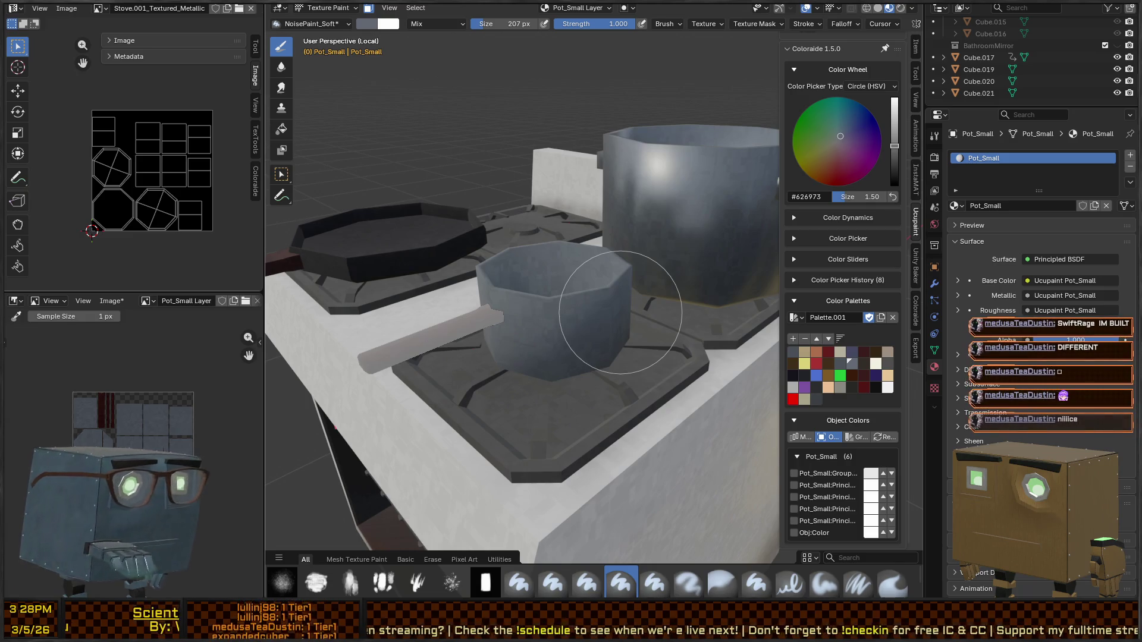
scroll(552, 415, down, 3)
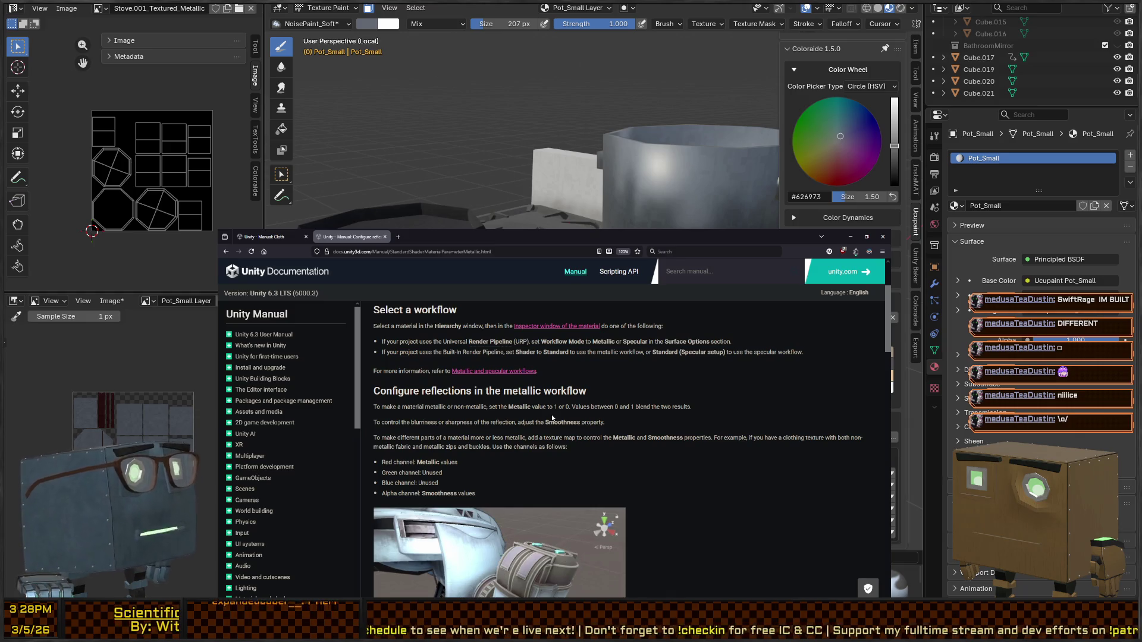
Step: Scroll the Unity Metallic page and highlight the 'Red channel: Metallic values' and Alpha channel lines
scroll(553, 418, down, 1)
click(389, 252)
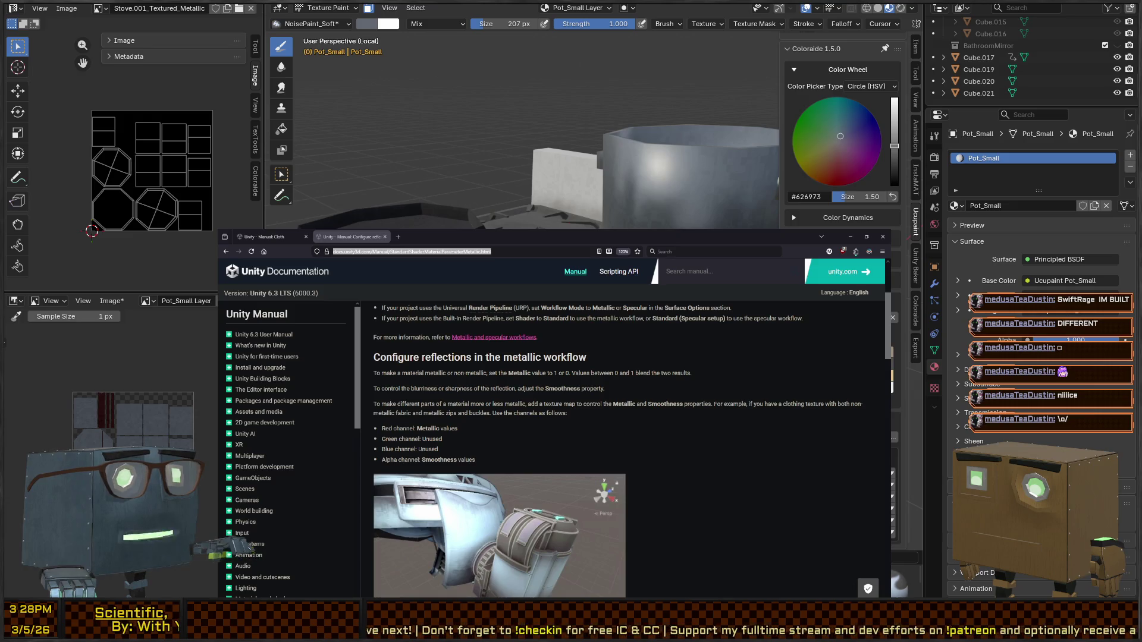
click(591, 432)
scroll(592, 432, up, 4)
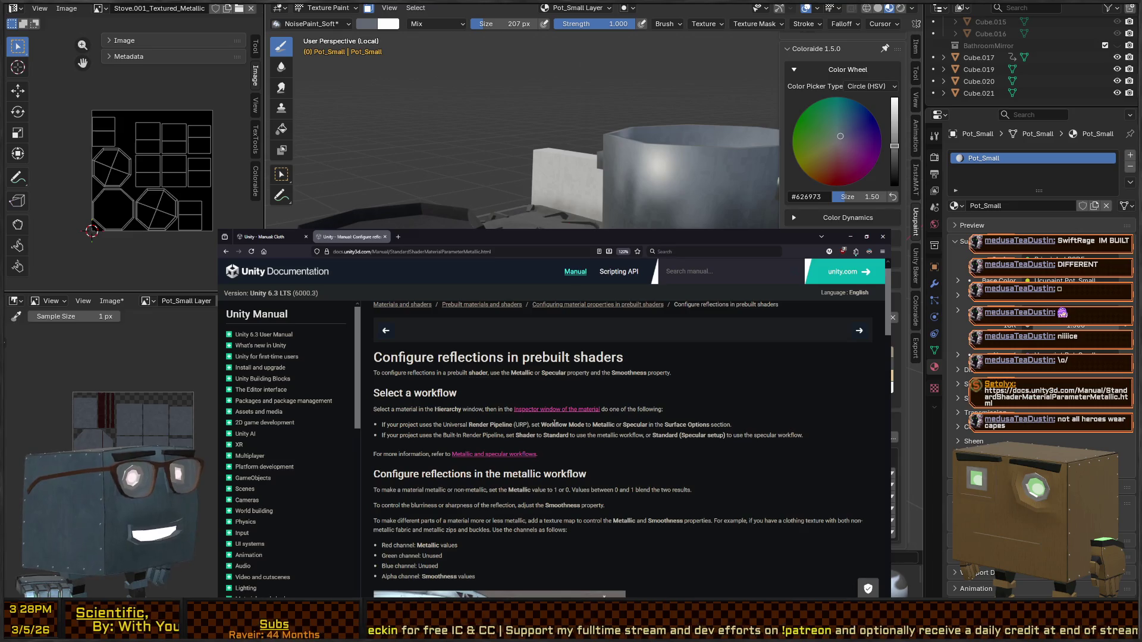
scroll(554, 423, down, 3)
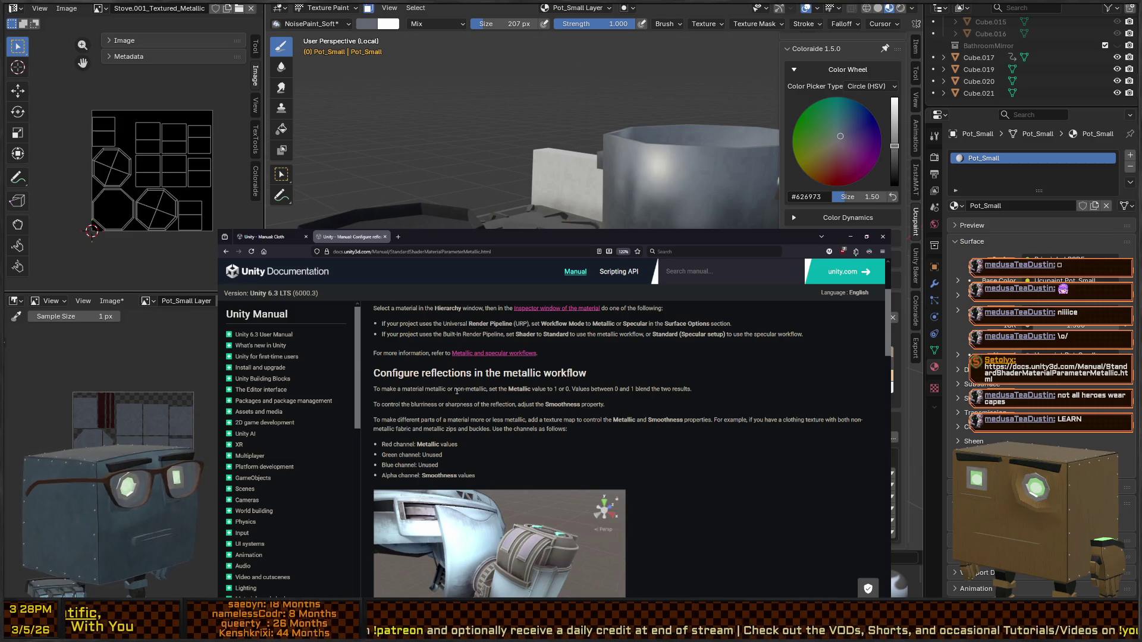
scroll(413, 401, down, 2)
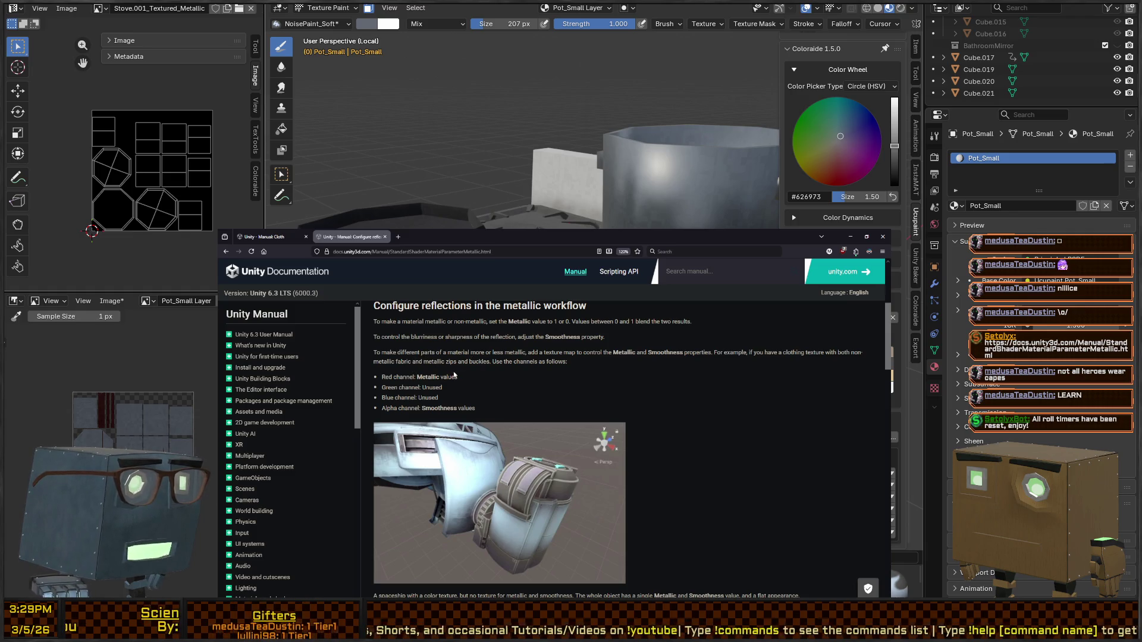
drag(382, 377, 459, 377)
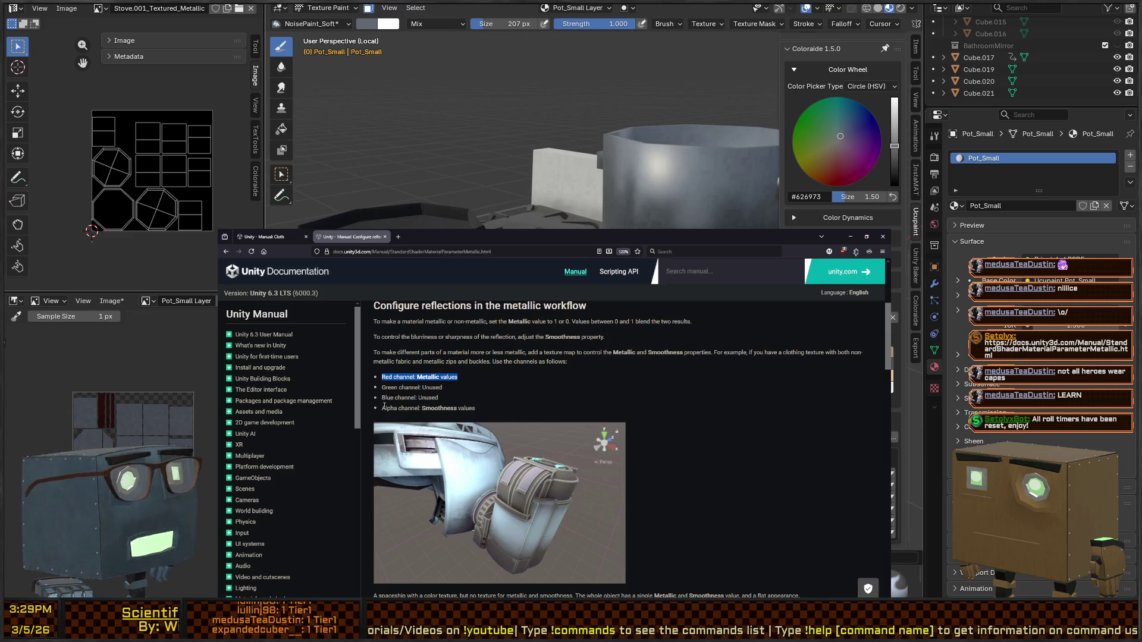
drag(381, 378, 459, 376)
drag(382, 408, 473, 408)
Step: Read further and highlight the RGB channels and 'Alpha channel: Smoothness values' lines
scroll(475, 415, down, 5)
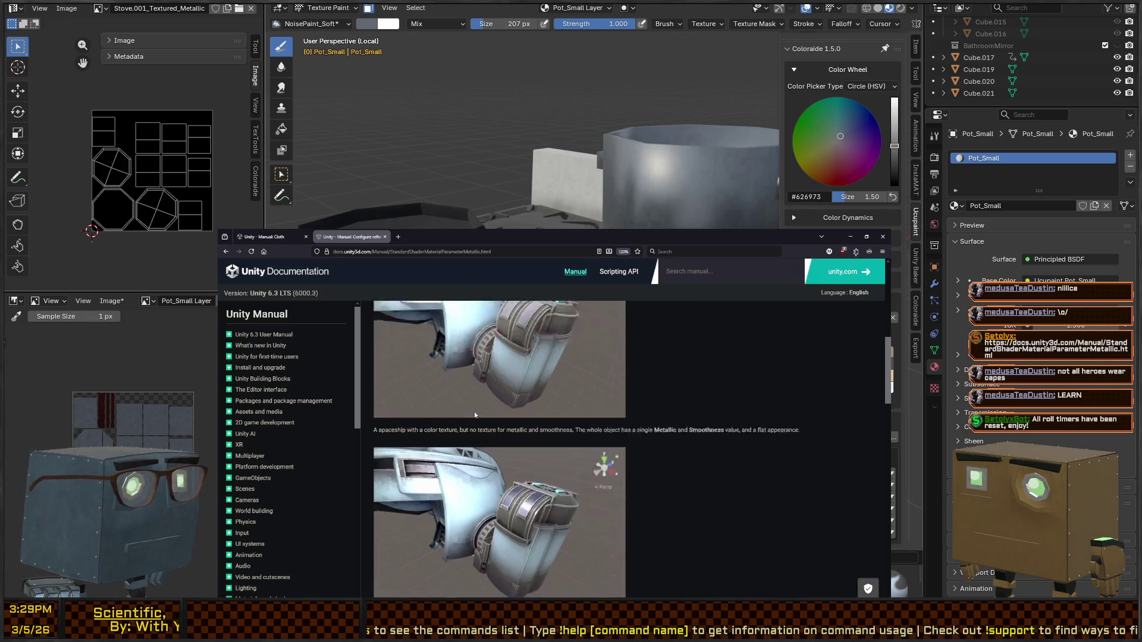
scroll(475, 415, down, 1)
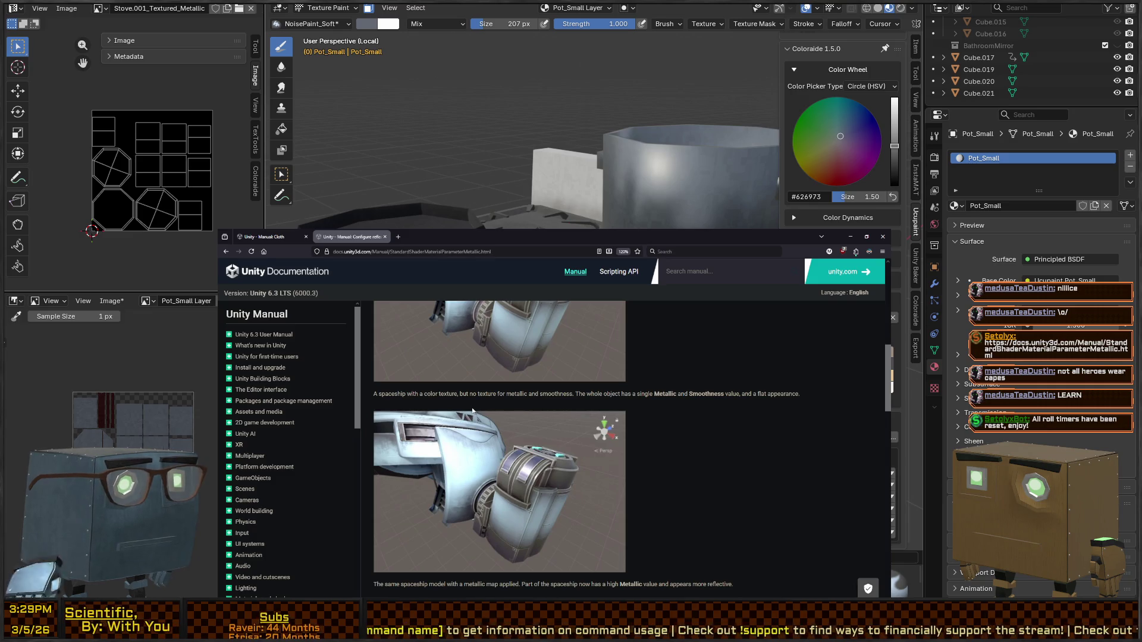
scroll(472, 409, down, 2)
scroll(470, 408, down, 5)
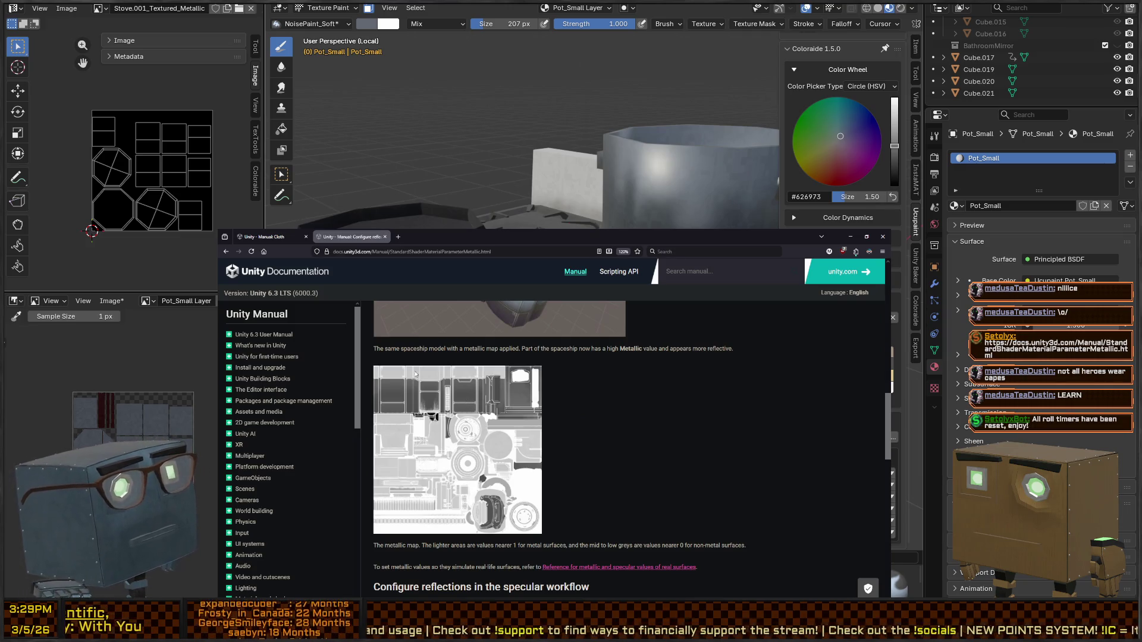
scroll(402, 376, up, 5)
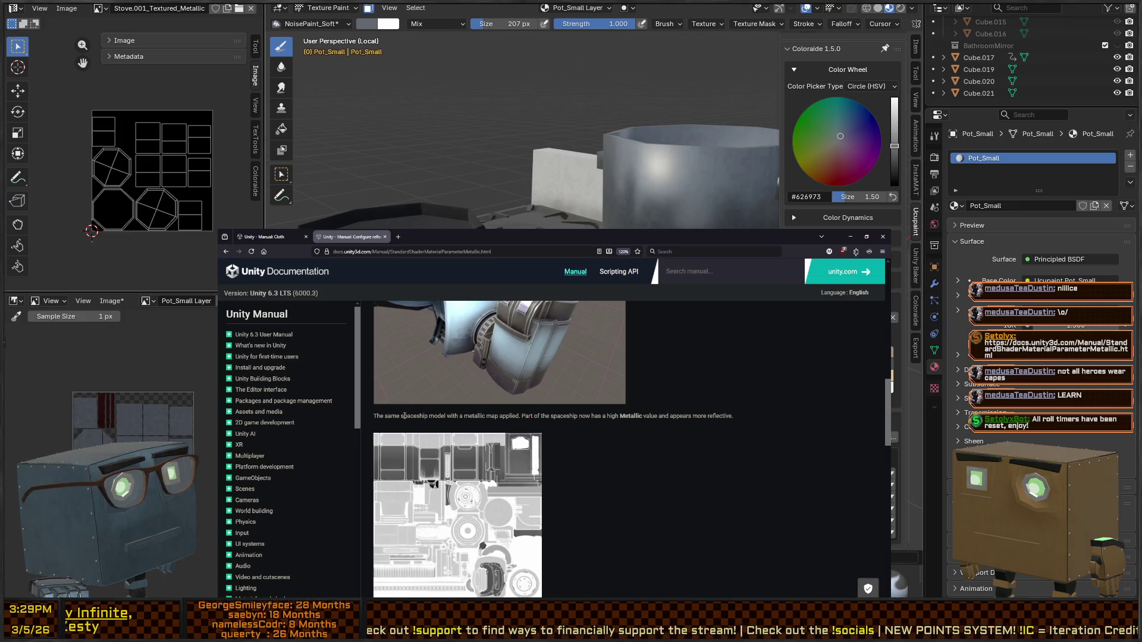
scroll(485, 413, up, 2)
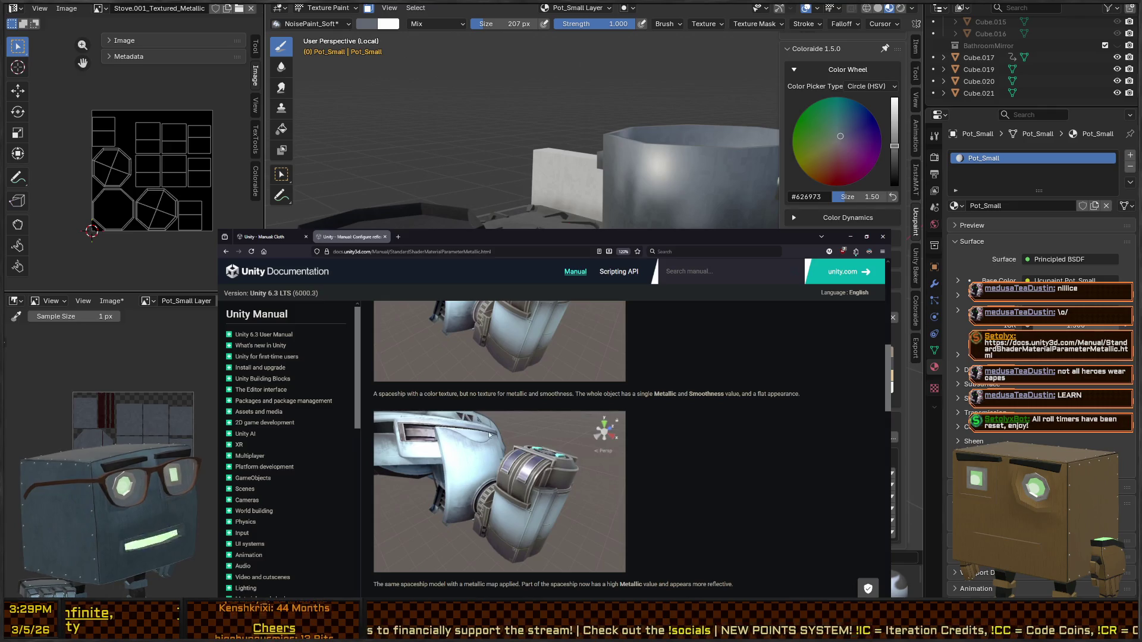
scroll(489, 435, down, 12)
scroll(489, 435, down, 4)
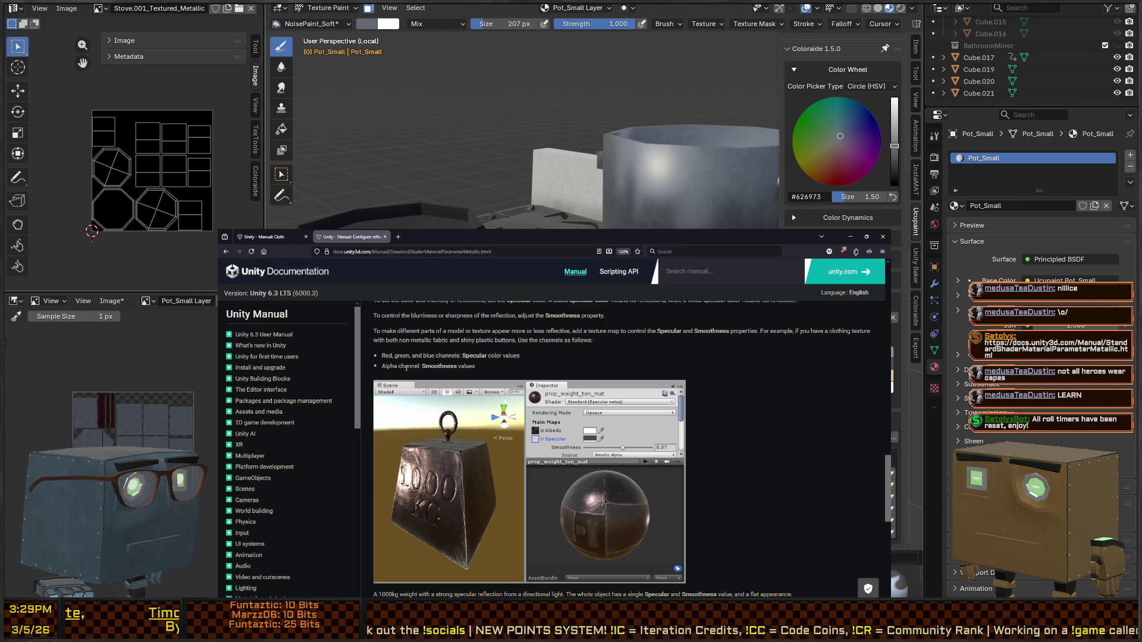
scroll(406, 368, up, 3)
scroll(453, 402, down, 1)
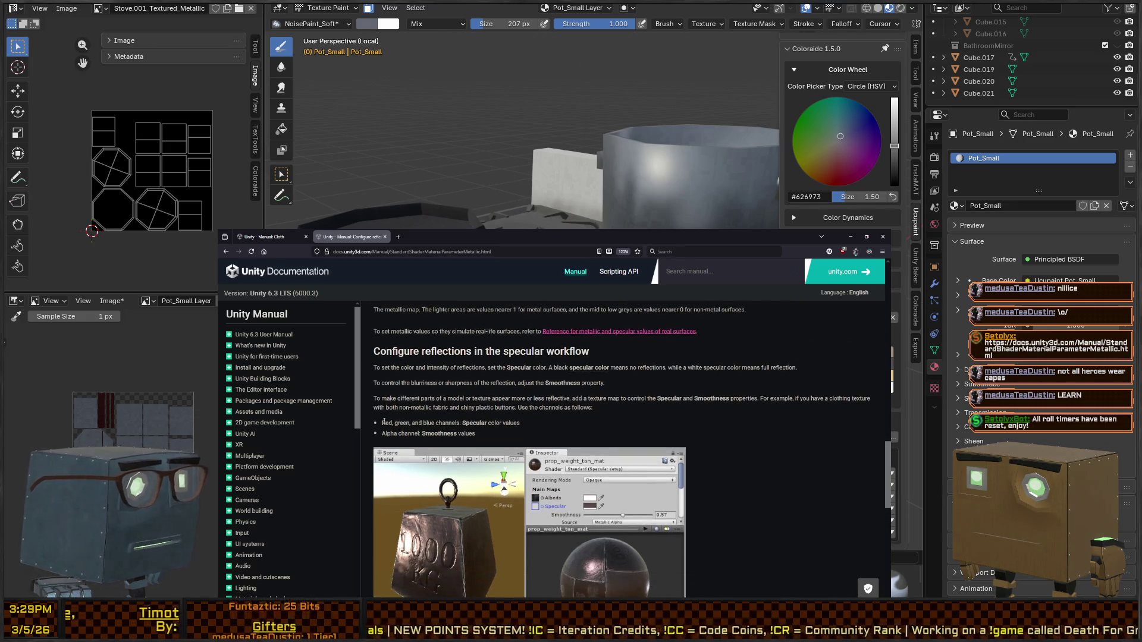
drag(383, 423, 455, 422)
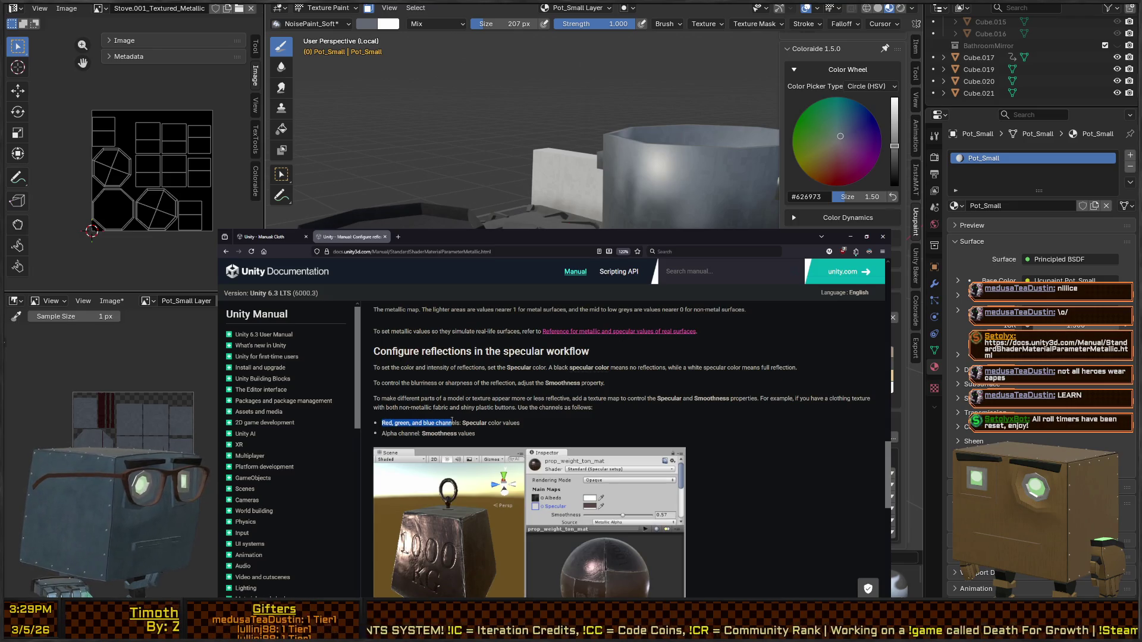
click(491, 422)
scroll(461, 423, down, 2)
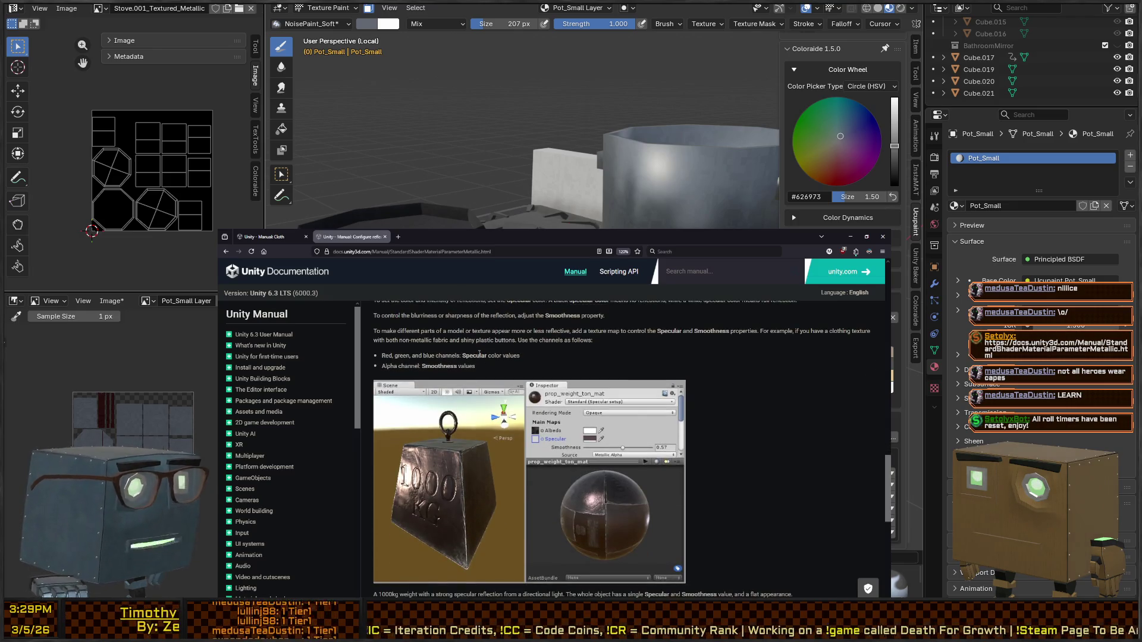
drag(383, 366, 479, 368)
Step: Close the two pop-up notifications on the metallic workflow section
scroll(487, 380, down, 2)
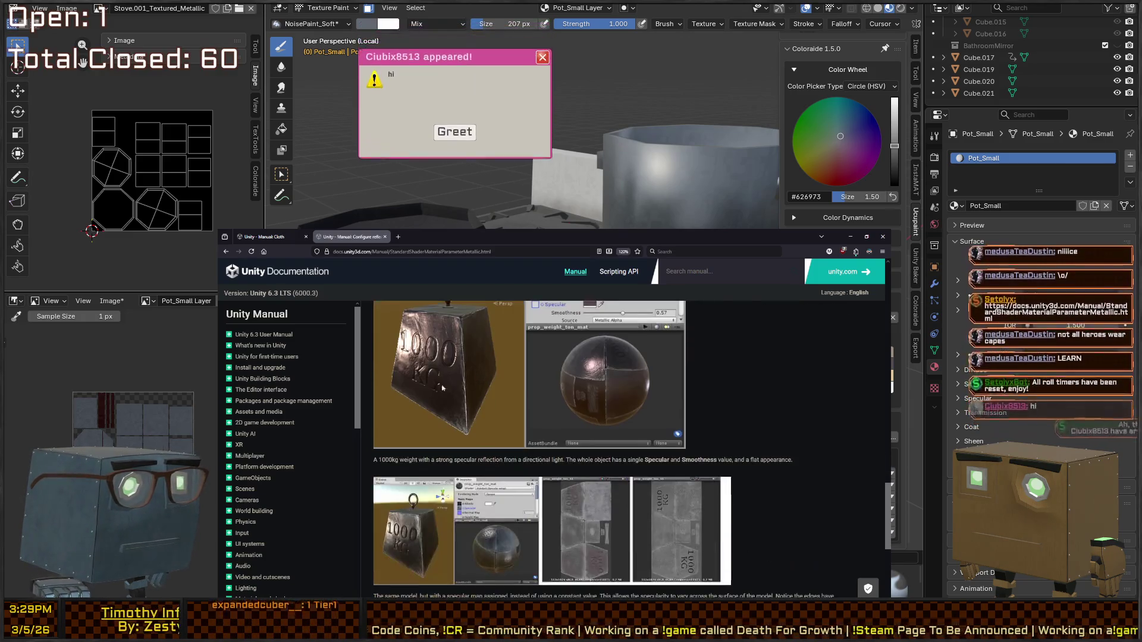
scroll(393, 401, up, 10)
scroll(393, 401, up, 5)
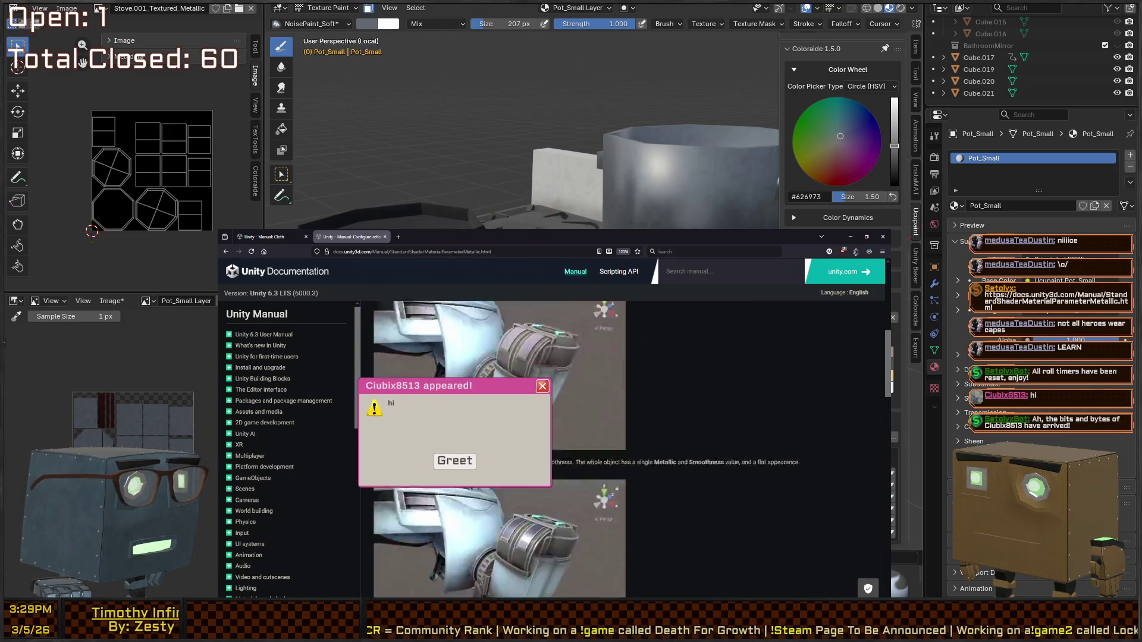
click(456, 457)
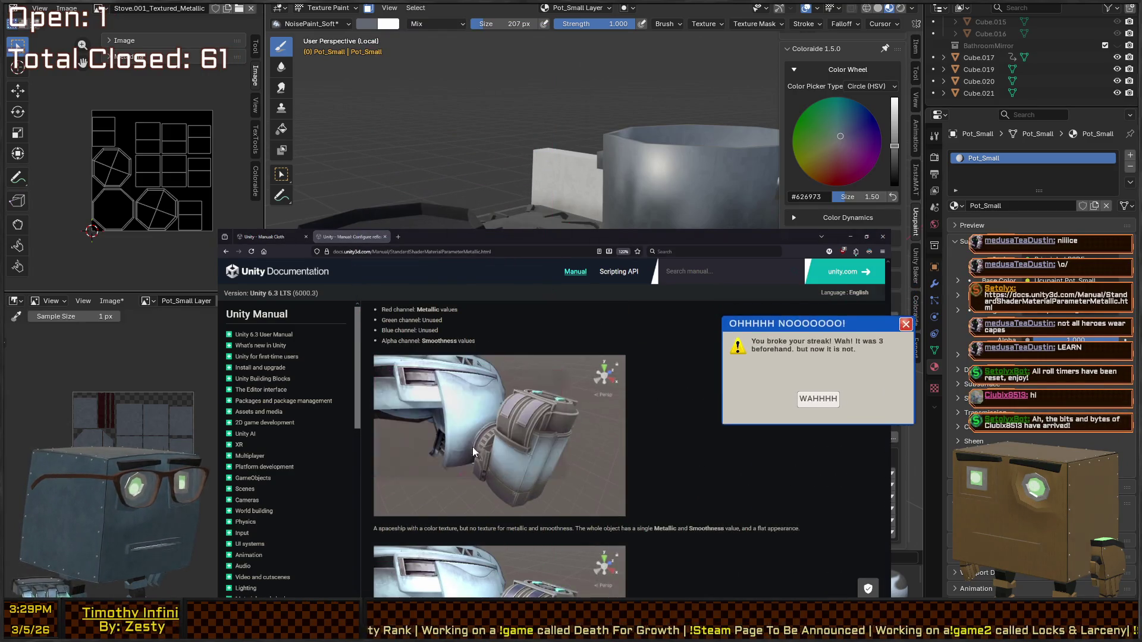
click(818, 465)
scroll(428, 418, up, 4)
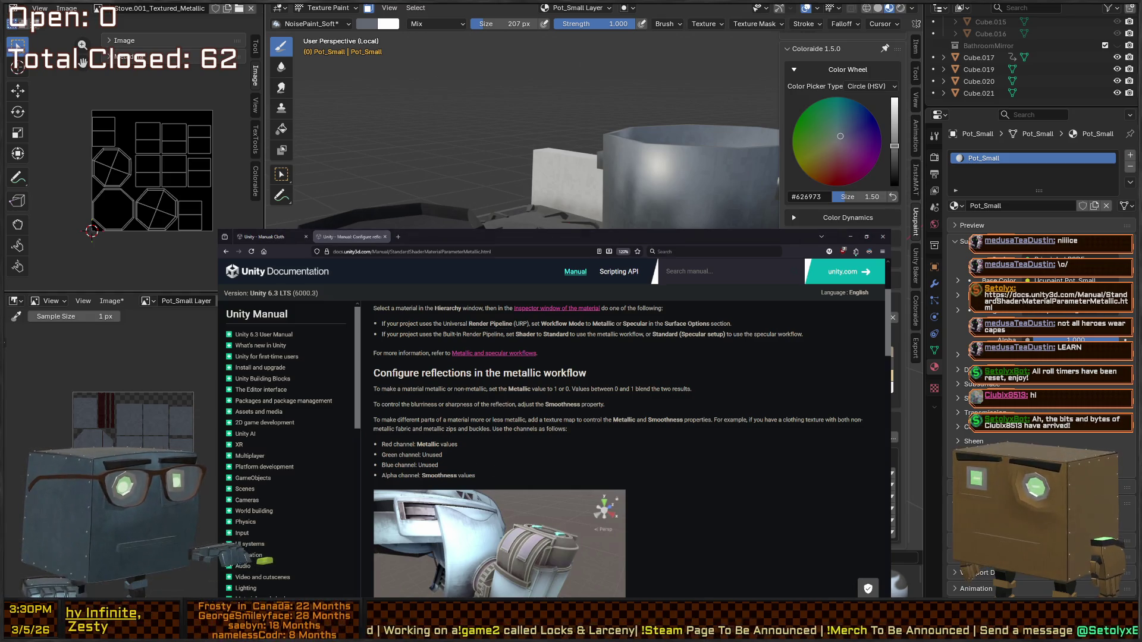
middle_drag(479, 289, 610, 264)
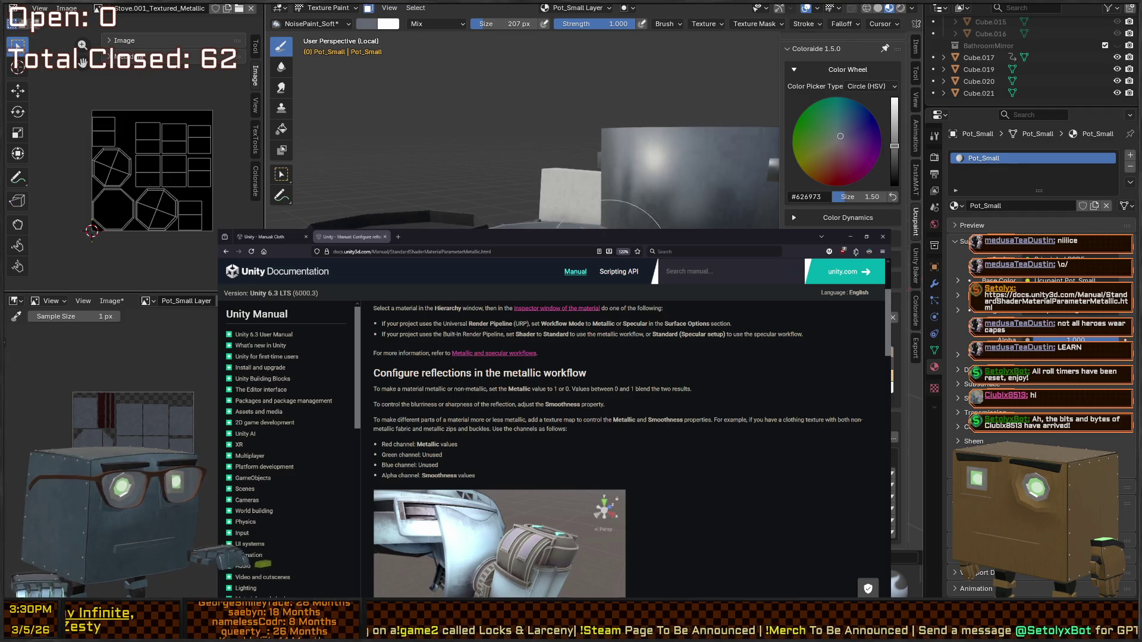
Step: Return to Blender, open the Ucupaint sidebar and check the Metallic channel settings
click(838, 198)
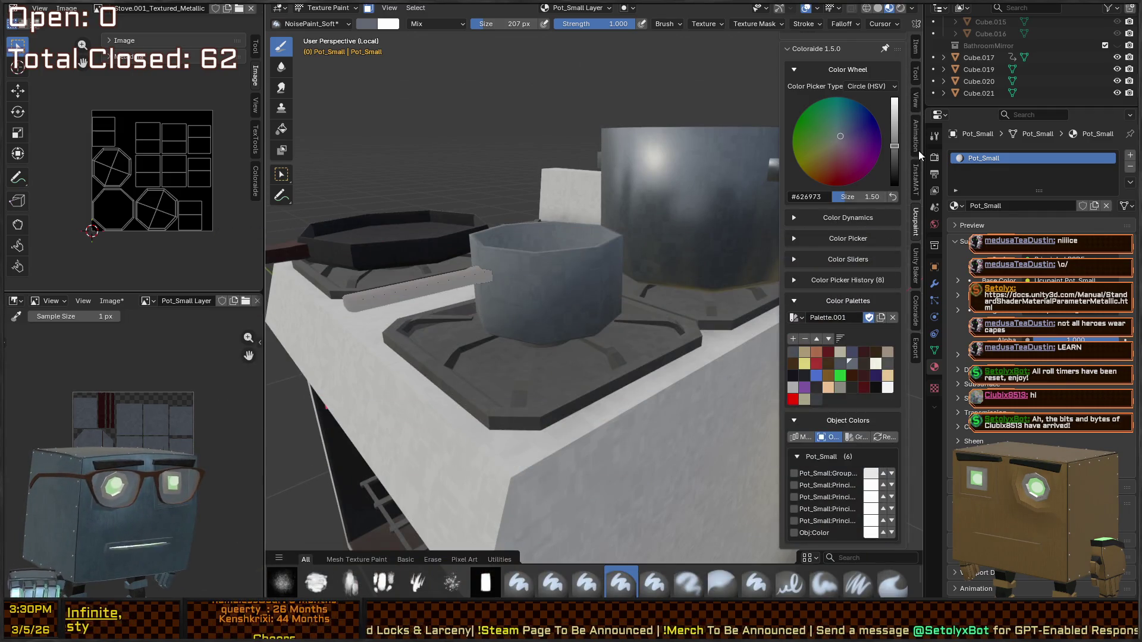
click(916, 222)
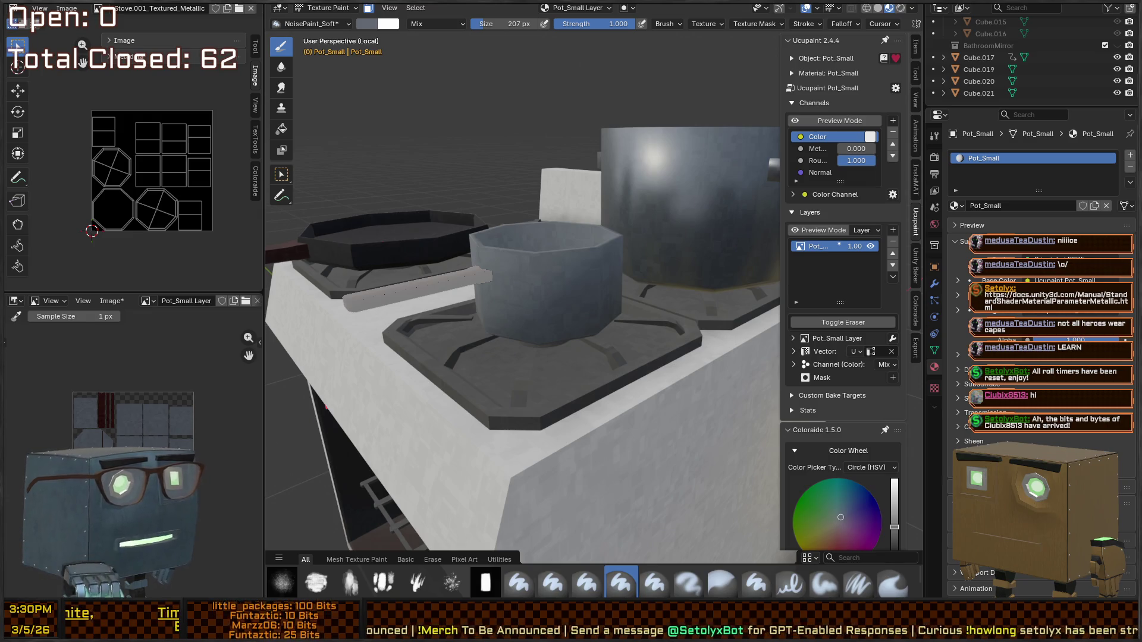
scroll(827, 255, down, 3)
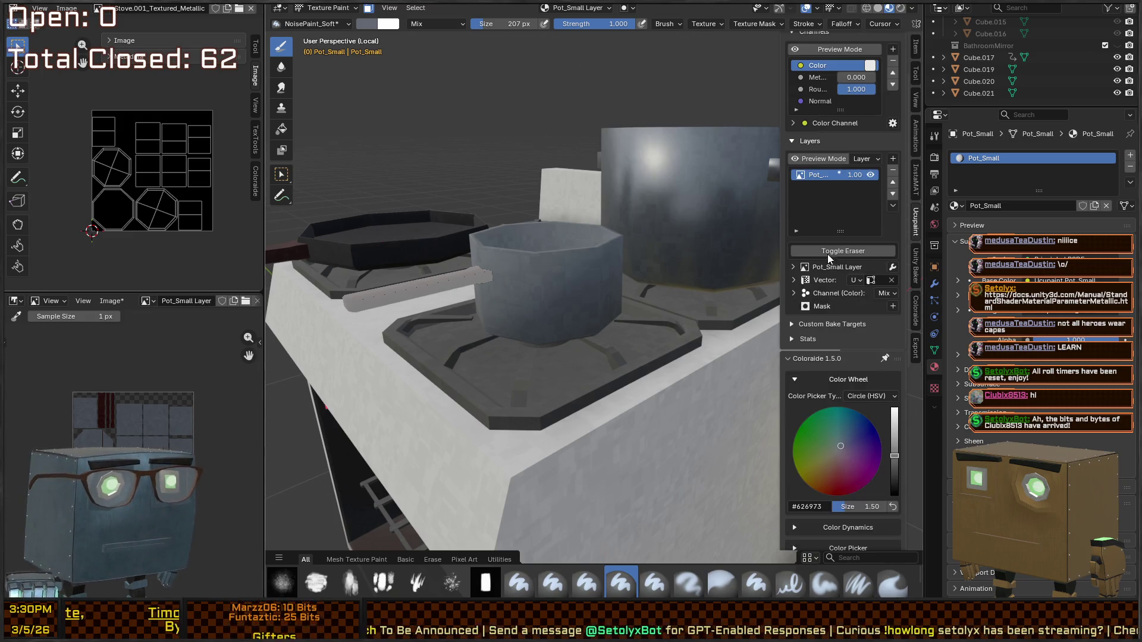
click(793, 124)
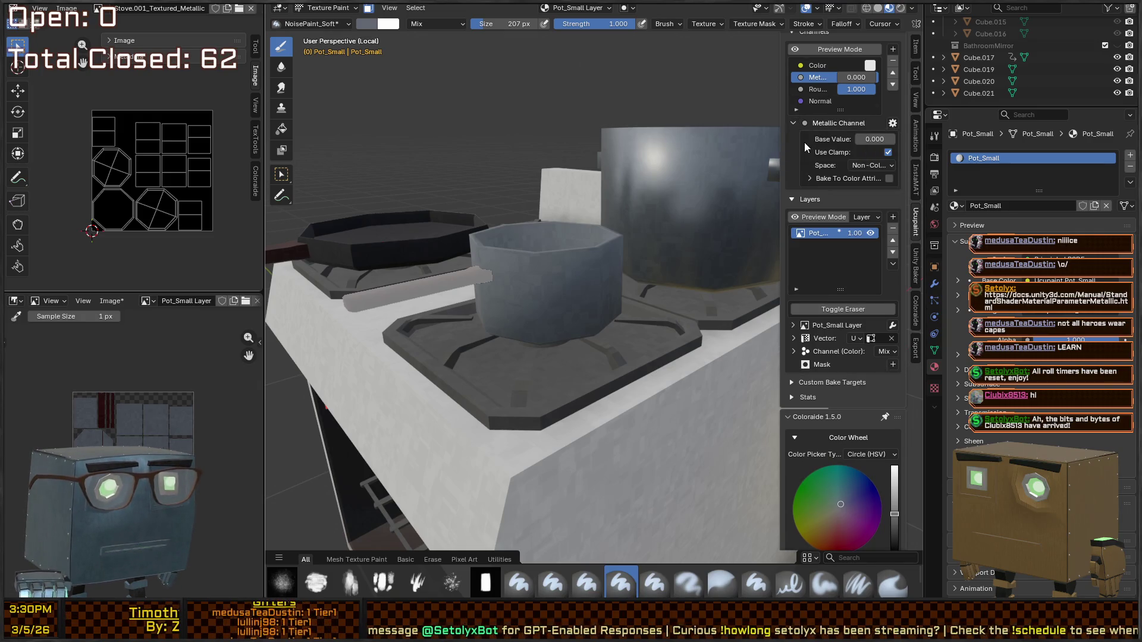
click(794, 122)
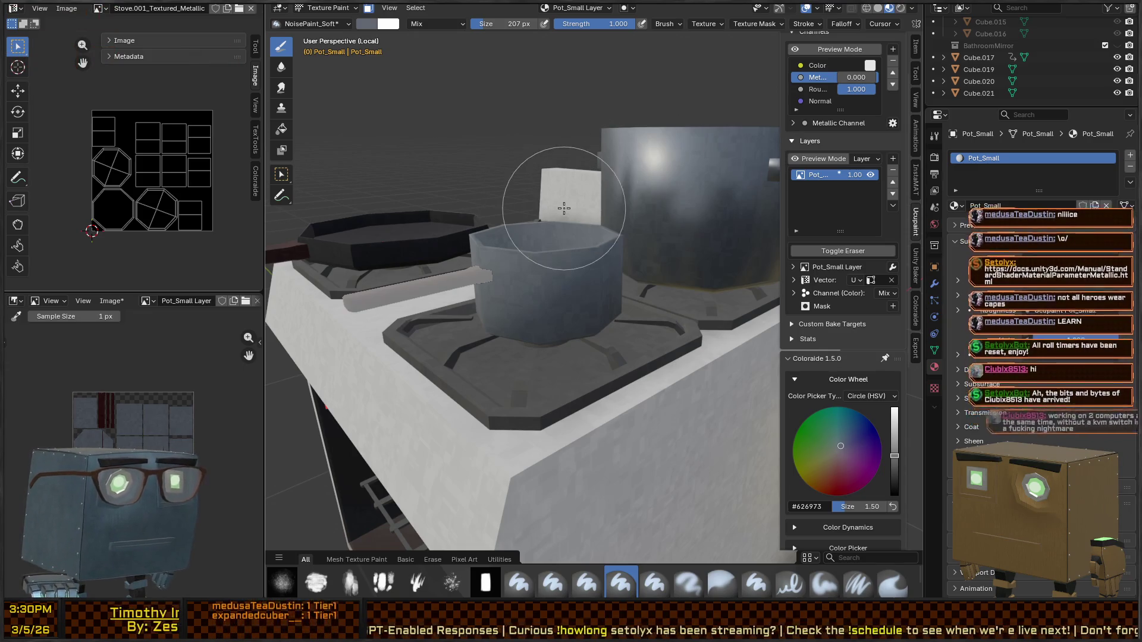
middle_drag(556, 209, 613, 242)
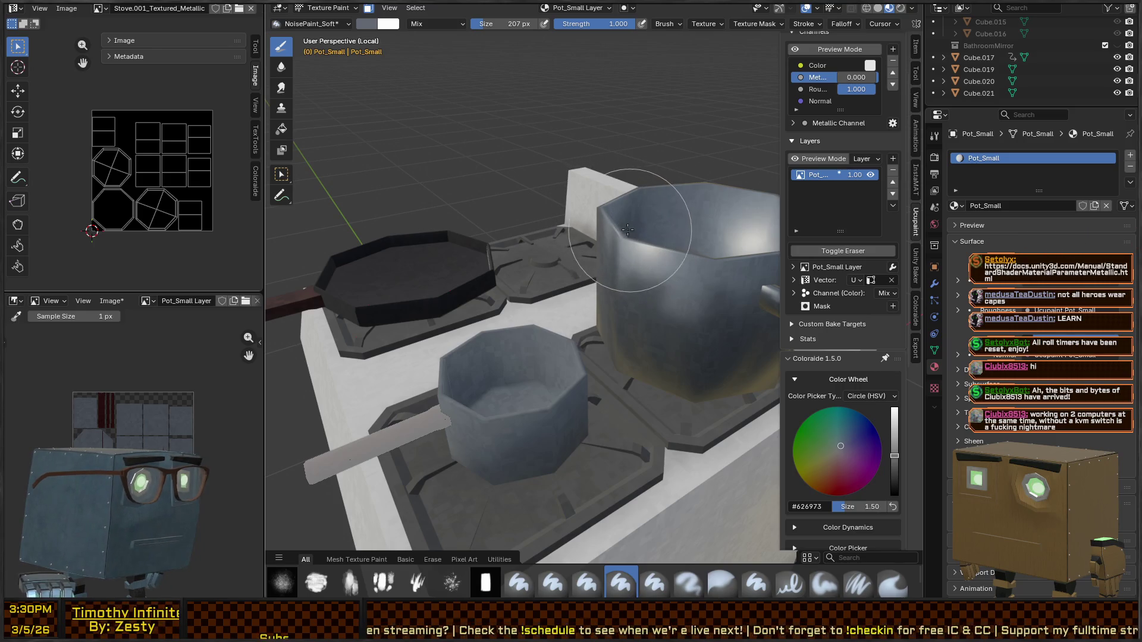
scroll(662, 229, up, 1)
scroll(630, 241, up, 1)
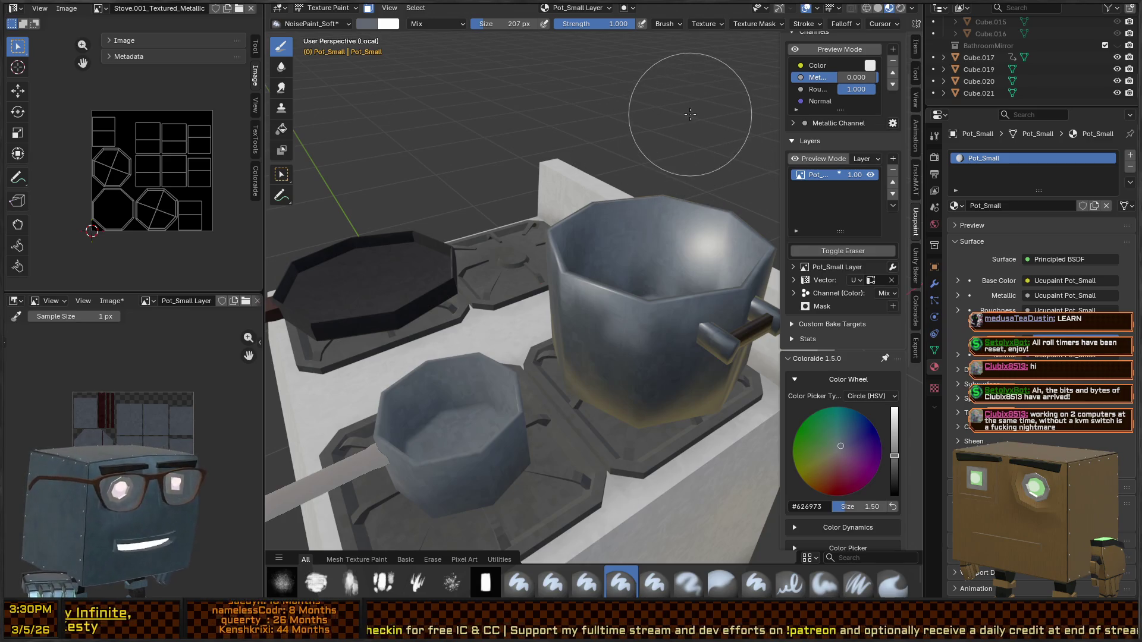
mouse_move(667, 241)
middle_down()
mouse_move(653, 241)
mouse_move(671, 158)
mouse_move(672, 178)
middle_up()
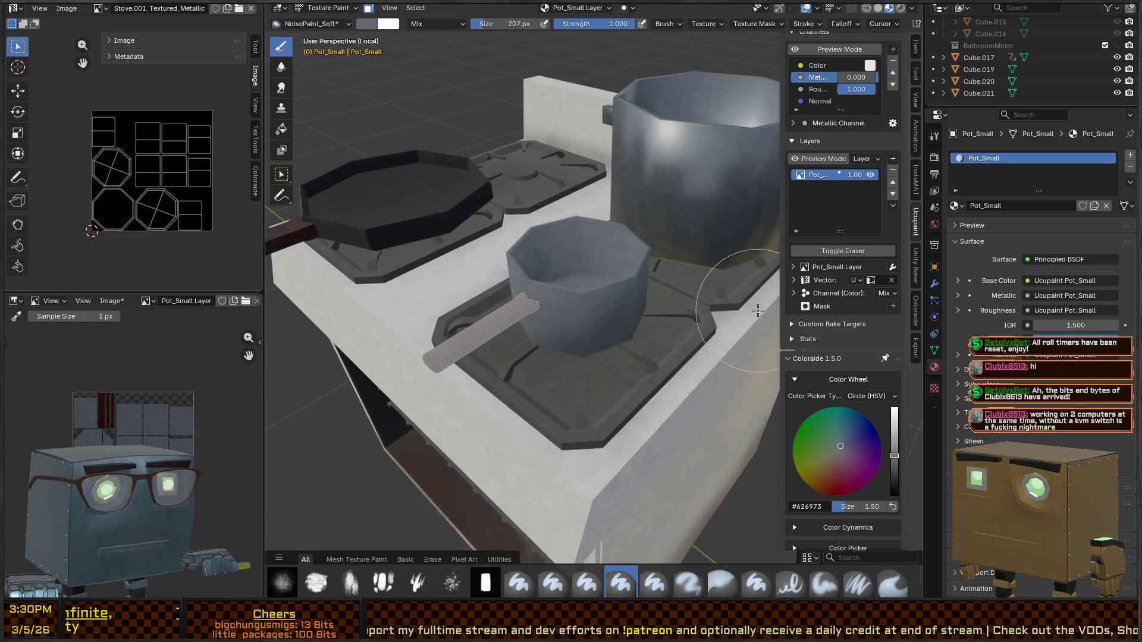
Step: Add a 'Pot_Small Metallic' image layer on the Color channel, then undo it
click(892, 159)
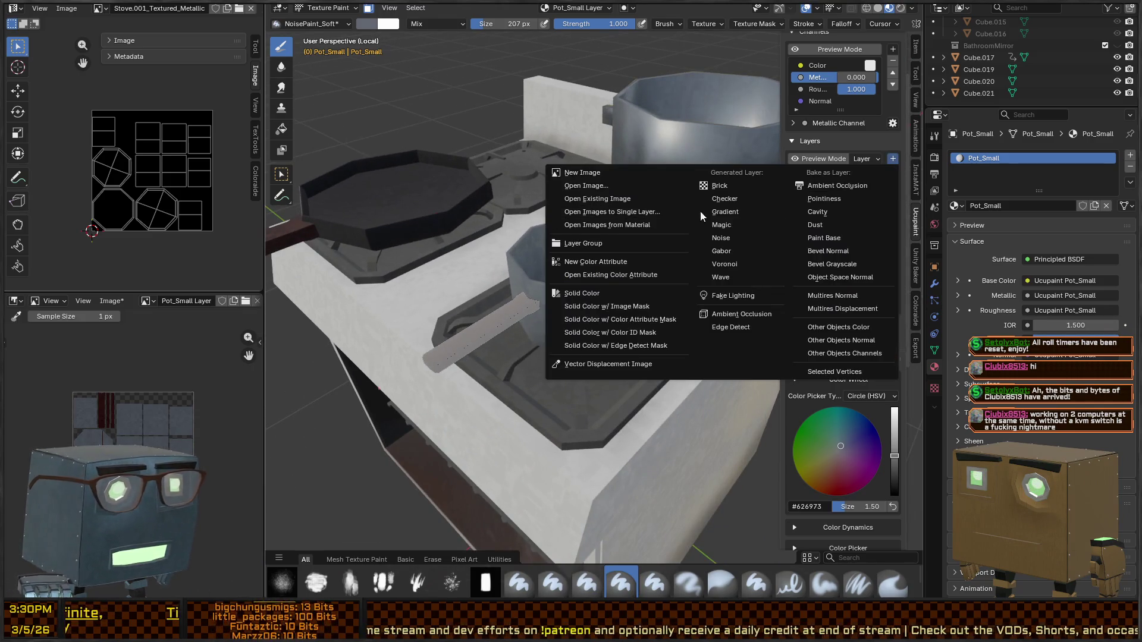
click(592, 172)
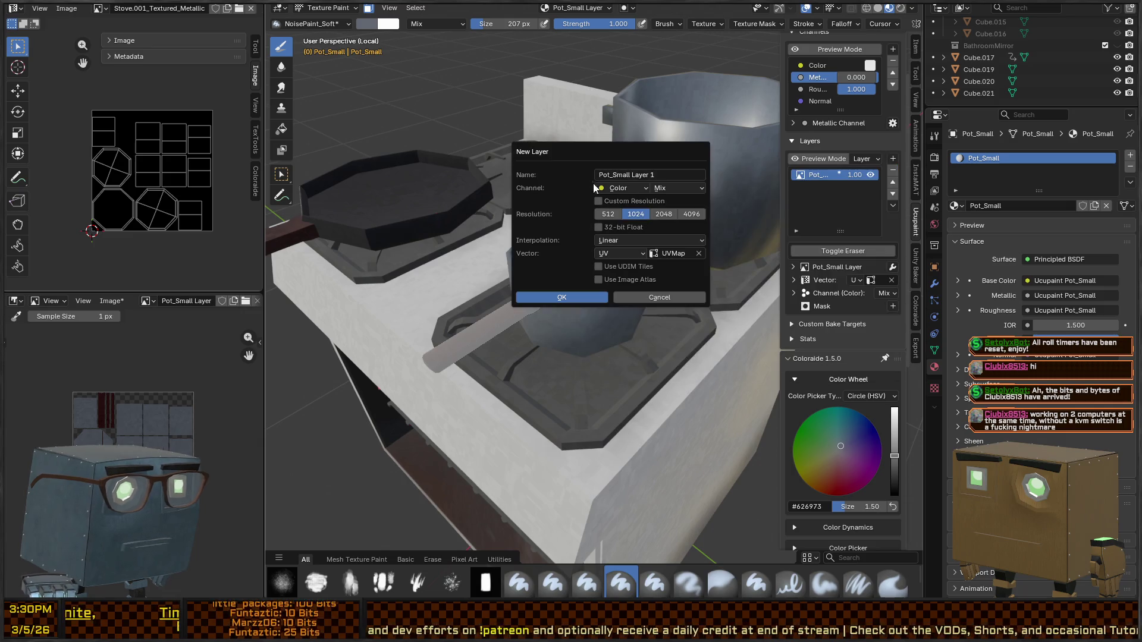
click(662, 174)
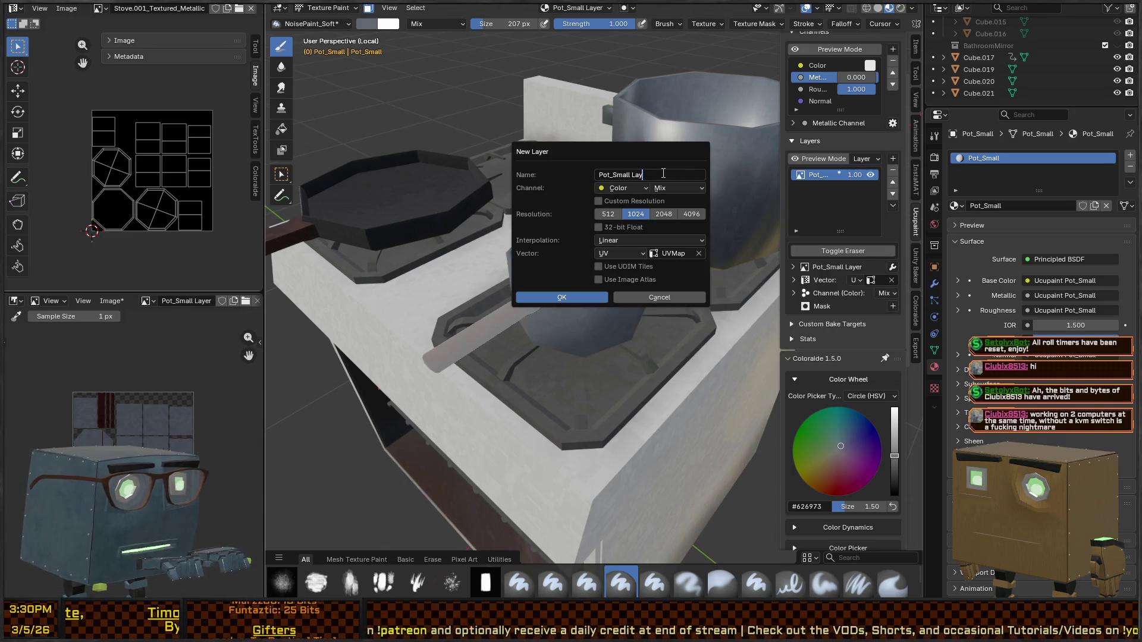
key(BackSpace)
key(BackSpace)
key(BackSpace)
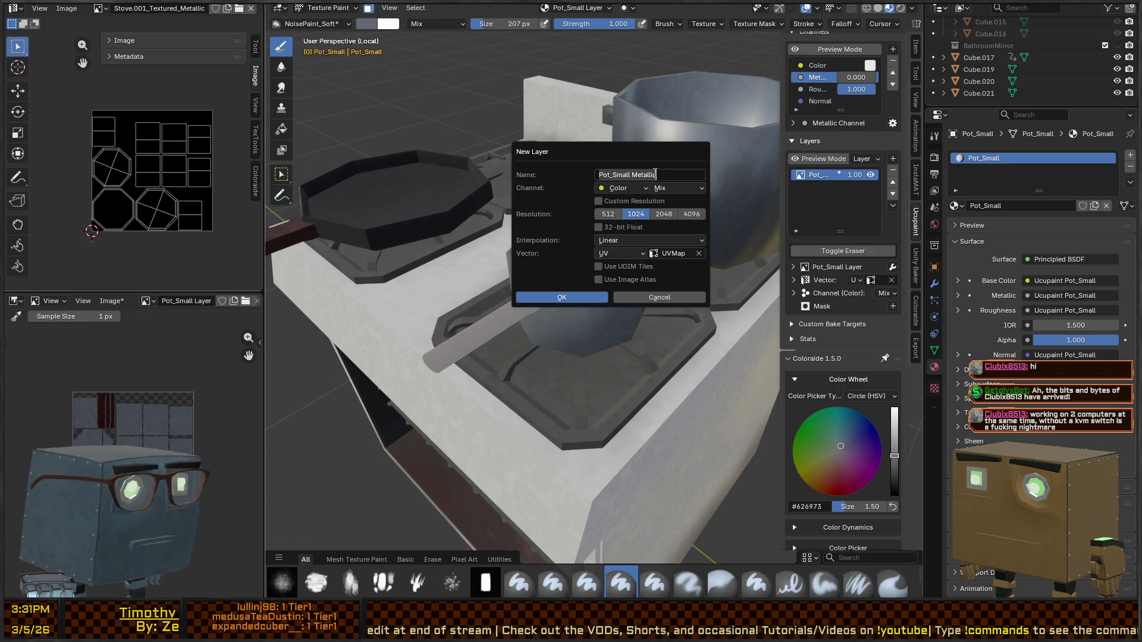
click(562, 297)
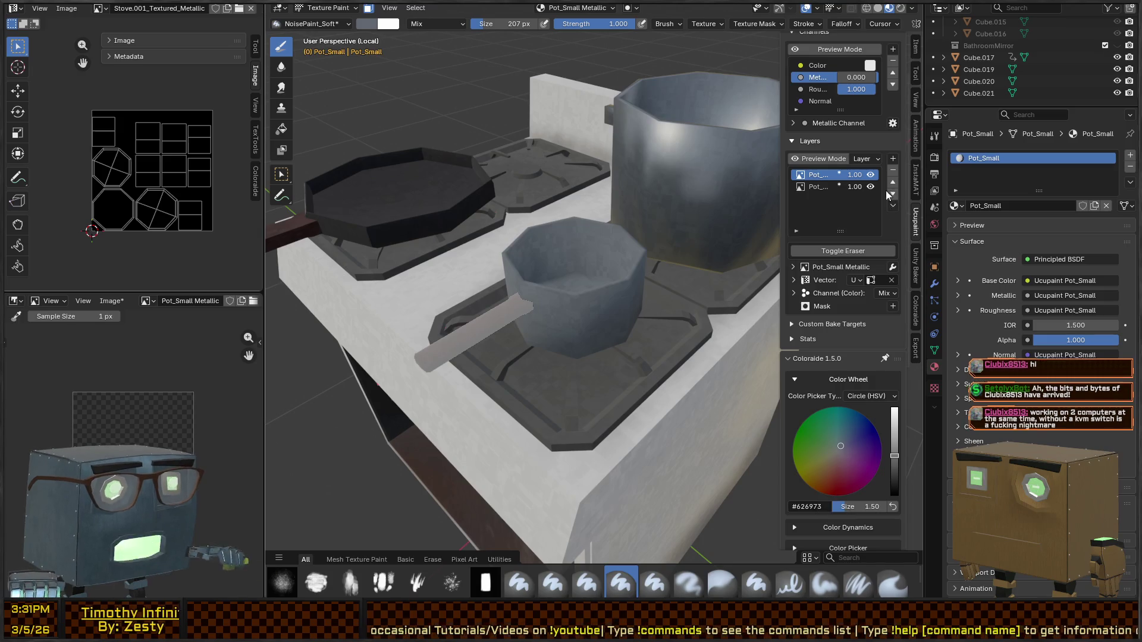
key(ctrl+z)
click(892, 157)
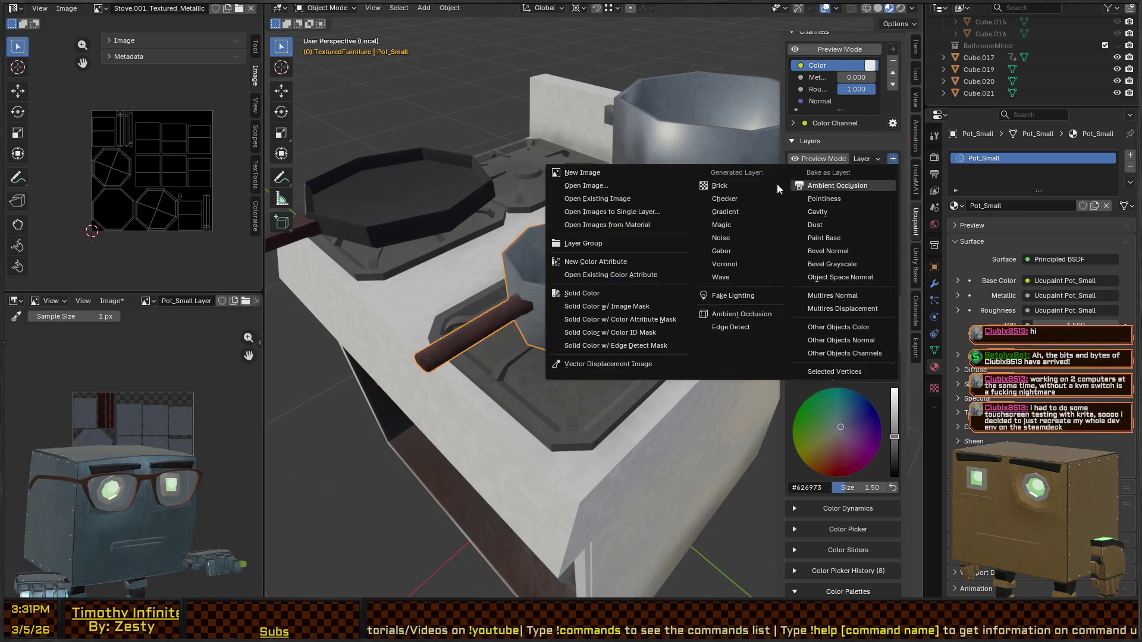
Step: Create the 1024 'Pot_Small Metallic' image layer assigned to the Metallic channel
click(597, 172)
text(Pot_Small Metallic)
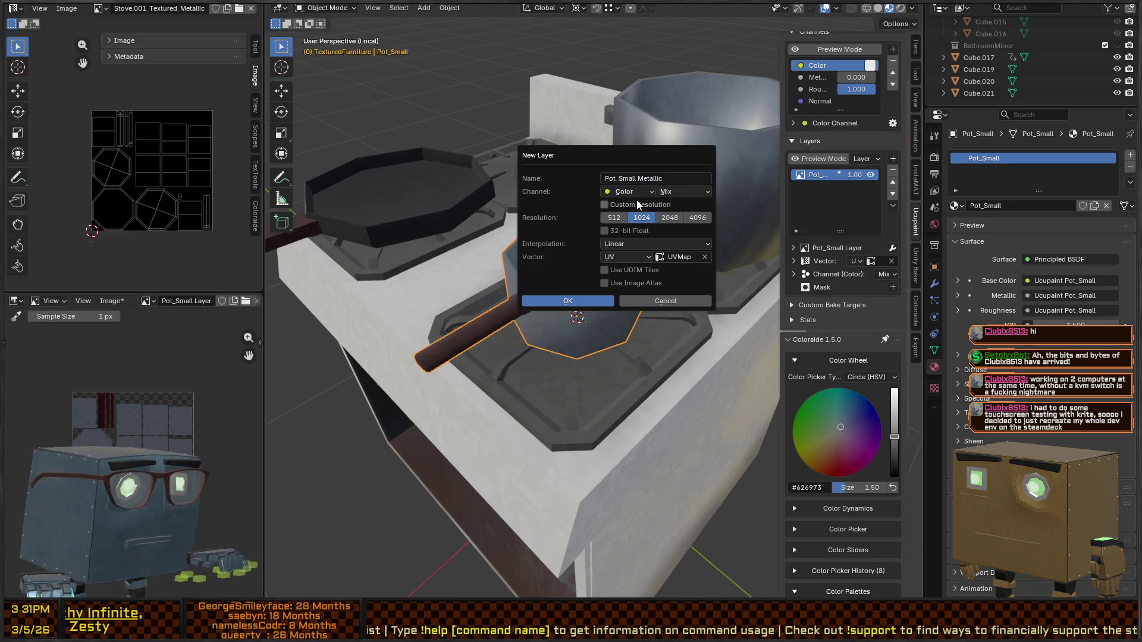
click(636, 196)
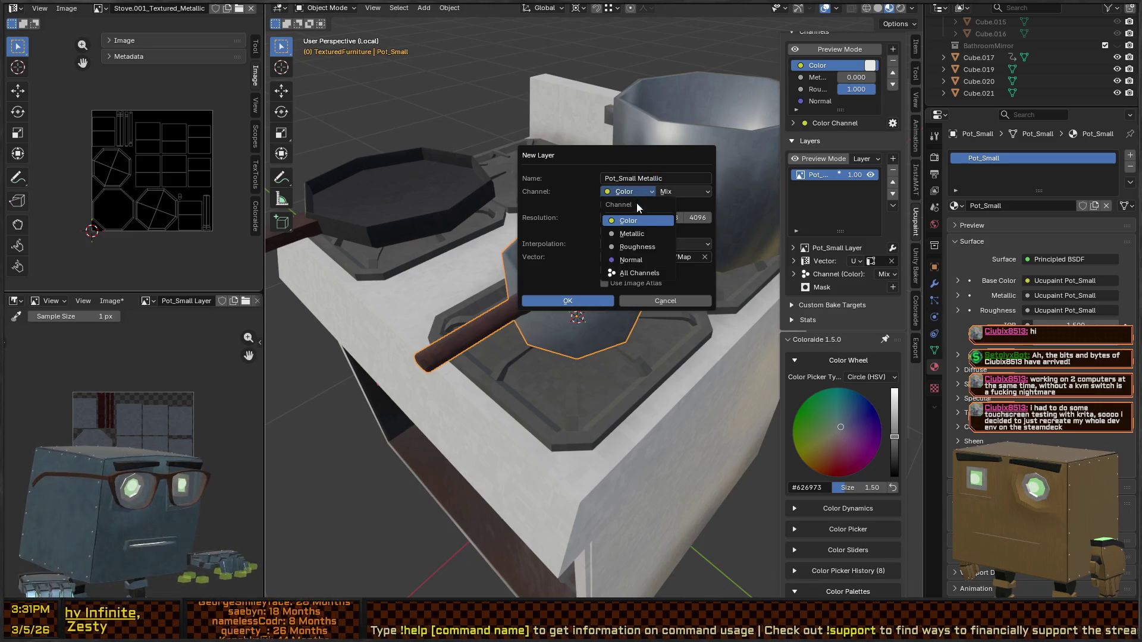
click(647, 234)
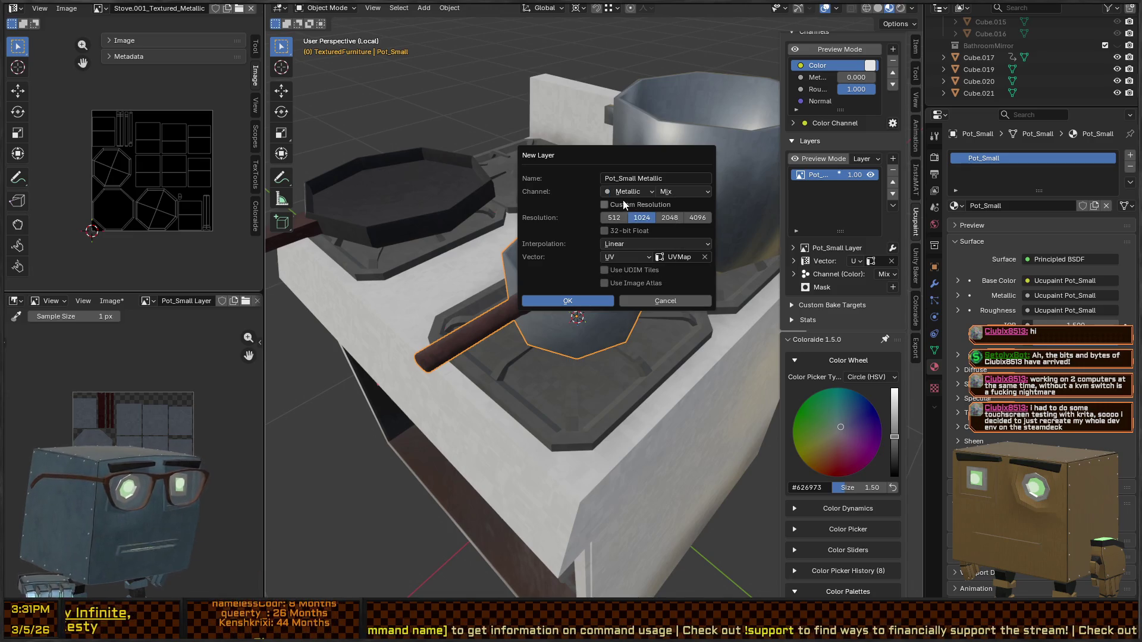
click(568, 302)
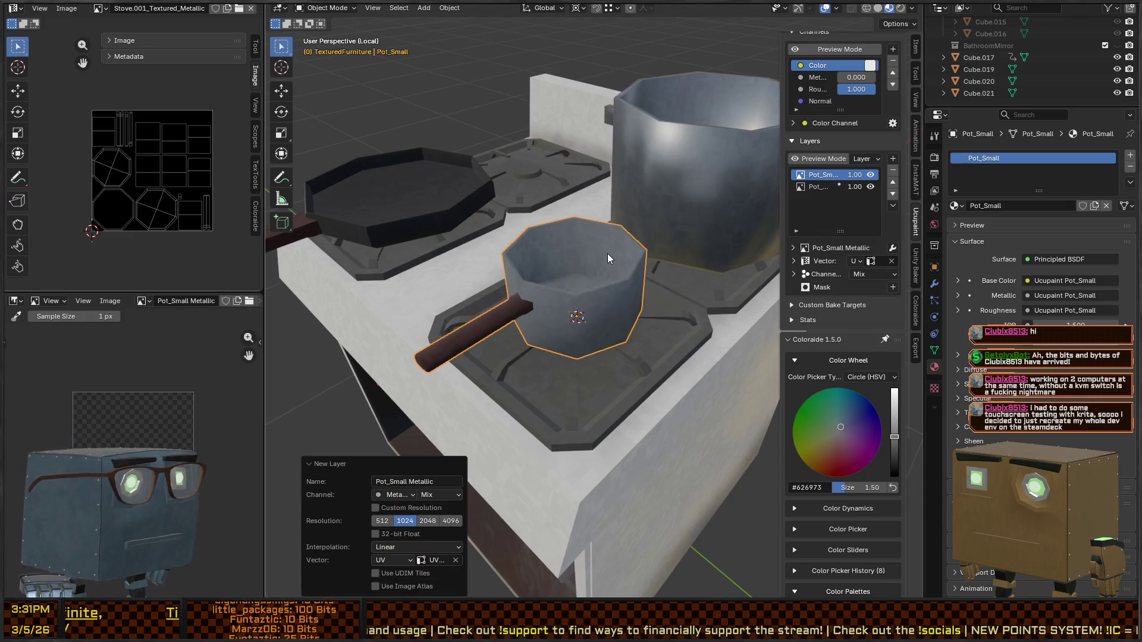
Step: Return to Texture Paint, select the first layer and set the brush colour to #FF0800
key(ctrl+Tab)
click(598, 191)
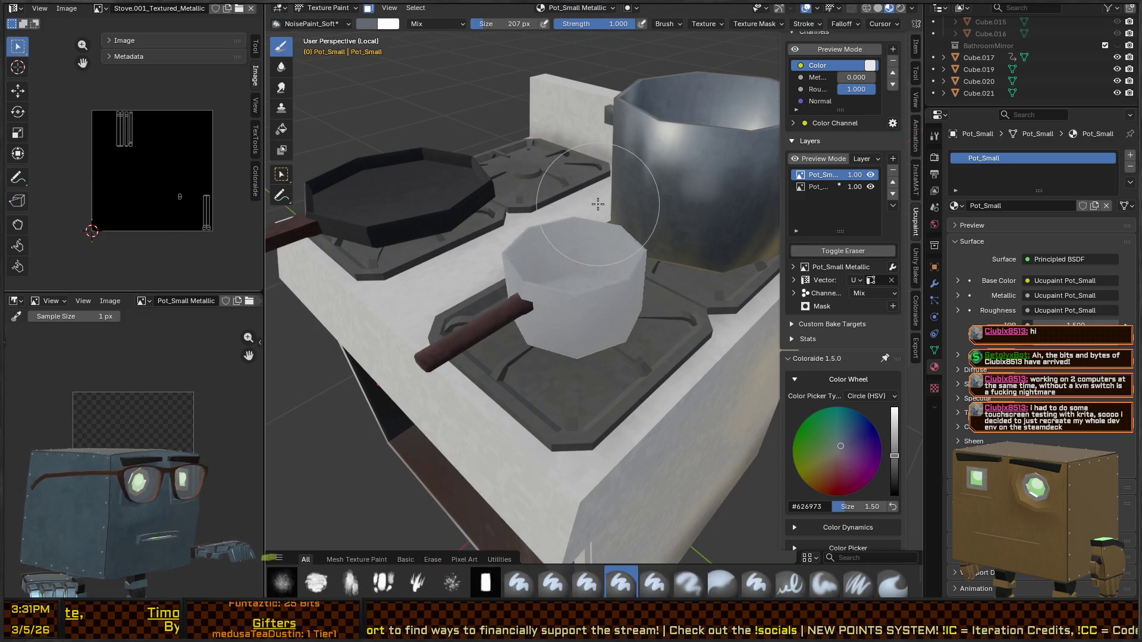
middle_drag(608, 270, 598, 249)
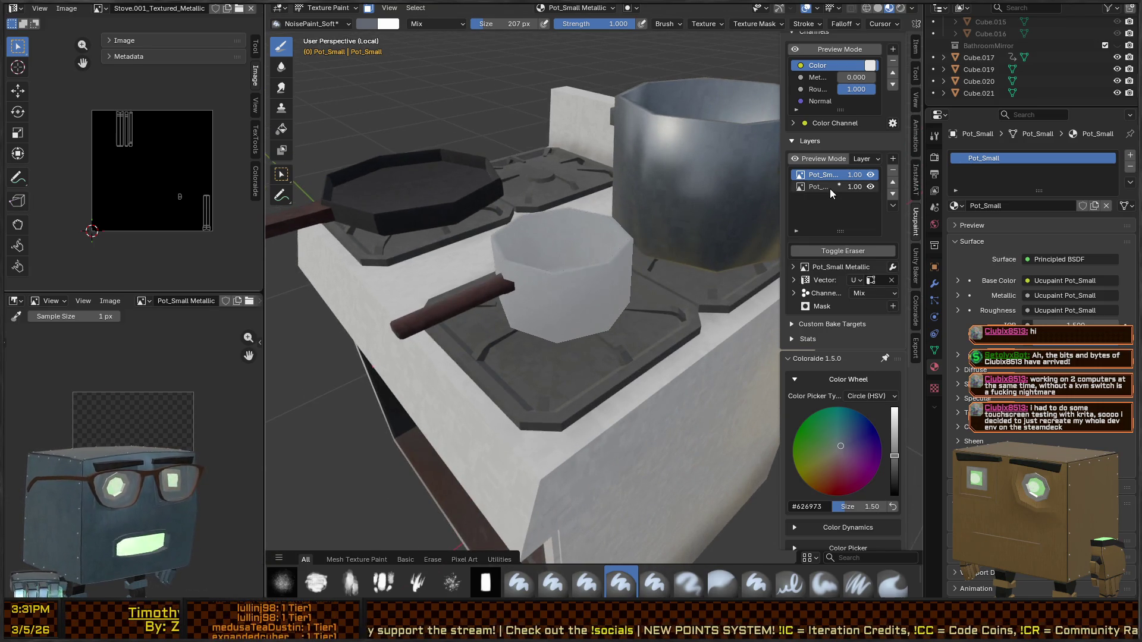
click(822, 174)
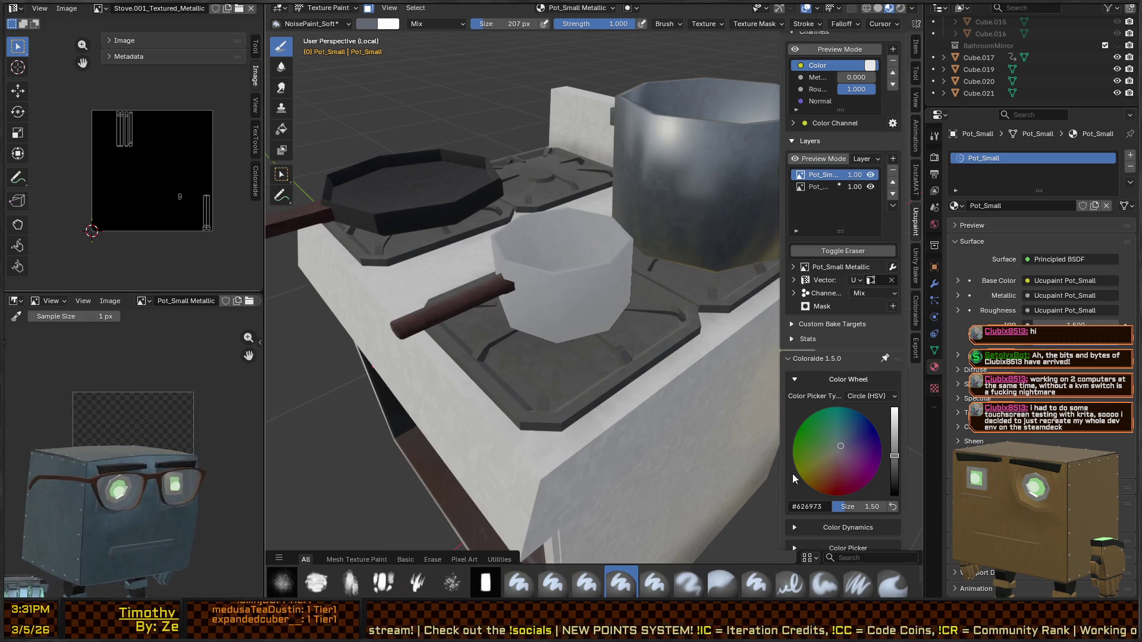
click(833, 496)
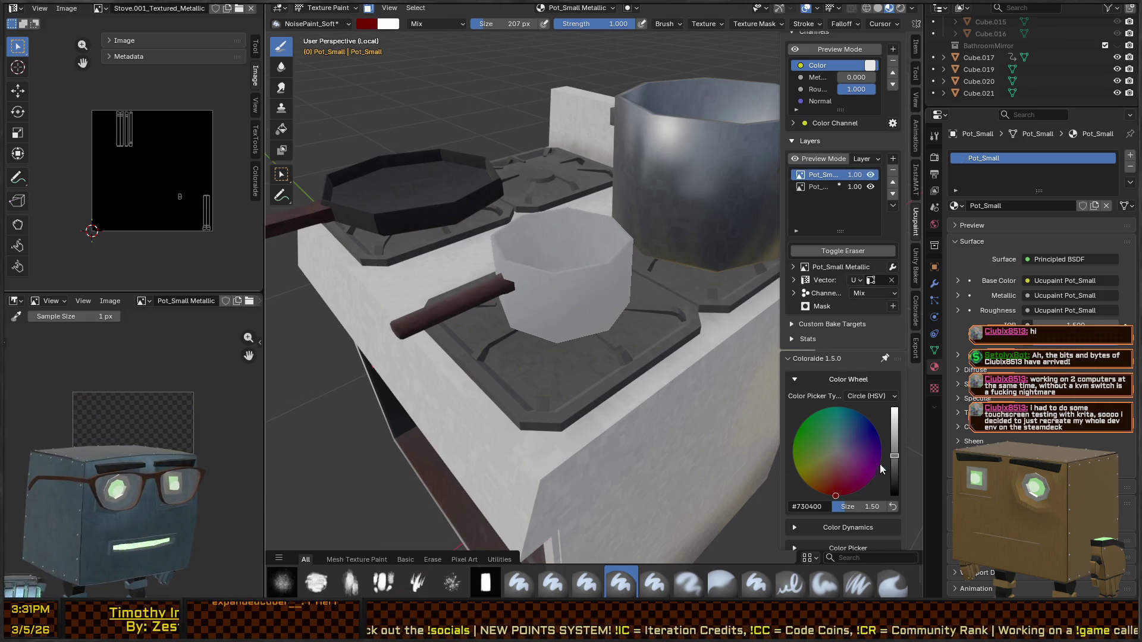
click(894, 409)
middle_drag(582, 339, 591, 277)
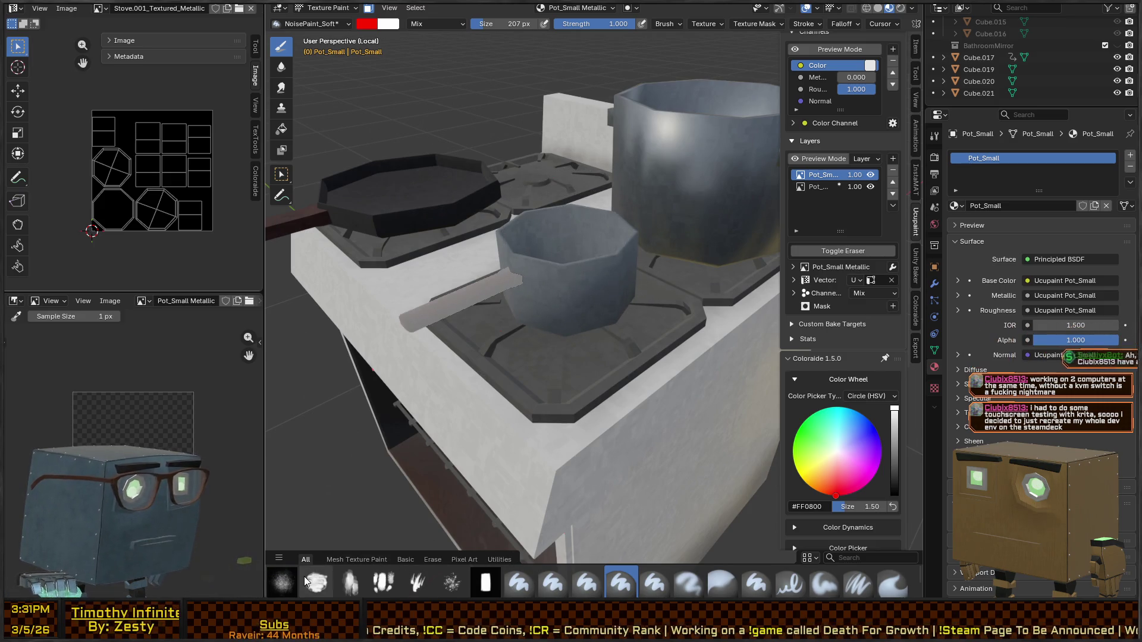
Step: Paint red strokes on the small pot and switch the viewport to Rendered shading
drag(566, 297, 629, 305)
mouse_move(629, 305)
middle_down()
mouse_move(561, 255)
mouse_move(612, 275)
mouse_move(581, 292)
mouse_move(628, 306)
middle_up()
key(z)
key(z)
click(619, 213)
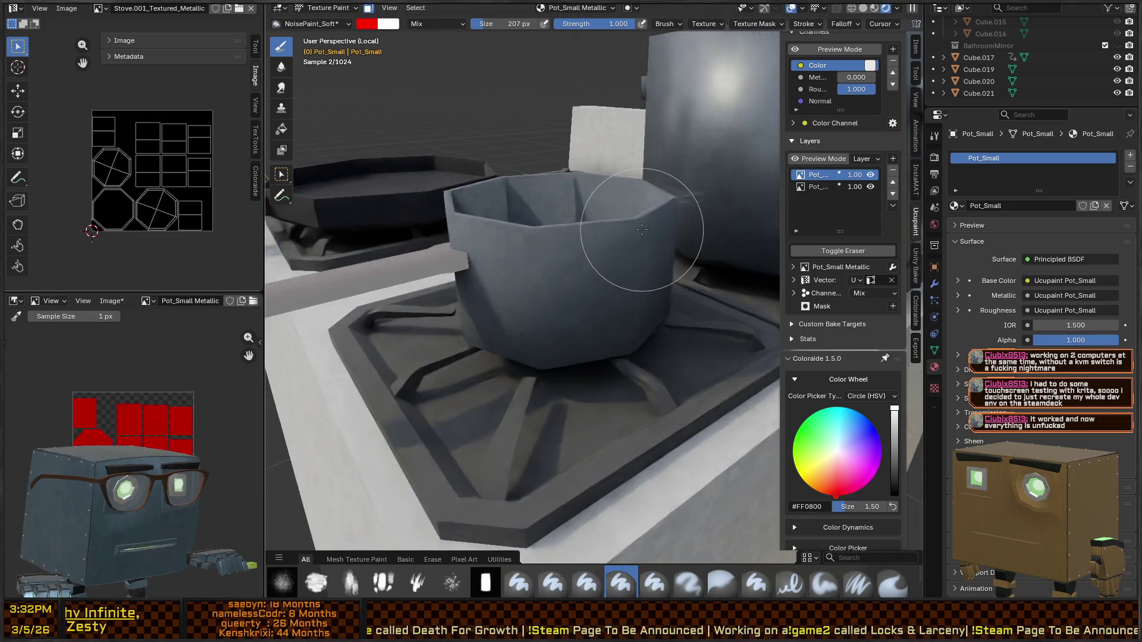
mouse_move(548, 256)
middle_down()
mouse_move(540, 332)
mouse_move(541, 287)
middle_up()
Step: Set the brush colour to white #FFFFFF and paint over the red marks
right_click(547, 295)
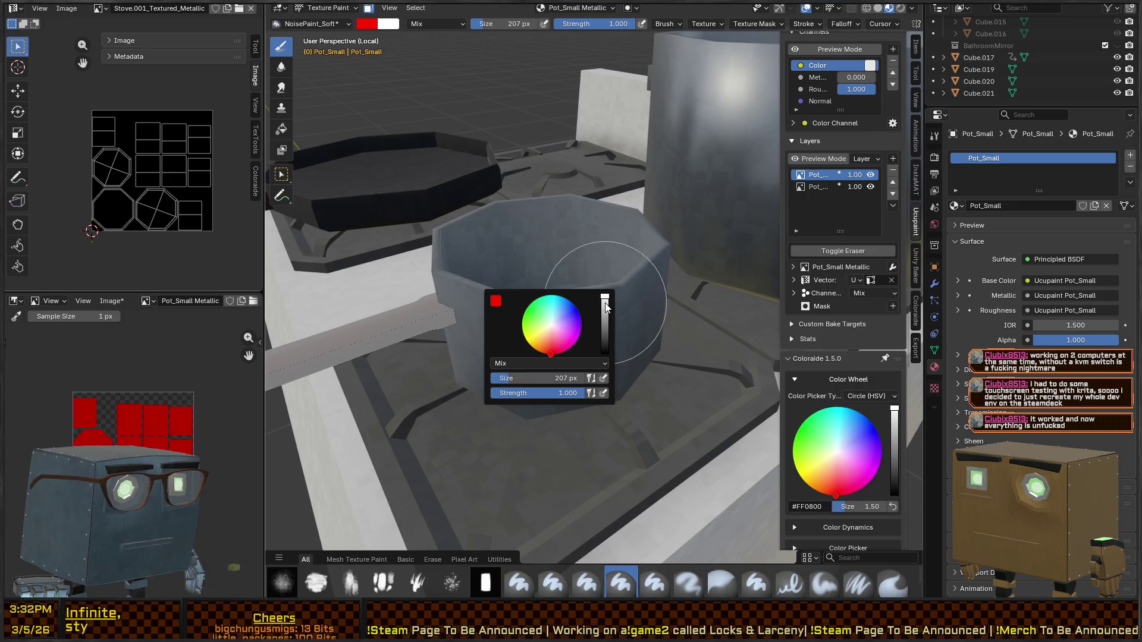
drag(605, 324, 607, 382)
drag(605, 316, 607, 286)
middle_drag(586, 263, 543, 345)
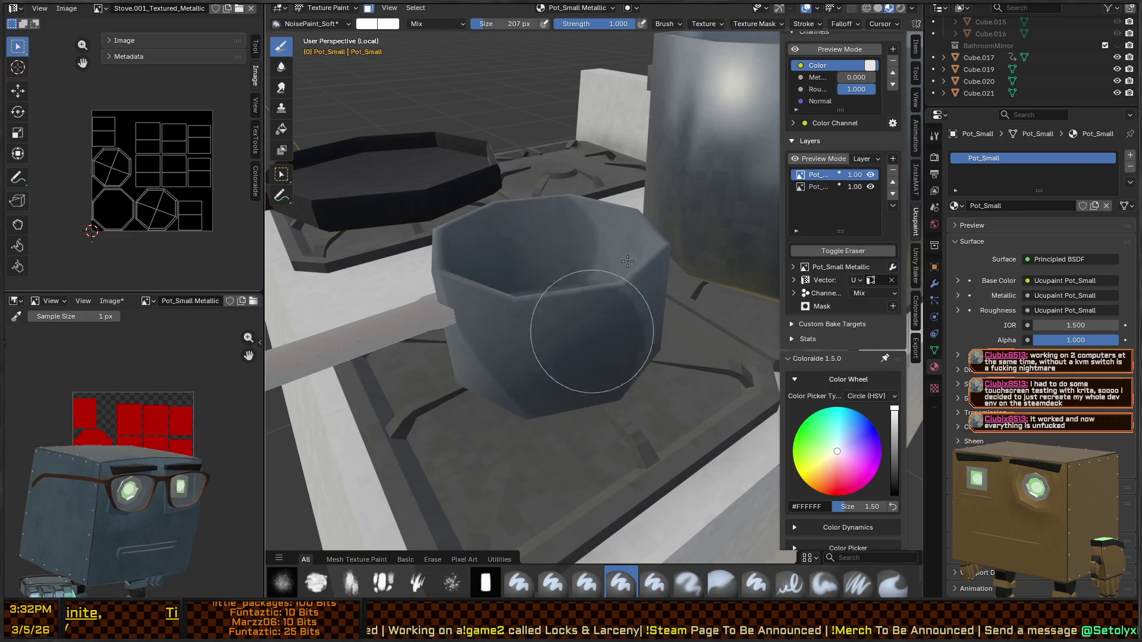
mouse_move(612, 242)
middle_down()
mouse_move(579, 296)
mouse_move(574, 283)
mouse_move(588, 271)
mouse_move(585, 287)
middle_up()
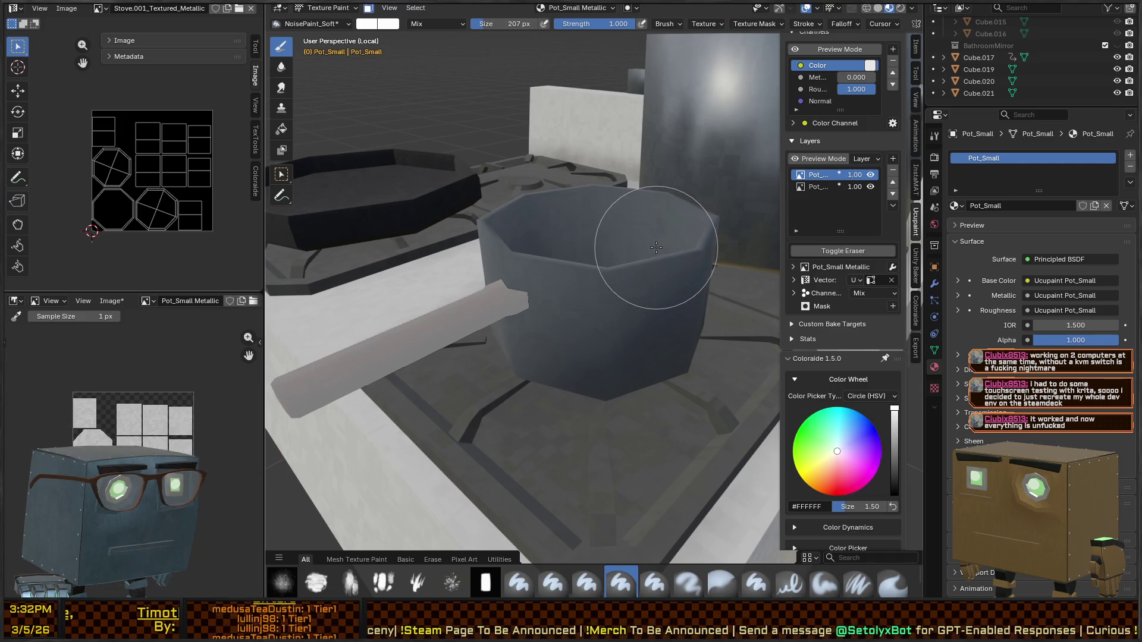
right_click(627, 257)
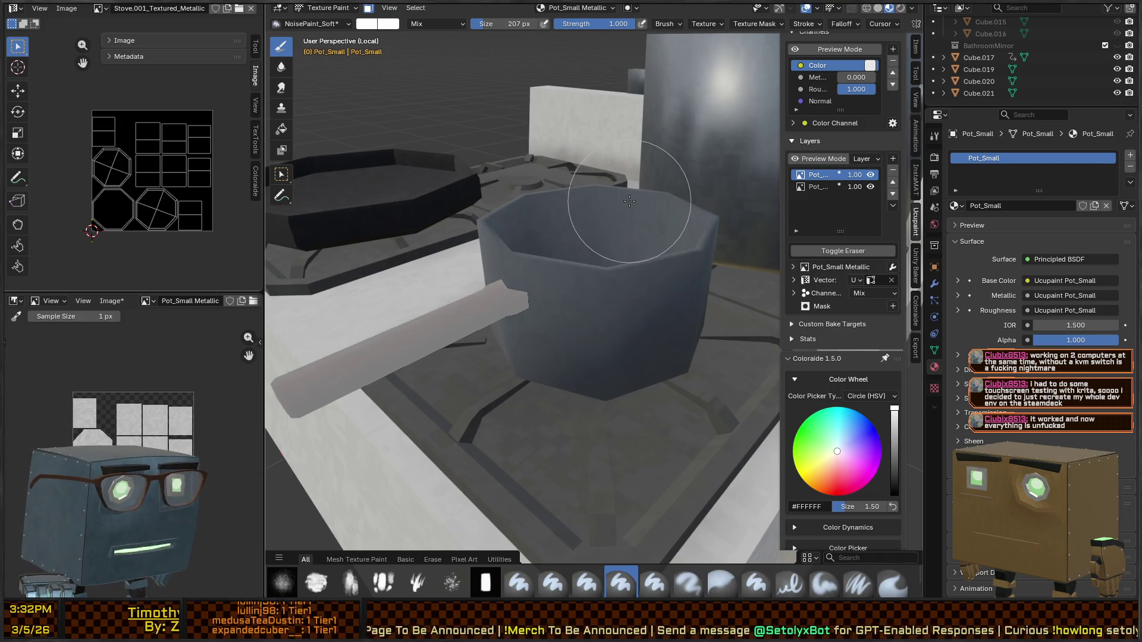
right_click(623, 259)
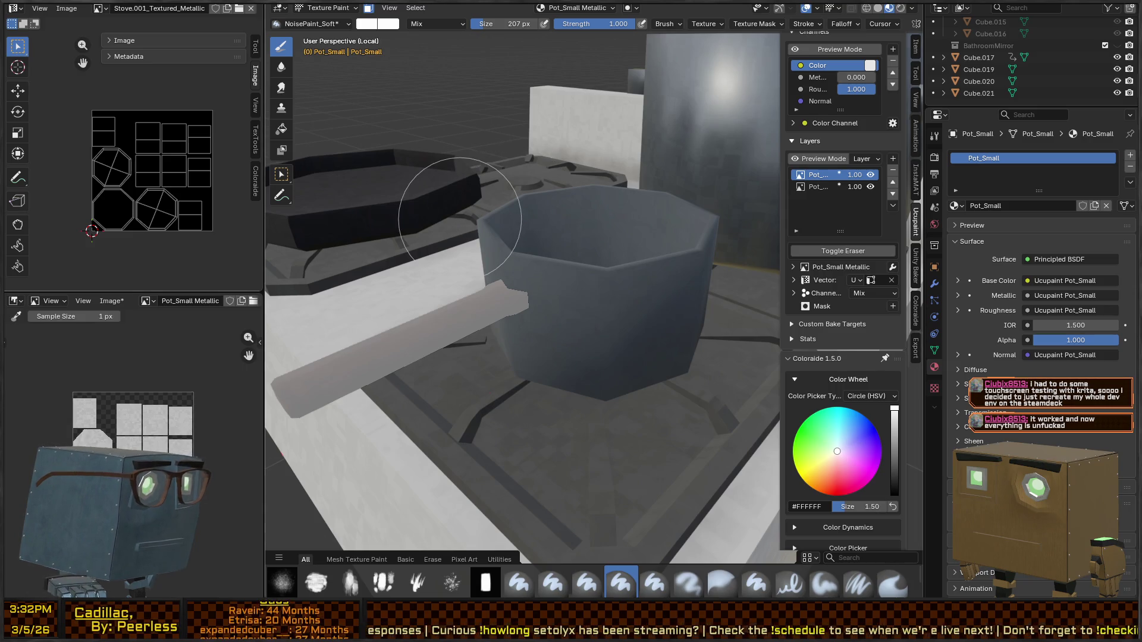
mouse_move(591, 275)
middle_down()
mouse_move(641, 258)
mouse_move(590, 246)
middle_up()
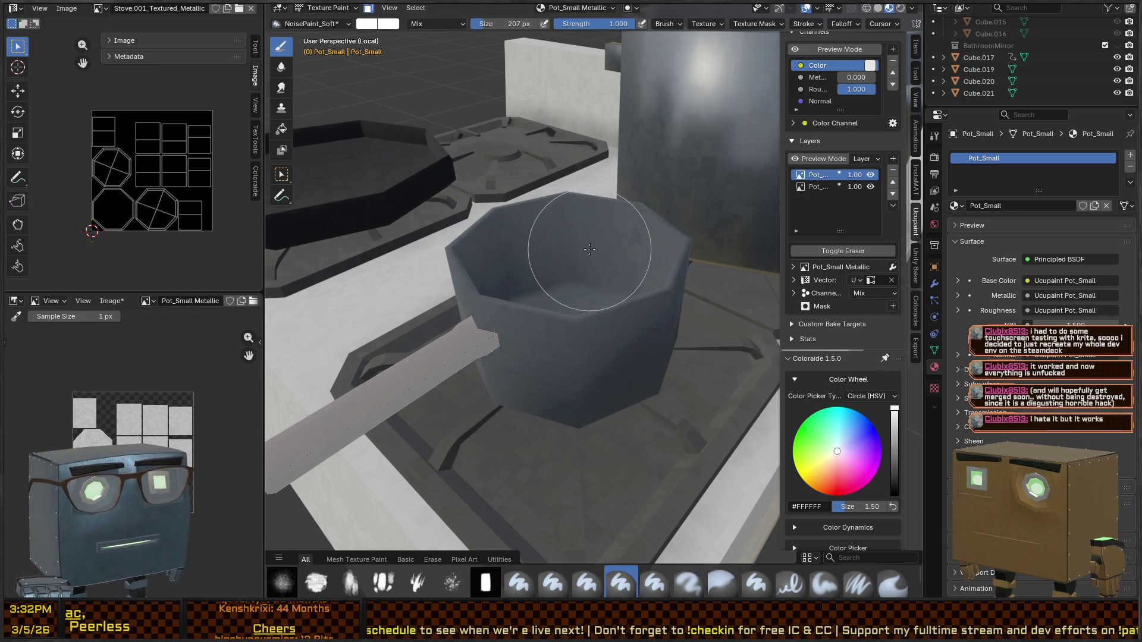
scroll(643, 274, up, 2)
mouse_move(643, 275)
middle_down()
mouse_move(630, 242)
mouse_move(650, 263)
mouse_move(641, 257)
middle_up()
key(ctrl+Tab)
click(540, 290)
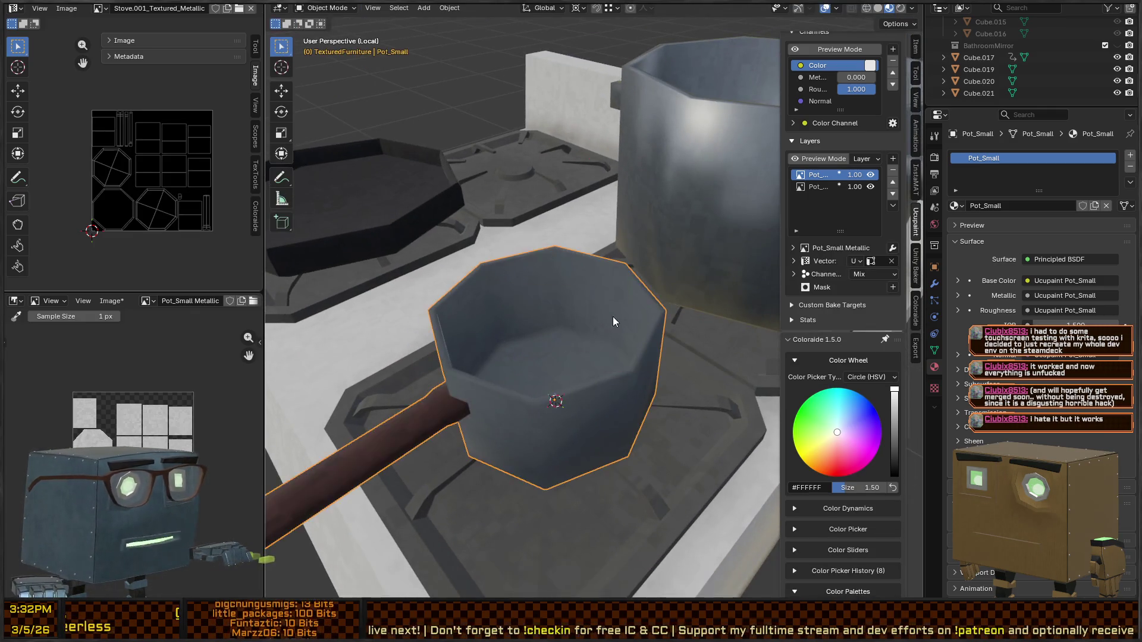
scroll(603, 316, up, 3)
mouse_move(605, 301)
middle_down()
mouse_move(584, 314)
mouse_move(588, 286)
mouse_move(608, 291)
middle_up()
key(ctrl+Tab)
click(595, 300)
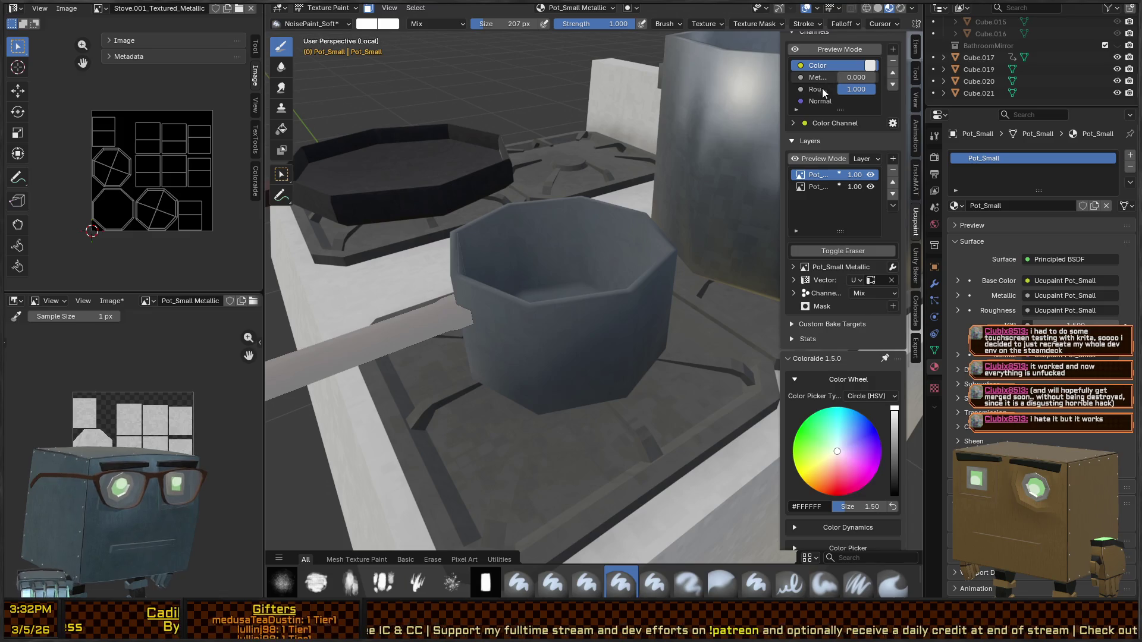
click(827, 184)
click(828, 174)
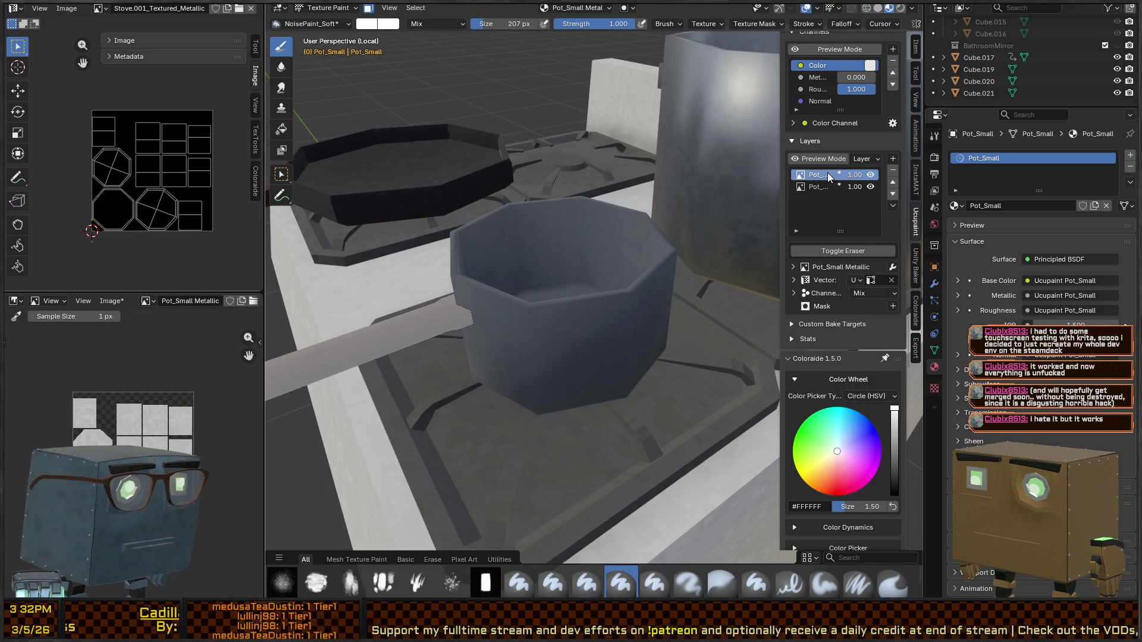
click(872, 176)
click(872, 176)
click(871, 176)
click(872, 176)
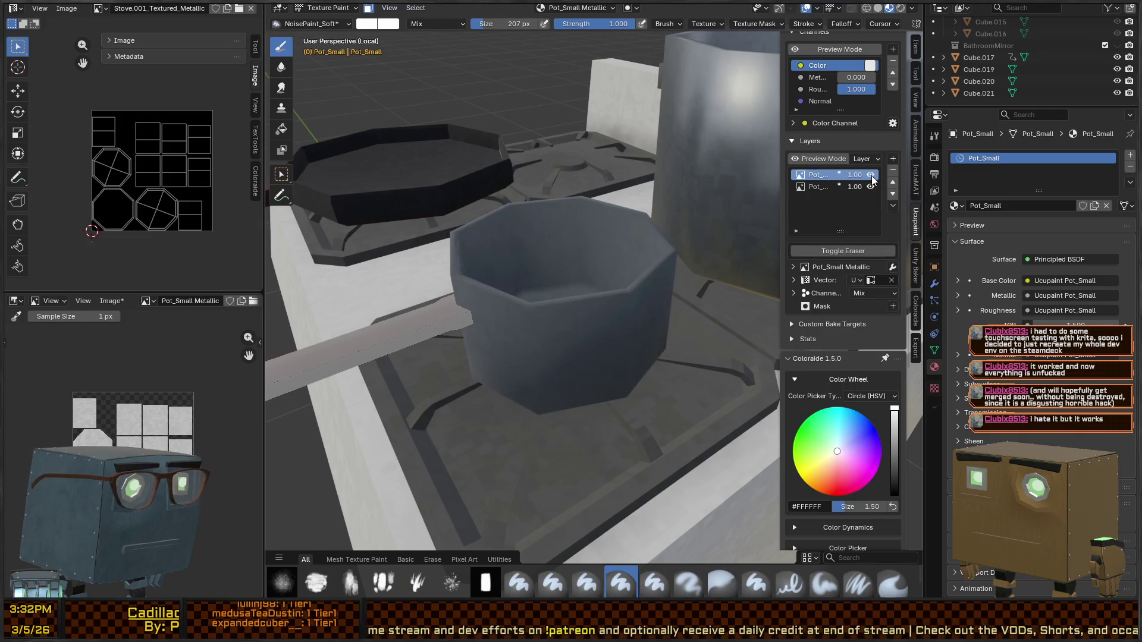
click(872, 176)
click(872, 176)
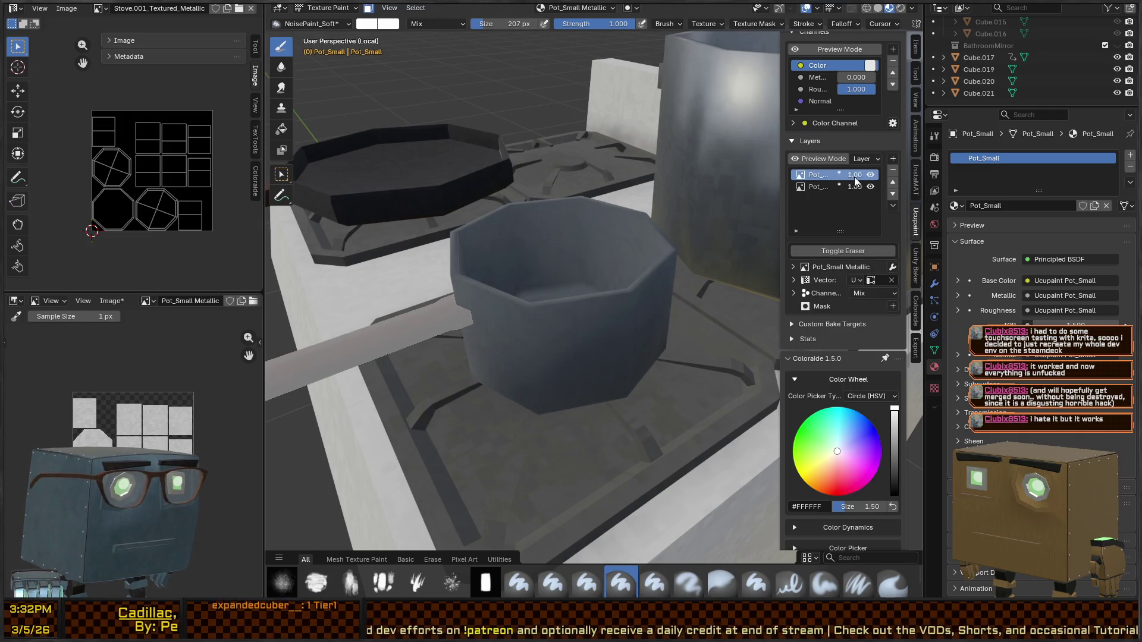
middle_drag(502, 224, 588, 269)
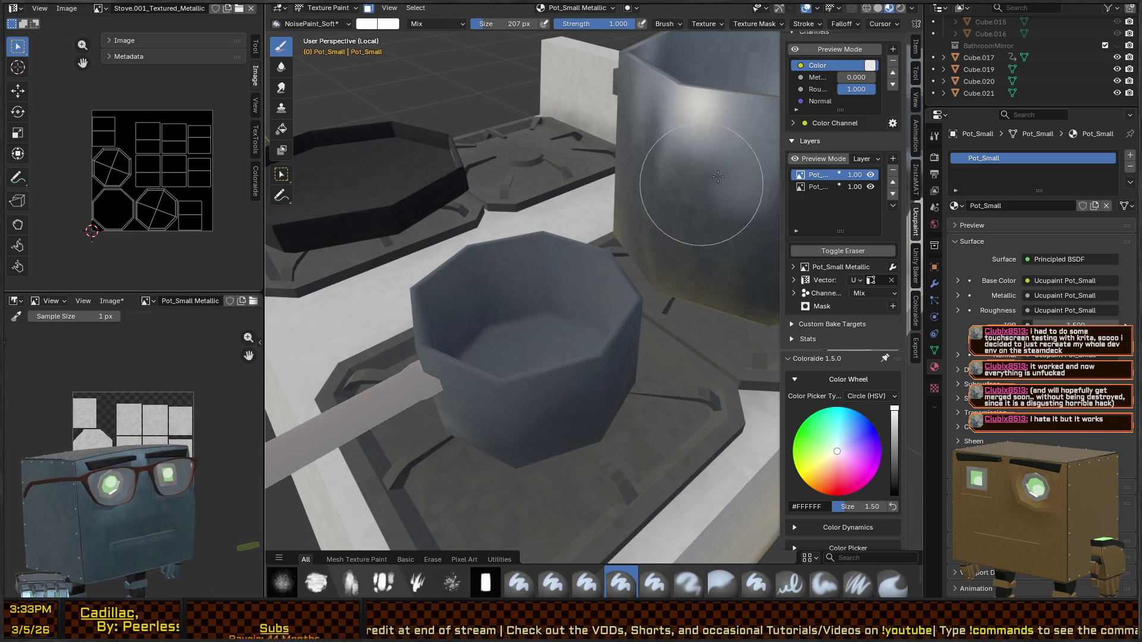
right_click(554, 391)
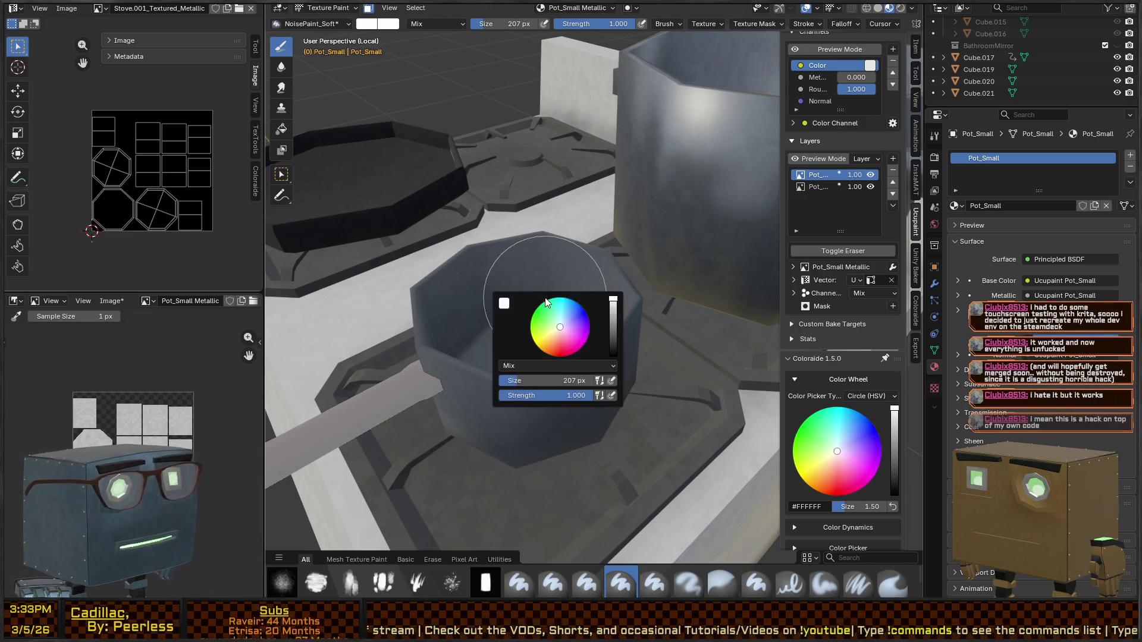
Step: Erase a test patch from the pot's side, then turn the eraser off
click(844, 250)
mouse_move(591, 285)
mouse_down()
mouse_move(492, 305)
mouse_move(566, 408)
mouse_move(590, 364)
mouse_up()
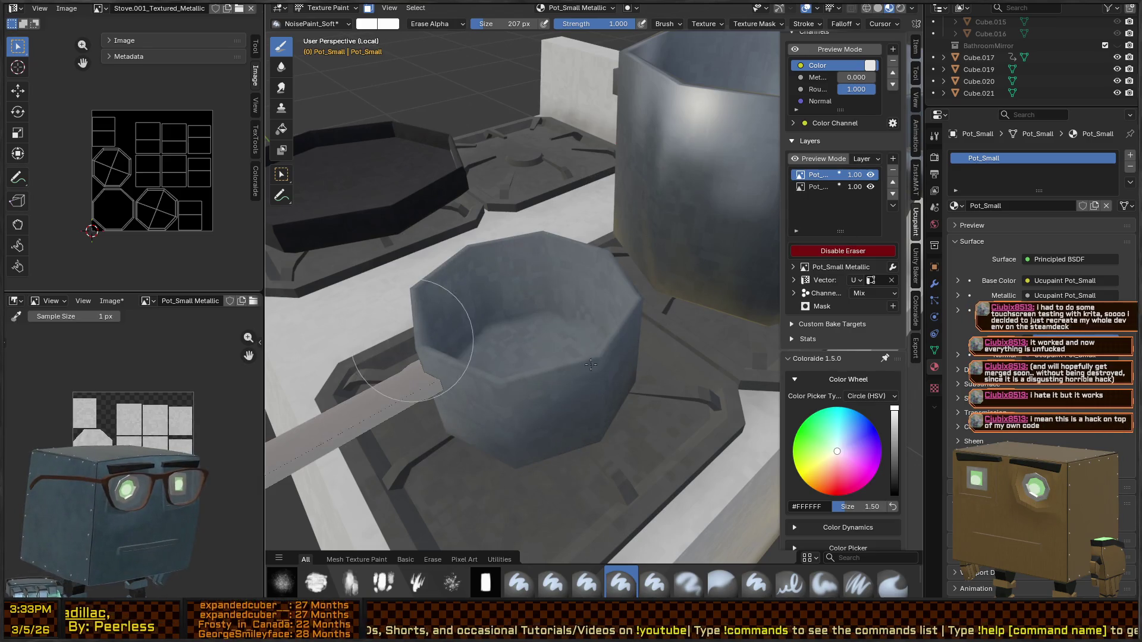
right_click(590, 365)
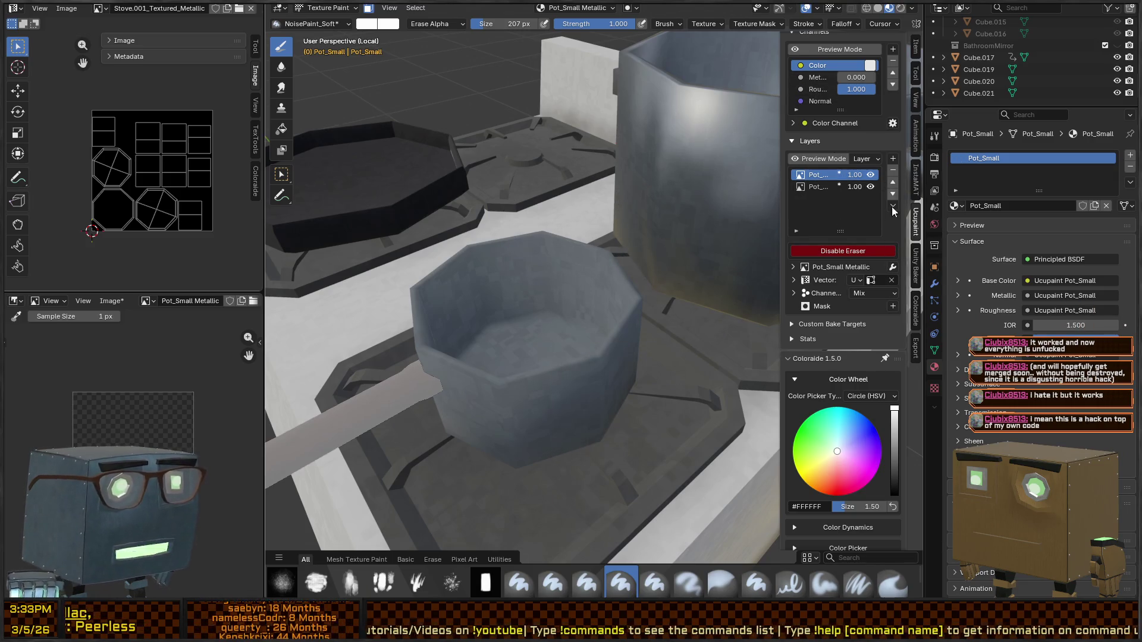
click(885, 253)
Step: Paint test strokes over the pot, including a blue stroke
mouse_move(488, 256)
mouse_down()
mouse_move(510, 484)
mouse_move(565, 336)
mouse_up()
right_click(466, 320)
click(504, 300)
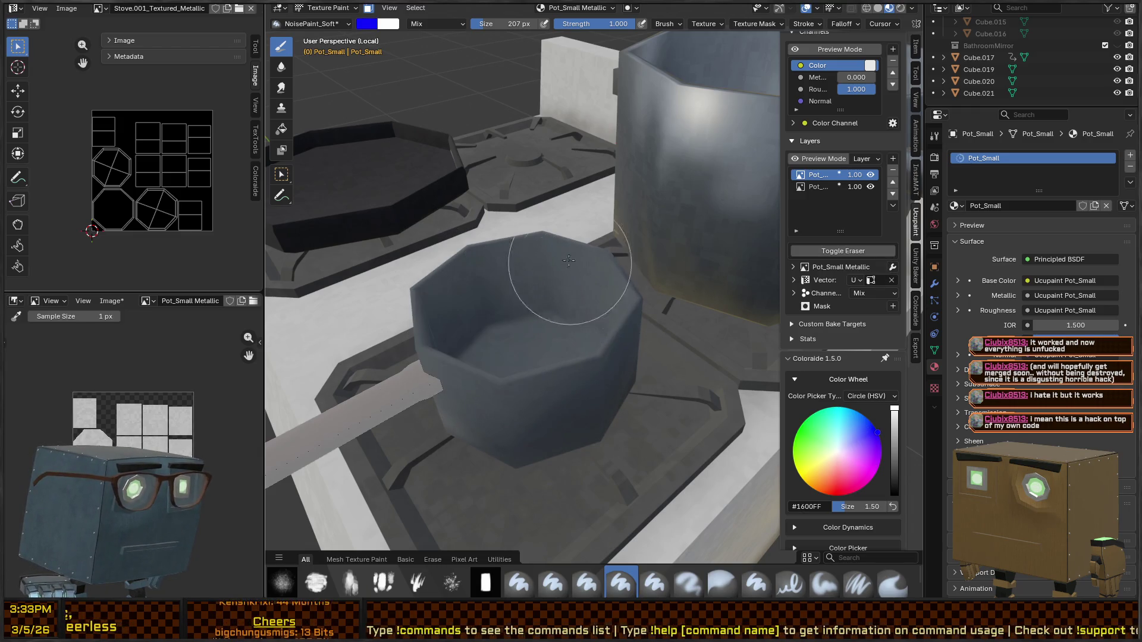
drag(535, 243, 538, 292)
right_click(501, 334)
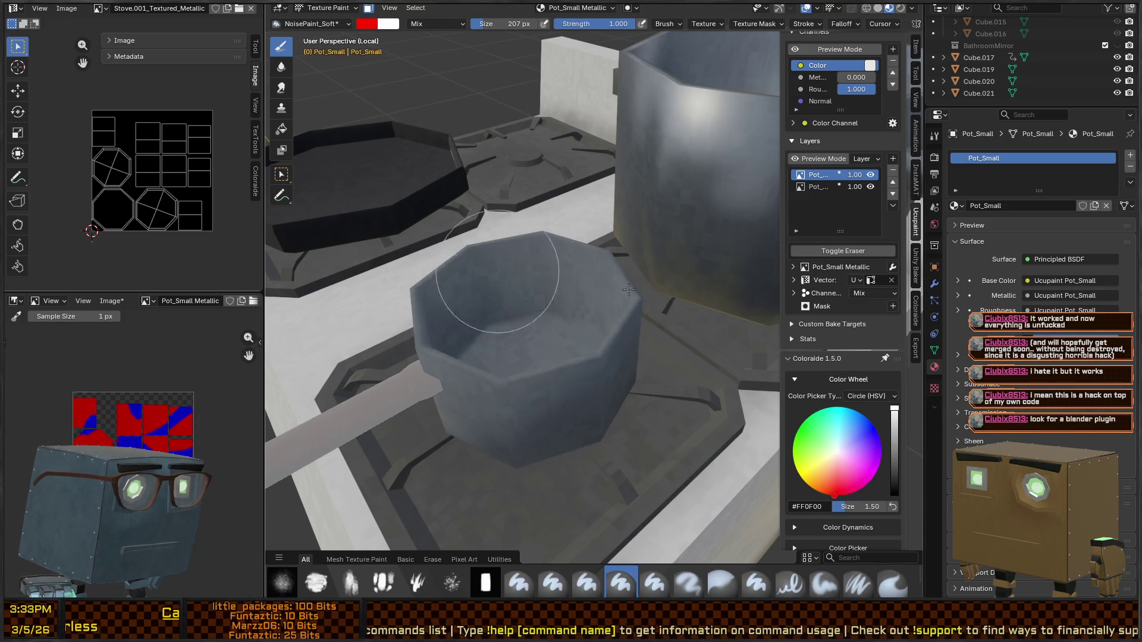
mouse_move(515, 379)
middle_down()
mouse_move(535, 309)
mouse_move(594, 206)
middle_up()
right_click(608, 208)
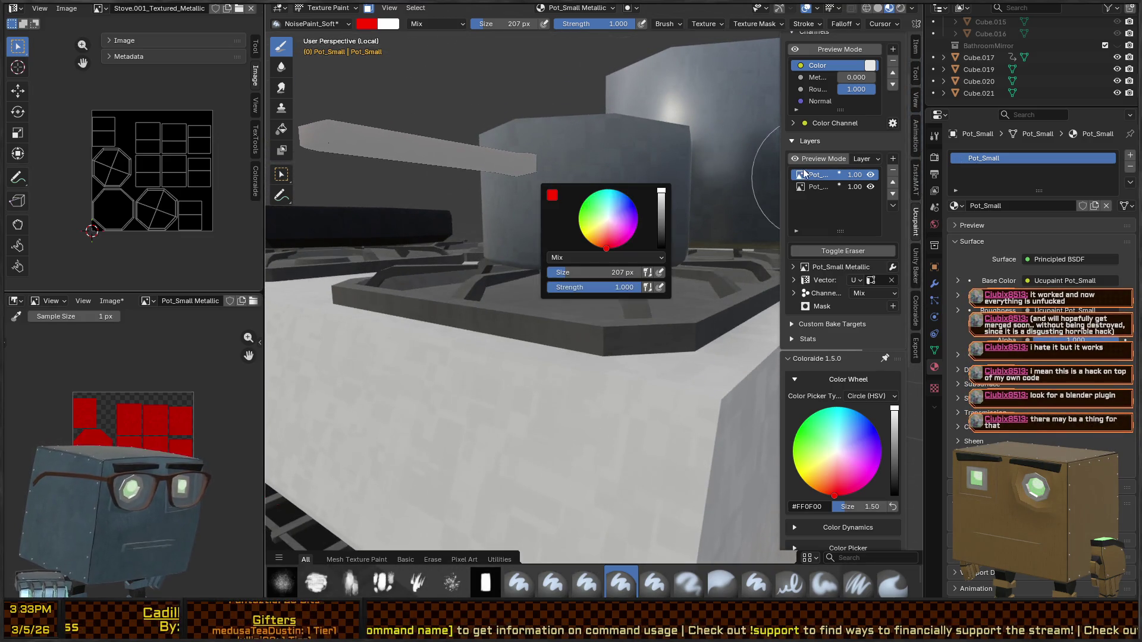
Step: Add a new 1024 image layer, Pot_Small Layer 1, assigned to the Roughness channel
click(893, 158)
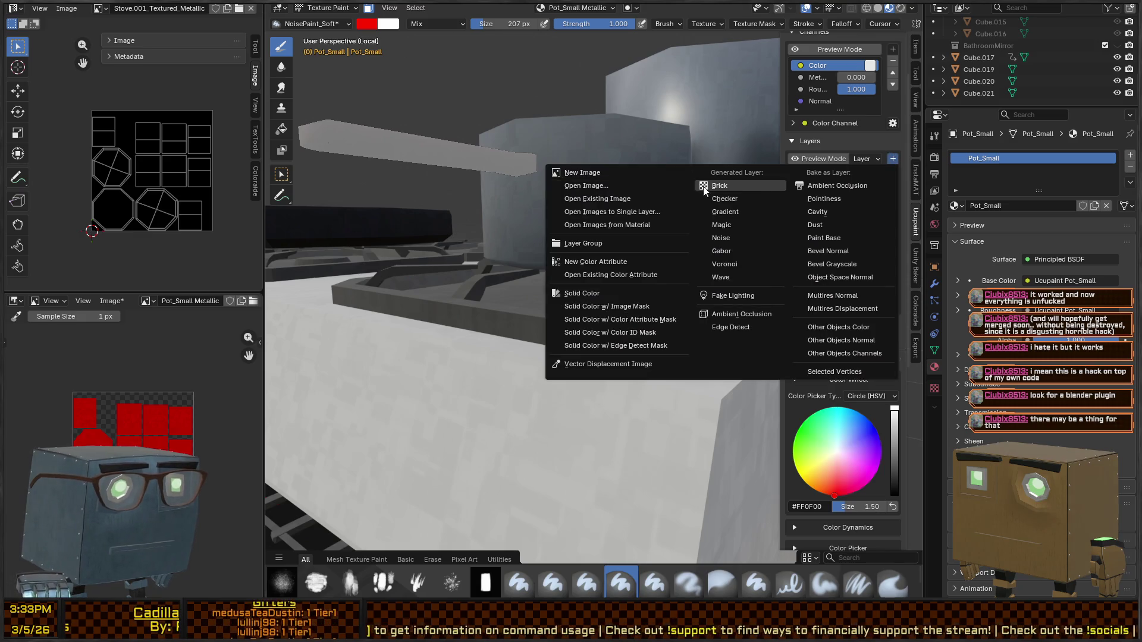
click(601, 173)
click(630, 194)
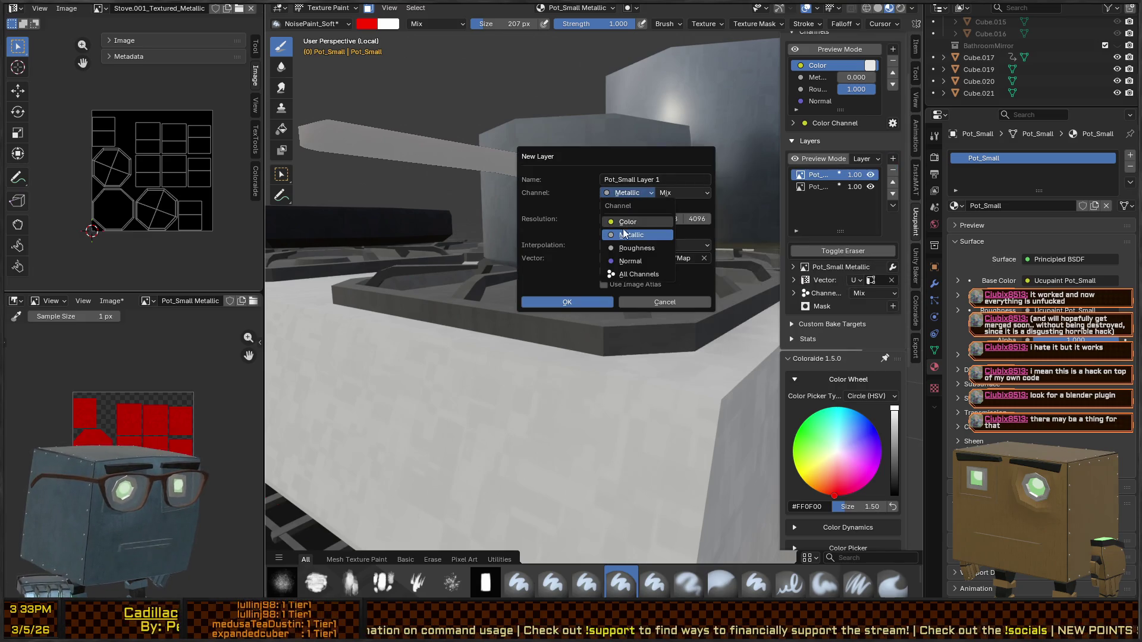
click(622, 247)
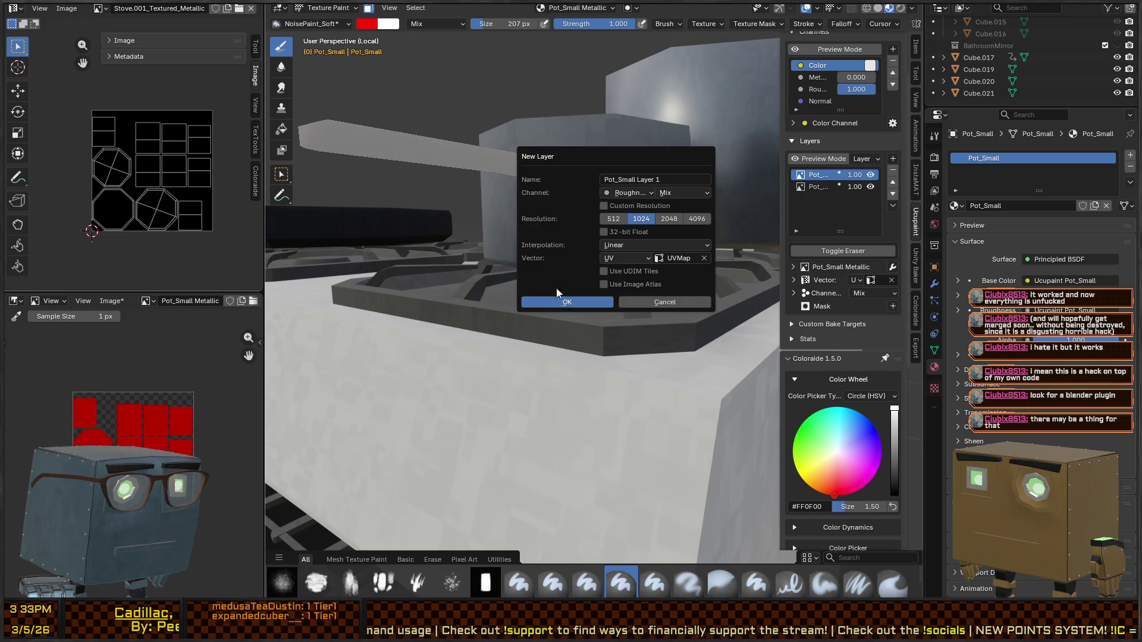
click(567, 302)
key(KP_Decimal)
middle_drag(559, 297, 541, 225)
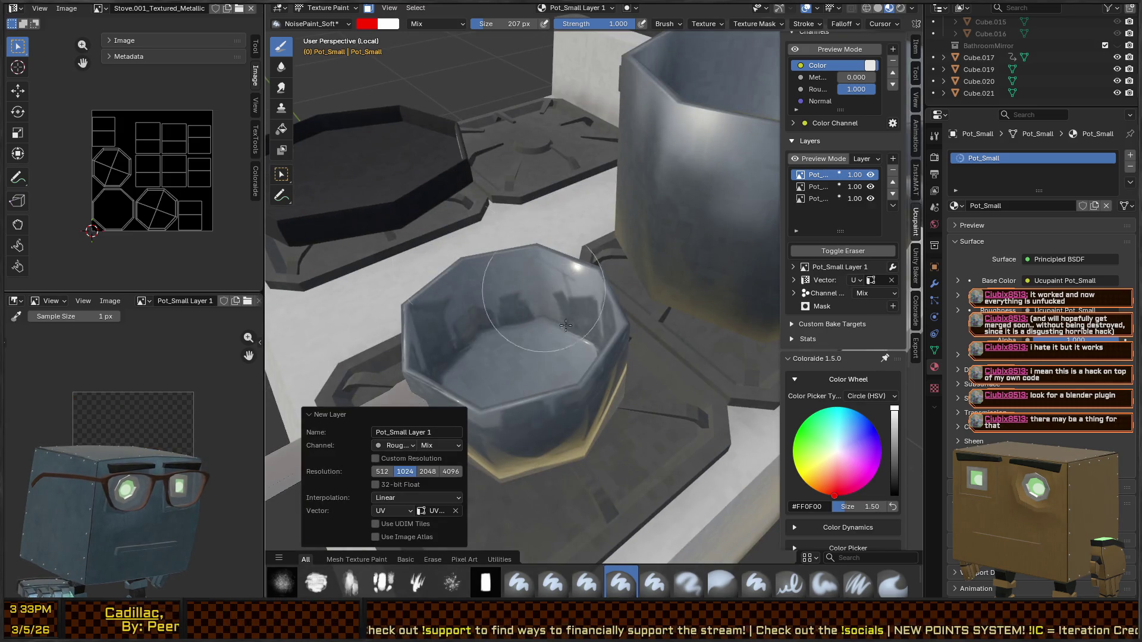
Step: Switch the brush colour to black, then to white, in the quick colour settings
middle_drag(565, 325, 547, 299)
right_click(547, 298)
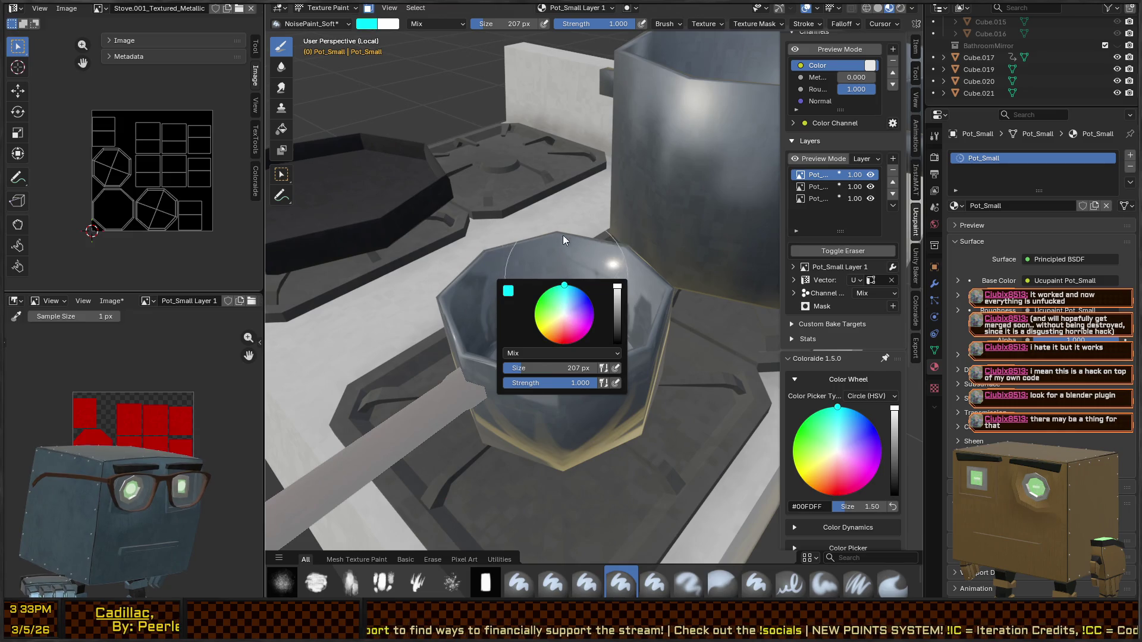
middle_drag(563, 238, 564, 259)
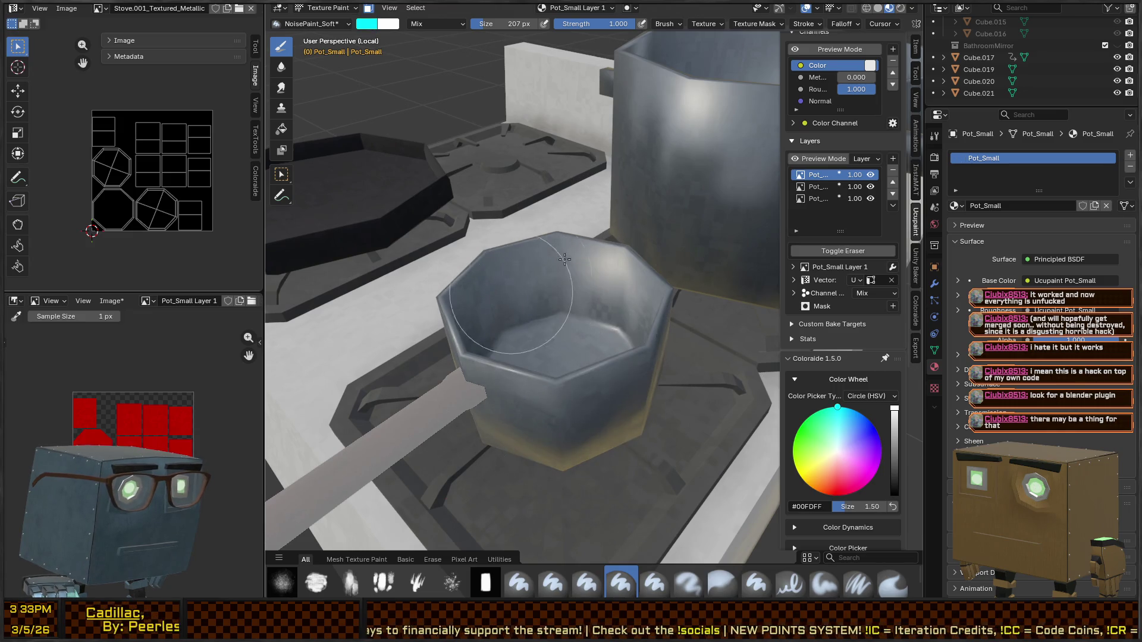
right_click(521, 368)
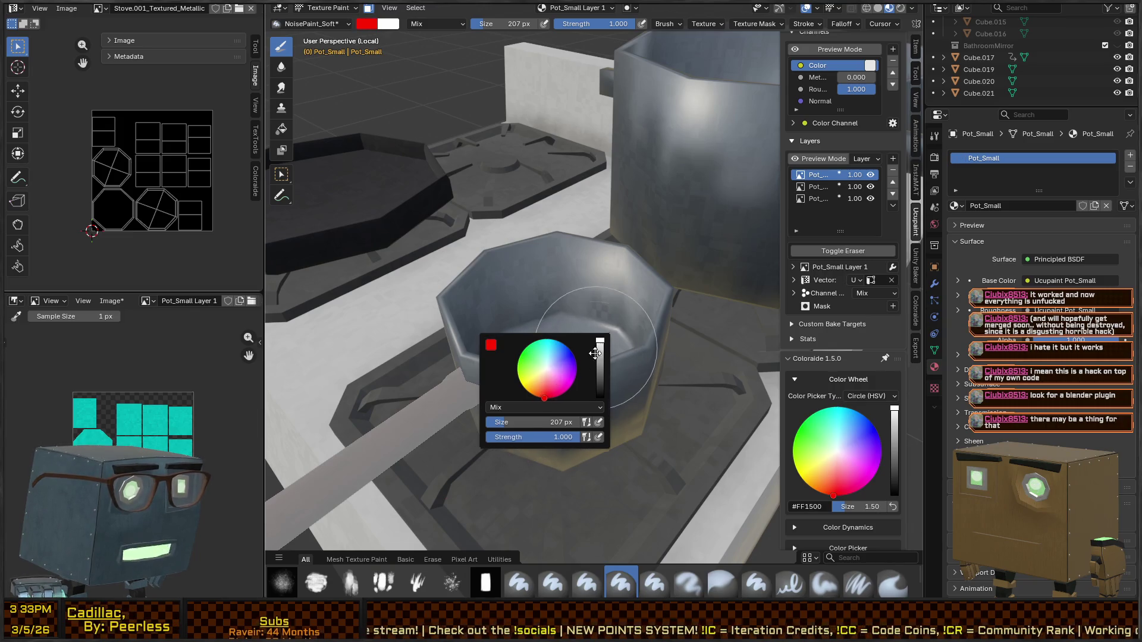
right_click(540, 380)
click(593, 409)
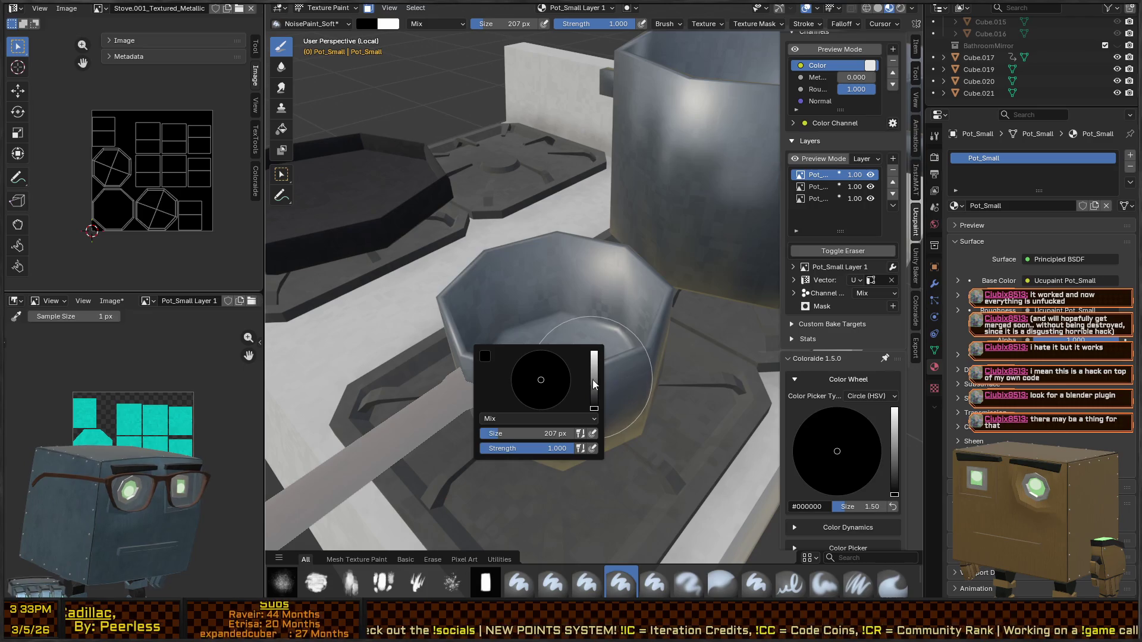
click(593, 354)
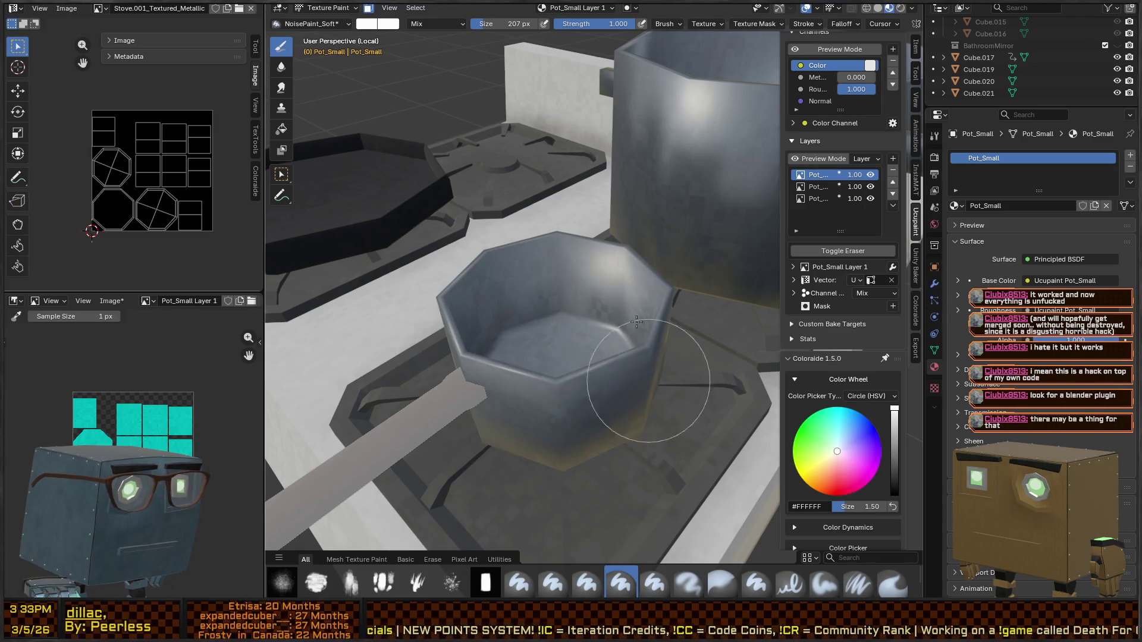
Step: Orbit around the saucepan to inspect its glossy, reflective finish
right_click(499, 351)
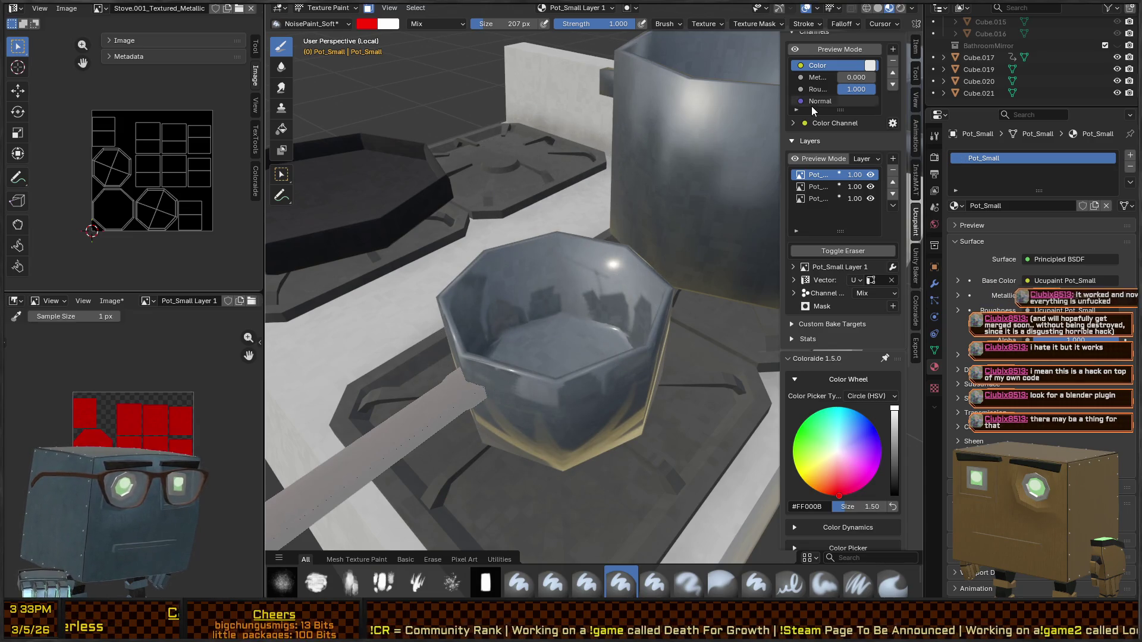
middle_drag(664, 141, 732, 119)
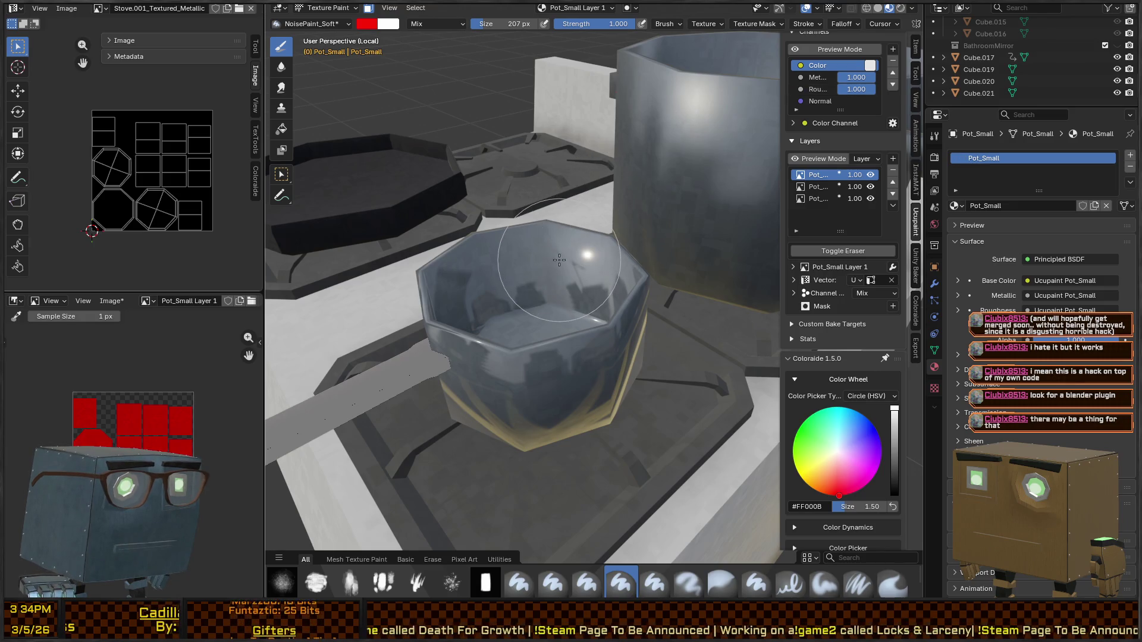
middle_drag(521, 308, 509, 307)
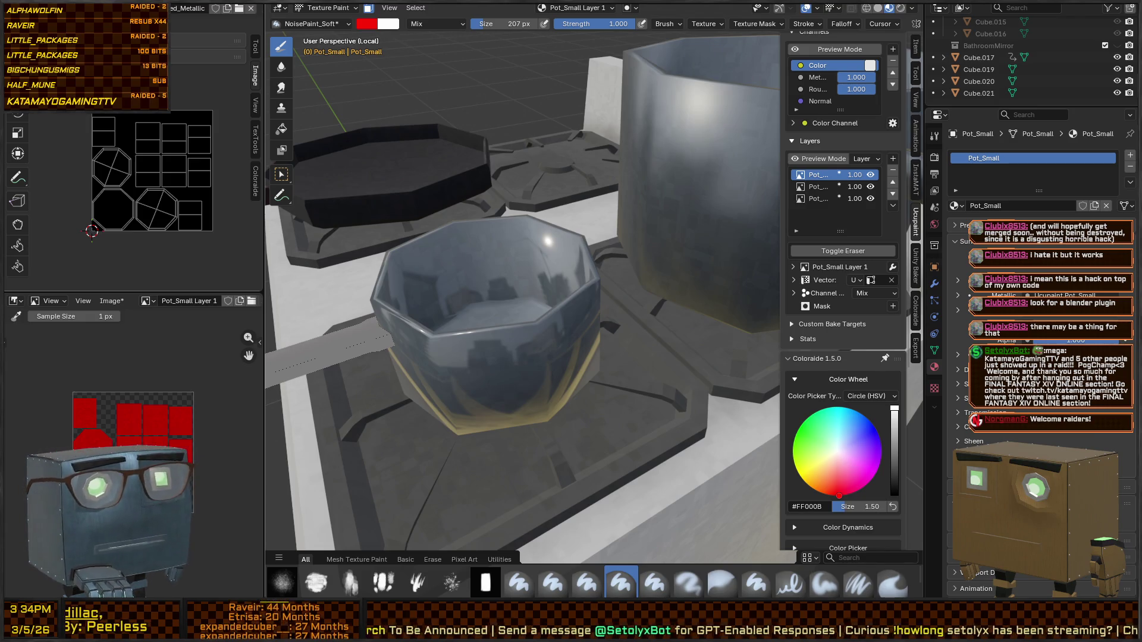
middle_drag(539, 178, 675, 244)
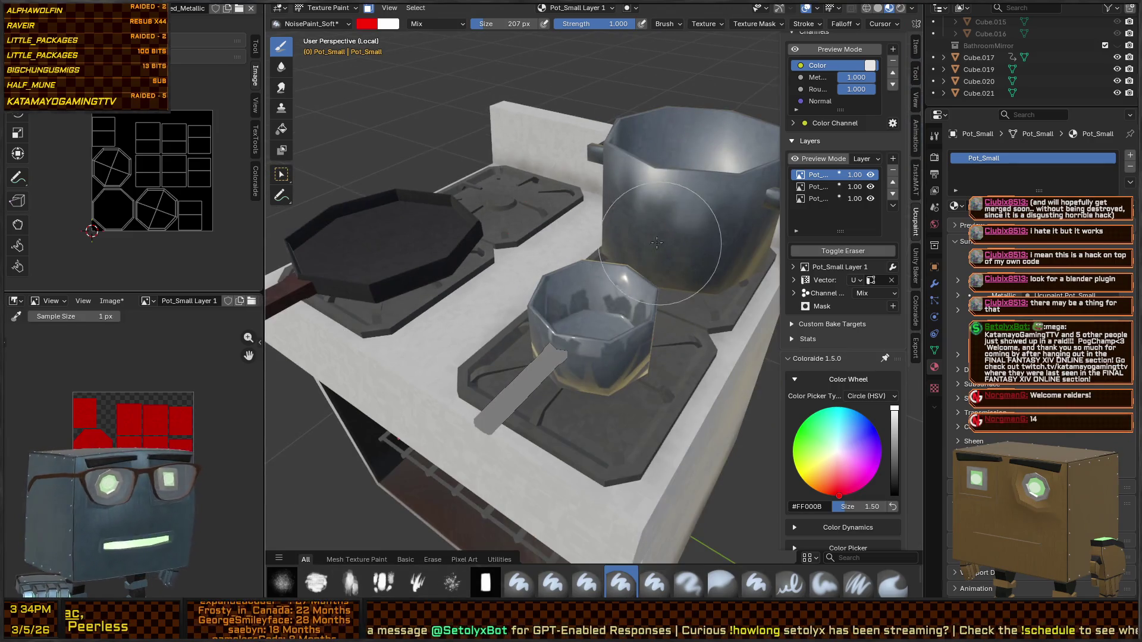
scroll(603, 251, up, 2)
middle_drag(603, 251, 593, 248)
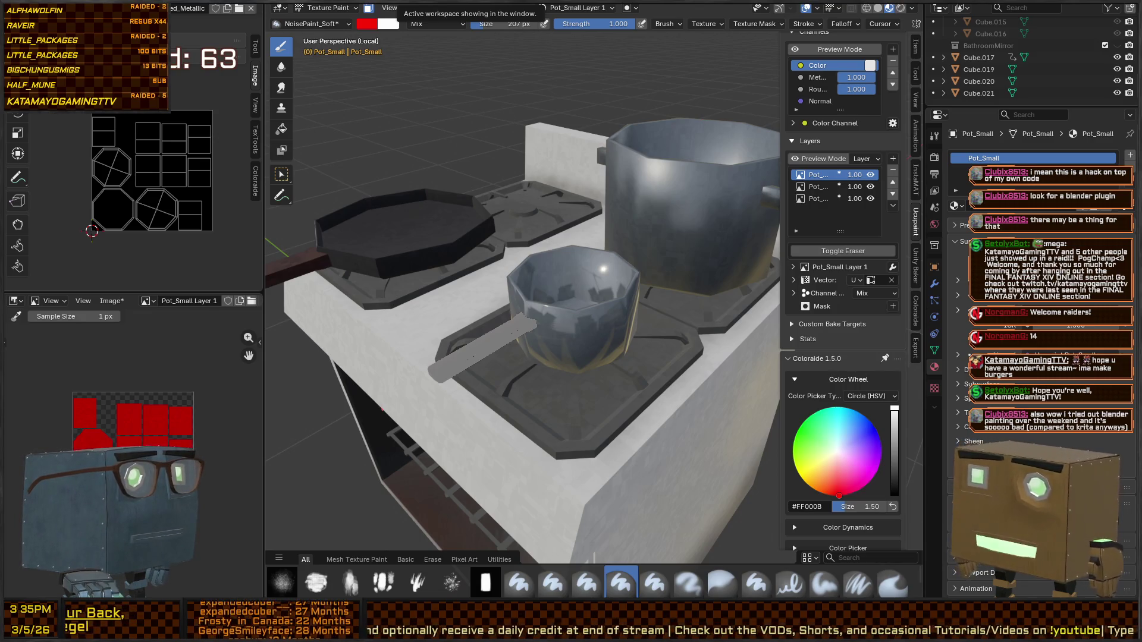
mouse_move(455, 199)
middle_down()
mouse_move(573, 240)
mouse_move(565, 244)
mouse_move(594, 232)
mouse_move(583, 244)
middle_up()
scroll(574, 240, up, 2)
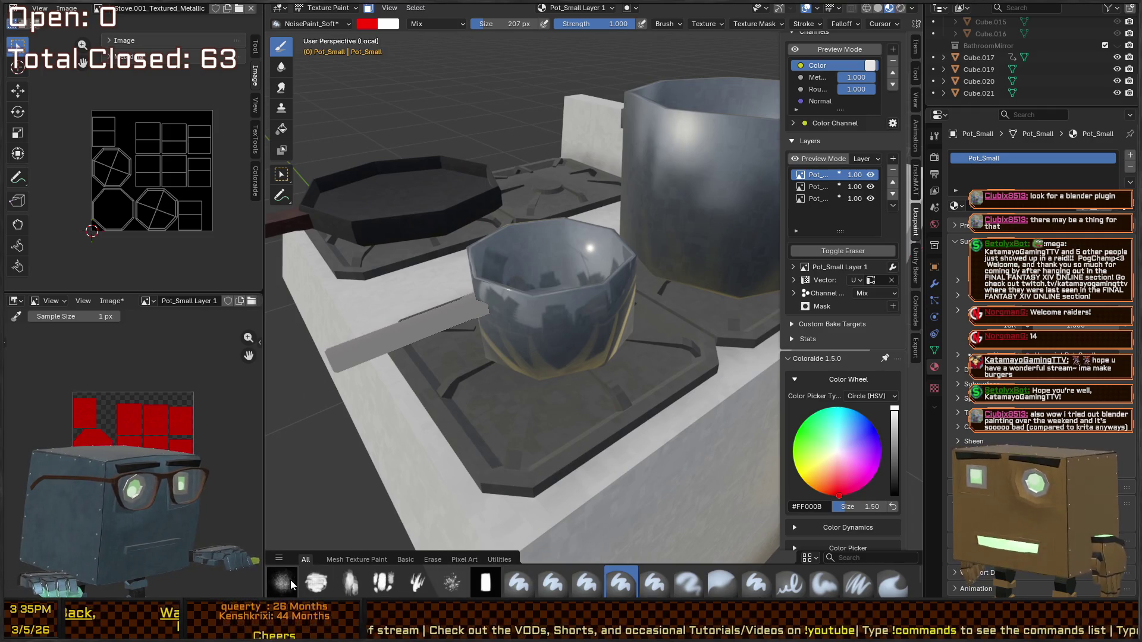
right_click(599, 297)
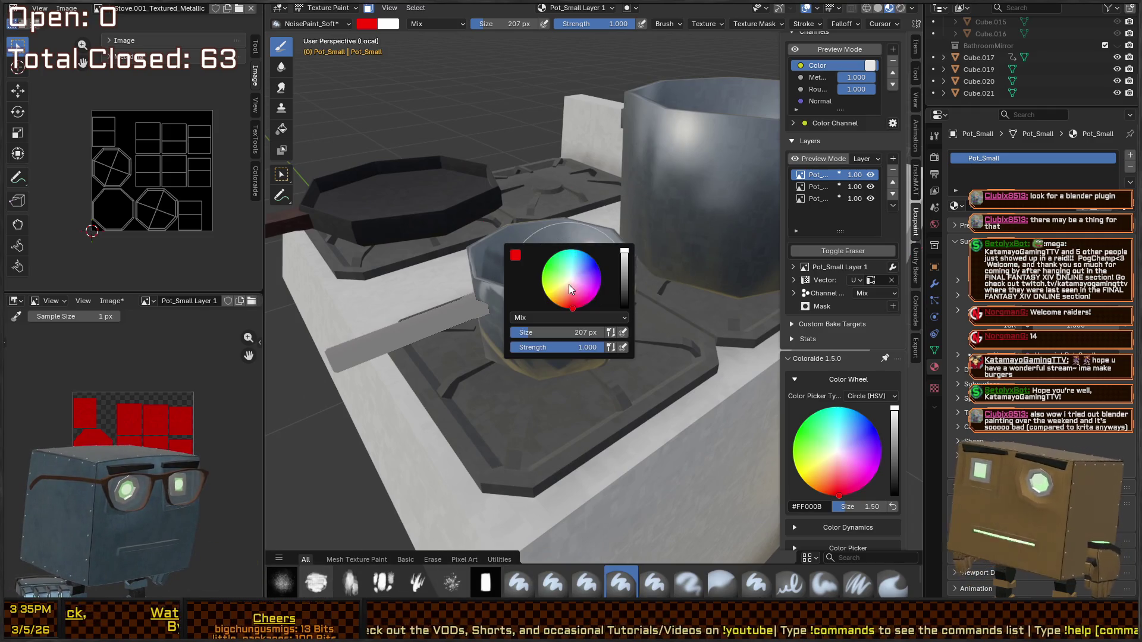
drag(623, 269, 624, 287)
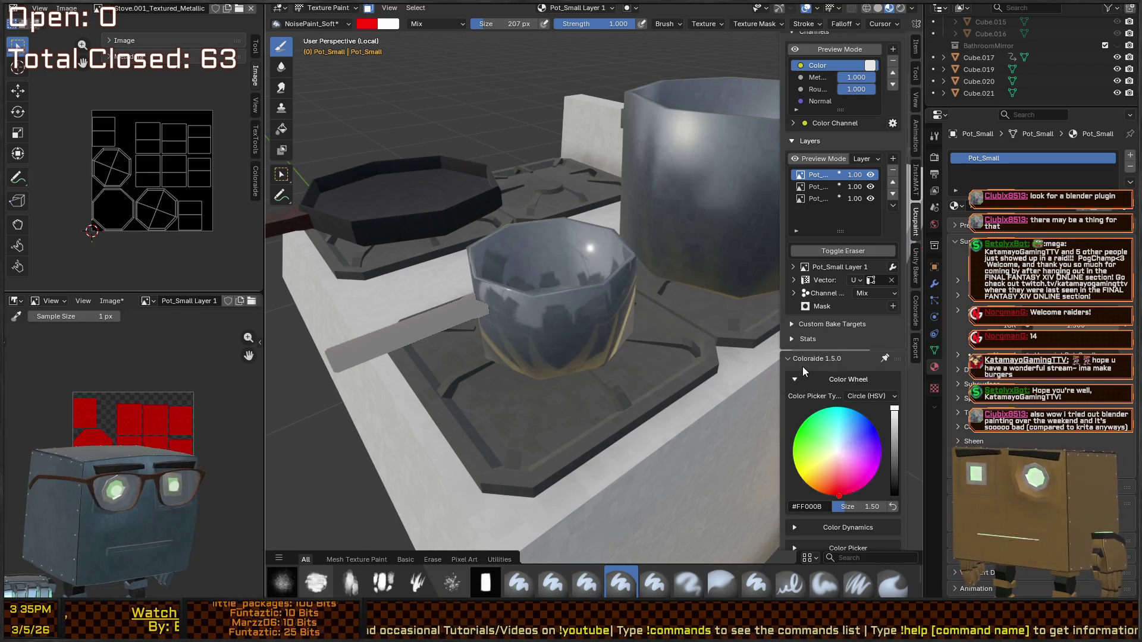
scroll(802, 366, down, 8)
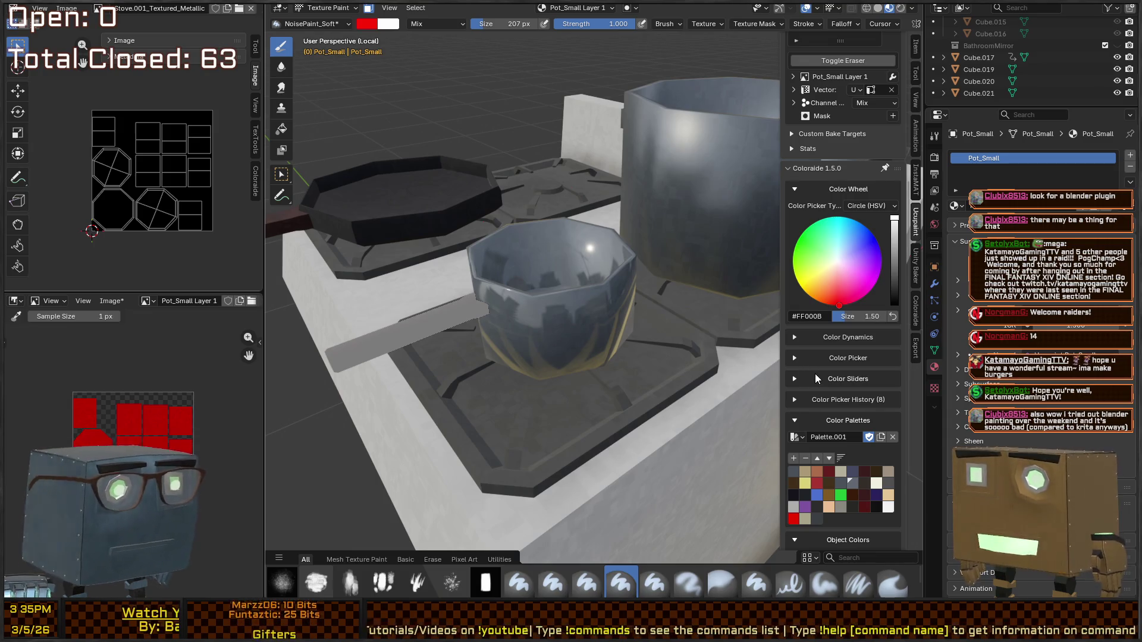
Step: Paint test strokes on the saucepan in white, then red, then black
click(804, 379)
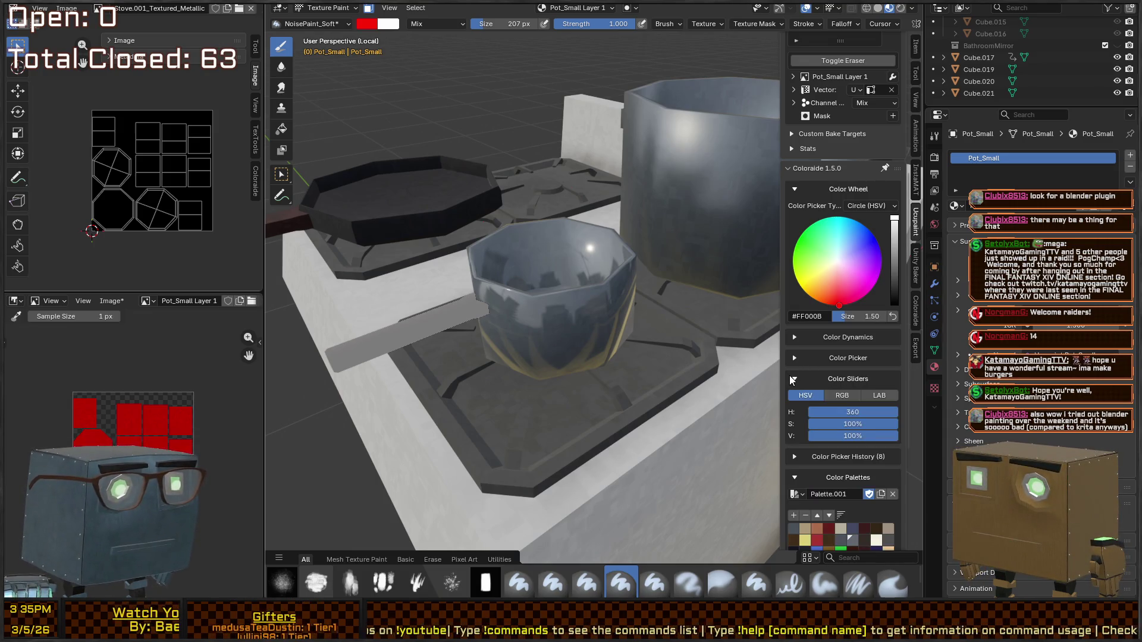
drag(873, 424, 810, 424)
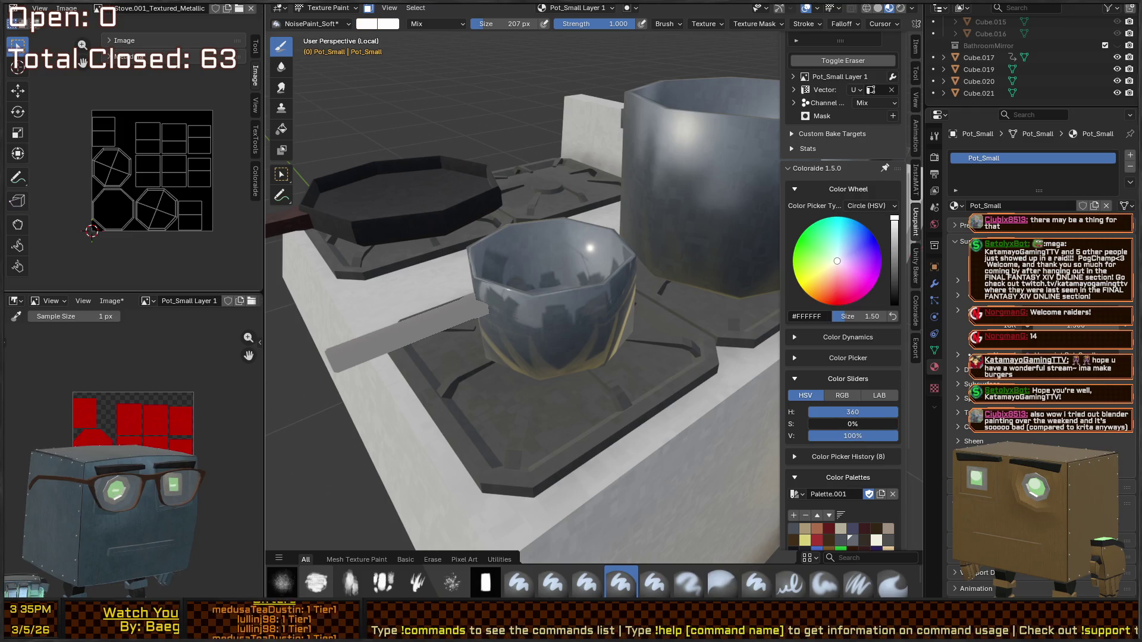
mouse_move(598, 296)
mouse_down()
mouse_move(548, 383)
mouse_move(604, 293)
mouse_up()
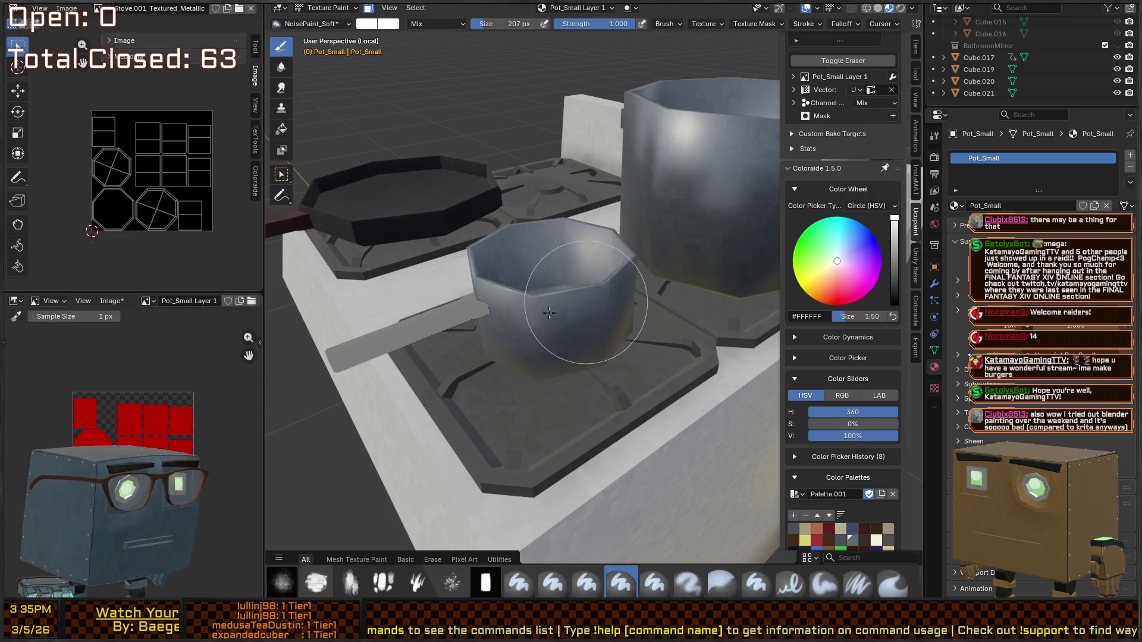
click(852, 396)
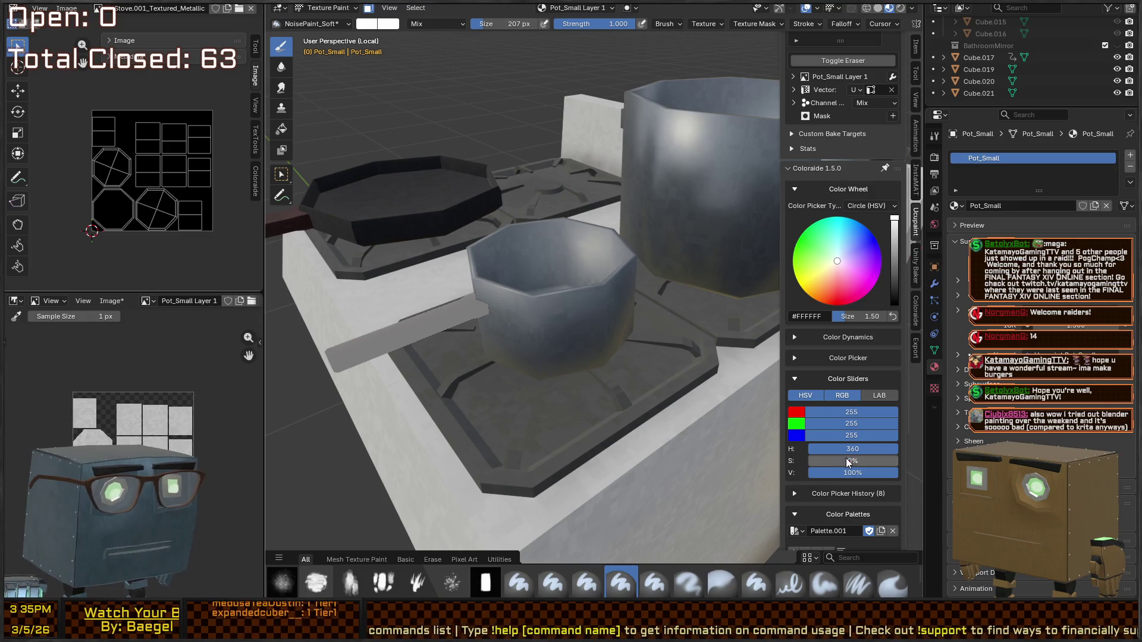
drag(845, 458, 895, 460)
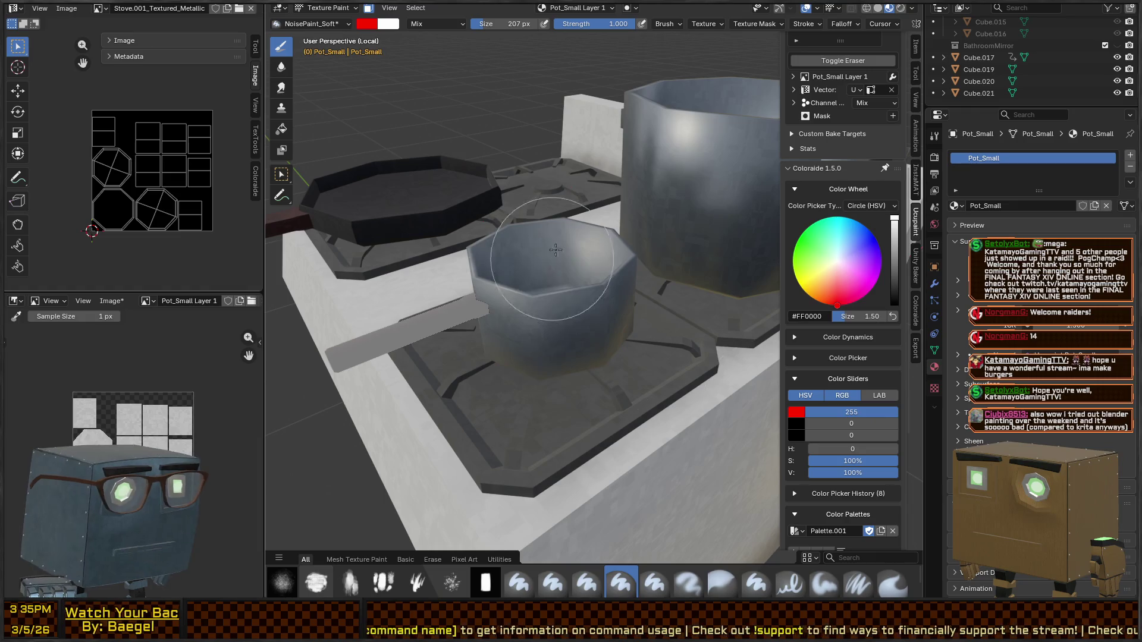
drag(555, 249, 553, 339)
drag(894, 220, 893, 306)
mouse_move(589, 255)
mouse_down()
mouse_move(473, 326)
mouse_move(548, 285)
mouse_move(516, 306)
mouse_move(571, 321)
mouse_move(524, 280)
mouse_move(553, 331)
mouse_move(571, 297)
mouse_move(550, 297)
mouse_up()
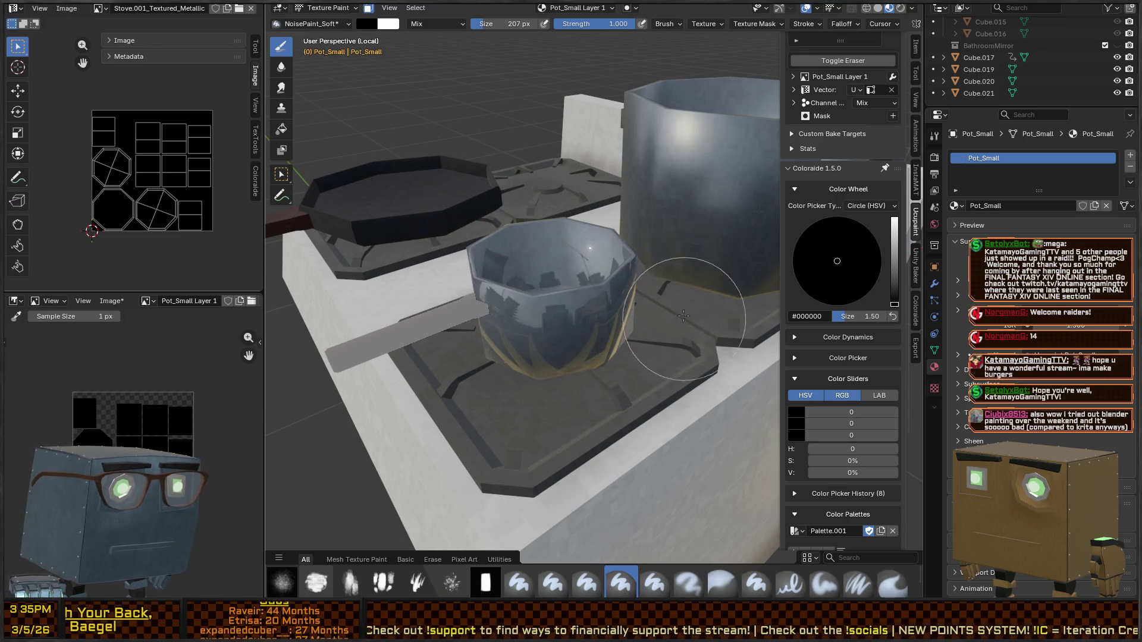
scroll(871, 254, up, 3)
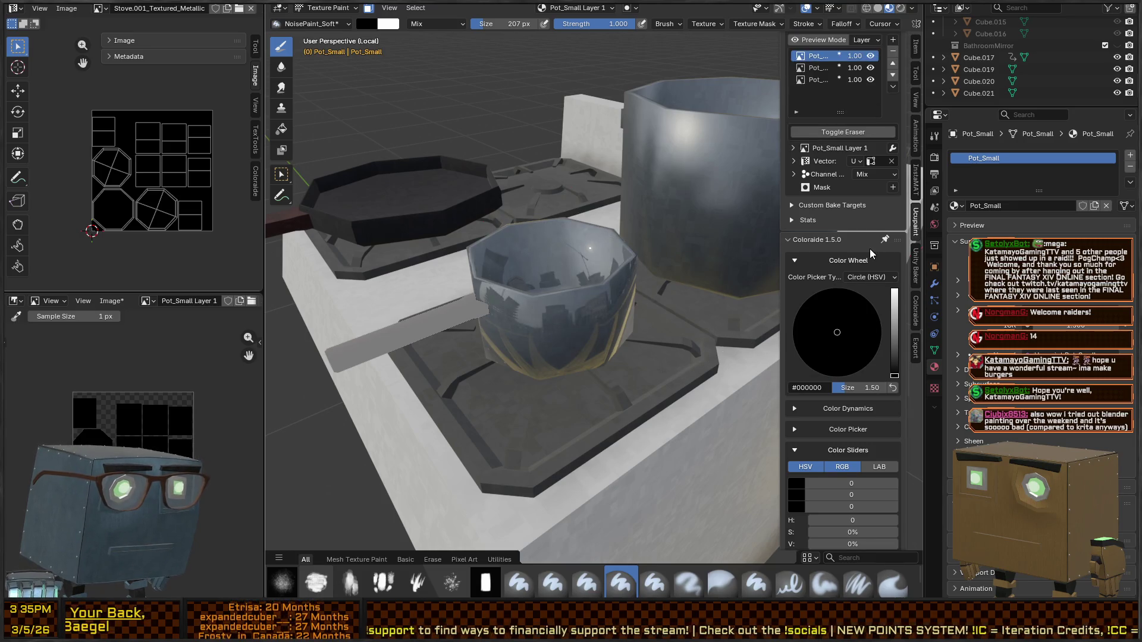
Step: Erase the black paint from the saucepan and return to normal painting
click(843, 132)
mouse_move(505, 267)
mouse_down()
mouse_move(510, 298)
mouse_move(535, 286)
mouse_up()
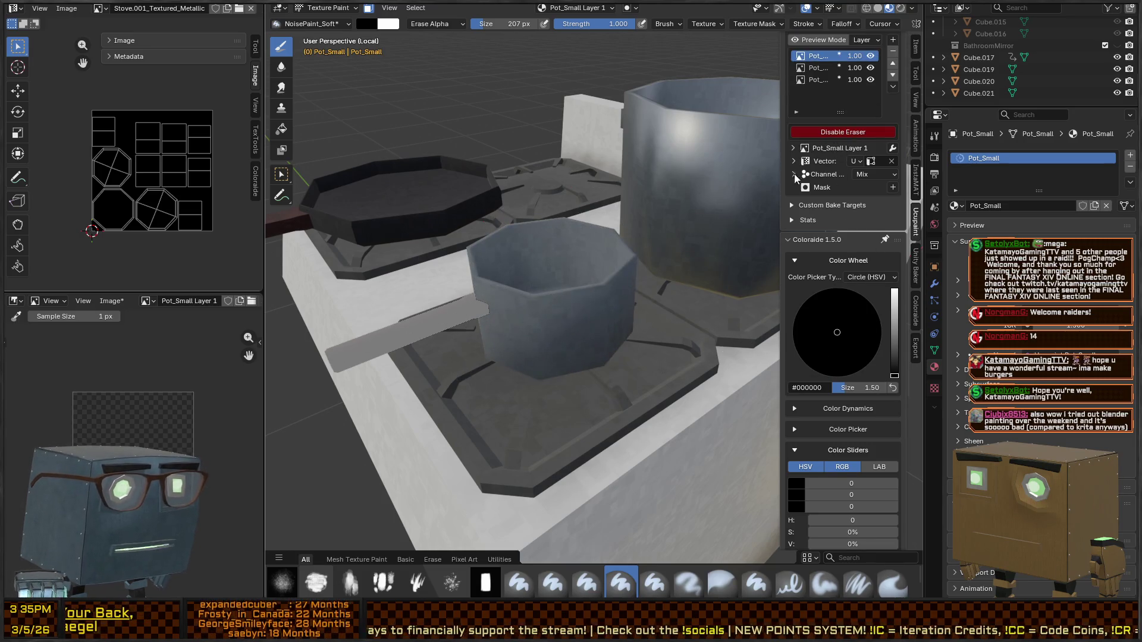
click(848, 131)
scroll(829, 256, up, 5)
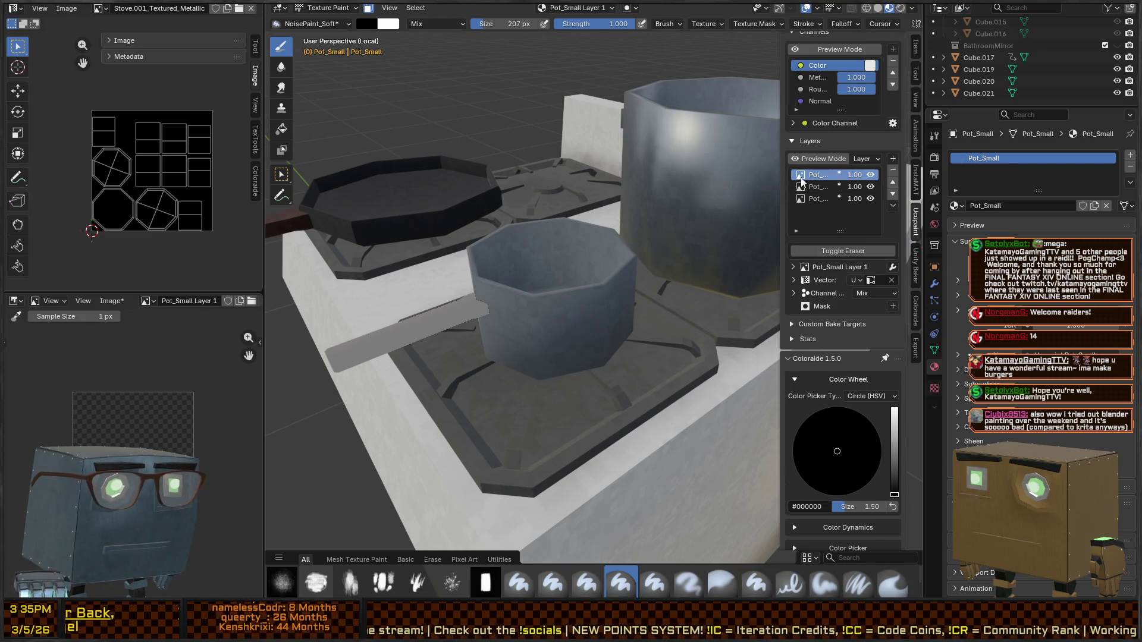
Step: Widen the side panel and erase the remaining paint from the saucepan
drag(779, 181, 731, 181)
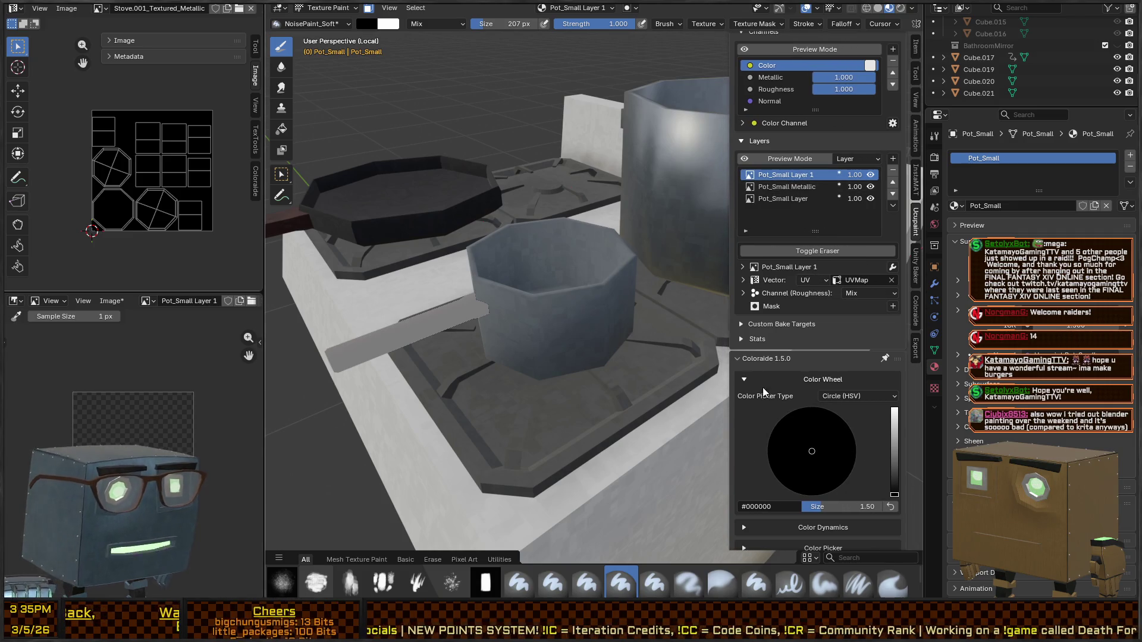
mouse_move(595, 321)
mouse_down()
mouse_move(555, 303)
mouse_move(536, 274)
mouse_move(570, 262)
mouse_move(506, 362)
mouse_up()
click(817, 251)
mouse_move(494, 321)
mouse_down()
mouse_move(538, 254)
mouse_move(619, 289)
mouse_up()
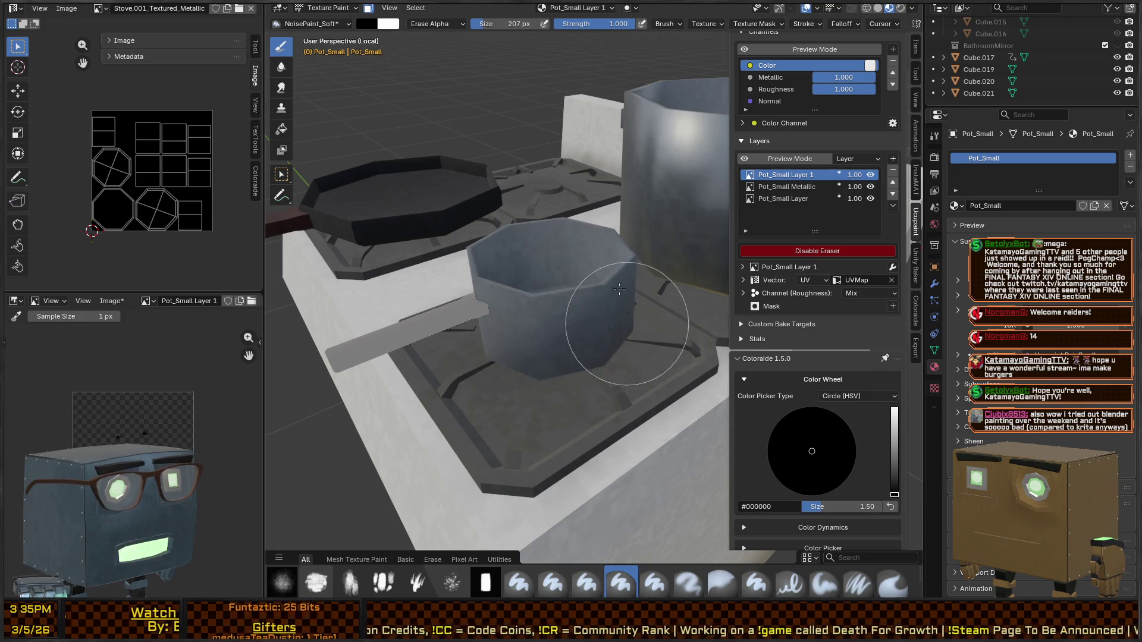
click(855, 252)
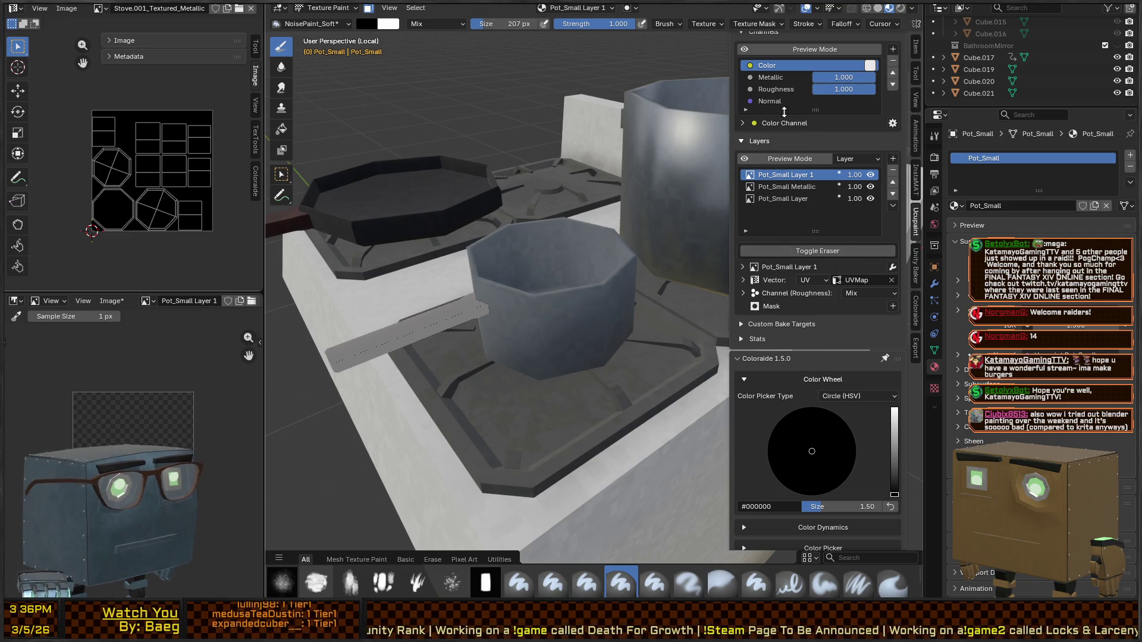
click(770, 79)
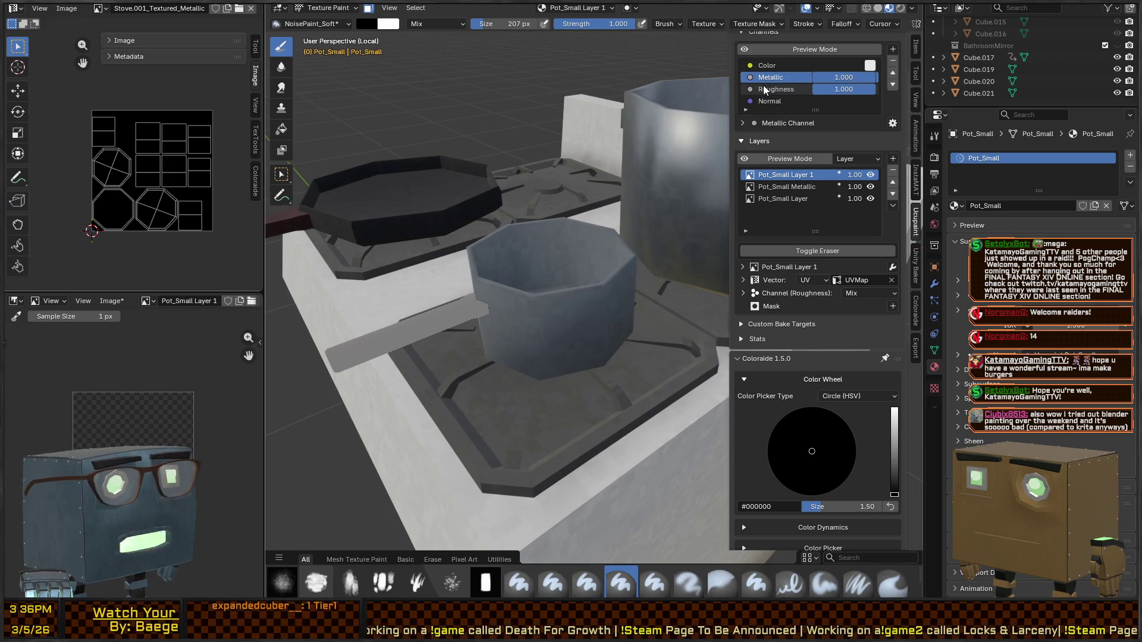
Step: Orbit around the stove and saucepan, then pick the saucepan's layers in the Layers list
right_click(535, 250)
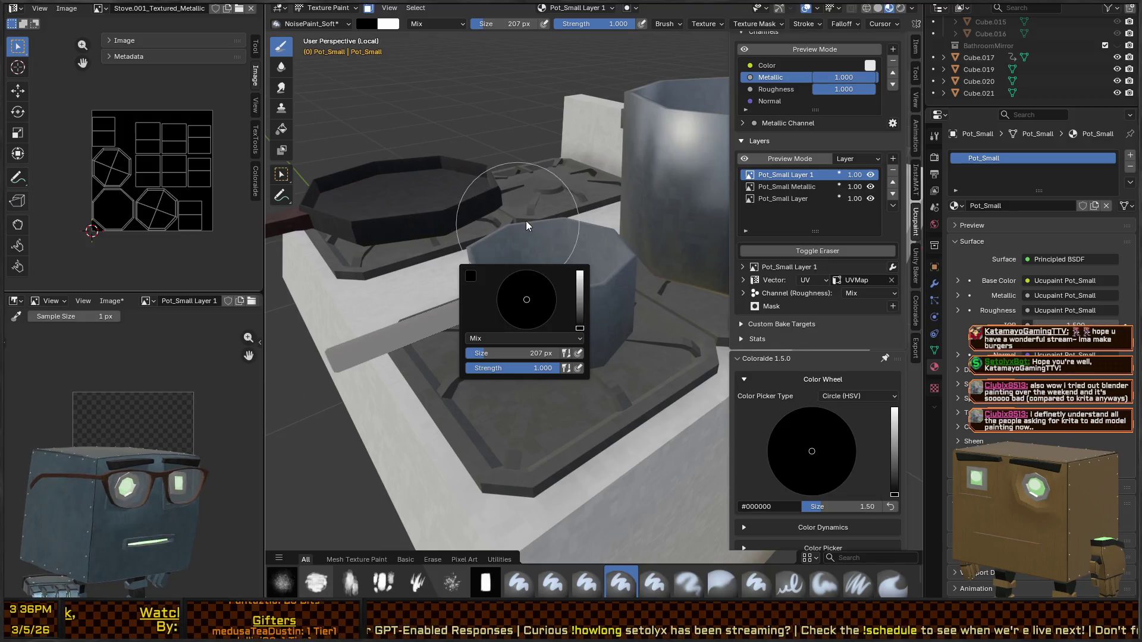
mouse_move(594, 235)
middle_down()
mouse_move(565, 250)
mouse_move(606, 240)
middle_up()
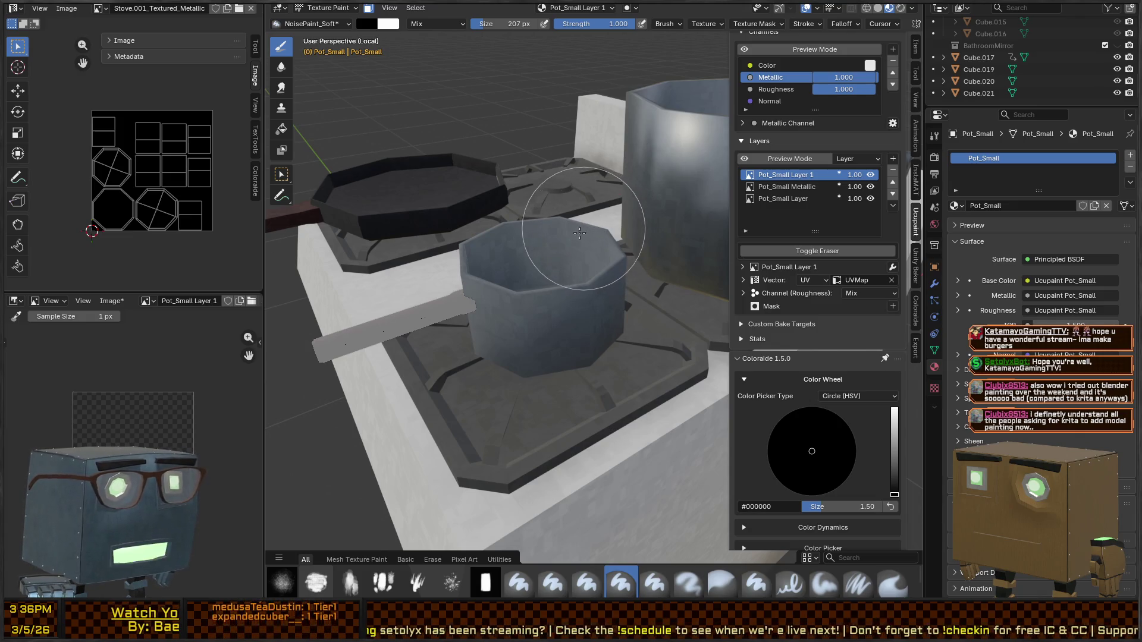
scroll(583, 236, down, 2)
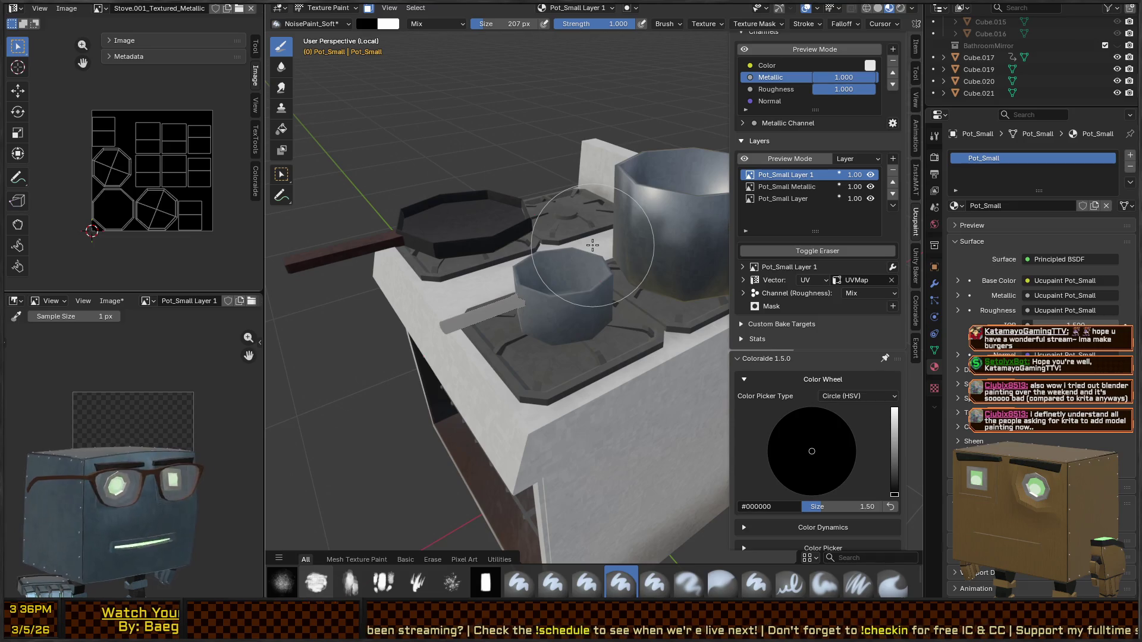
mouse_move(592, 245)
mouse_down()
mouse_move(672, 196)
mouse_move(648, 220)
mouse_move(660, 196)
mouse_move(598, 231)
mouse_up()
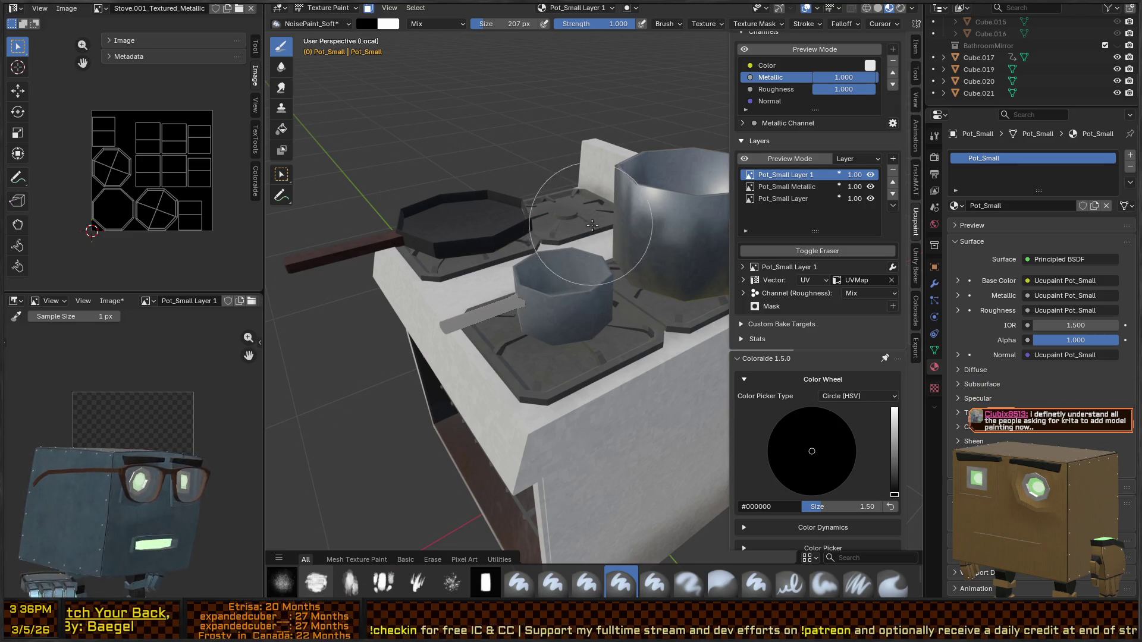
middle_drag(571, 233, 624, 232)
scroll(531, 309, up, 5)
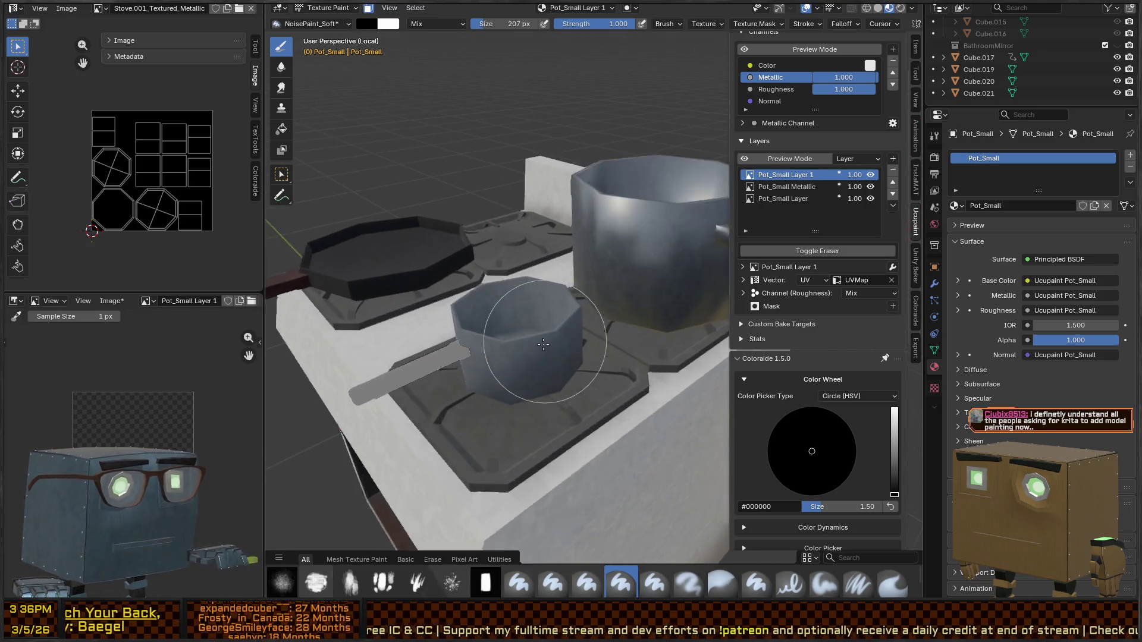
middle_drag(531, 309, 533, 272)
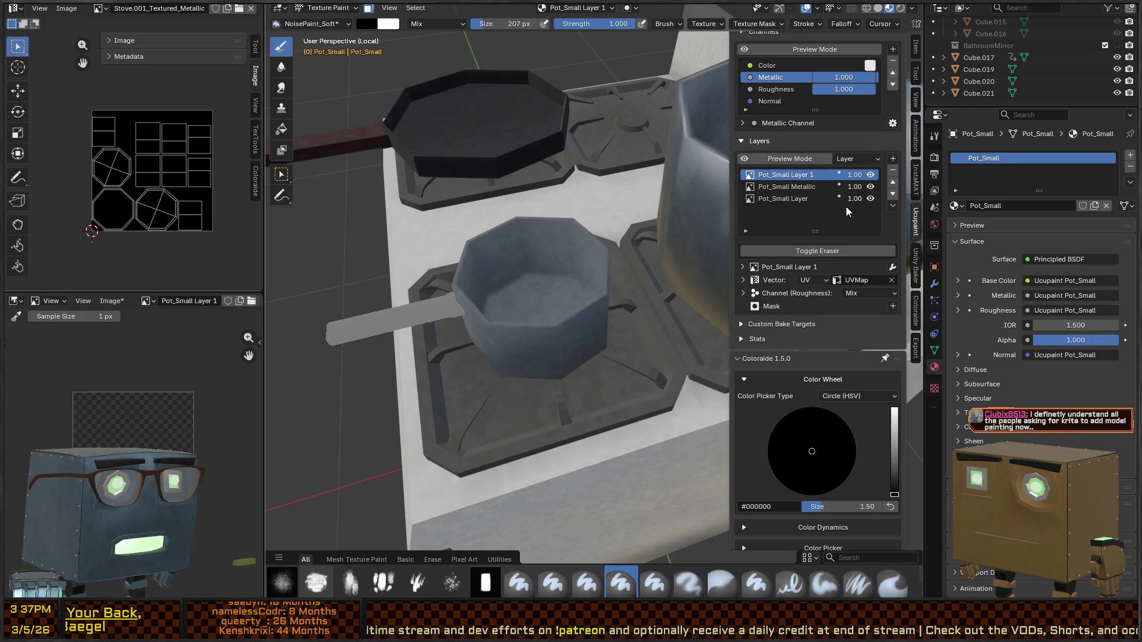
click(770, 185)
click(772, 198)
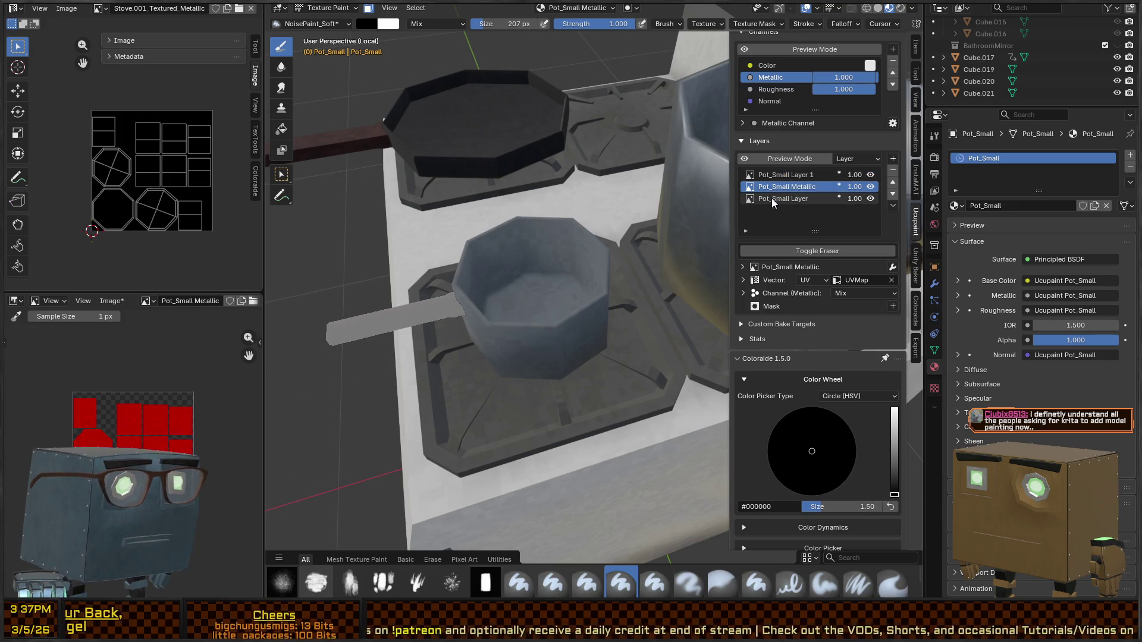
Step: On the Pot_Small Metallic layer, erase the metallic paint from the small pot
click(777, 187)
click(781, 175)
click(772, 186)
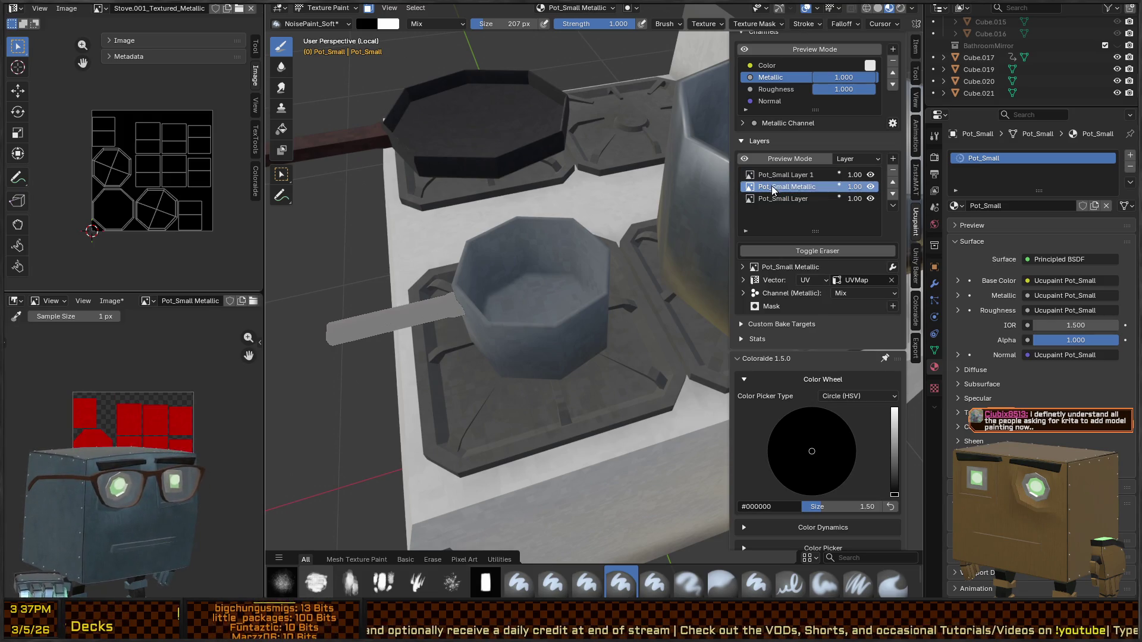
scroll(558, 273, down, 3)
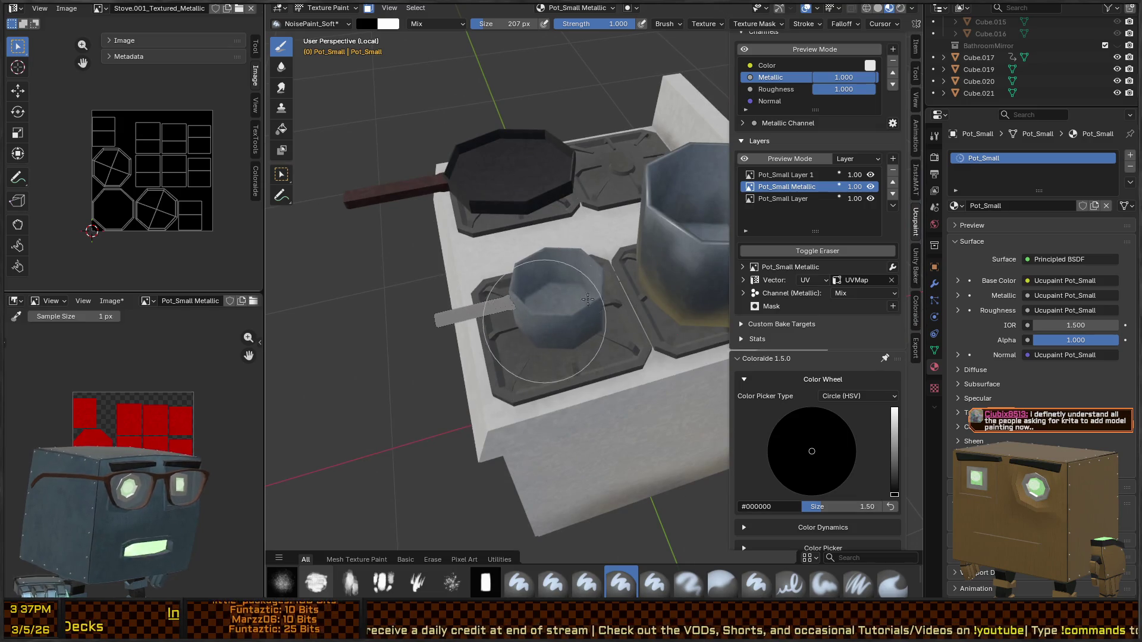
click(817, 251)
drag(589, 286, 534, 330)
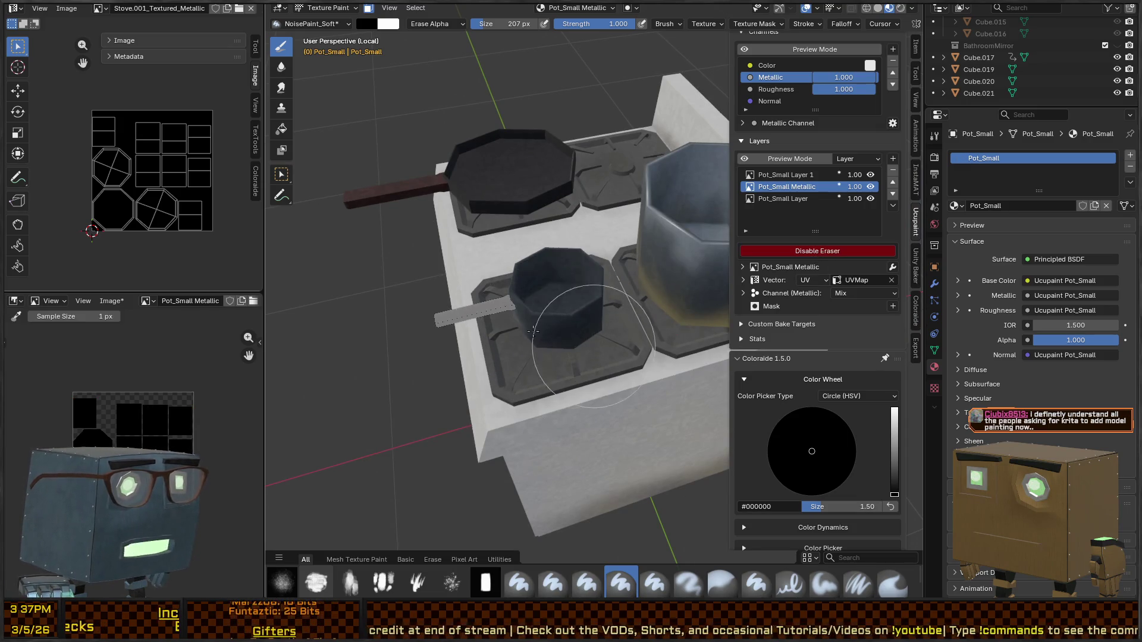
Step: Make Pot_Small Layer 1 active and inspect the pot from several angles in Object Mode
scroll(572, 265, up, 2)
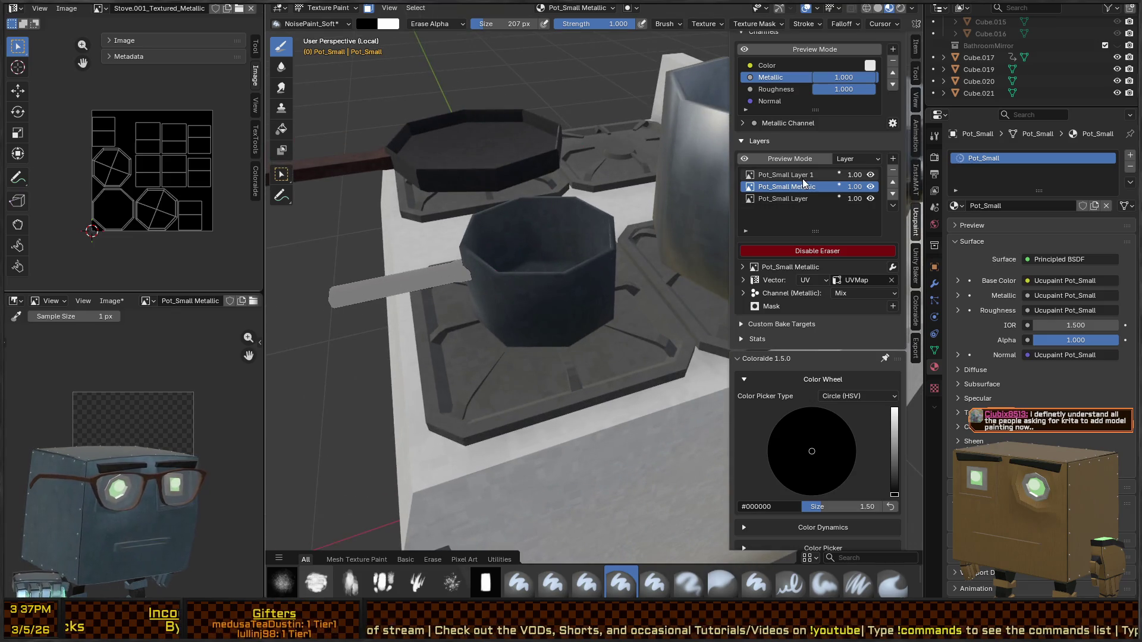
click(801, 175)
middle_drag(581, 313, 661, 220)
scroll(648, 233, up, 2)
key(ctrl+Tab)
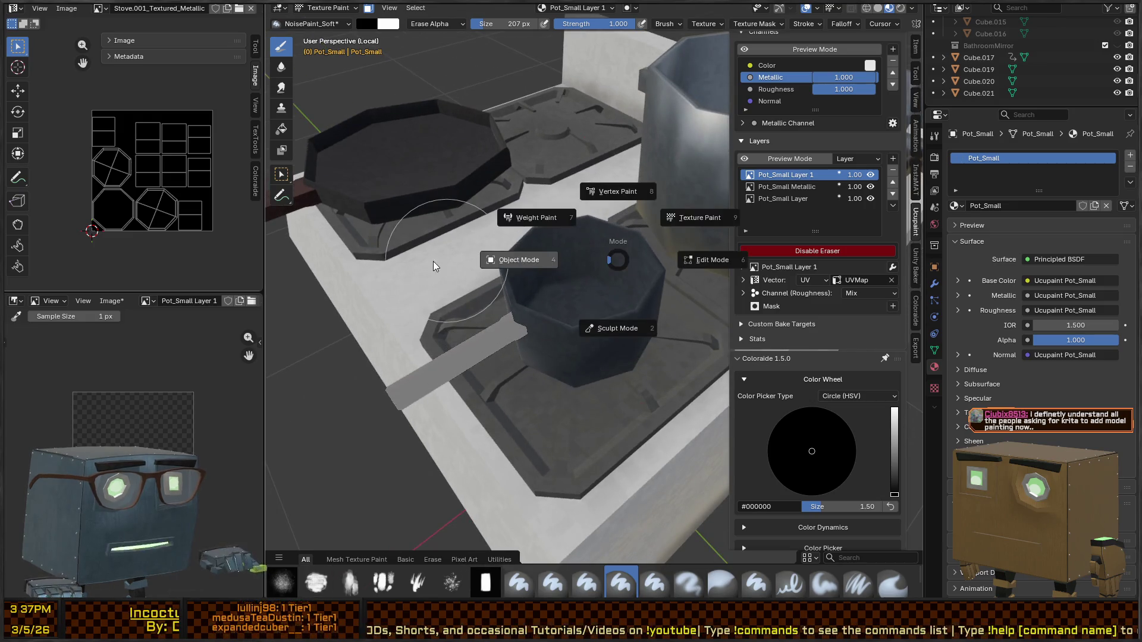
click(432, 262)
middle_drag(520, 262, 612, 254)
scroll(612, 253, down, 3)
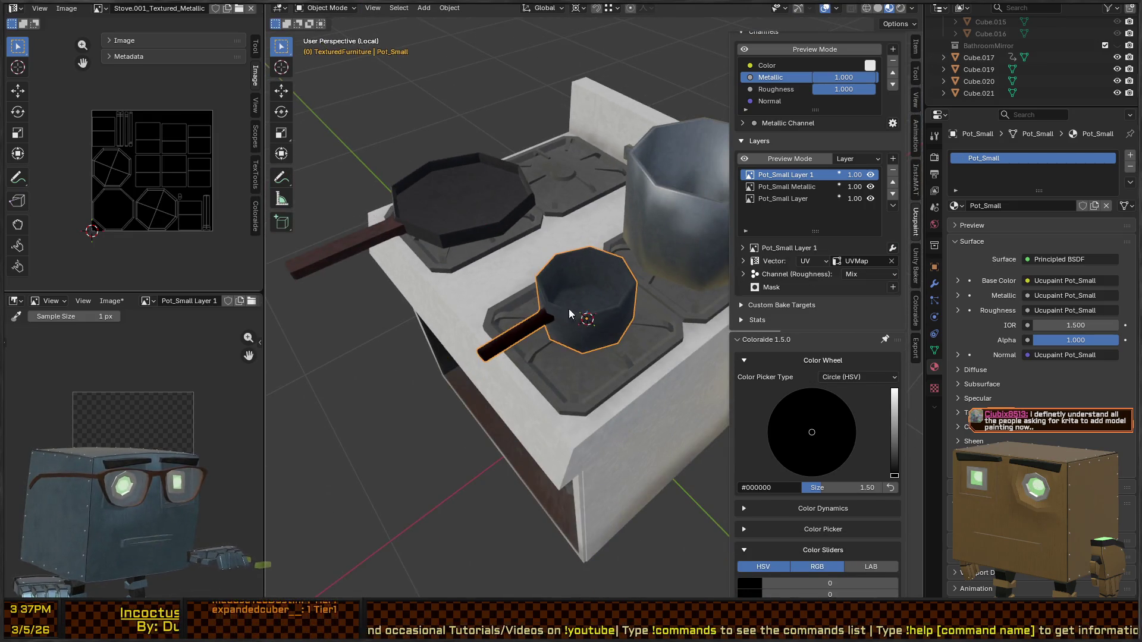
scroll(595, 310, up, 2)
mouse_move(637, 295)
middle_down()
mouse_move(597, 291)
mouse_move(612, 270)
mouse_move(604, 360)
mouse_move(591, 308)
mouse_move(566, 303)
middle_up()
Step: Return to Texture Paint and make the Pot_Small Layer colour texture active
key(ctrl+Tab)
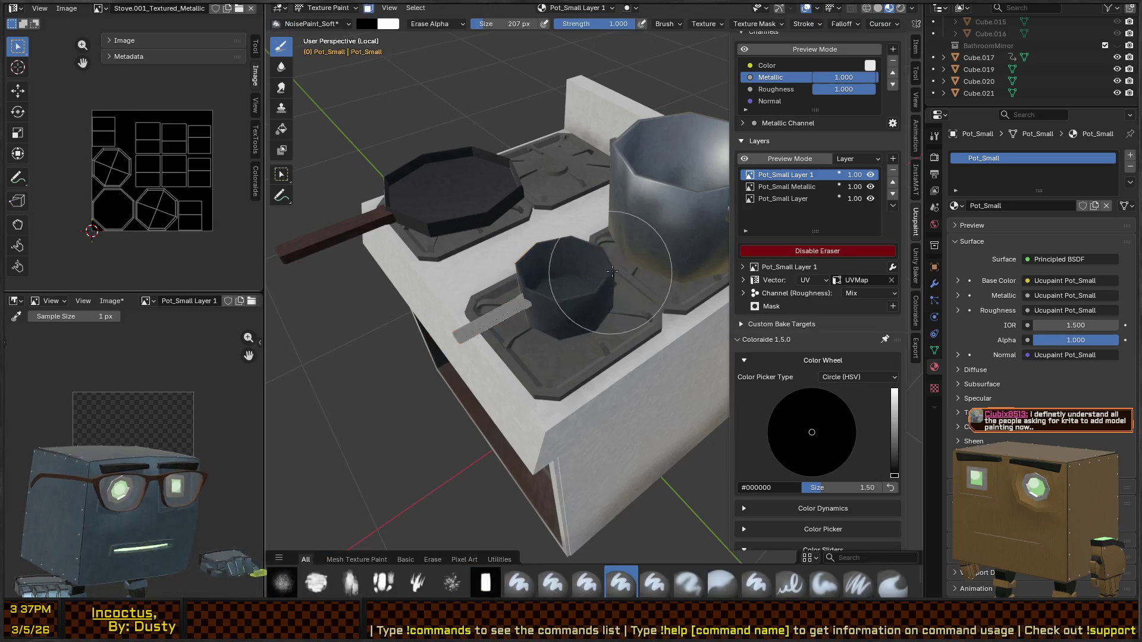
scroll(556, 246, up, 4)
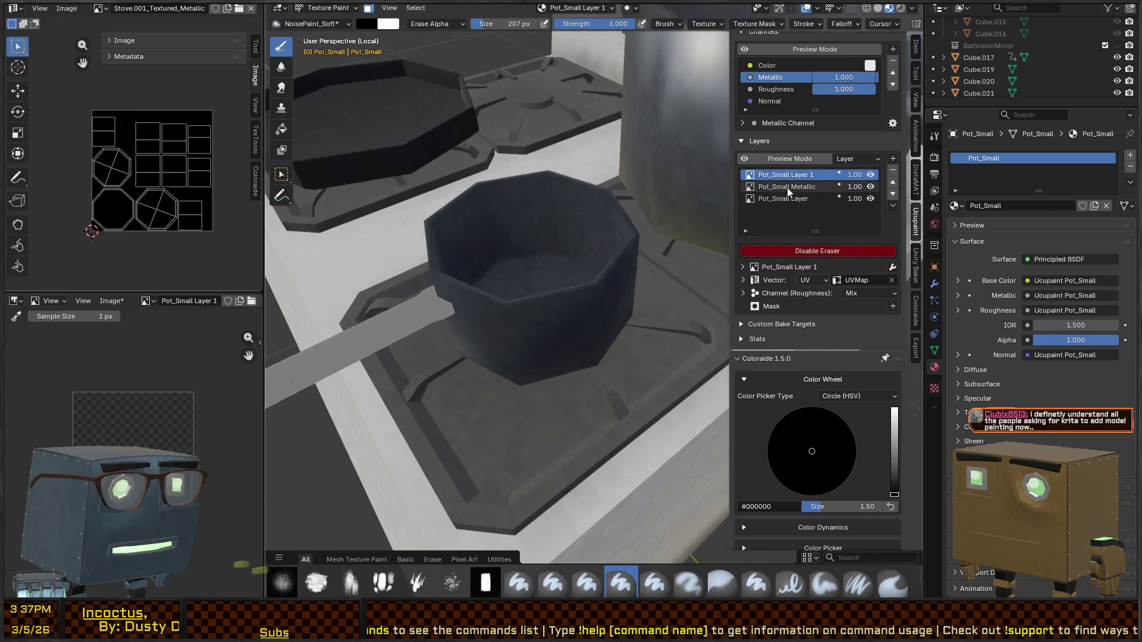
click(787, 188)
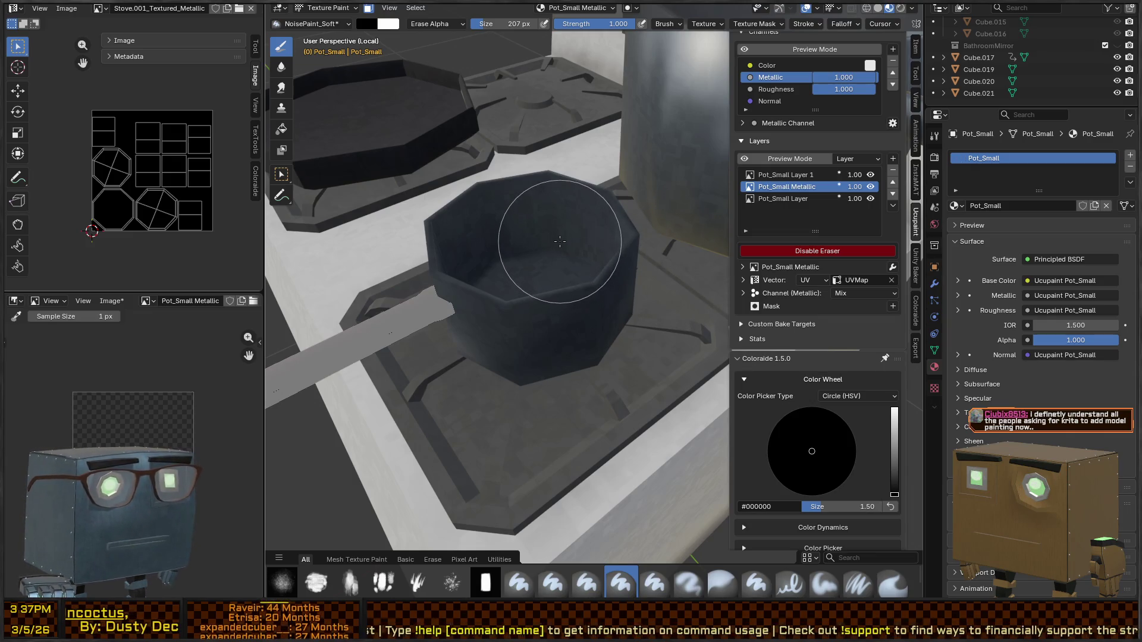
click(787, 201)
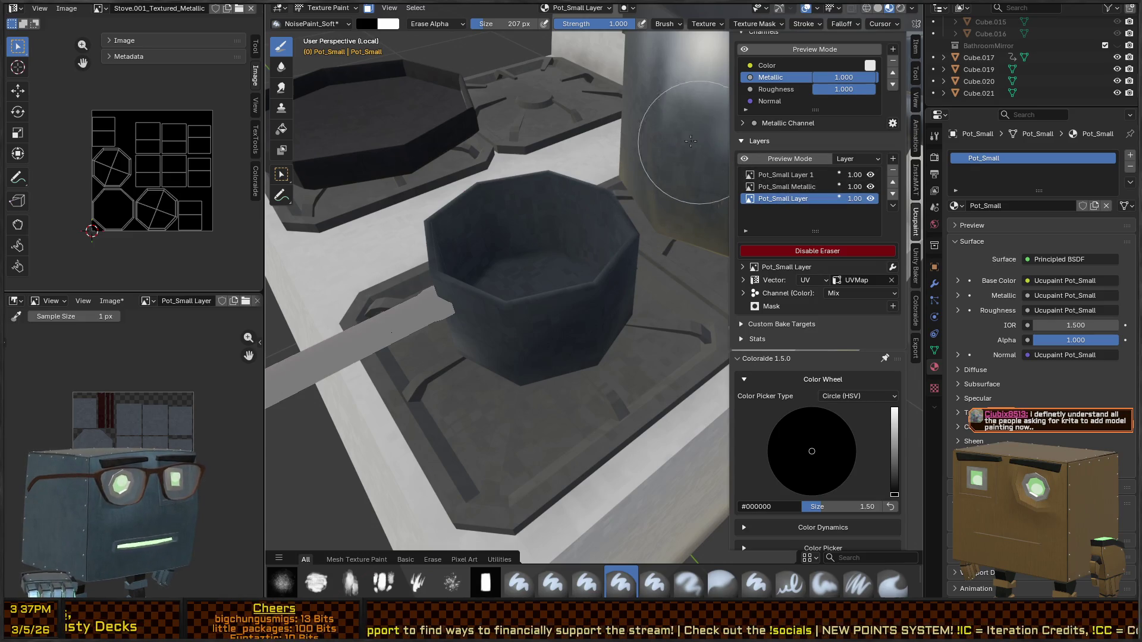
Step: On Pot_Small Metallic, erase the metallic paint from the pot
scroll(565, 241, down, 5)
middle_drag(565, 241, 601, 272)
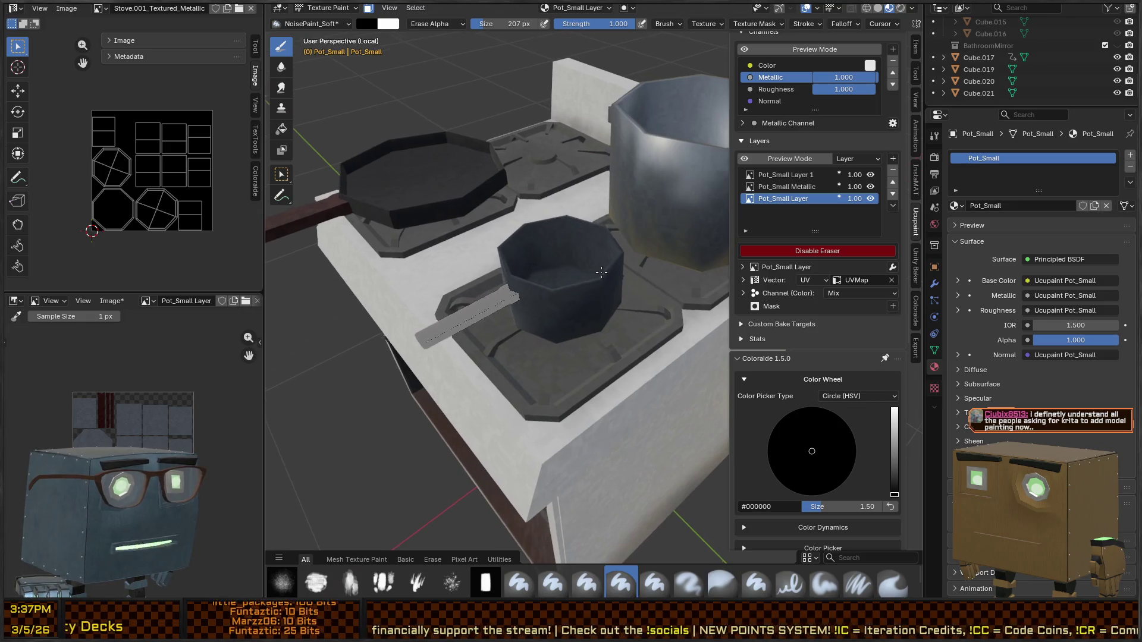
click(803, 187)
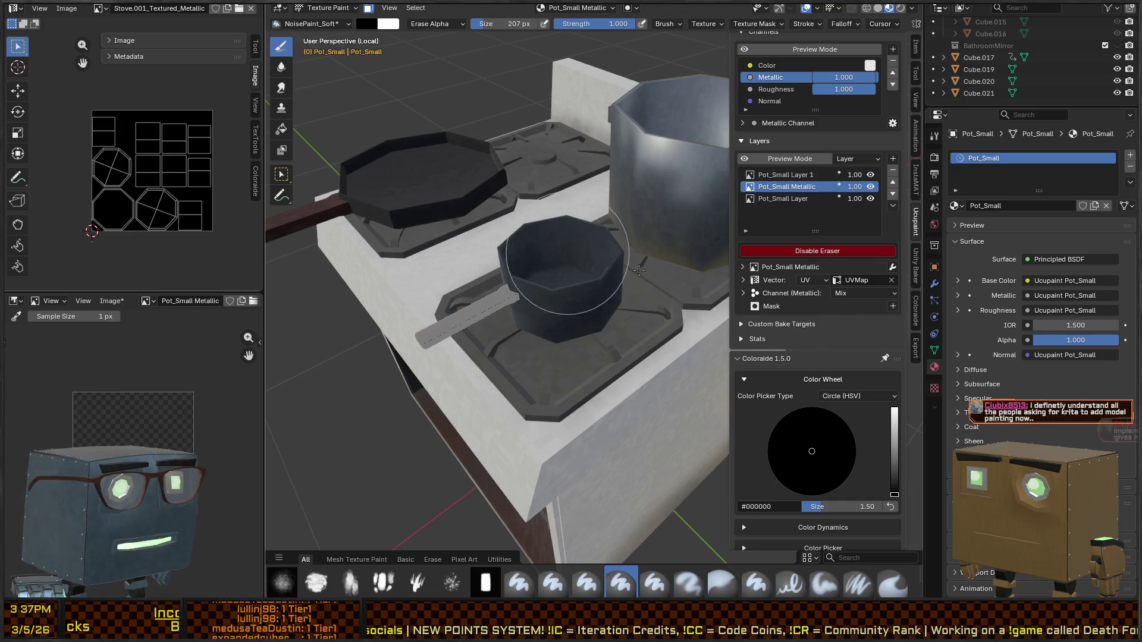
click(837, 251)
mouse_move(573, 293)
middle_down()
mouse_move(572, 231)
mouse_move(571, 256)
mouse_move(574, 242)
middle_up()
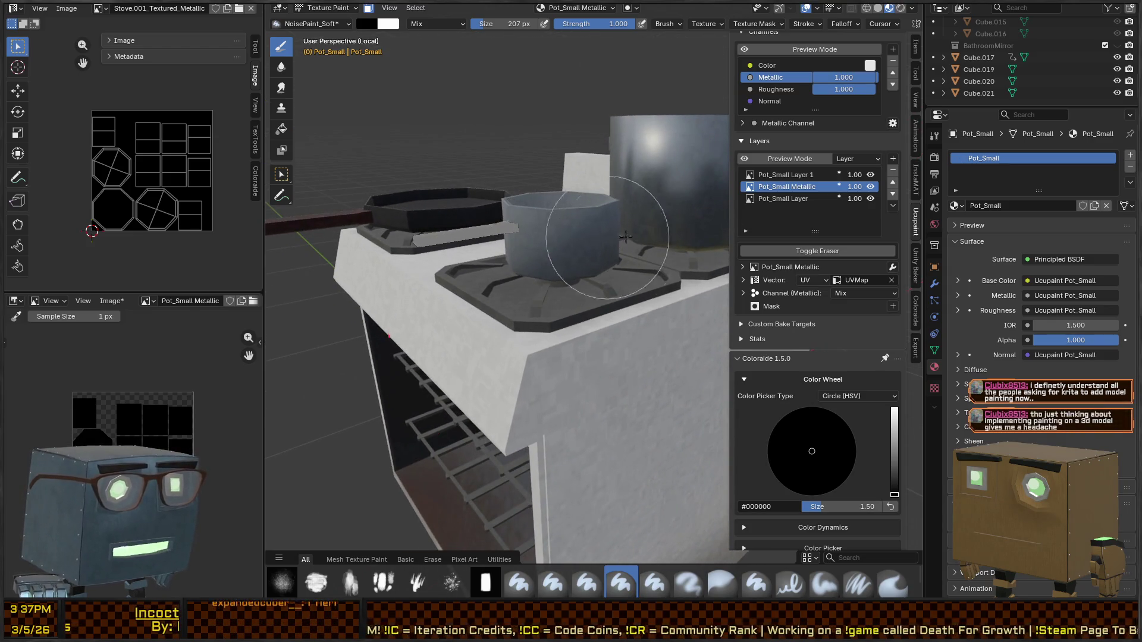
click(817, 251)
drag(562, 250, 542, 227)
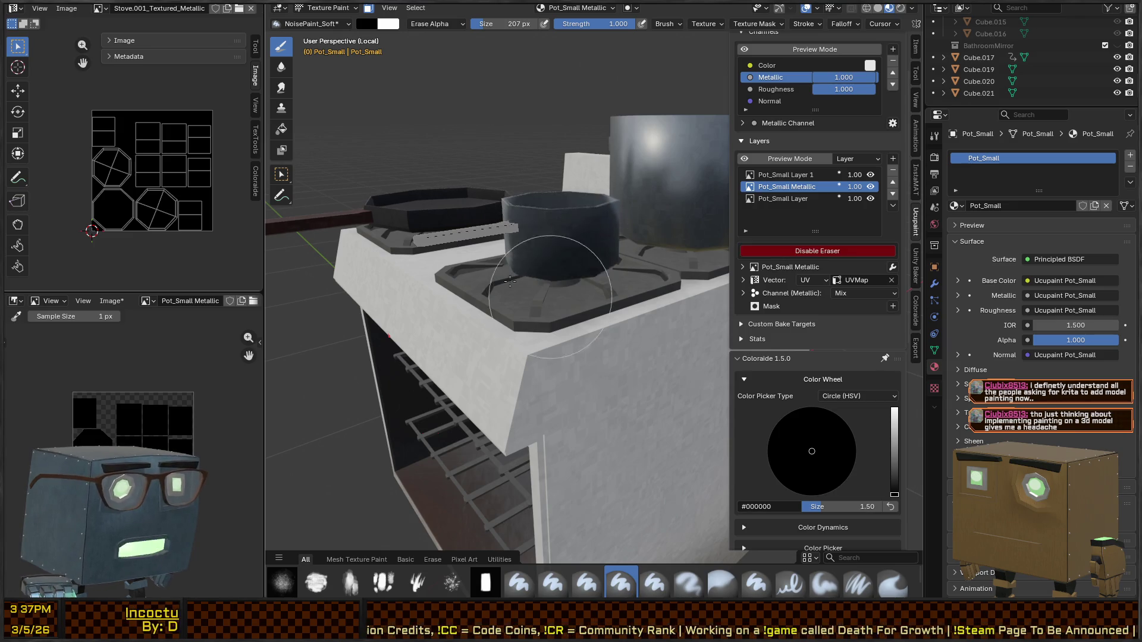
Step: Paint over the pot on Pot_Small Layer 1 to make it shiny
click(787, 176)
click(816, 250)
drag(618, 235, 556, 235)
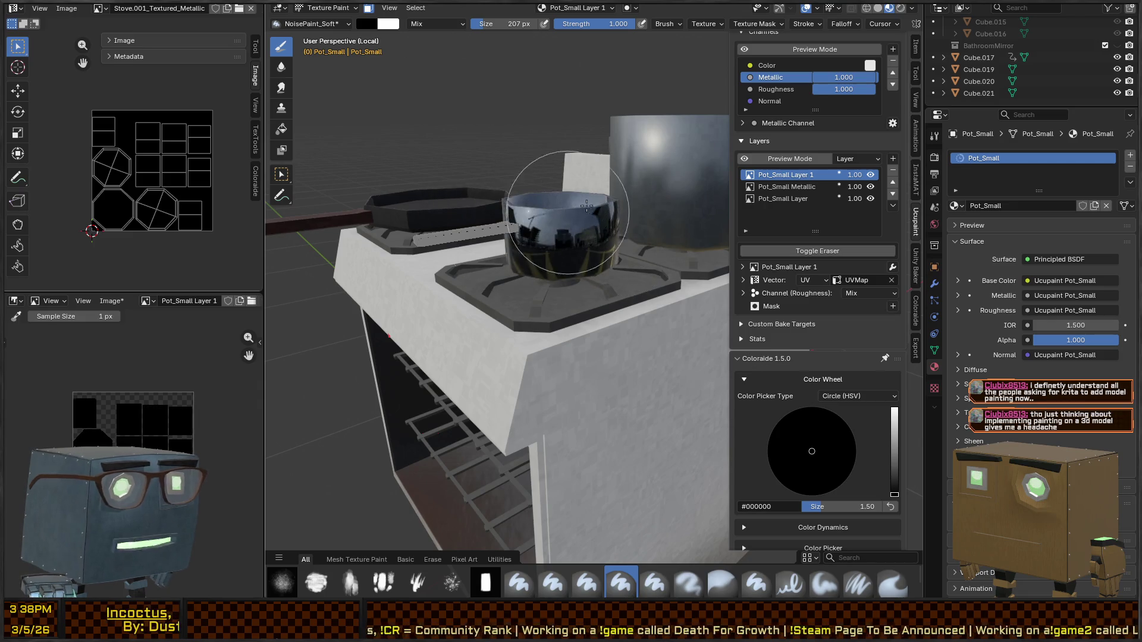
middle_drag(556, 235, 580, 238)
Step: Erase the Pot_Small Metallic paint over the pot and its handle
click(787, 187)
click(817, 251)
mouse_move(572, 282)
mouse_down()
mouse_move(512, 279)
mouse_move(544, 309)
mouse_up()
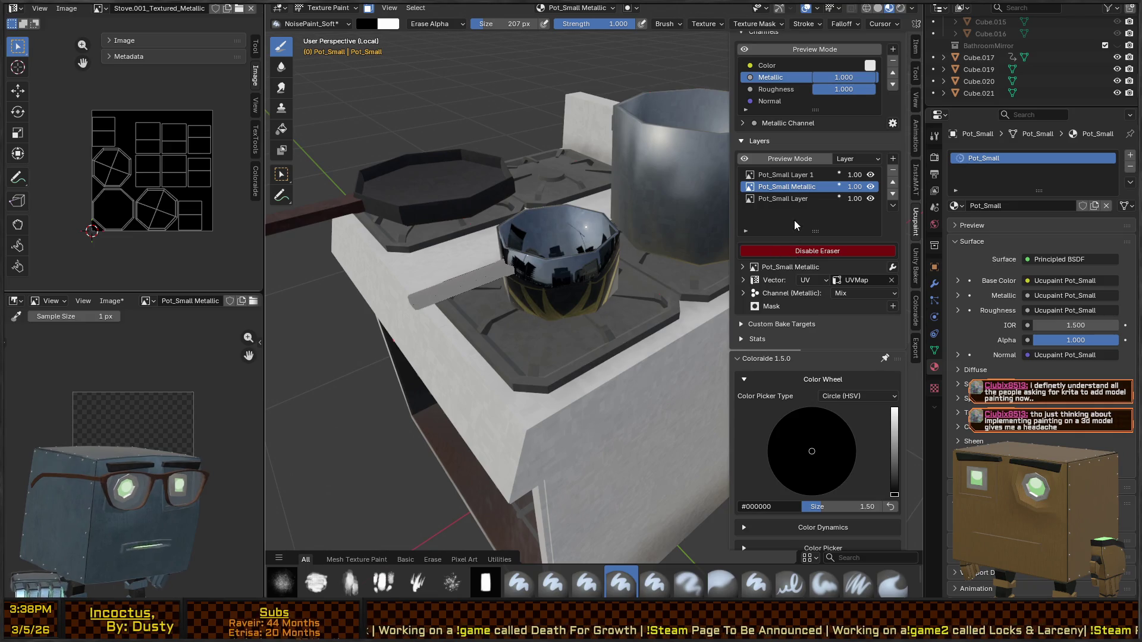
click(791, 251)
Step: Raise the brush brightness to full and pick a pale near-white brush colour
right_click(573, 251)
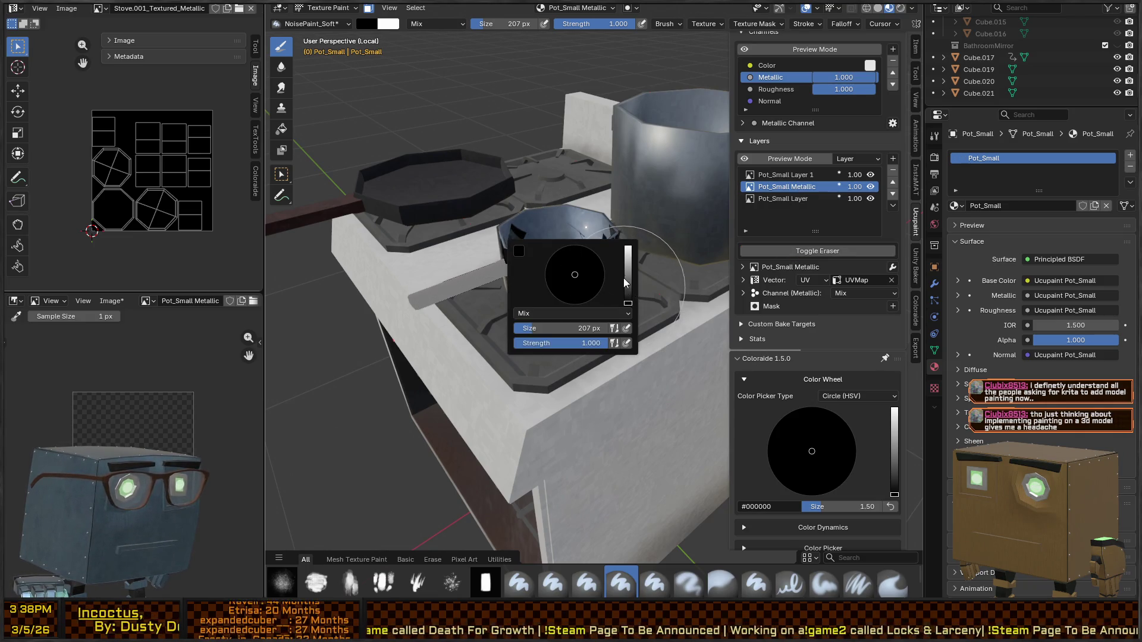
drag(627, 275, 627, 245)
click(563, 248)
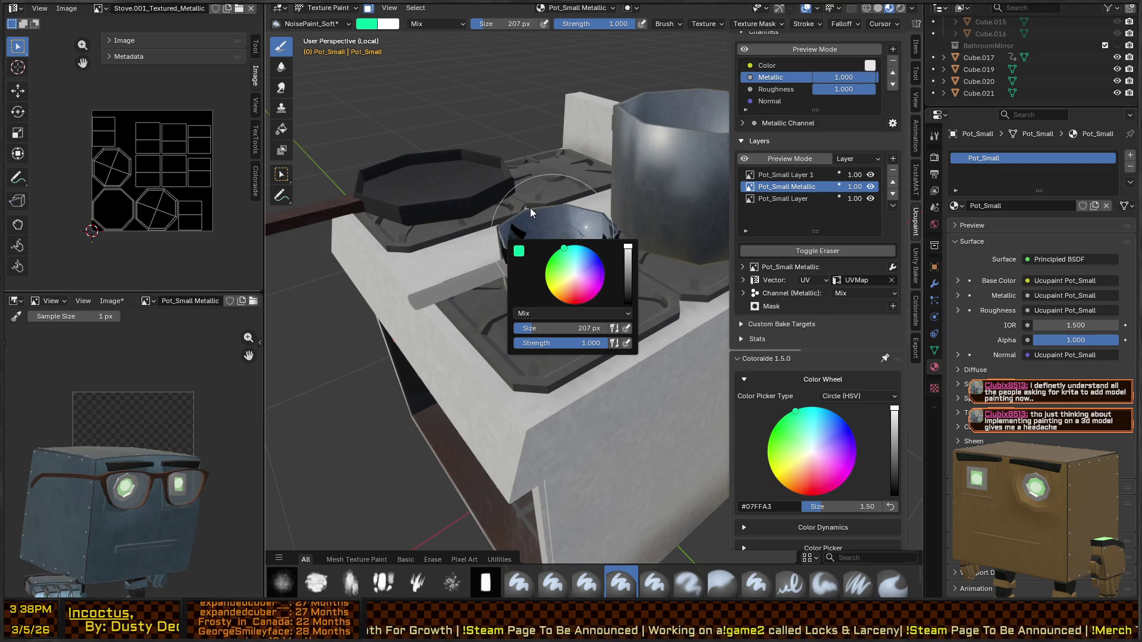
click(569, 273)
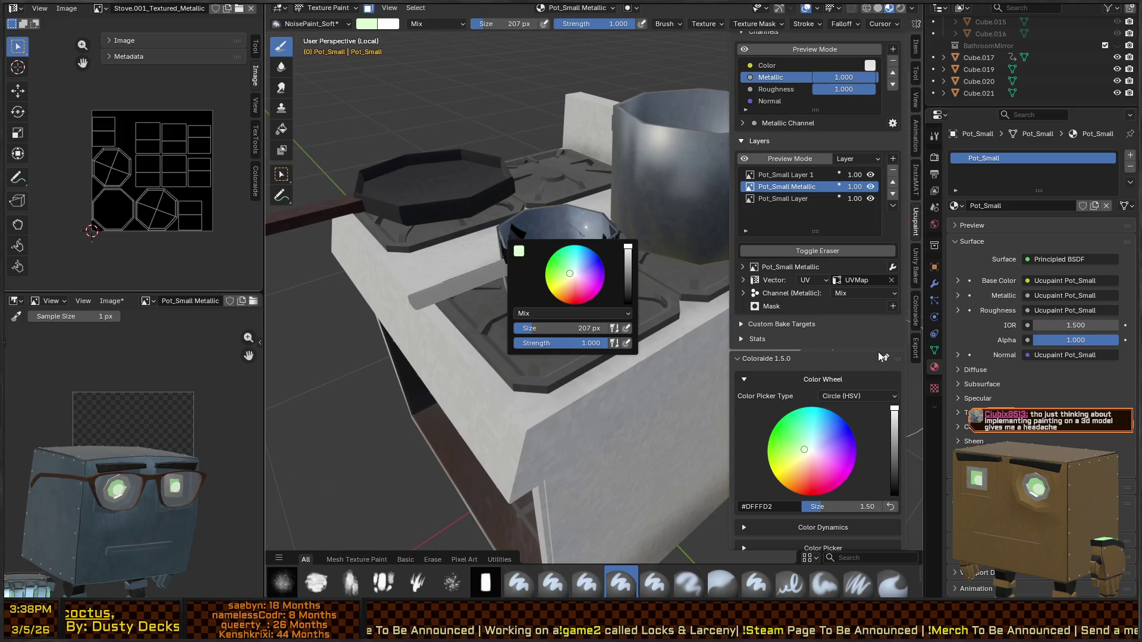
scroll(870, 441, down, 10)
mouse_move(859, 378)
mouse_down()
mouse_move(763, 376)
mouse_move(737, 388)
mouse_move(898, 364)
mouse_up()
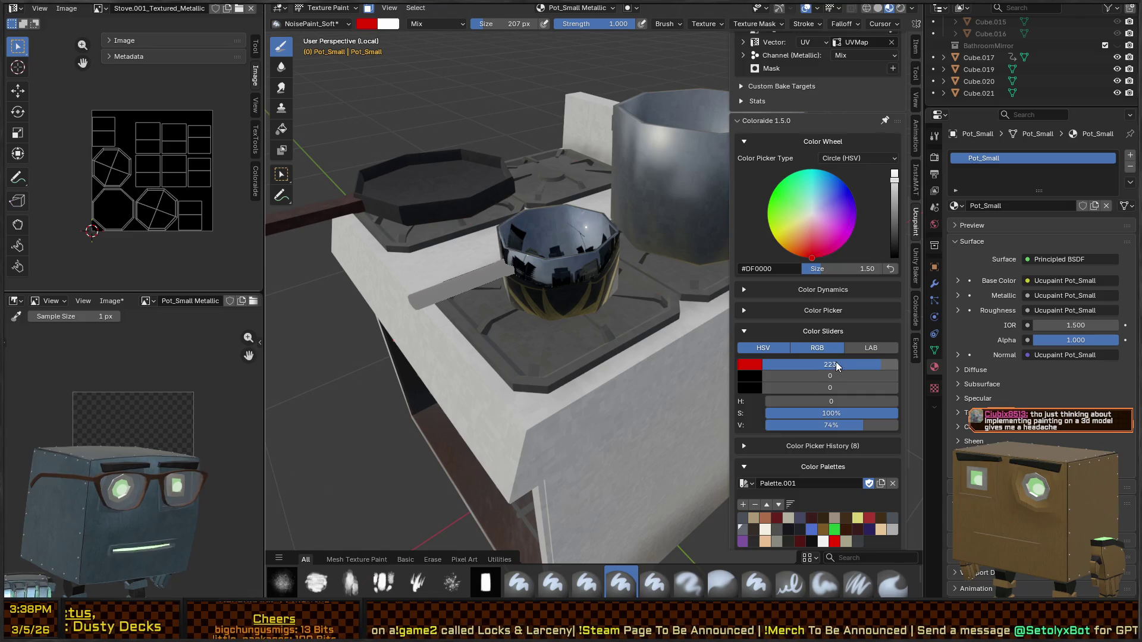
mouse_move(536, 261)
mouse_down()
mouse_move(560, 331)
mouse_move(595, 280)
mouse_up()
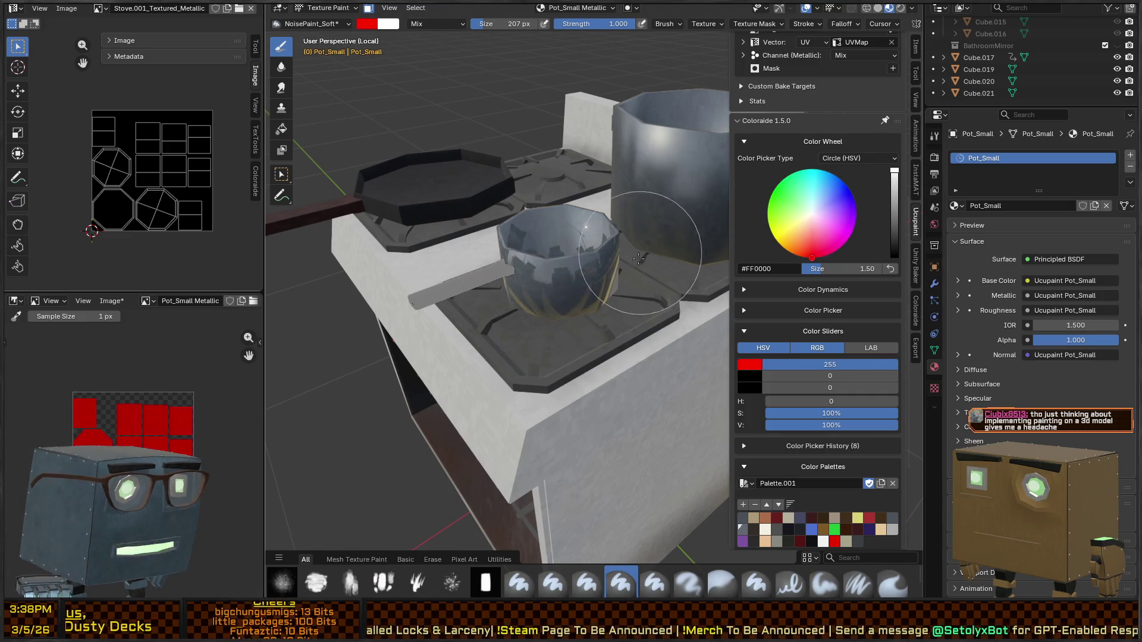
scroll(766, 212, up, 4)
scroll(767, 216, up, 2)
scroll(767, 214, down, 4)
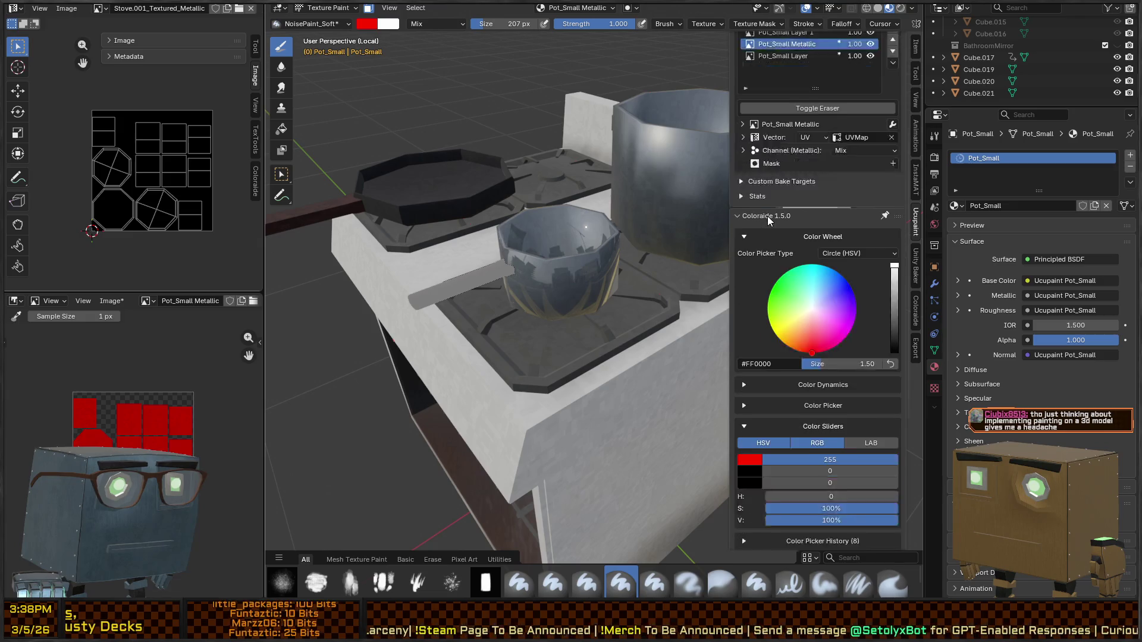
Step: Set green and blue to 255 for a white brush and paint white metallic over the pot
double_click(829, 423)
text(255)
key(Return)
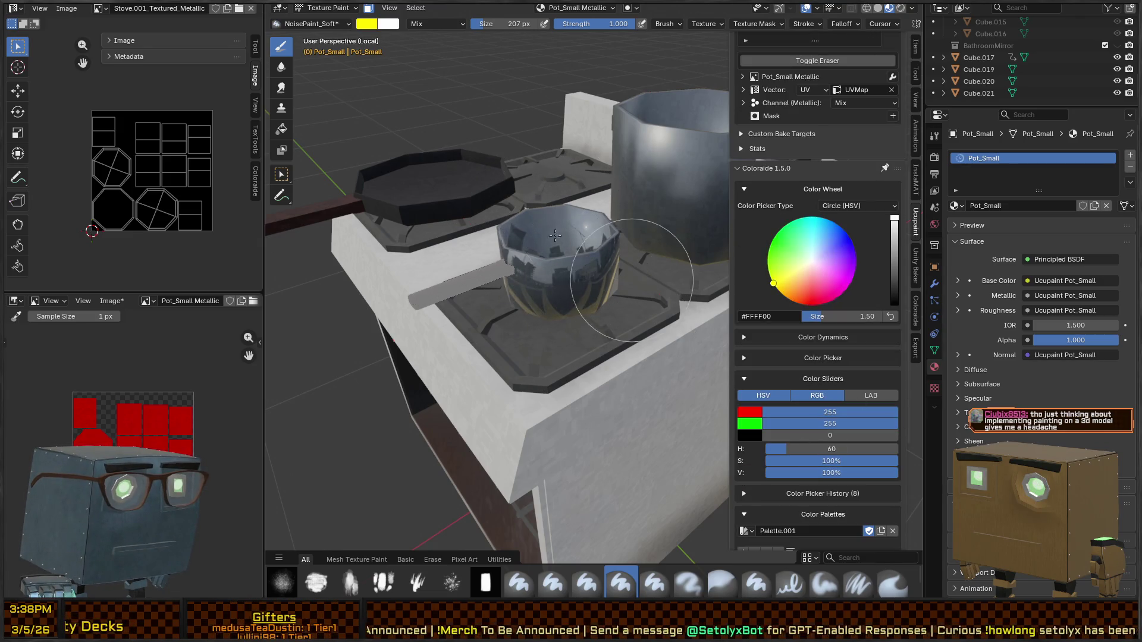
drag(782, 437, 892, 435)
mouse_move(690, 315)
mouse_down()
mouse_move(517, 226)
mouse_move(501, 250)
mouse_move(586, 255)
mouse_move(595, 273)
mouse_up()
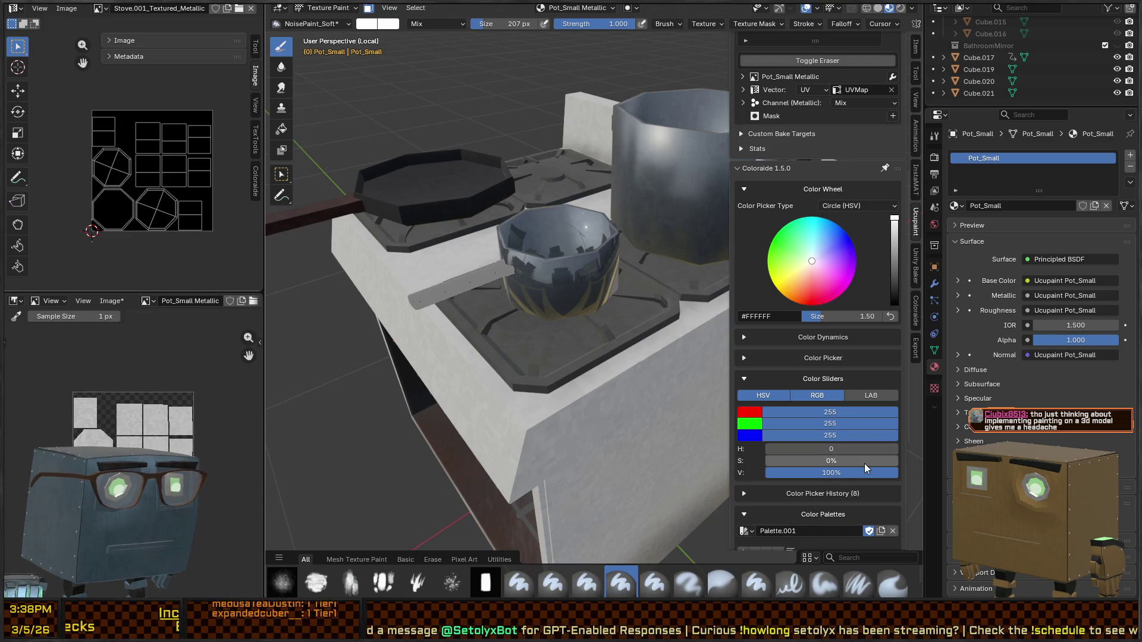
scroll(801, 246, up, 7)
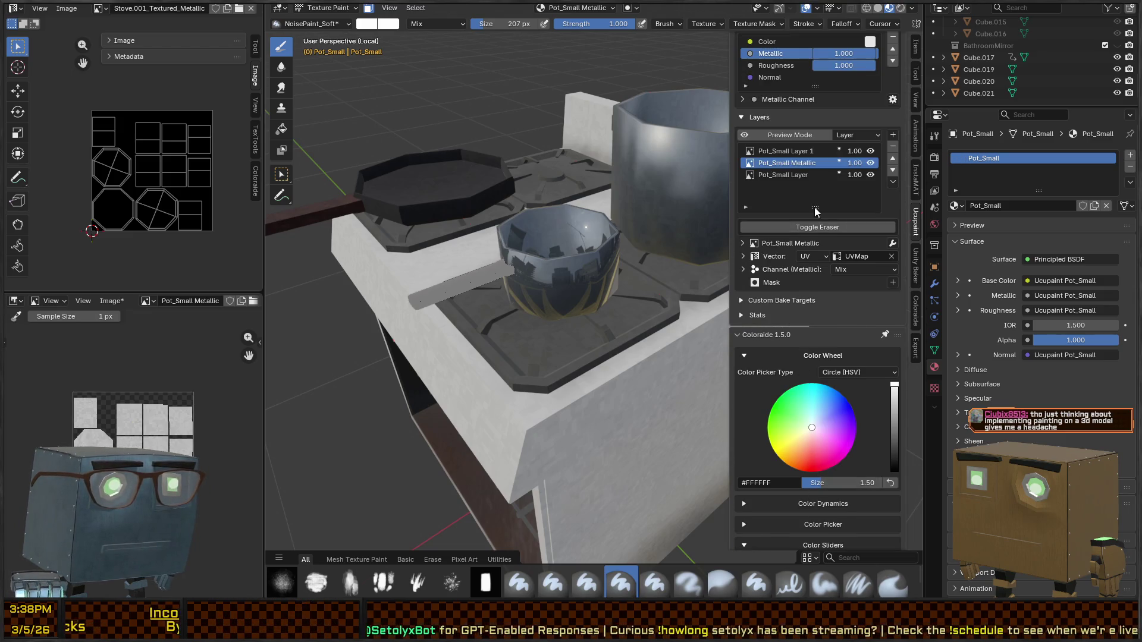
click(819, 228)
Step: Erase the white metallic paint from the pot, then make Pot_Small Layer 1 active
mouse_move(503, 226)
mouse_down()
mouse_move(579, 262)
mouse_move(565, 298)
mouse_move(509, 338)
mouse_up()
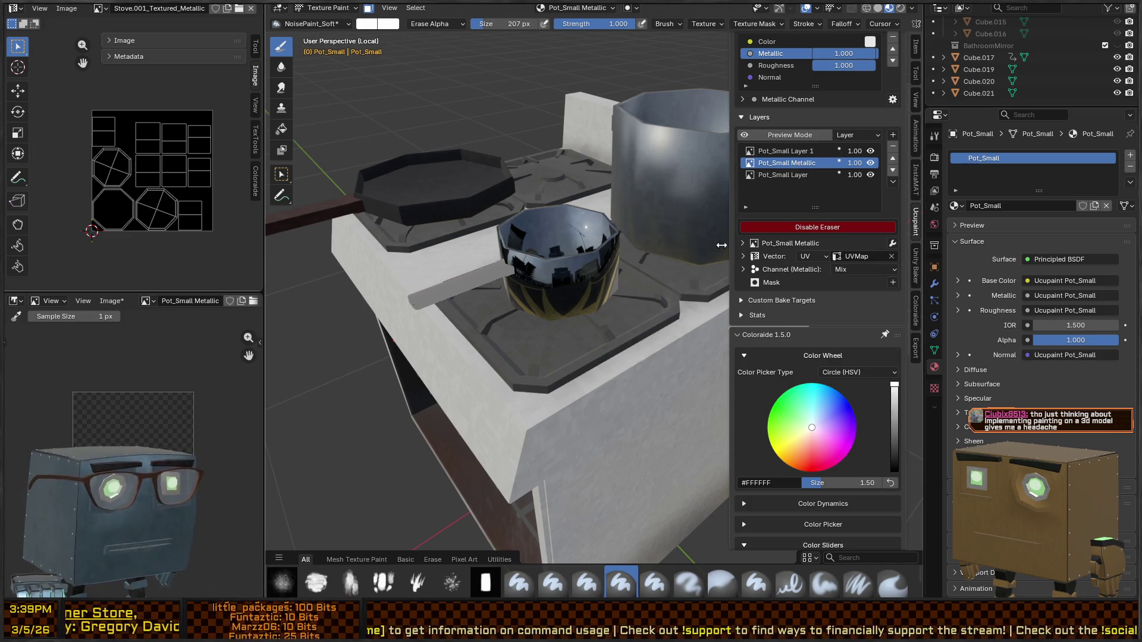
click(806, 227)
click(776, 173)
click(785, 160)
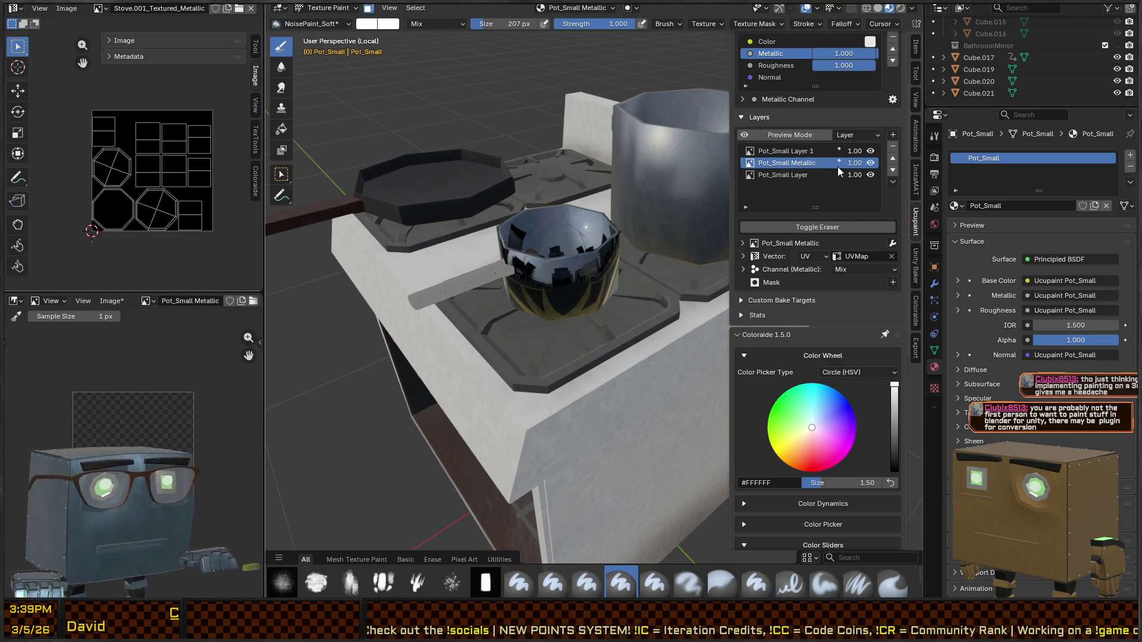
click(798, 150)
Step: Make Pot_Small Metallic active and paint white metallic over the small pot
click(801, 163)
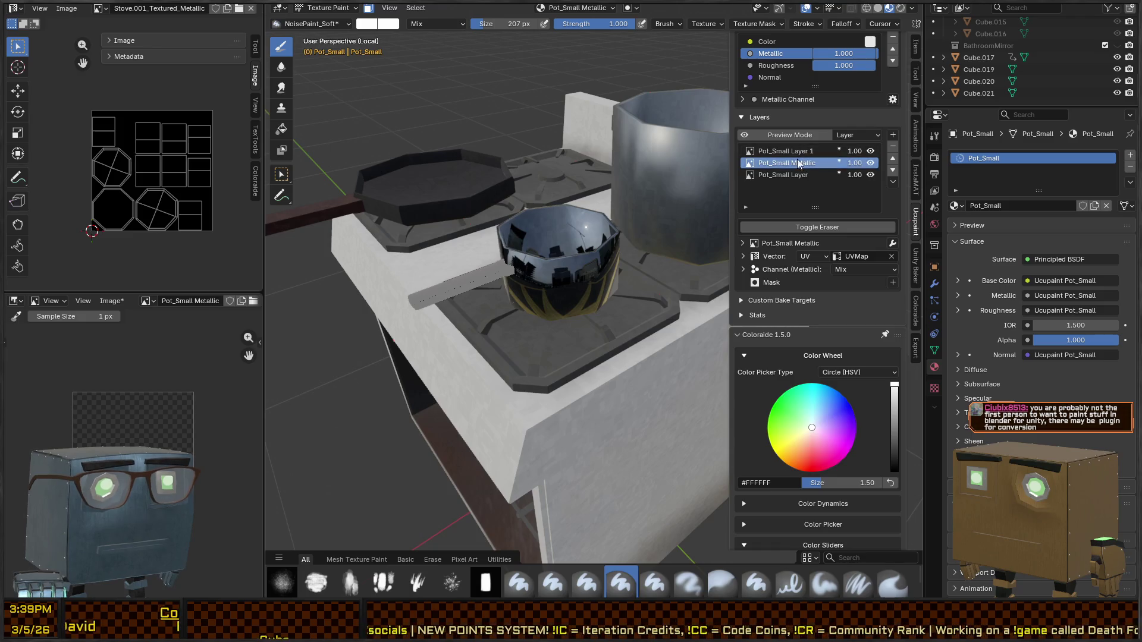
click(804, 155)
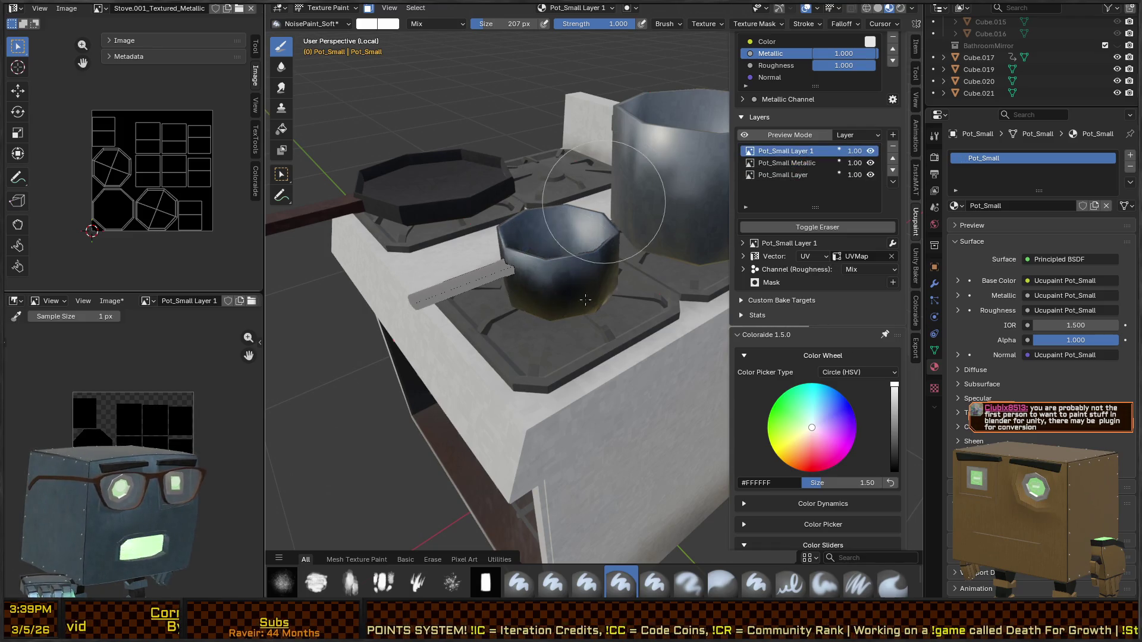
middle_drag(624, 261, 755, 101)
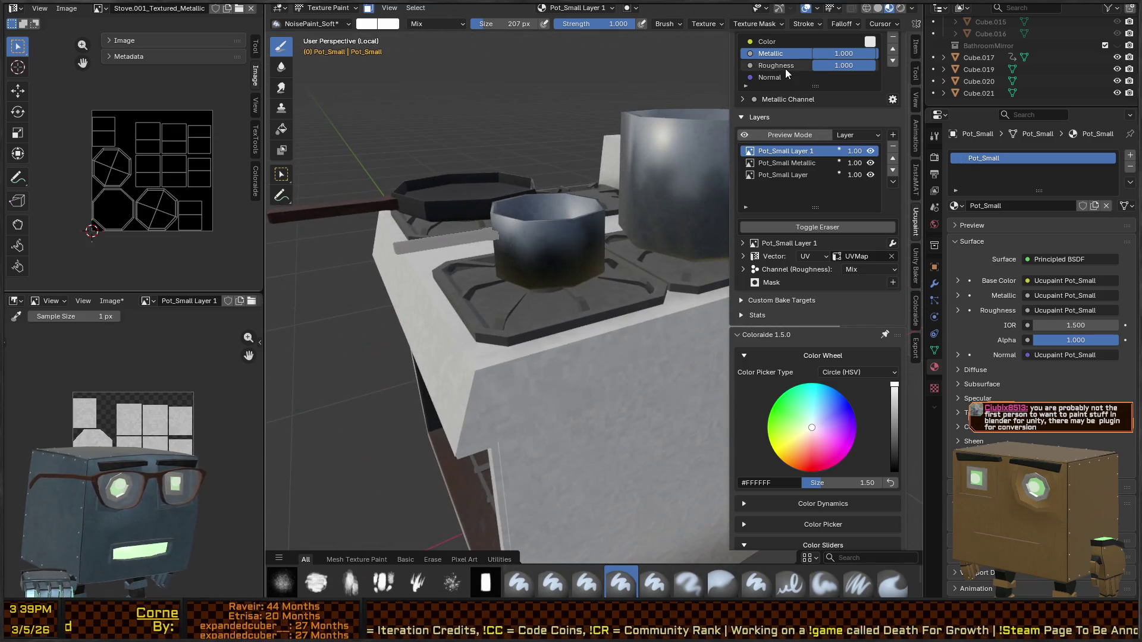
click(775, 162)
mouse_move(506, 278)
mouse_down()
mouse_move(595, 226)
mouse_move(535, 238)
mouse_move(558, 257)
mouse_up()
mouse_move(558, 257)
middle_down()
mouse_move(559, 309)
mouse_move(562, 196)
mouse_move(564, 220)
middle_up()
Step: Set the brush colour to black and switch to the Principled BSDF manual page
drag(893, 392, 880, 469)
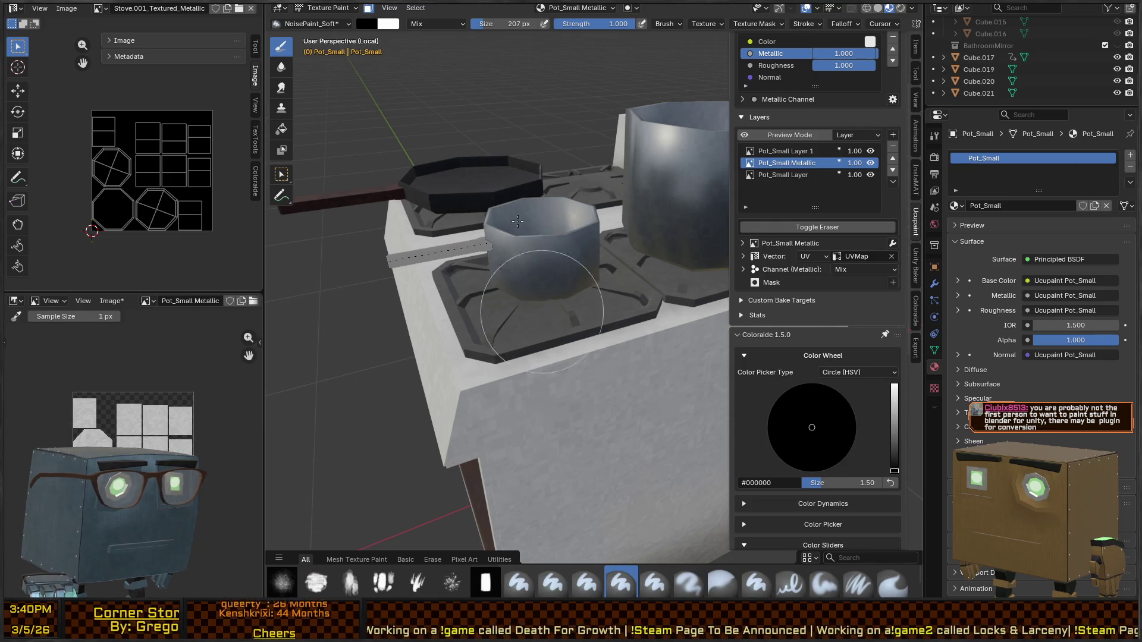
mouse_move(610, 247)
middle_down()
mouse_move(600, 285)
mouse_move(562, 235)
middle_up()
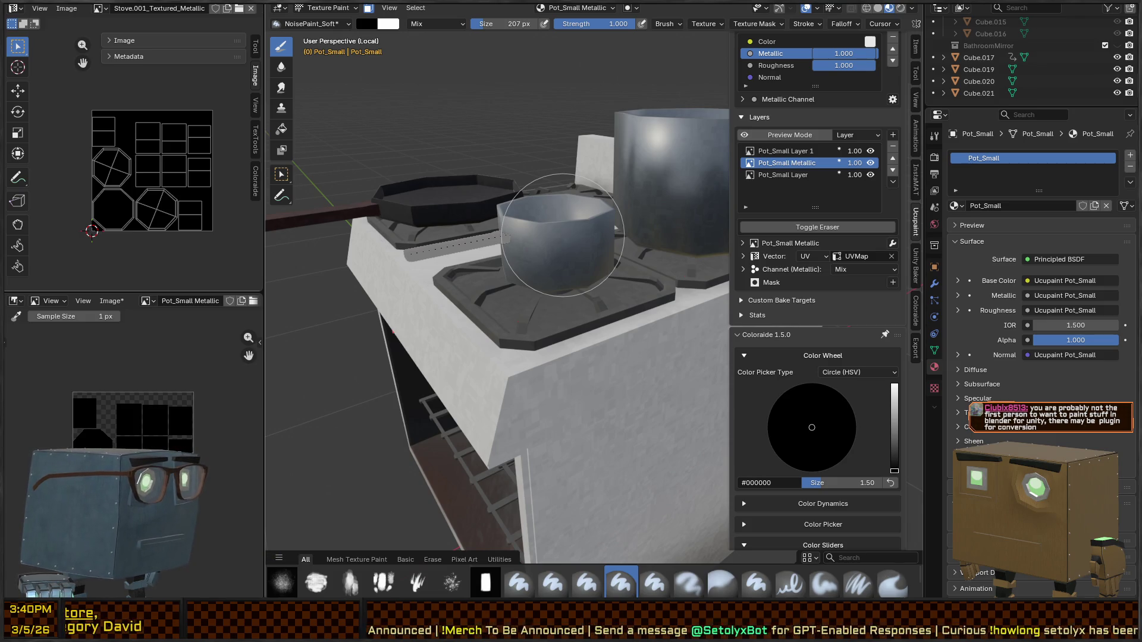
key(alt+Tab)
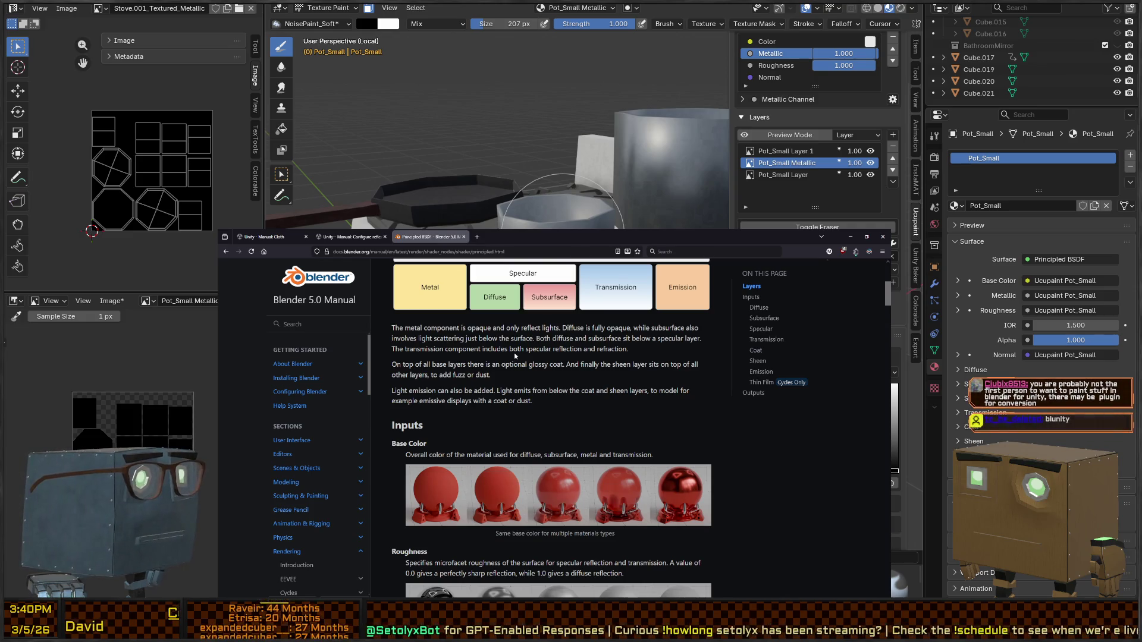
Step: Switch from the manual back to Blender's Texture Paint view of the pot
key(alt+Tab)
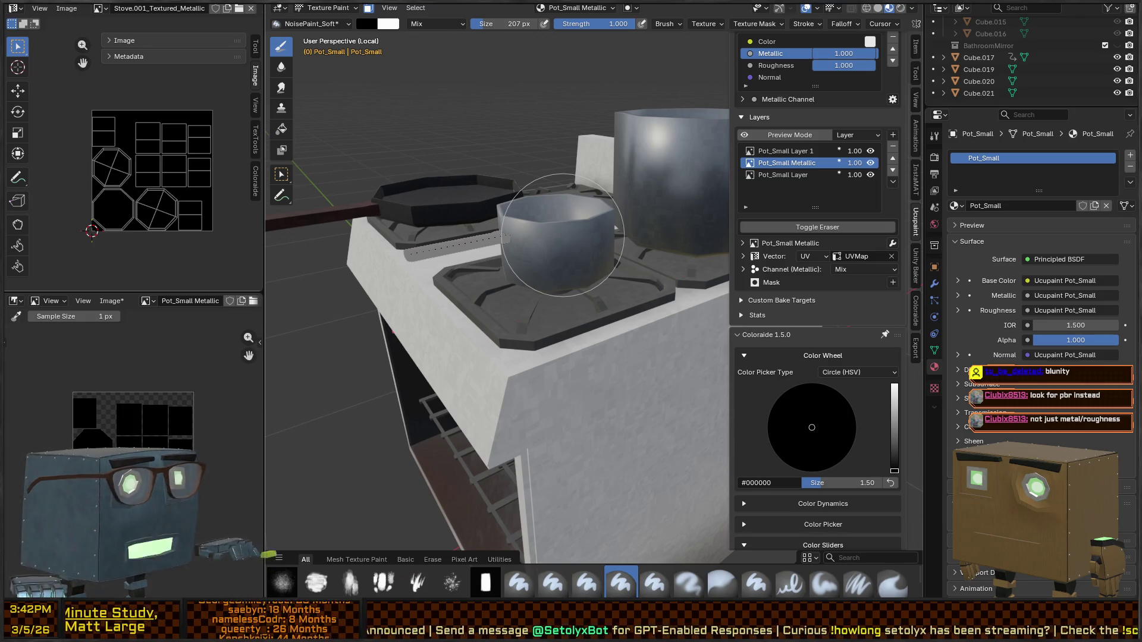
Step: Return to Object Mode and hide the pot's Metallic and Layer 1 Ucupaint layers
mouse_move(708, 360)
middle_down()
mouse_move(628, 269)
mouse_move(571, 328)
mouse_move(594, 286)
middle_up()
scroll(628, 269, up, 2)
key(ctrl+Tab)
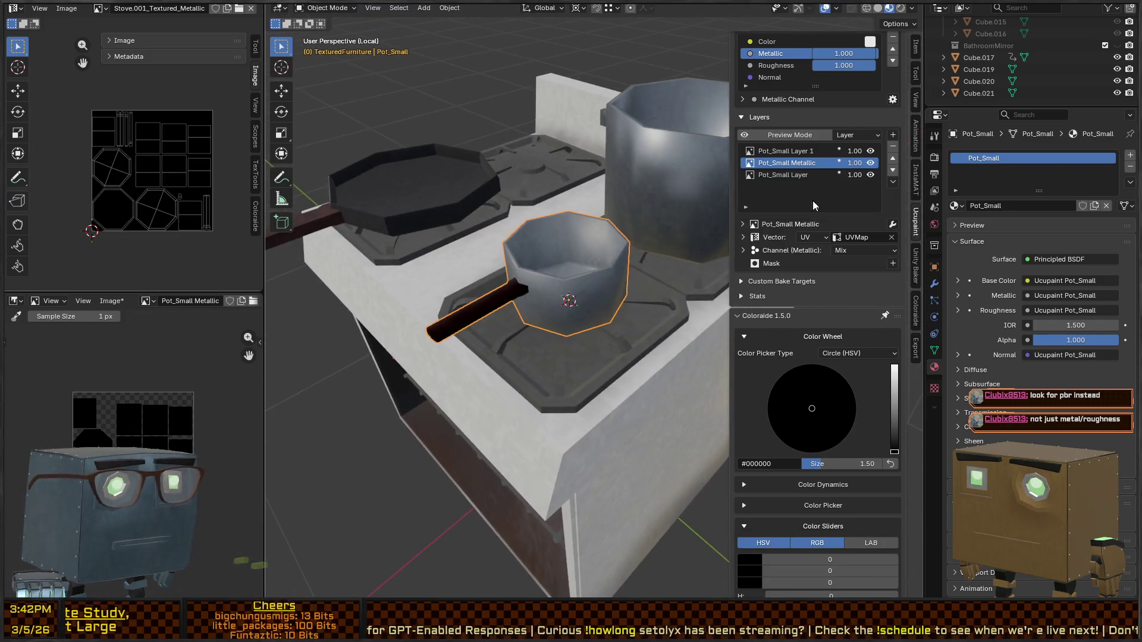
click(871, 164)
click(870, 151)
Step: Run Bake All Channels on the pot, then undo and redo the bake
mouse_move(655, 250)
middle_down()
mouse_move(618, 223)
mouse_move(601, 283)
middle_up()
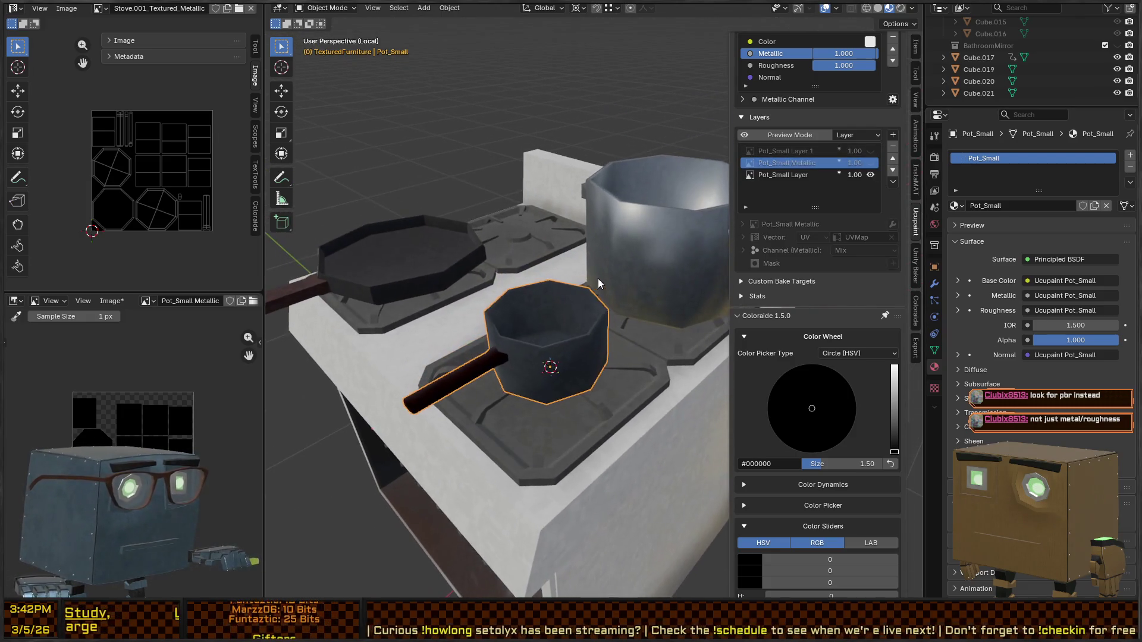
scroll(872, 105, up, 4)
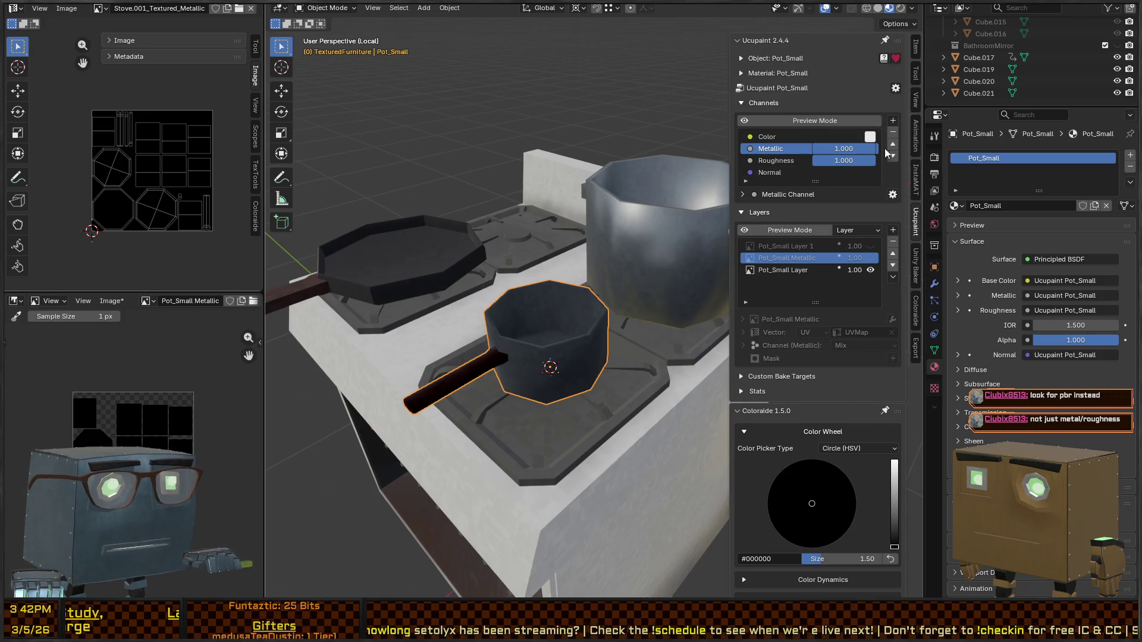
click(895, 88)
click(949, 103)
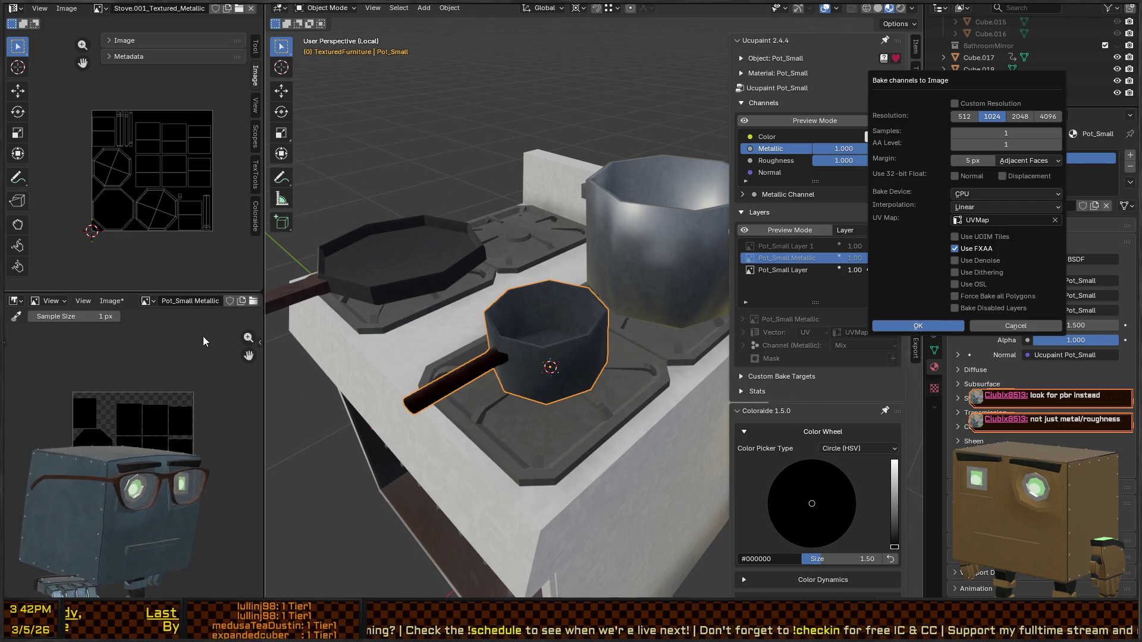
key(Return)
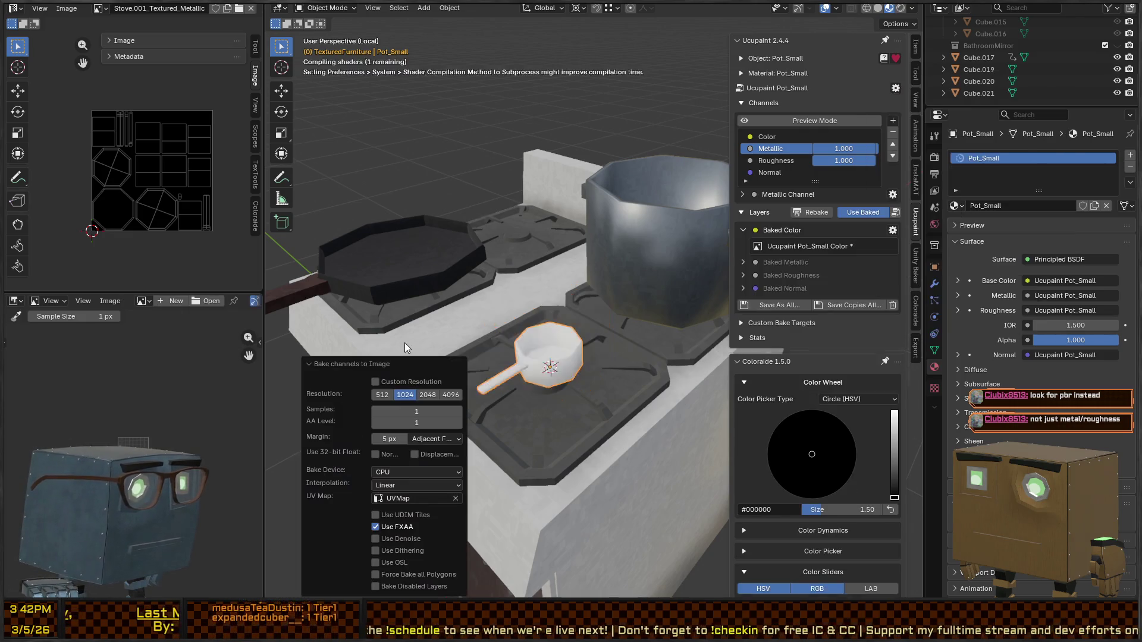
mouse_move(609, 369)
middle_down()
mouse_move(575, 347)
mouse_move(593, 339)
middle_up()
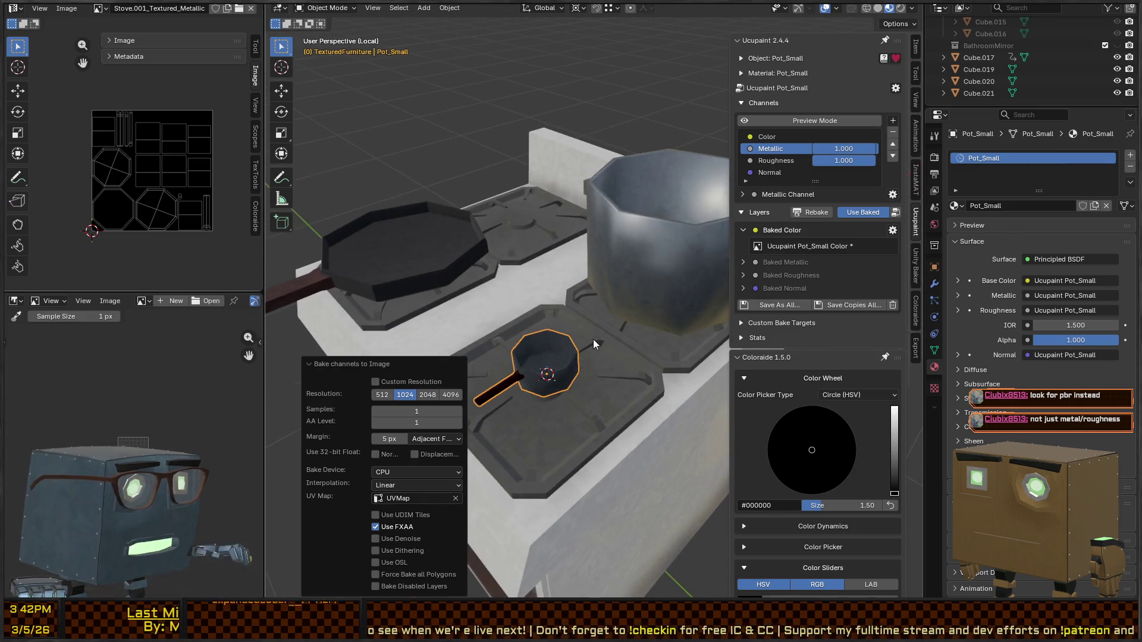
key(ctrl+z)
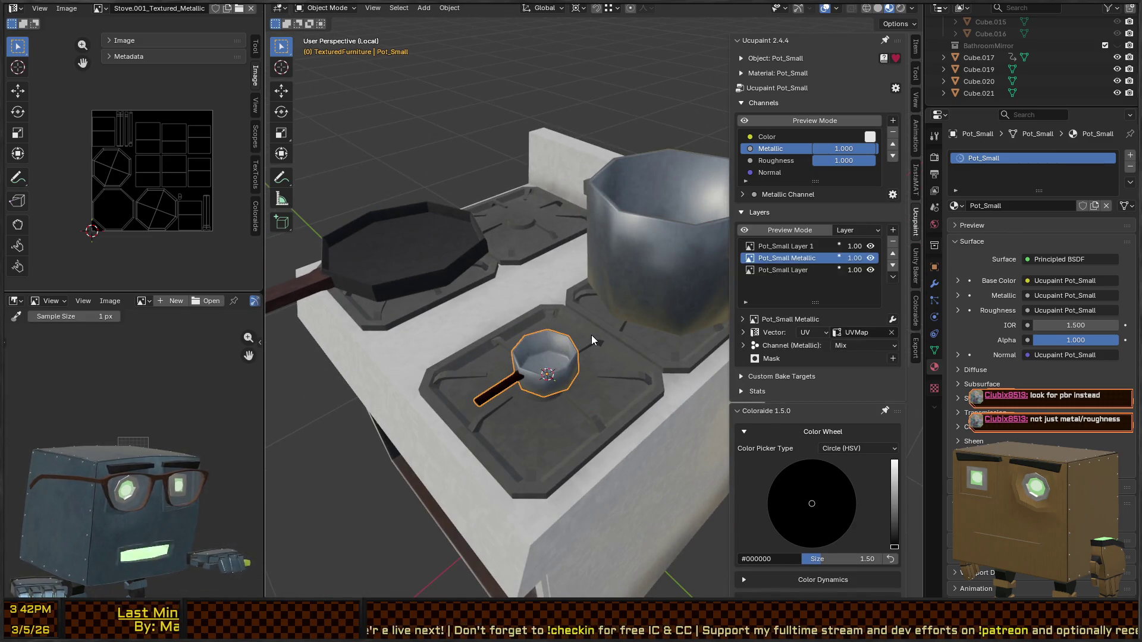
key(ctrl+shift+z)
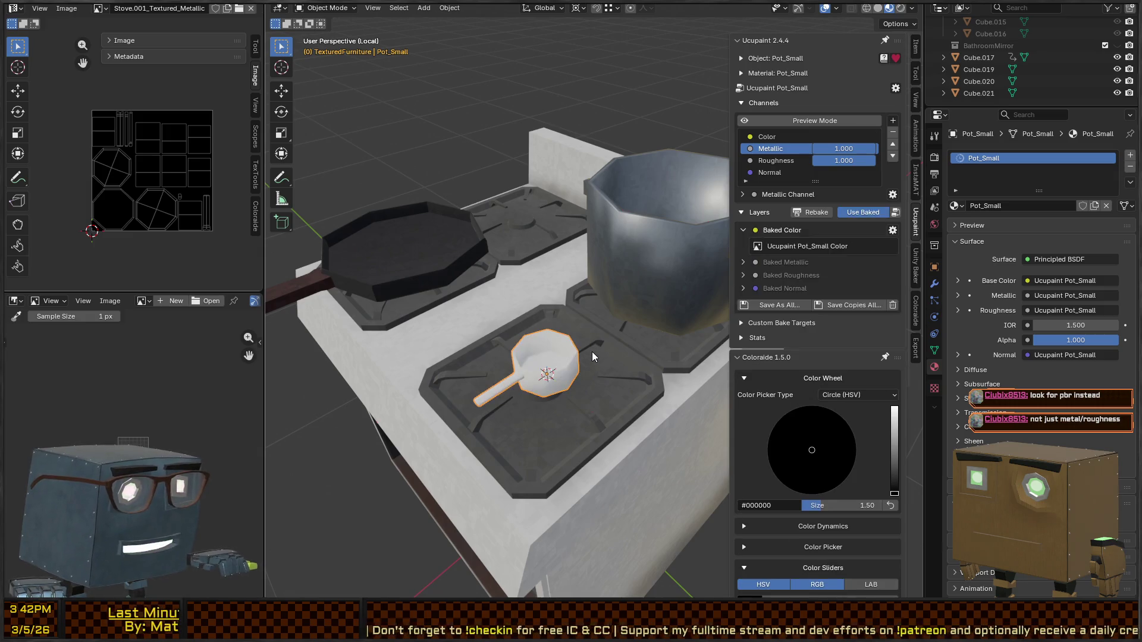
Step: Clear the pot's scale, turn baked textures off, and reopen the 1024px Bake All Channels dialog
key(alt+s)
middle_drag(591, 346, 605, 329)
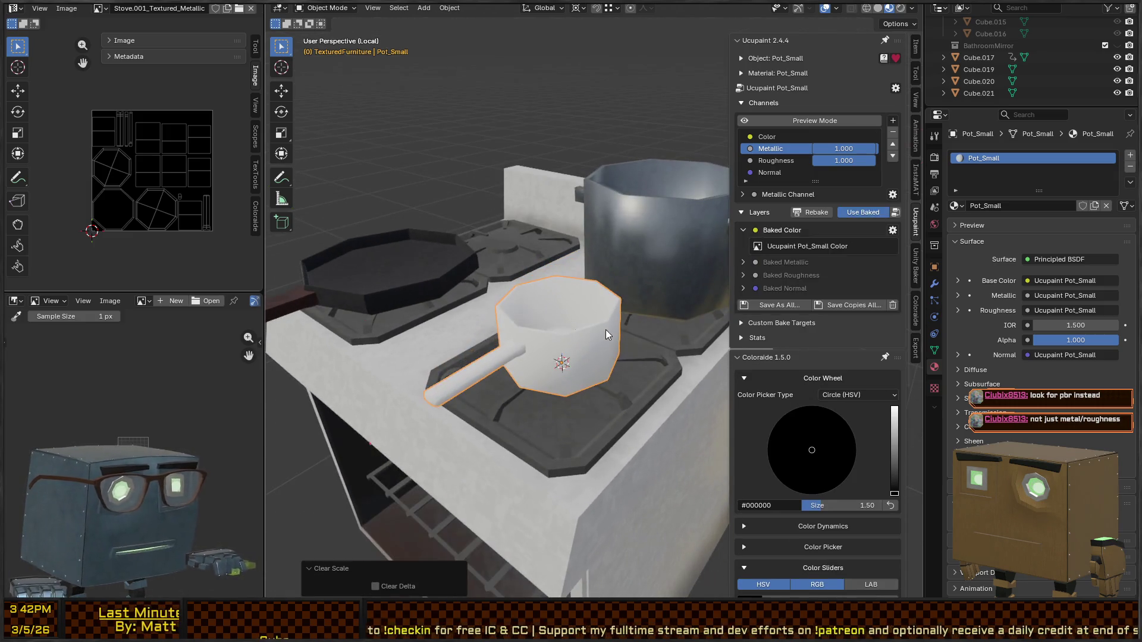
click(854, 211)
click(855, 212)
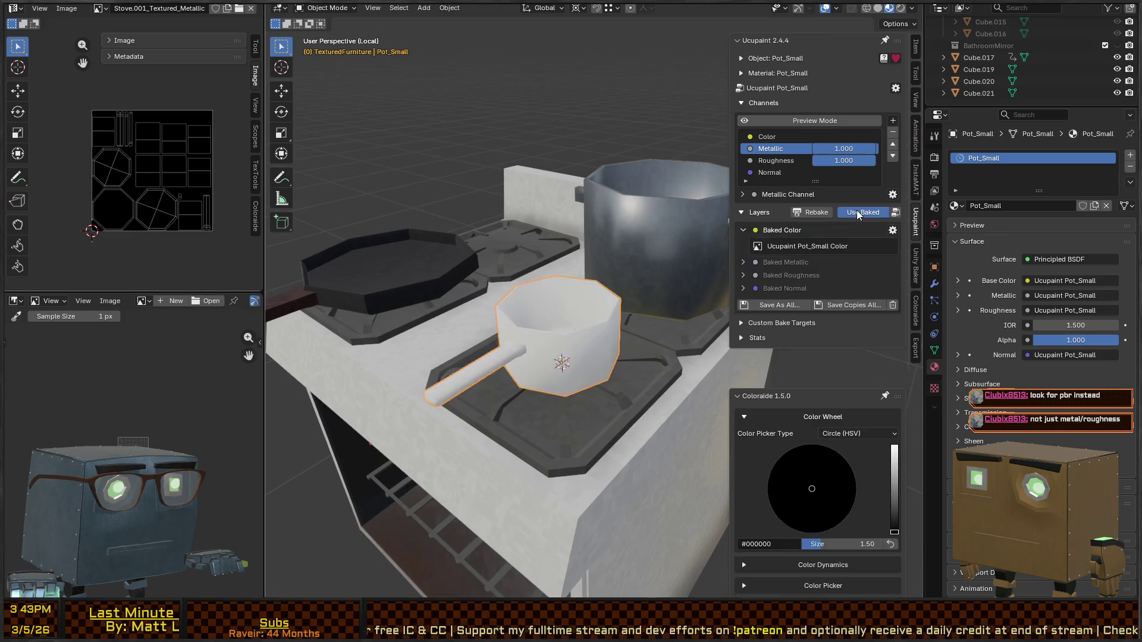
click(854, 212)
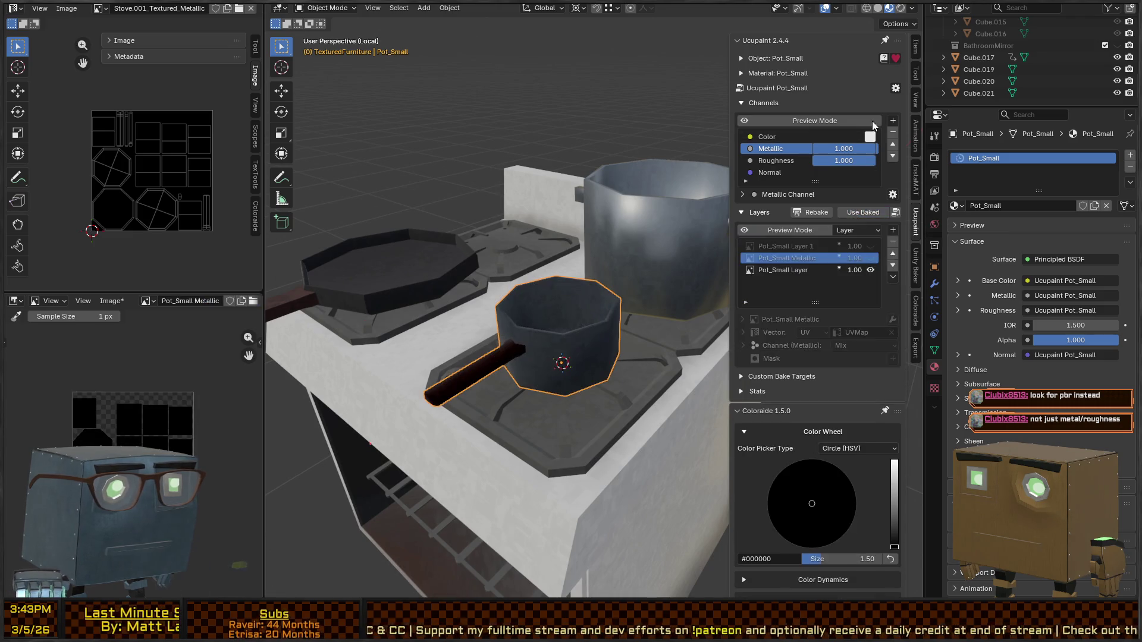
click(895, 88)
click(929, 102)
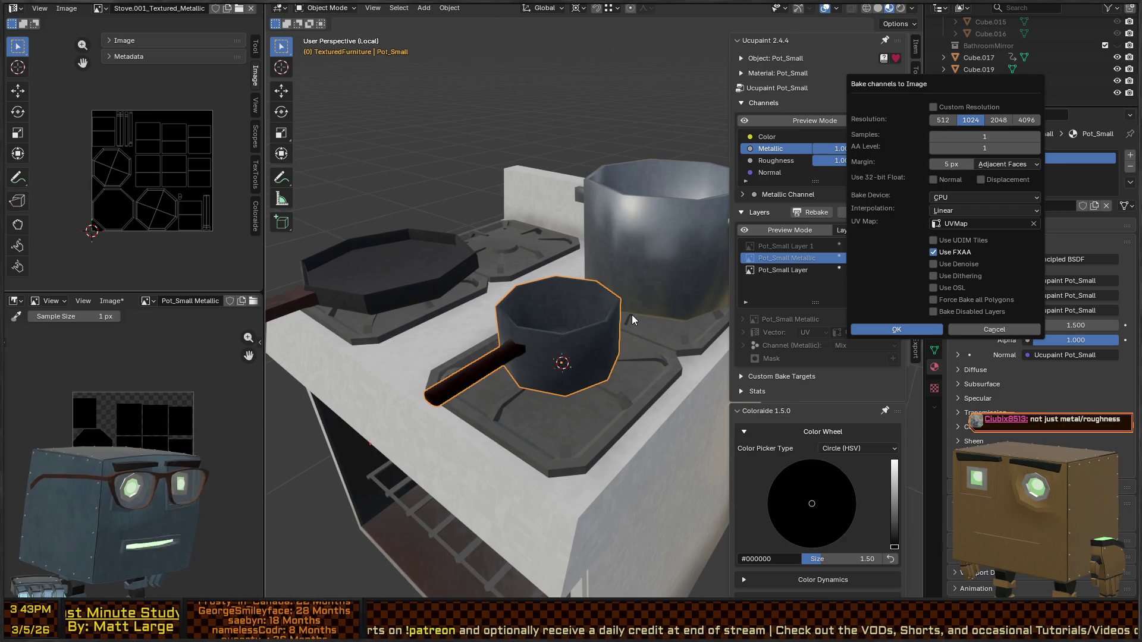
Step: Confirm the bake to Baked Color, Metallic, Roughness and Normal images, then check the Image menu
key(Return)
mouse_move(634, 315)
middle_down()
mouse_move(591, 327)
mouse_move(629, 301)
middle_up()
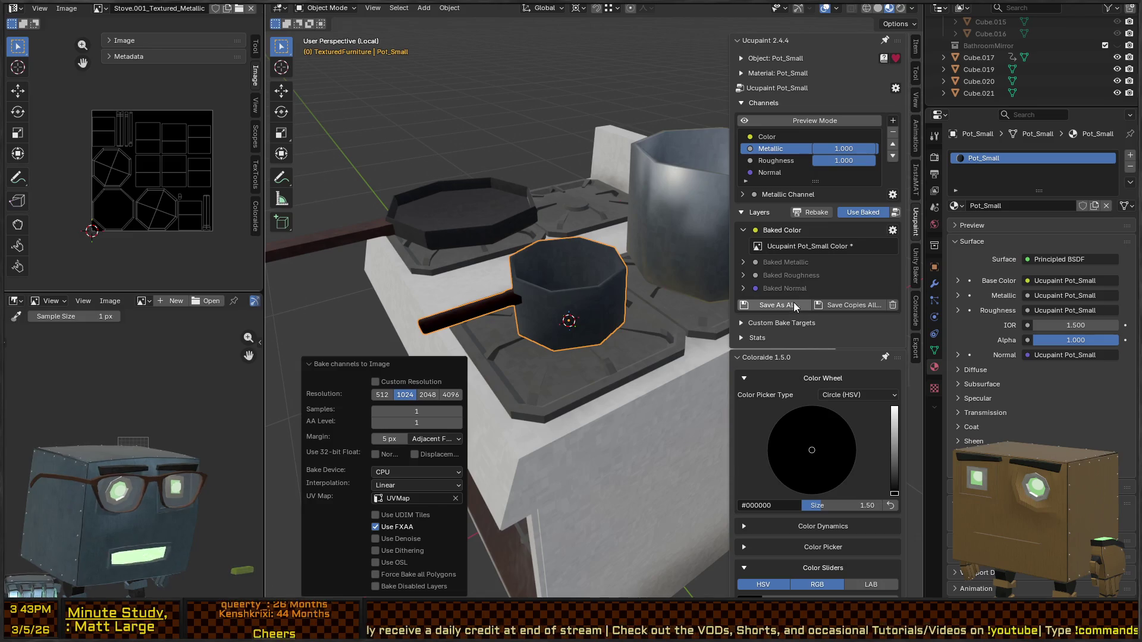
click(109, 302)
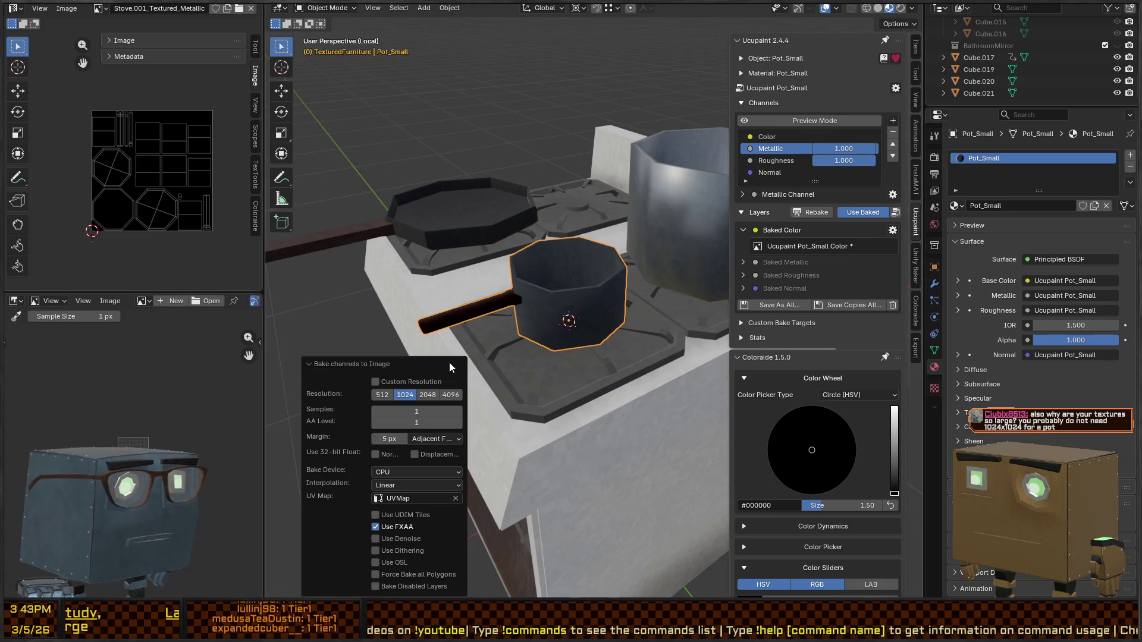
mouse_move(548, 216)
middle_down()
mouse_move(633, 240)
mouse_move(690, 240)
mouse_move(637, 209)
mouse_move(619, 225)
mouse_move(659, 312)
middle_up()
scroll(1000, 319, down, 1)
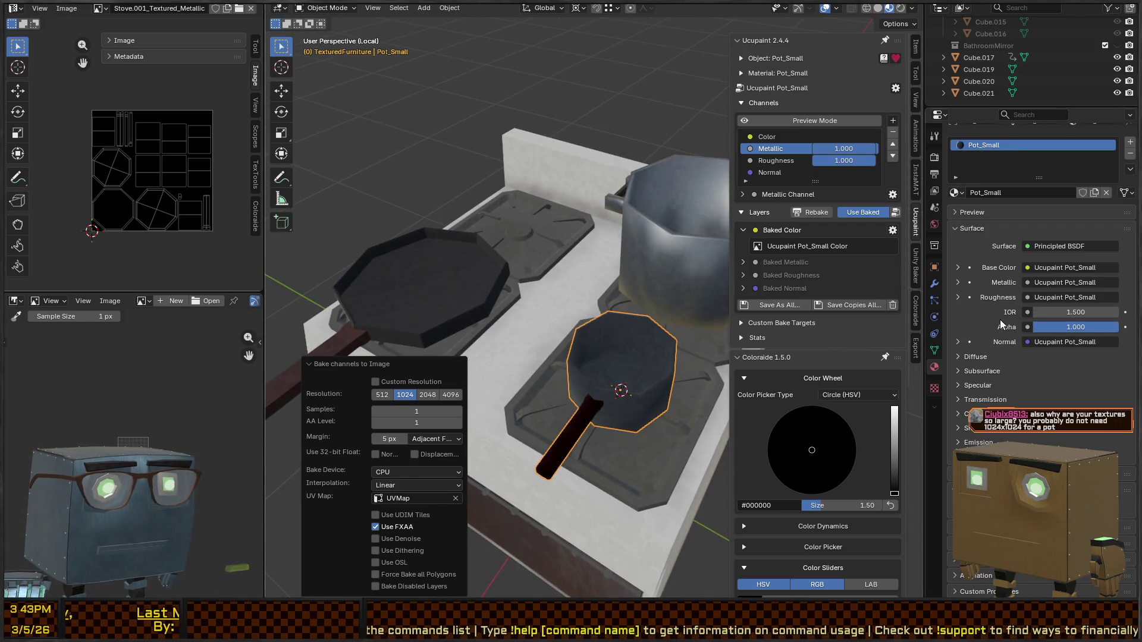
key(Tab)
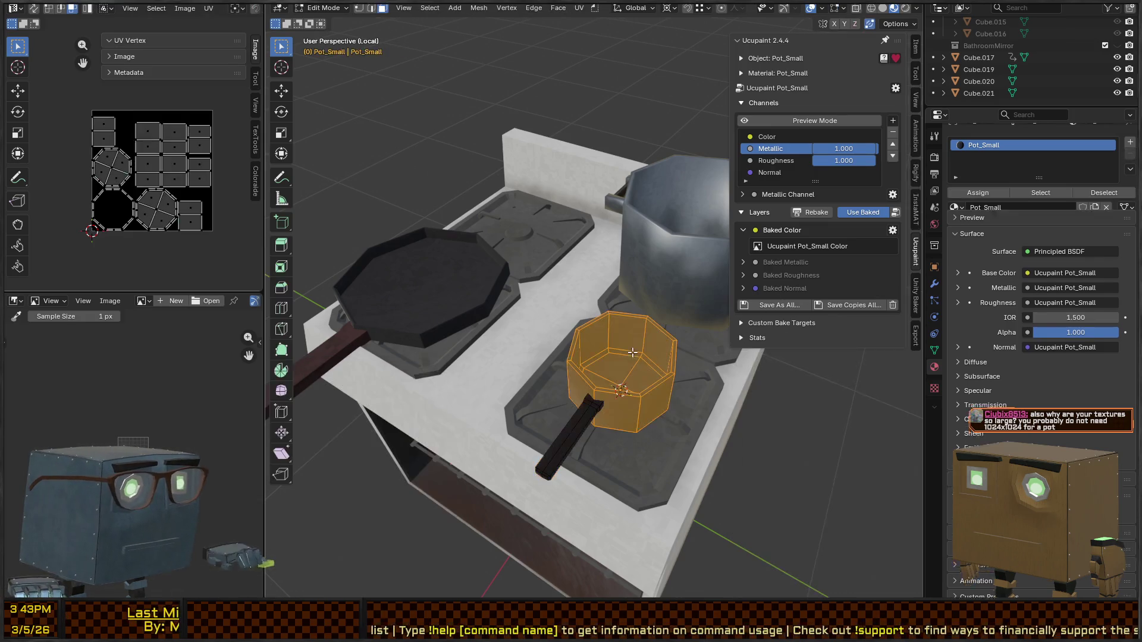
Step: Exit Edit Mode on Pot_Small, dismiss the right-click context menu, and switch to Unity
key(Tab)
right_click(620, 379)
key(Escape)
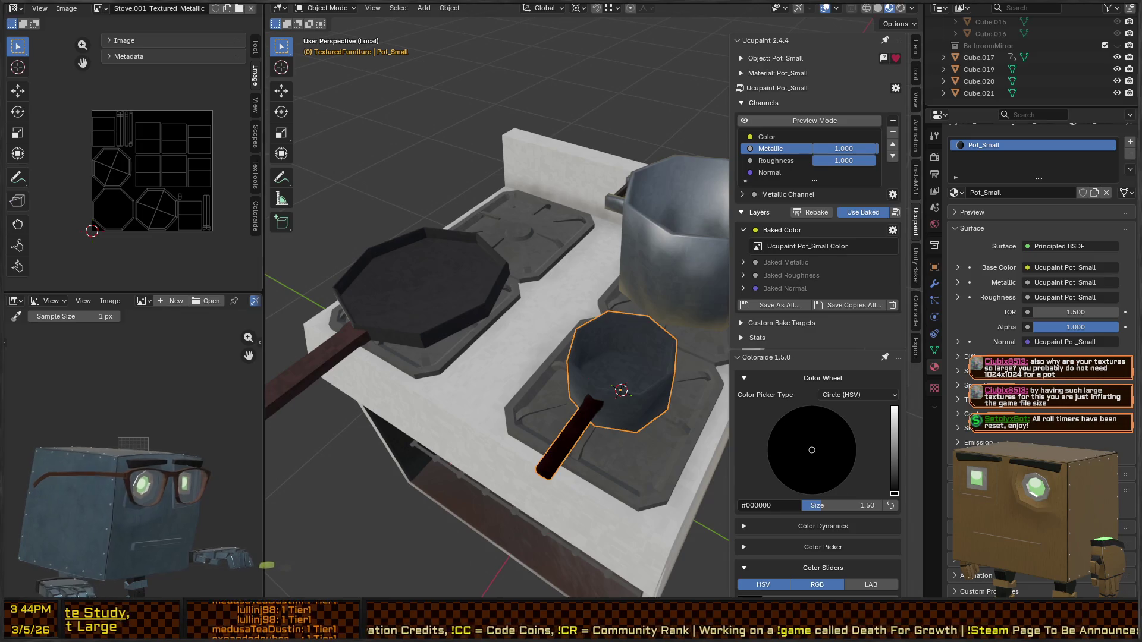
key(alt+Tab)
Step: Browse to Assets/Imports/Models/Couch and check the Couch texture's 1024x1024 import size
scroll(77, 505, down, 5)
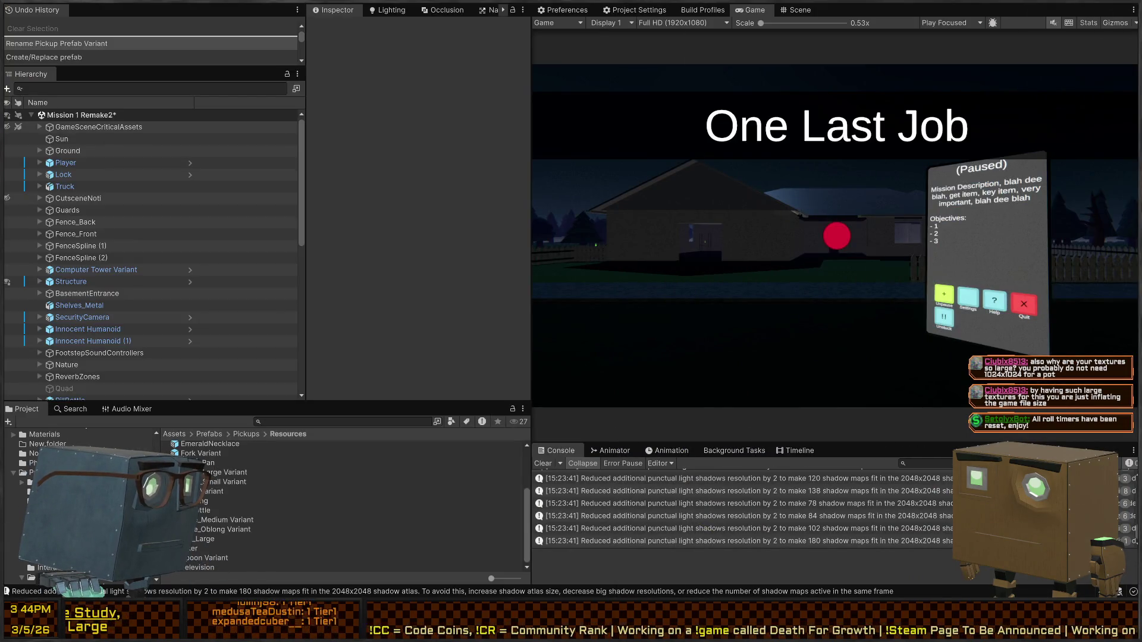
scroll(78, 506, up, 3)
click(33, 456)
scroll(77, 505, down, 3)
click(65, 505)
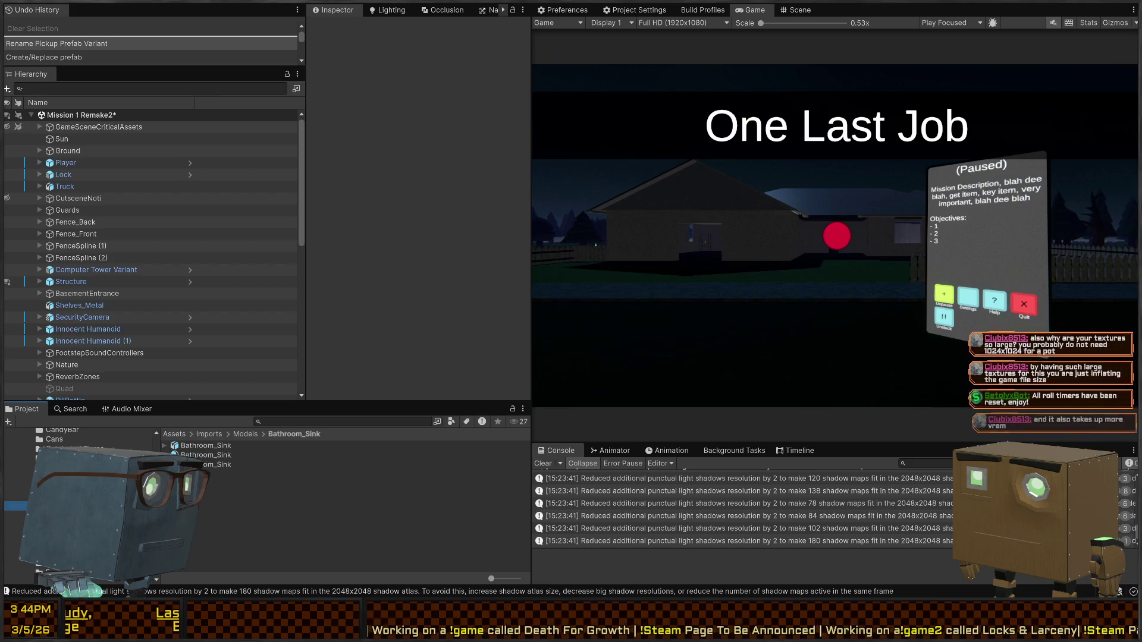
click(65, 515)
click(192, 455)
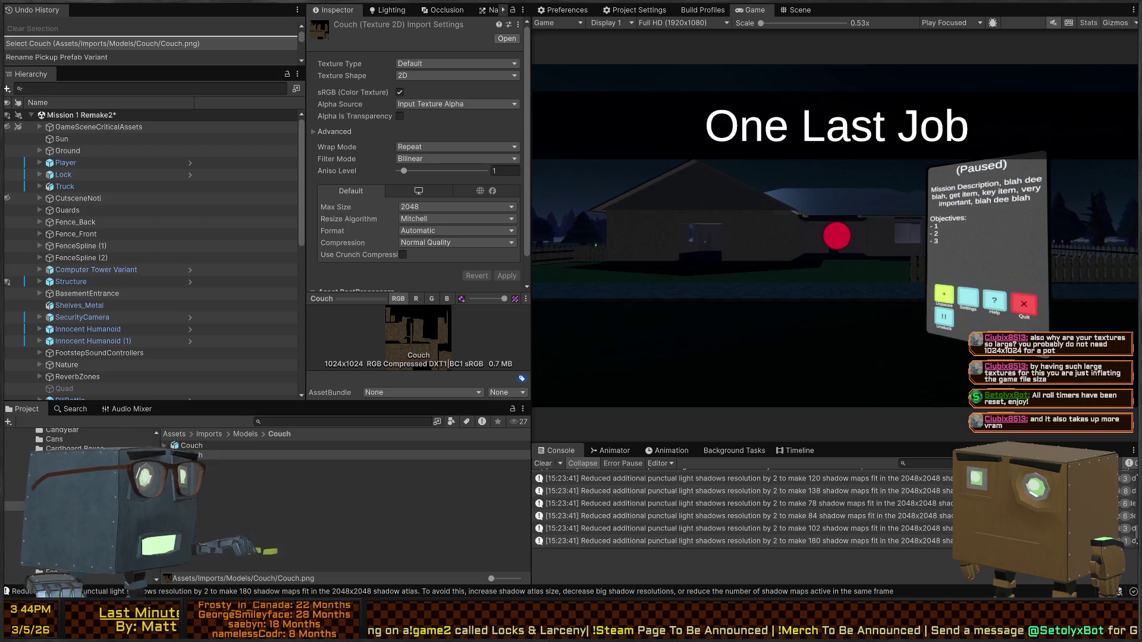
key(alt+Tab)
mouse_move(537, 274)
middle_down()
mouse_move(603, 258)
mouse_move(610, 273)
middle_up()
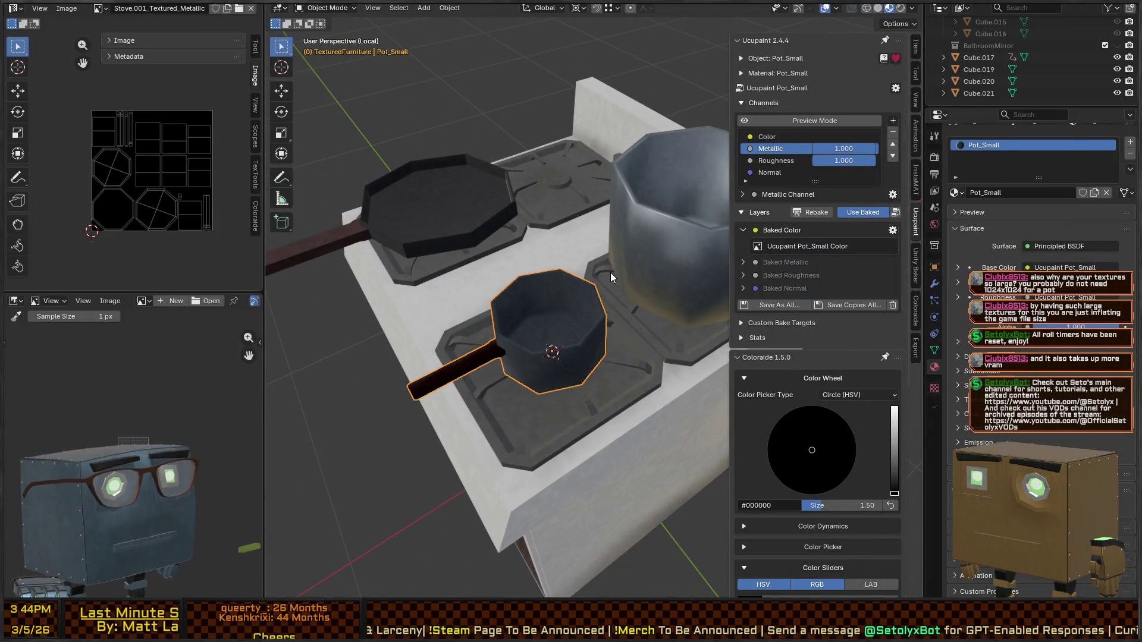
Step: Frame Pot_Small and bring up Quick Favorites with FBX (.fbx) export and Bake for Unity
mouse_move(598, 277)
middle_down()
mouse_move(590, 301)
mouse_move(585, 290)
middle_up()
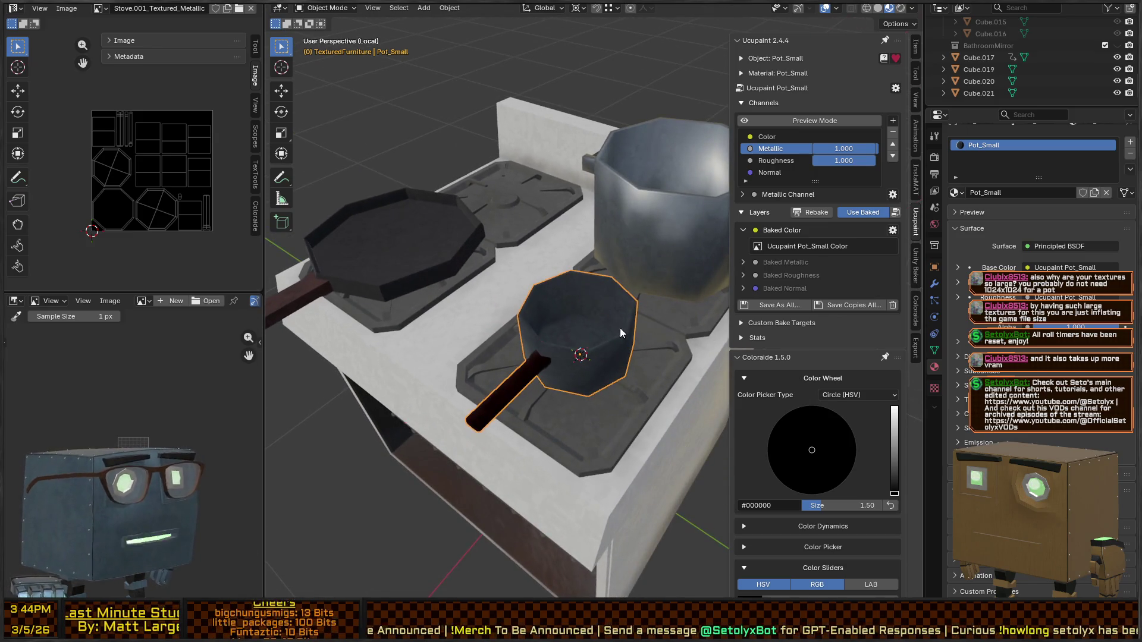
scroll(620, 327, down, 5)
middle_drag(638, 326, 612, 305)
scroll(612, 305, up, 5)
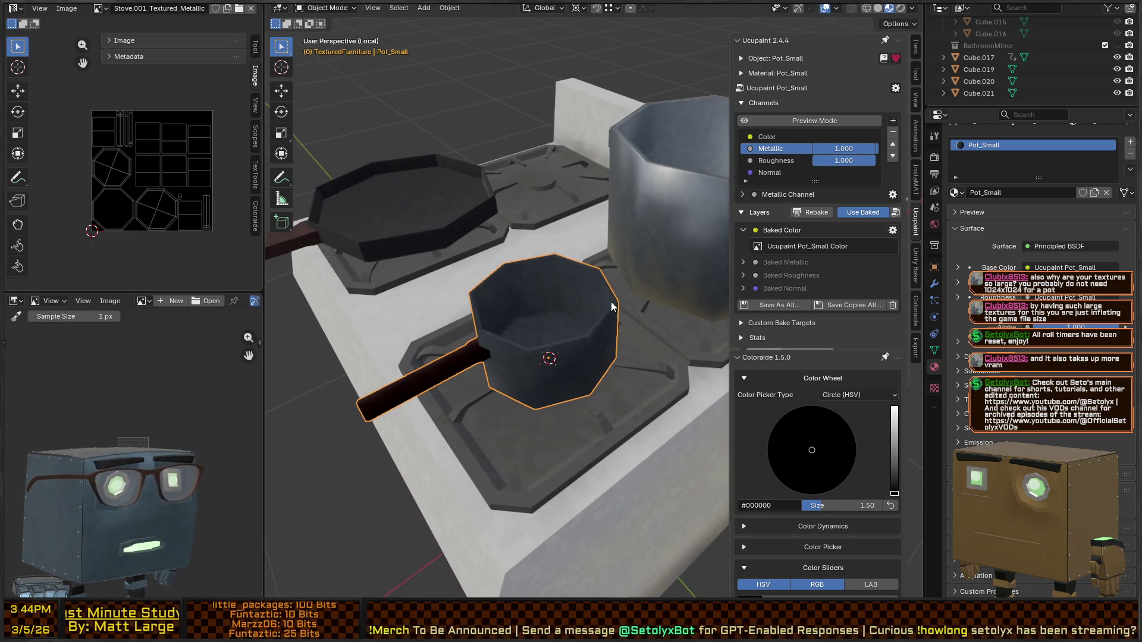
key(q)
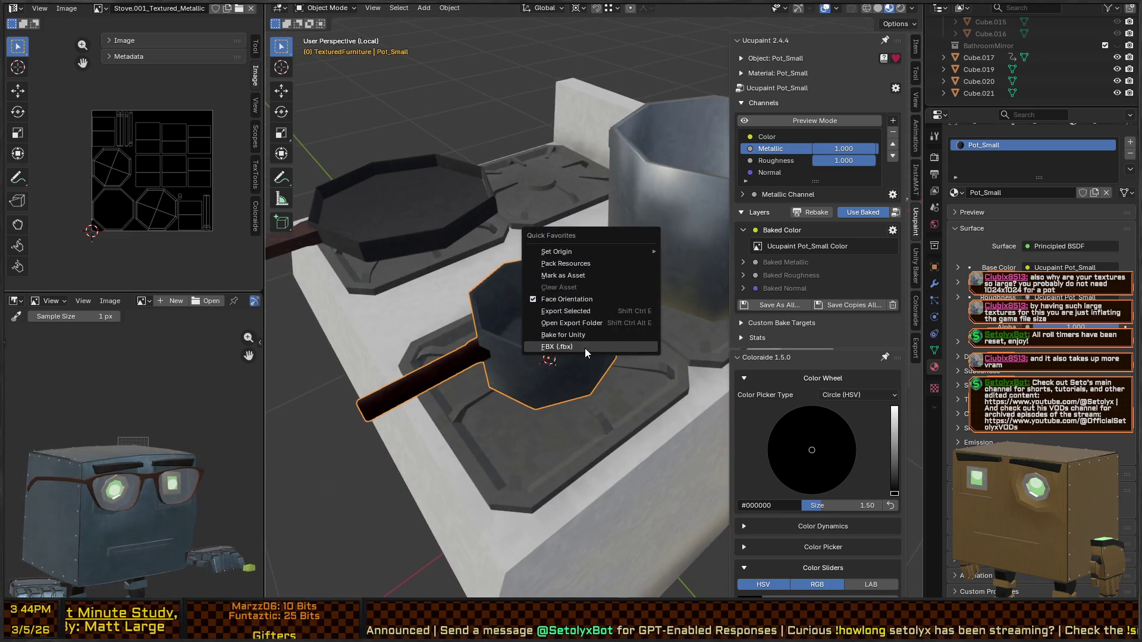
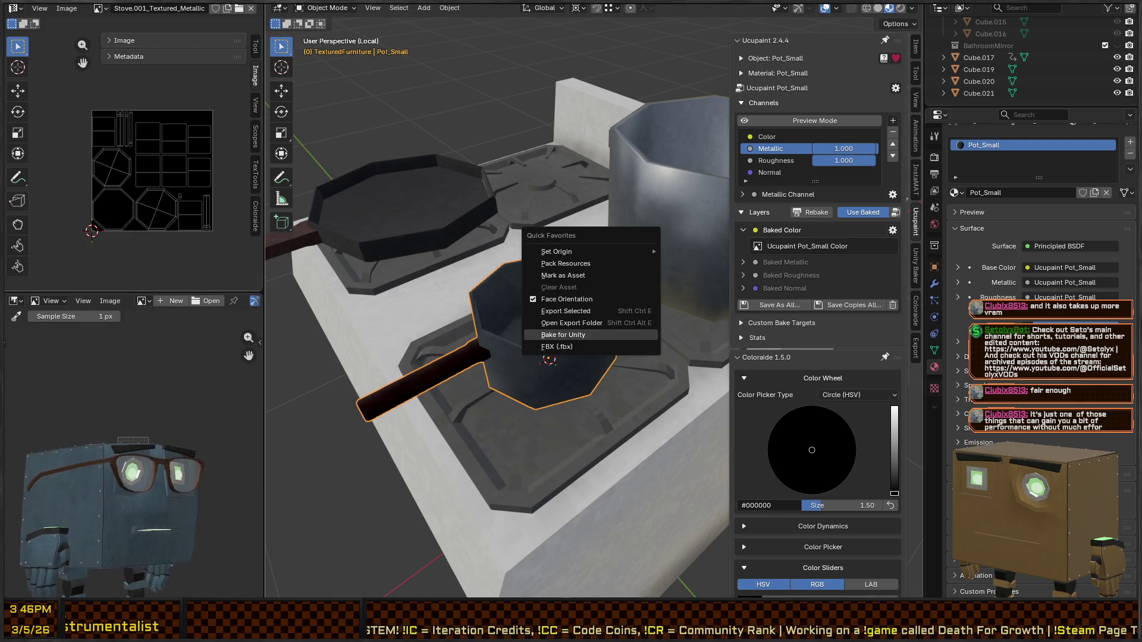
Step: Run Bake for Unity on Pot_Small, then switch Ucupaint to show the unbaked paint layers
key(Return)
mouse_move(591, 233)
middle_down()
mouse_move(605, 233)
mouse_move(583, 242)
mouse_move(584, 224)
middle_up()
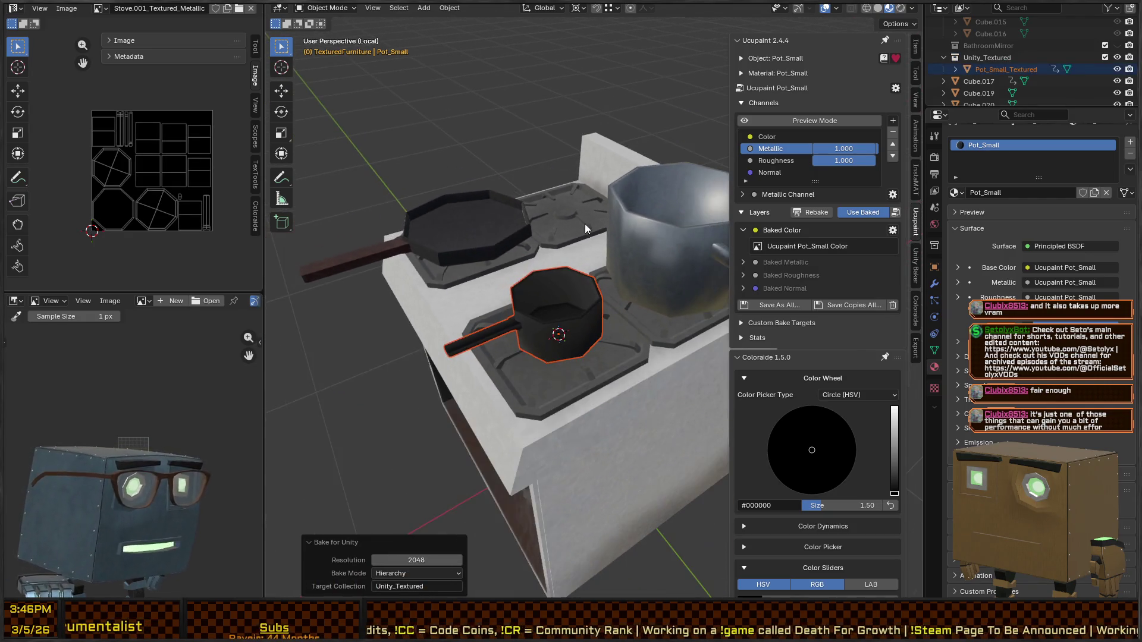
click(864, 213)
scroll(546, 287, up, 5)
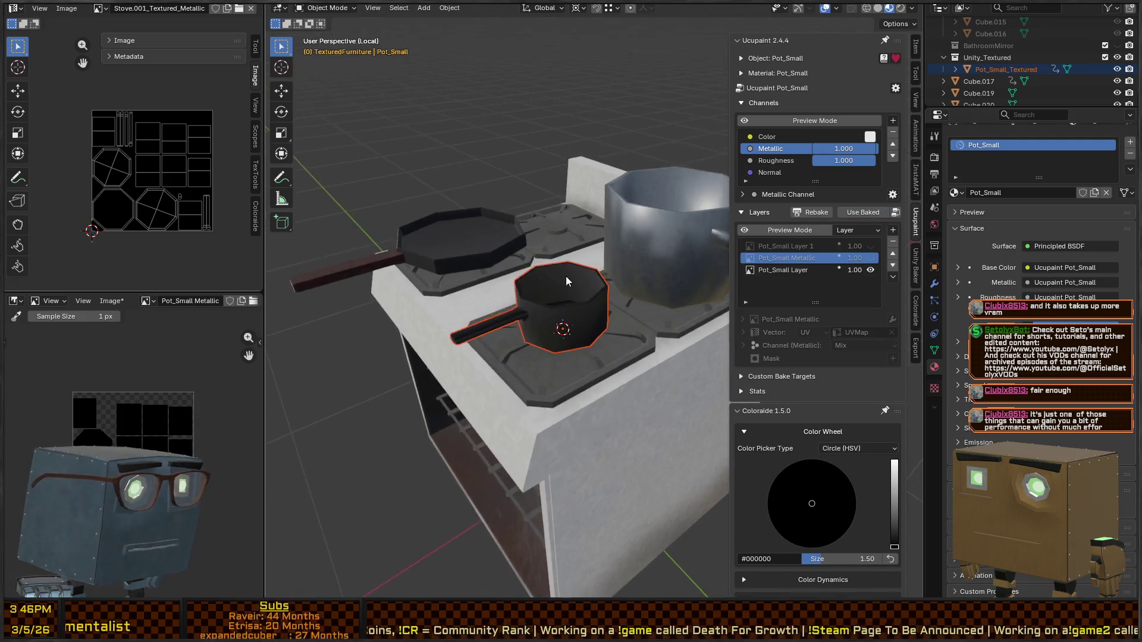
middle_drag(546, 286, 502, 344)
Step: Turn Use Baked back on, revert the pot image edits, and open Bake channels to Image at 1024
key(ctrl+Tab)
middle_drag(545, 300, 587, 293)
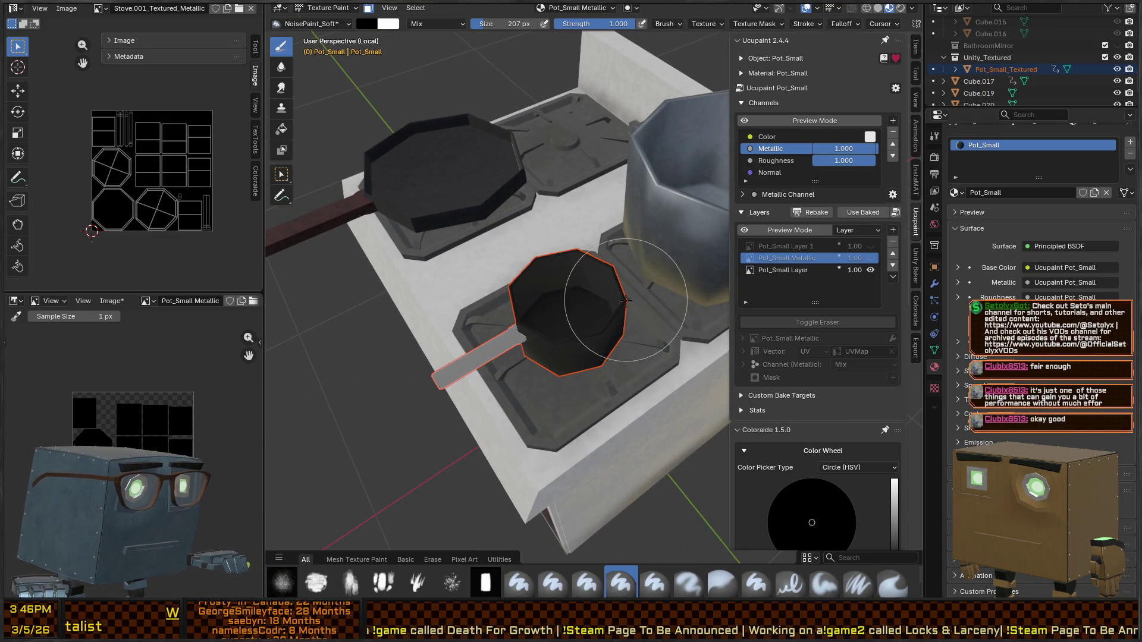
click(863, 212)
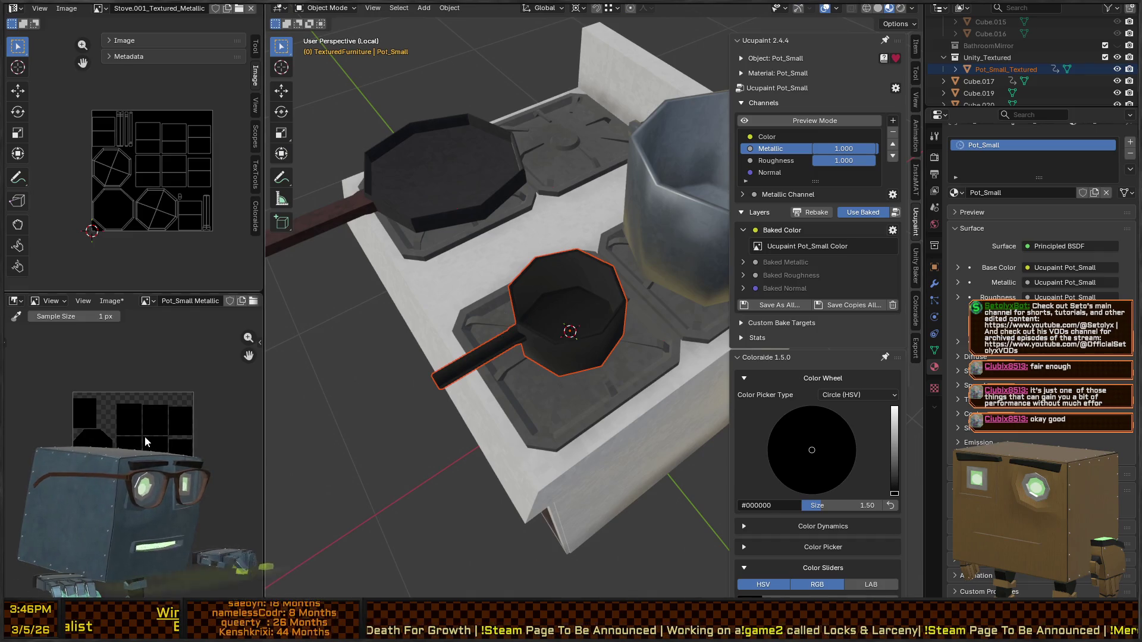
key(alt+r)
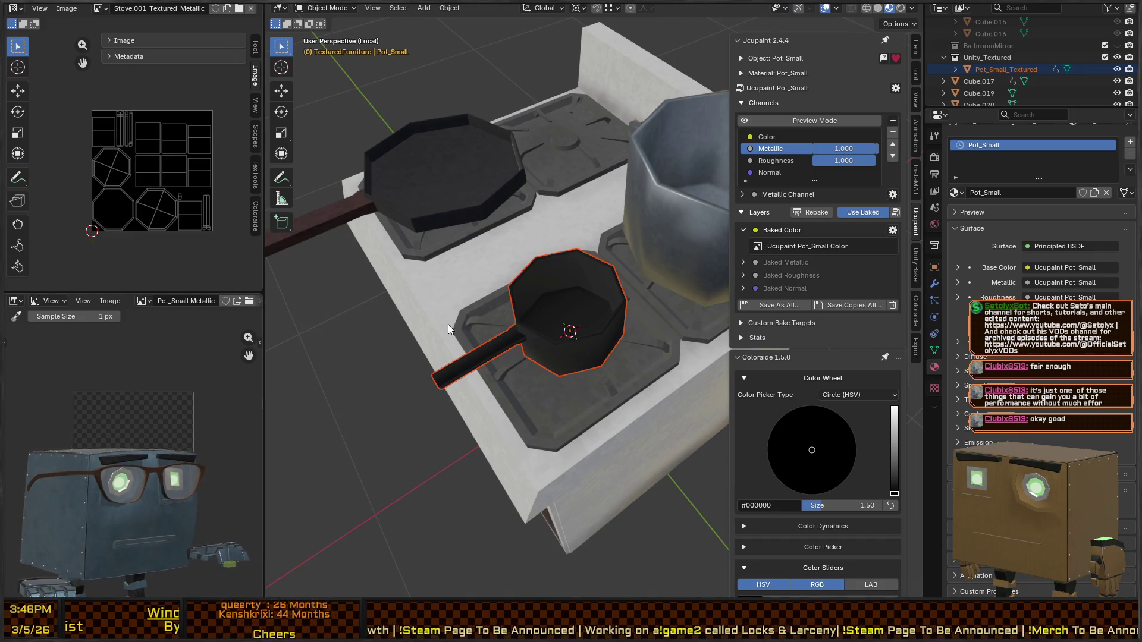
click(895, 88)
click(917, 102)
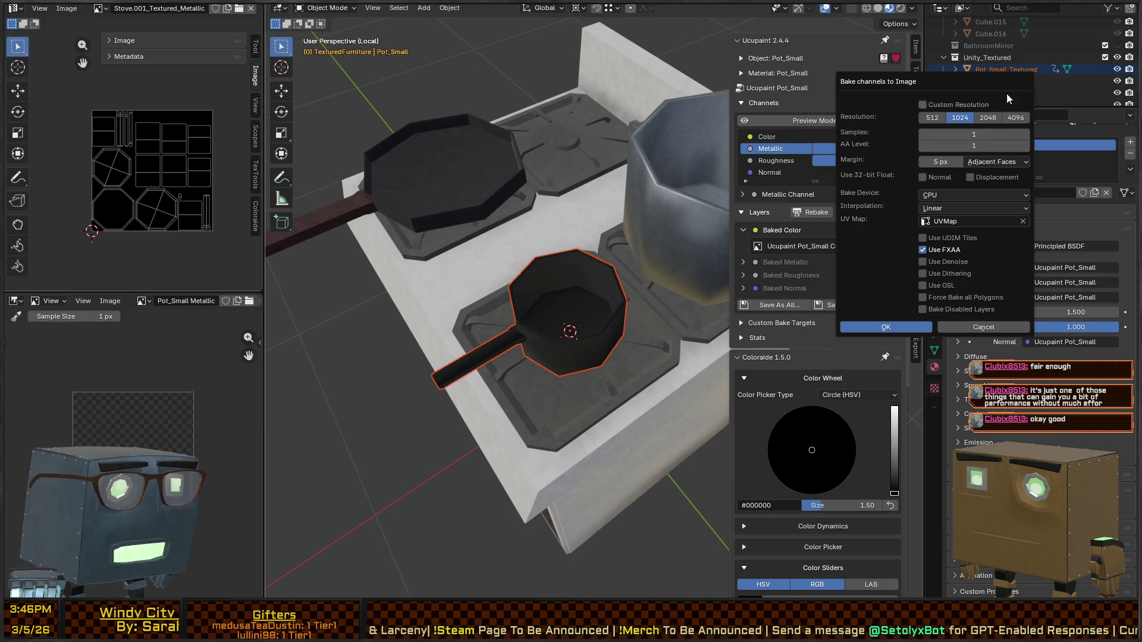
Step: In Texture Paint, turn off Use Baked and make Pot_Small Layer the active paint layer
mouse_move(617, 348)
middle_down()
mouse_move(591, 294)
mouse_move(542, 296)
mouse_move(629, 309)
mouse_move(581, 331)
mouse_move(581, 309)
middle_up()
key(ctrl+Tab)
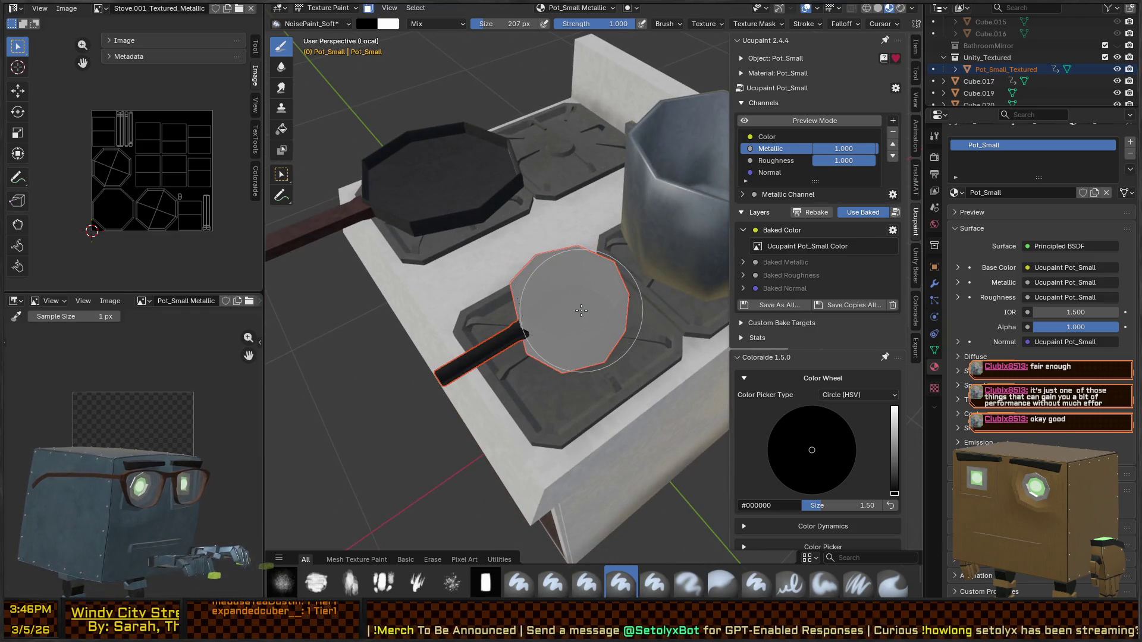
scroll(811, 252, down, 6)
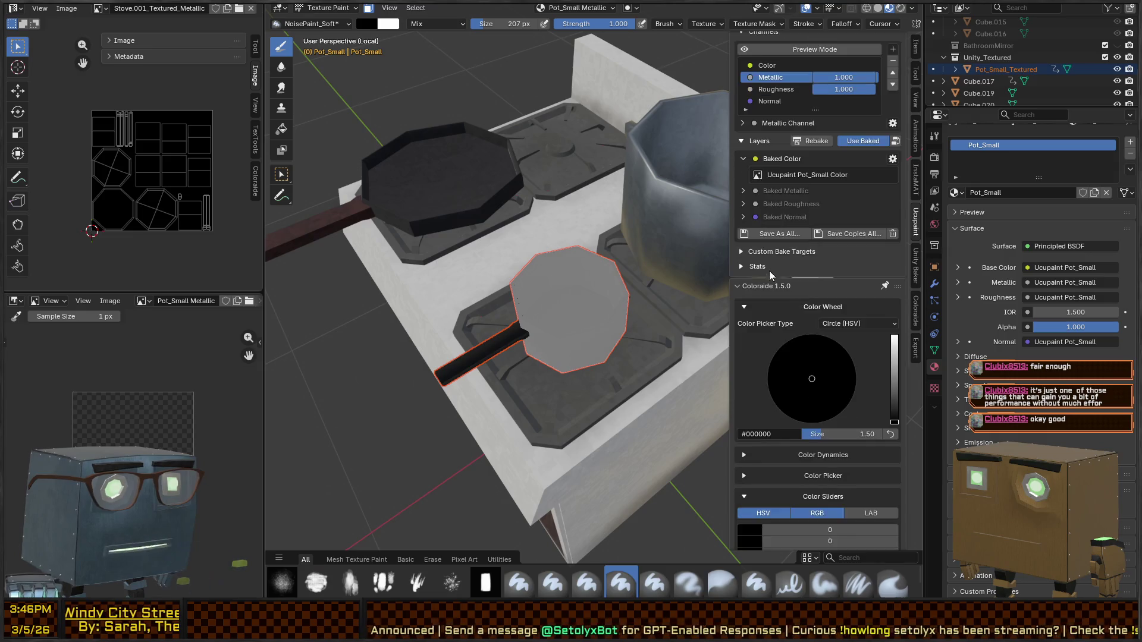
scroll(793, 262, up, 3)
scroll(784, 262, up, 4)
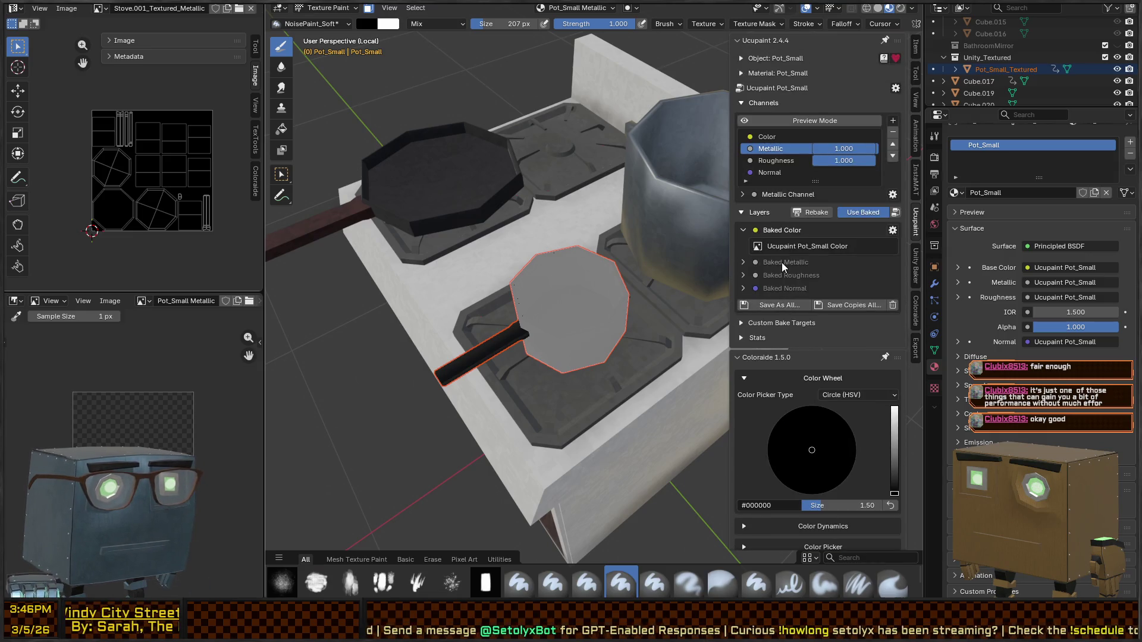
click(773, 171)
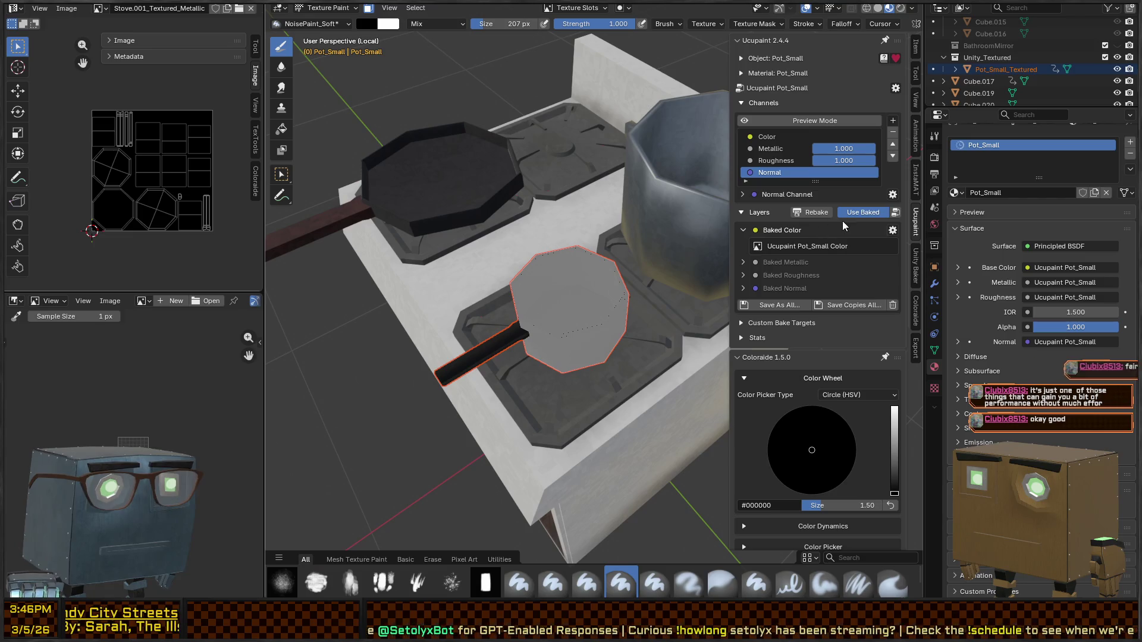
click(858, 213)
click(800, 270)
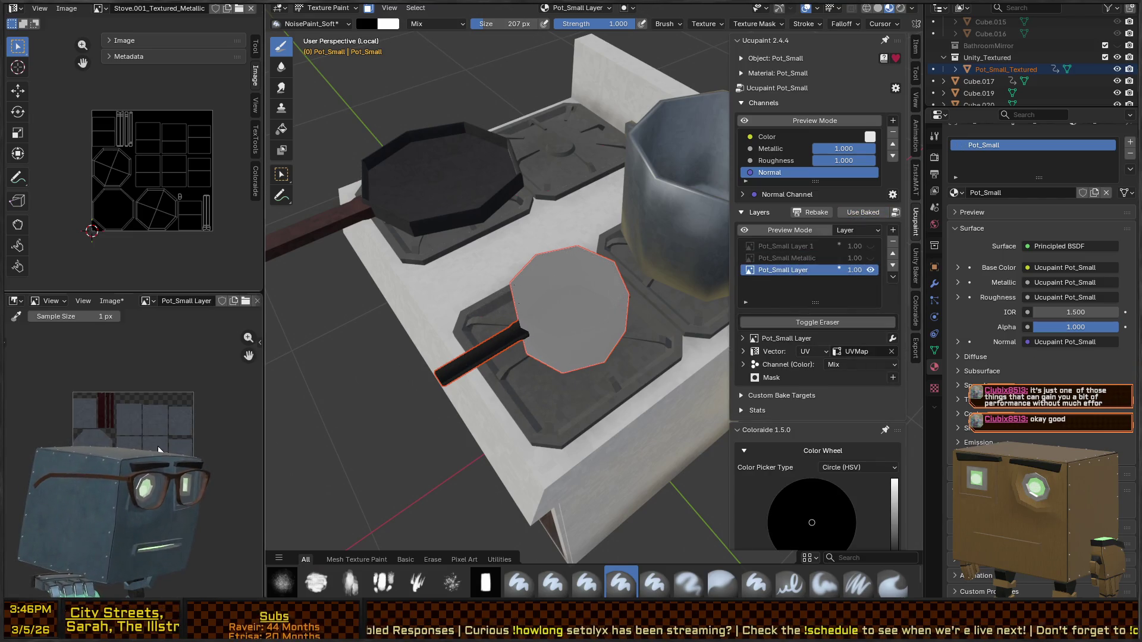
Step: Save all edited layer images, then return to Object Mode and the UV Editing workspace
middle_drag(148, 437, 138, 433)
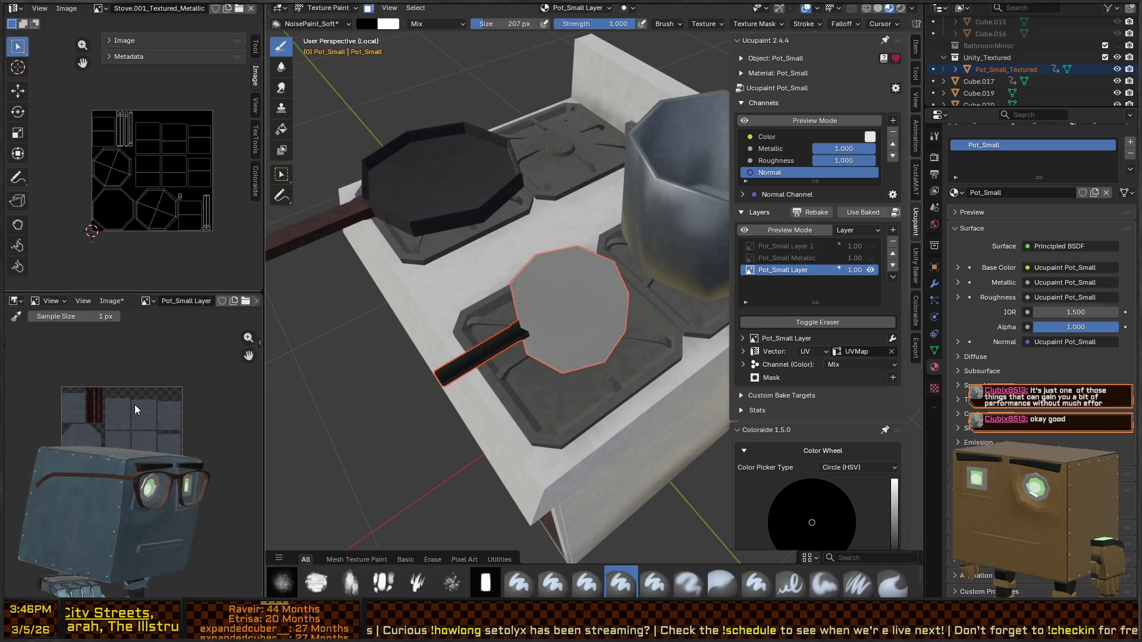
click(111, 301)
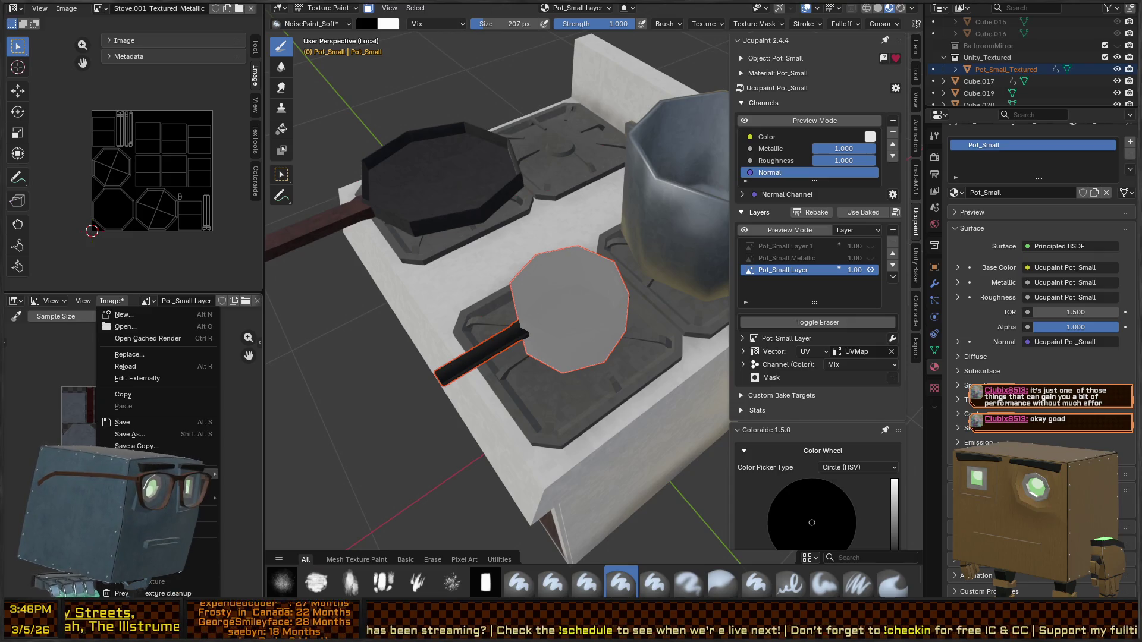
click(156, 458)
key(ctrl+Tab)
click(291, 341)
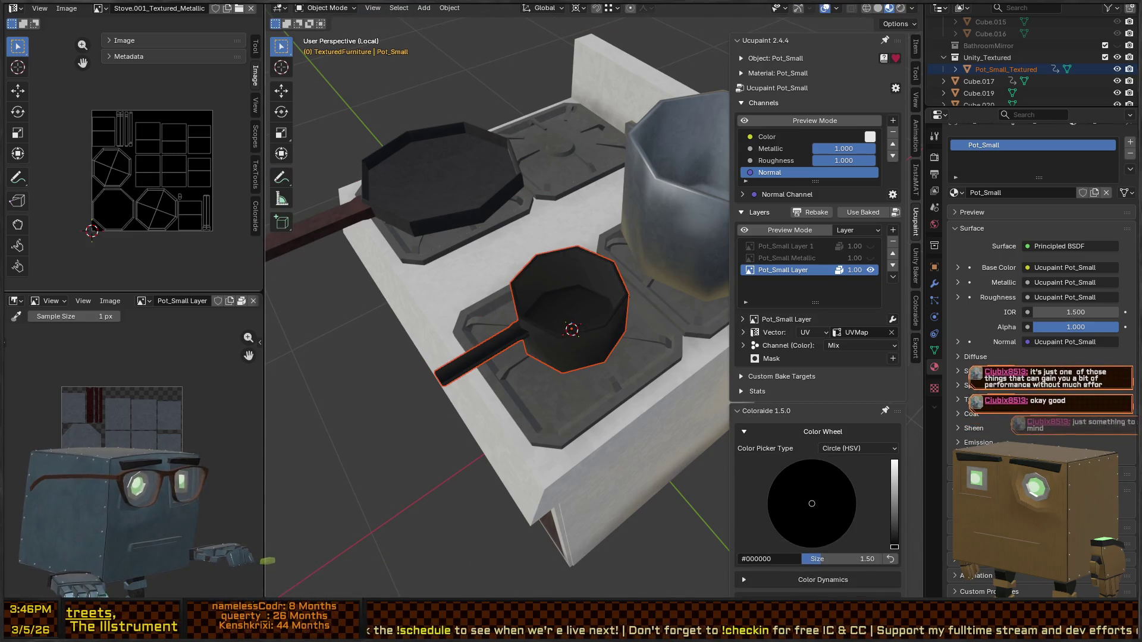
key(ctrl+Page_Up)
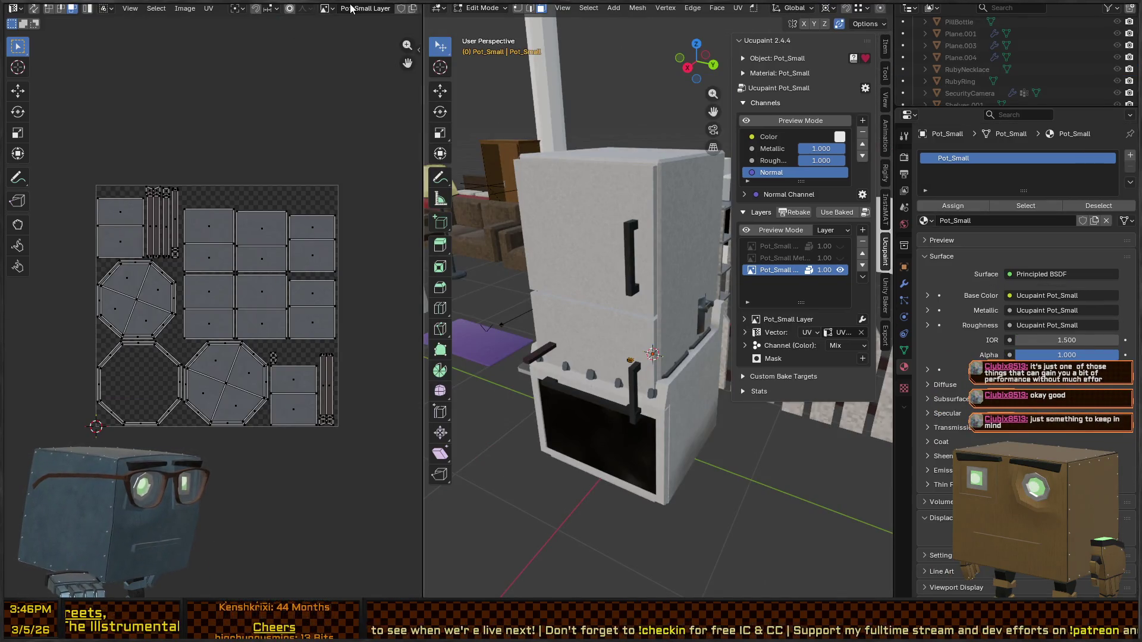
Step: Frame Pot_Small's Ucupaint and Principled BSDF nodes and show its Material tab, then return to Texture Paint
key(ctrl+Page_Up)
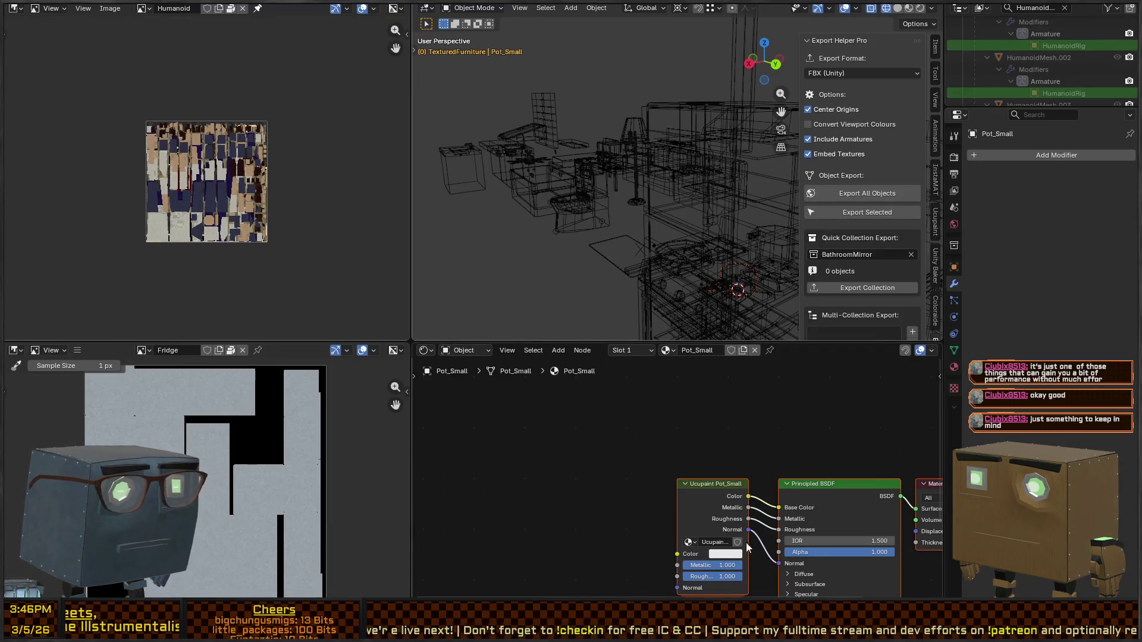
key(Home)
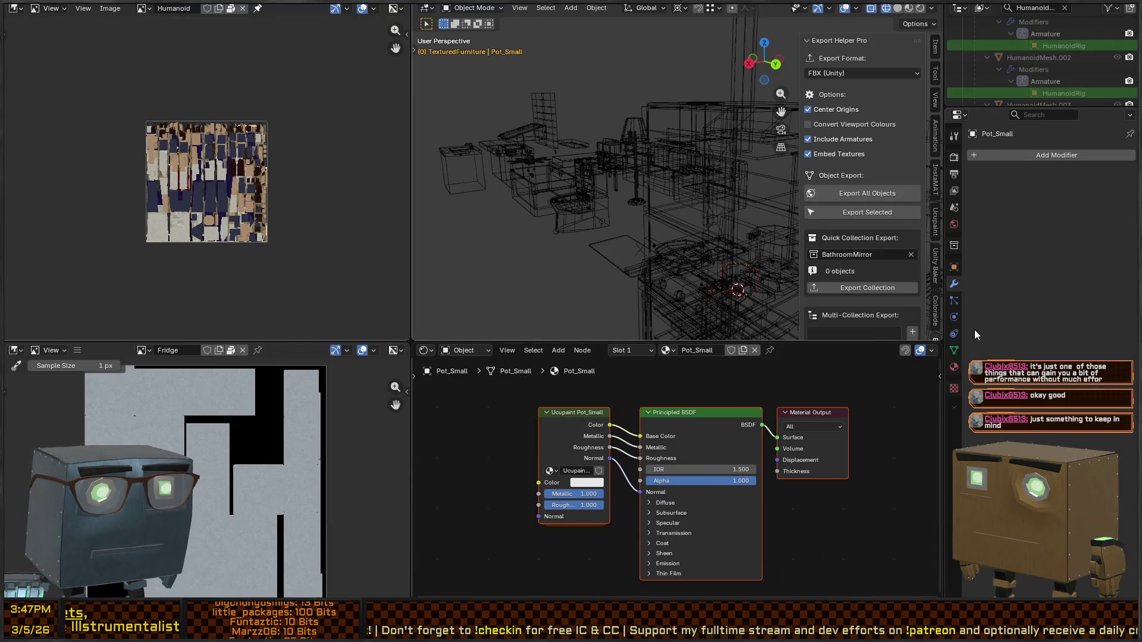
click(954, 367)
mouse_move(574, 467)
middle_down()
mouse_move(558, 450)
mouse_move(559, 484)
middle_up()
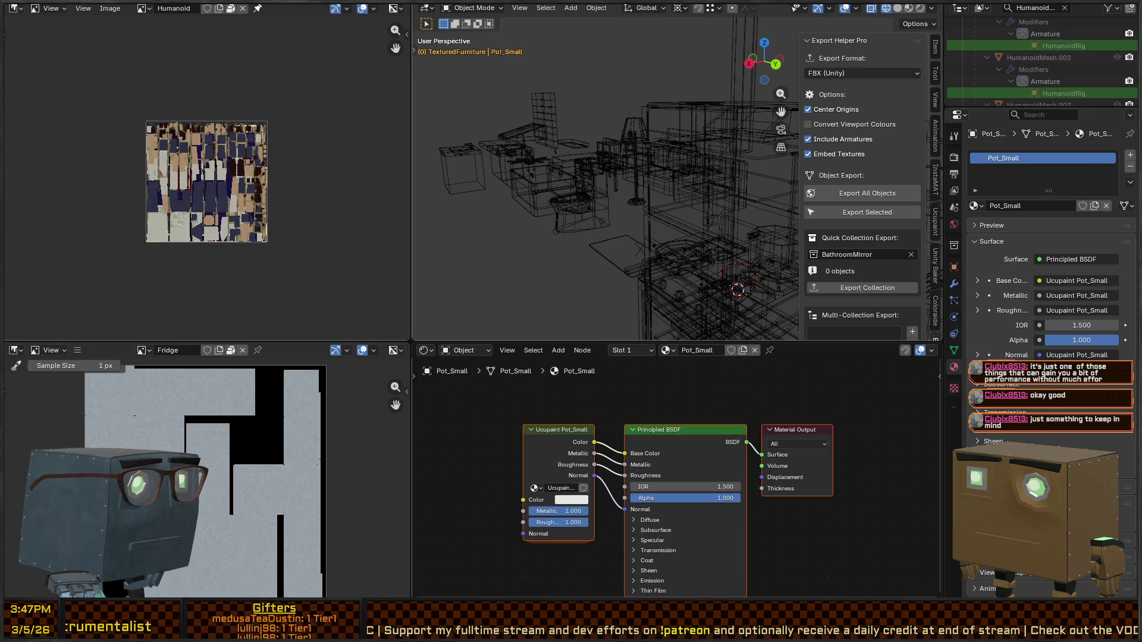
key(ctrl+Page_Down)
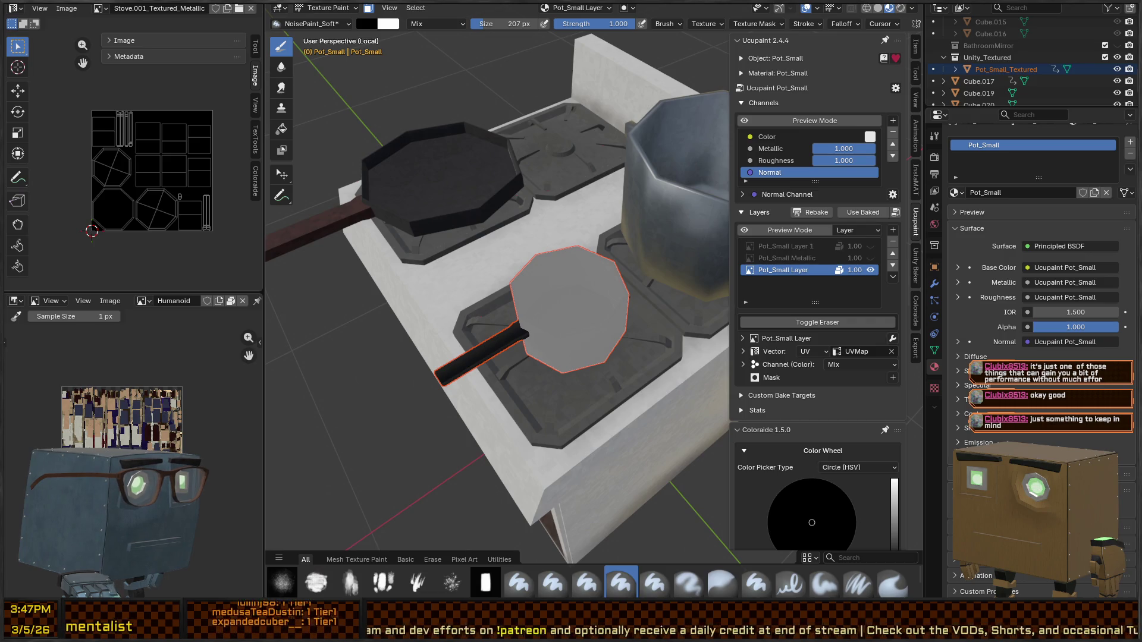
Step: Orbit to a lower view of the pot and re-enter Texture Paint
mouse_move(568, 213)
middle_down()
mouse_move(565, 347)
mouse_move(619, 285)
mouse_move(599, 291)
middle_up()
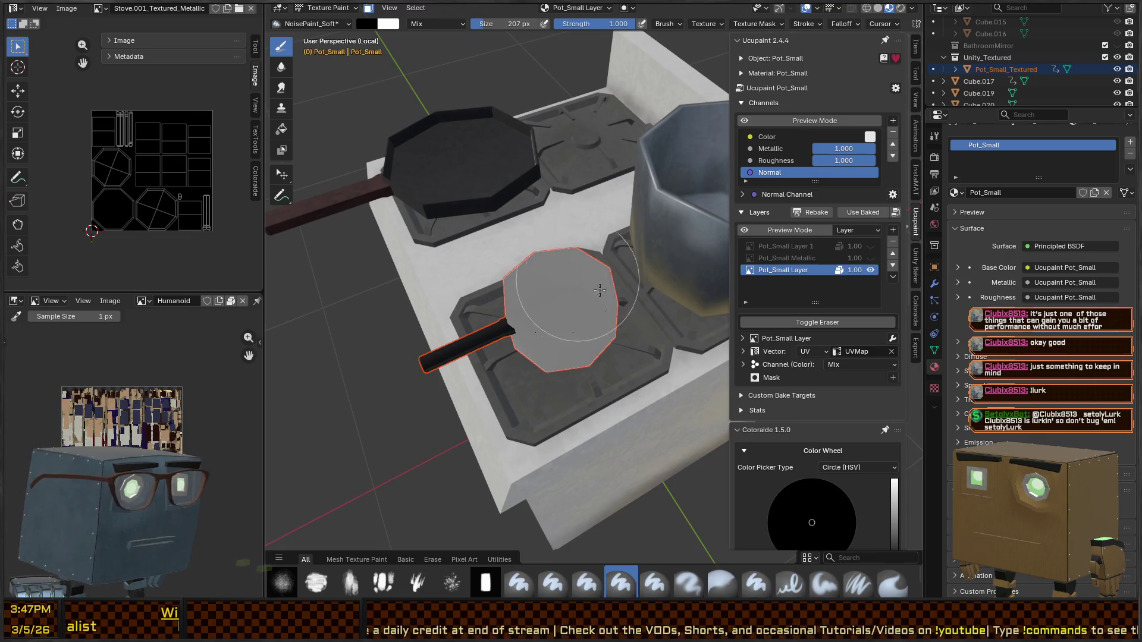
click(839, 272)
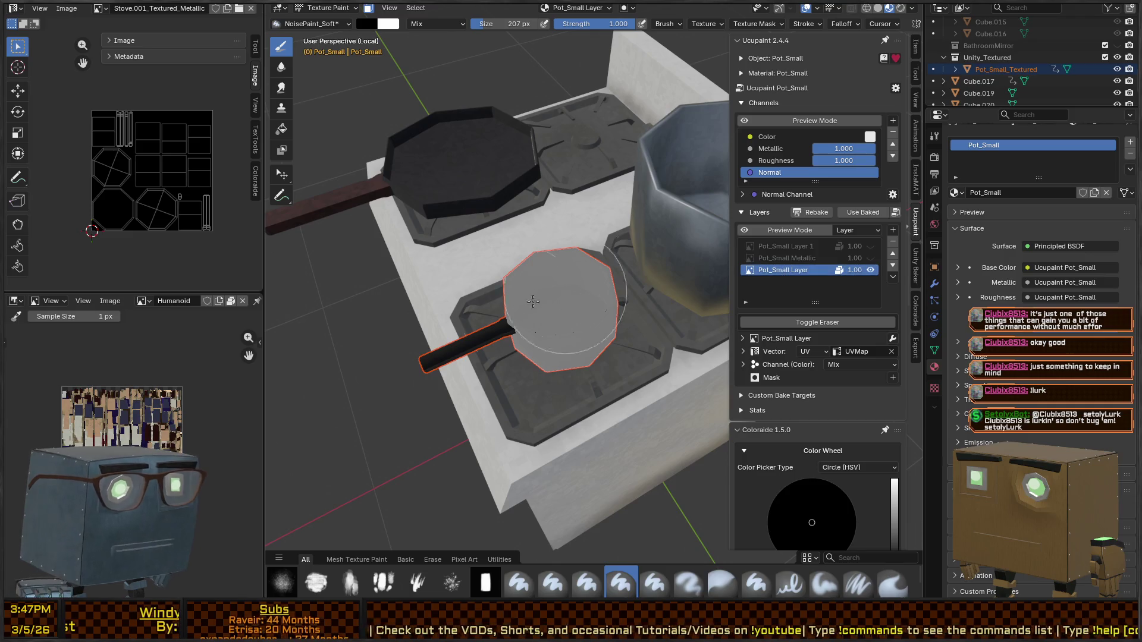
mouse_move(400, 365)
middle_down()
mouse_move(556, 282)
mouse_move(521, 304)
middle_up()
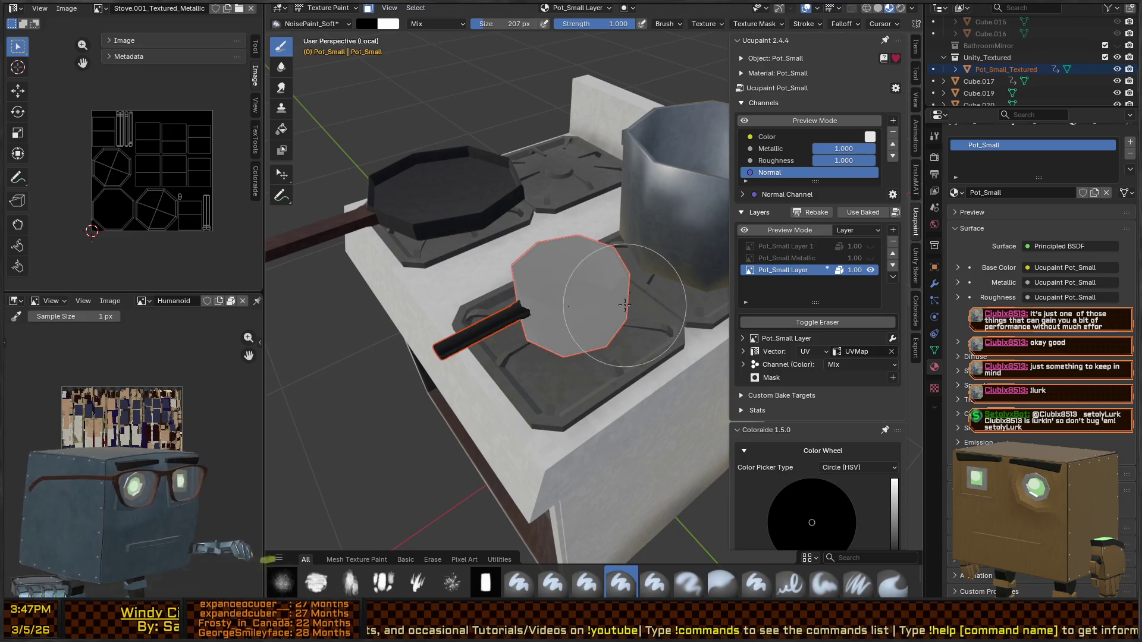
key(ctrl+Tab)
key(ctrl+Tab)
click(639, 258)
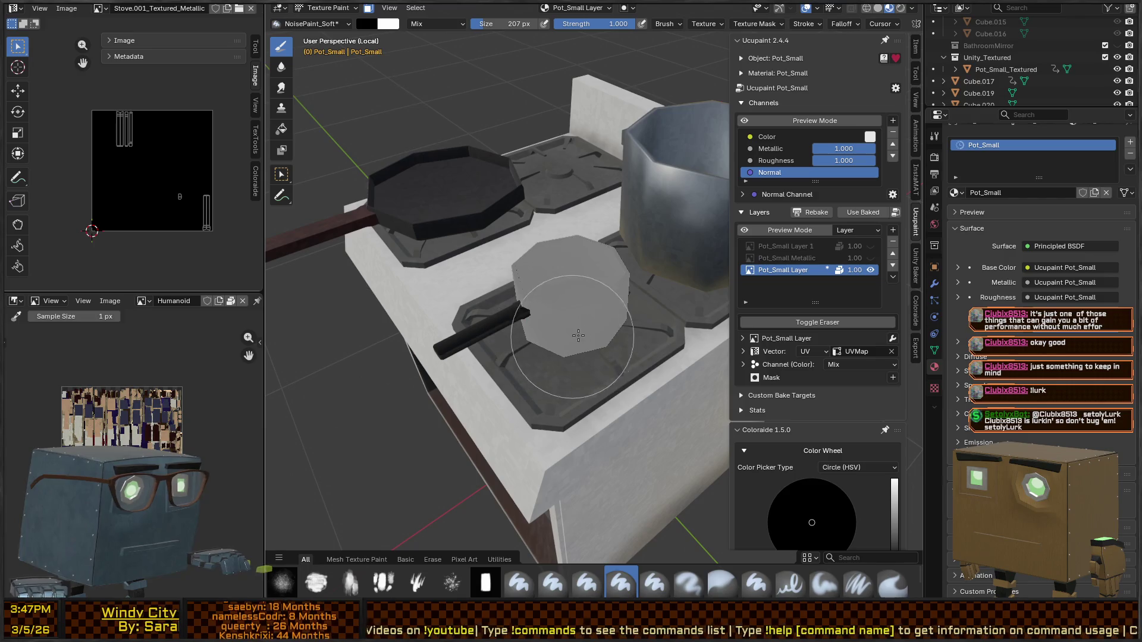
Step: Pick the dark brown #3B1D0F palette swatch from the brush popup, then return to Object Mode
right_click(546, 327)
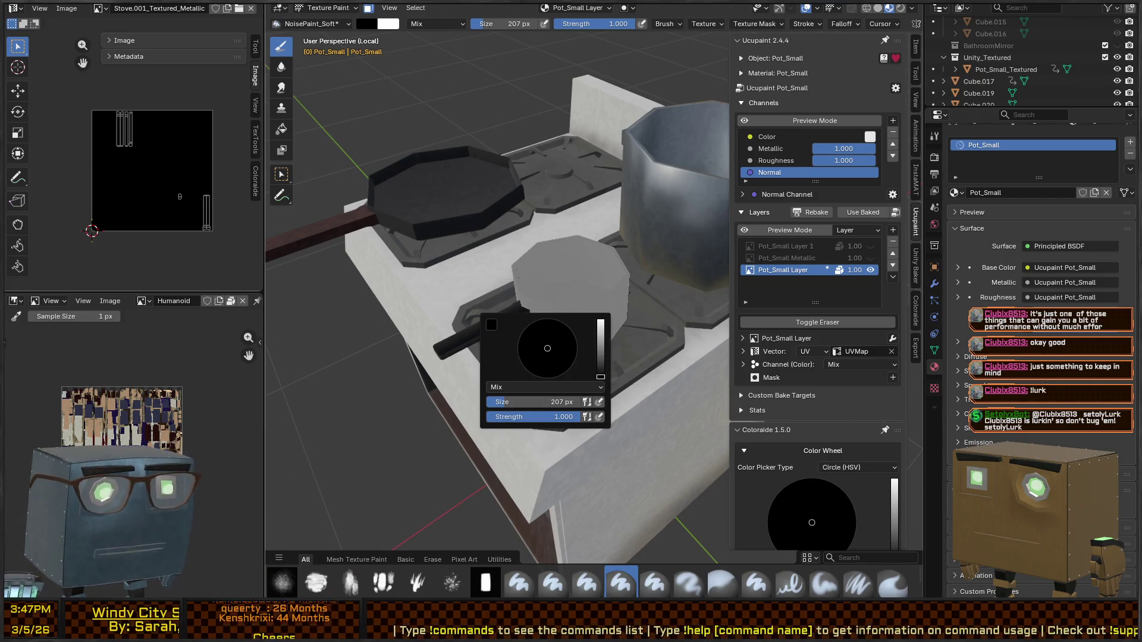
scroll(812, 357, down, 10)
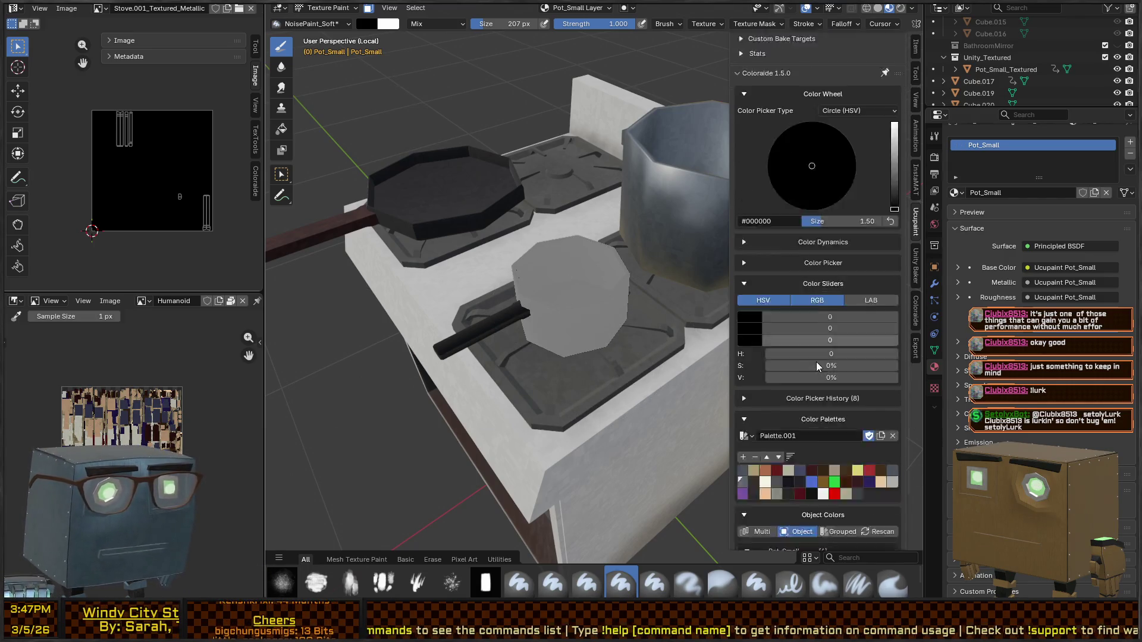
click(842, 387)
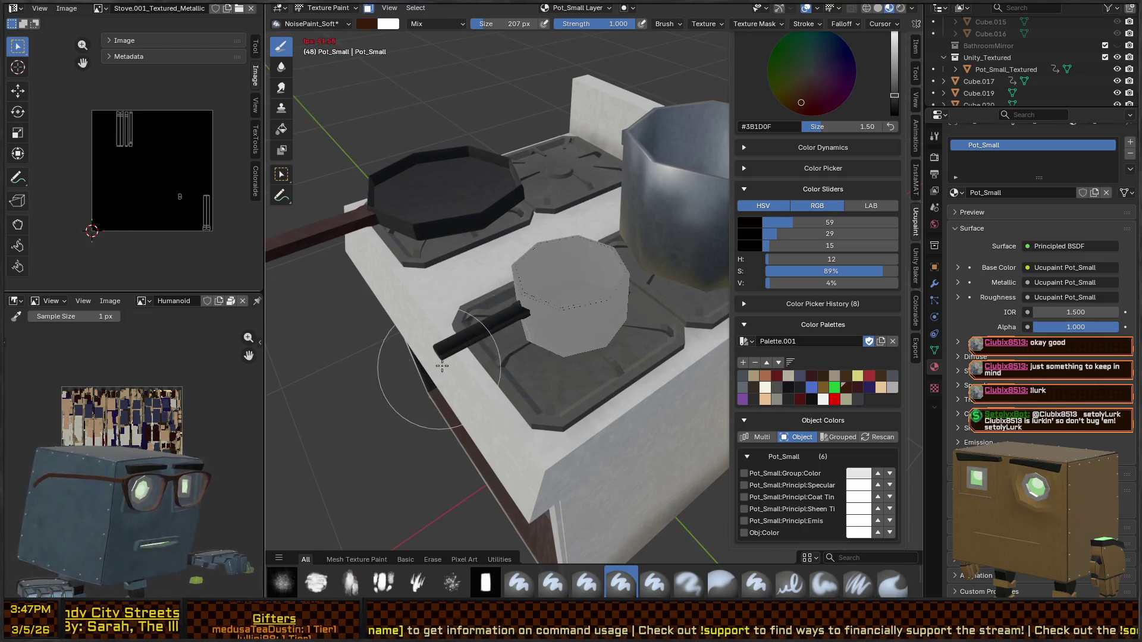
key(Escape)
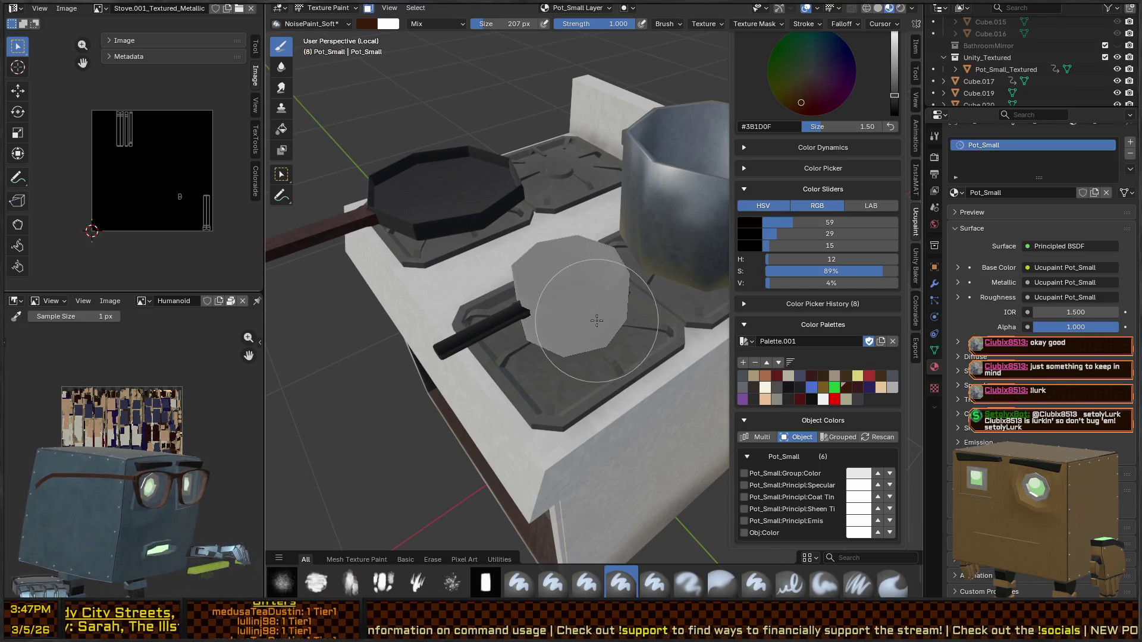
key(ctrl+Tab)
scroll(179, 302, down, 3)
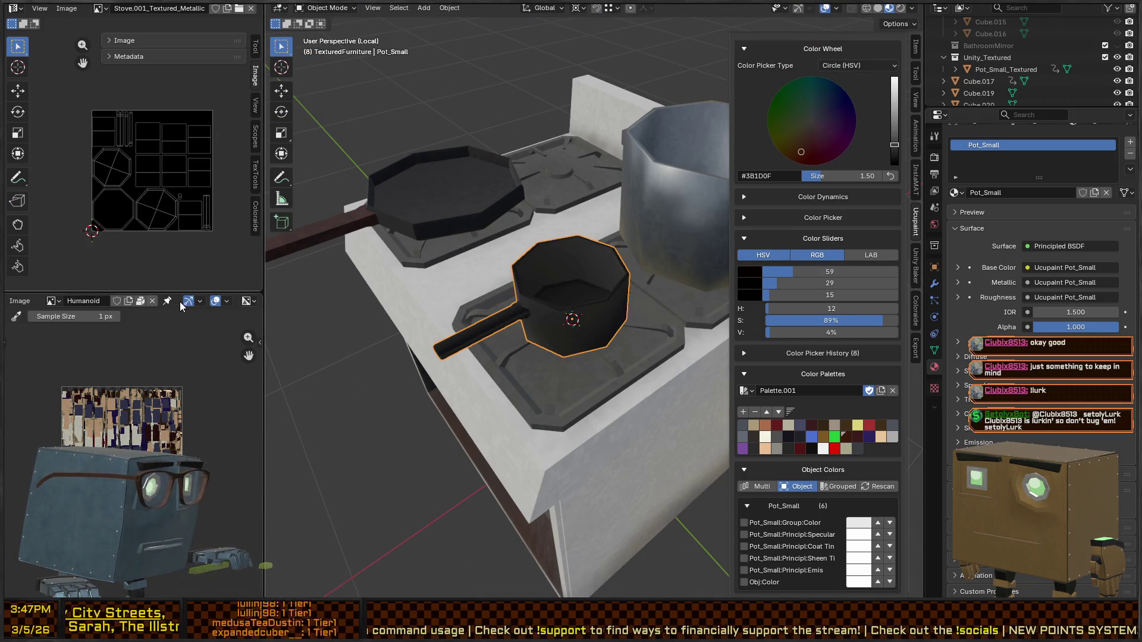
Step: Enter Texture Paint on the small pot and briefly toggle the brush to eraser and back
key(Tab)
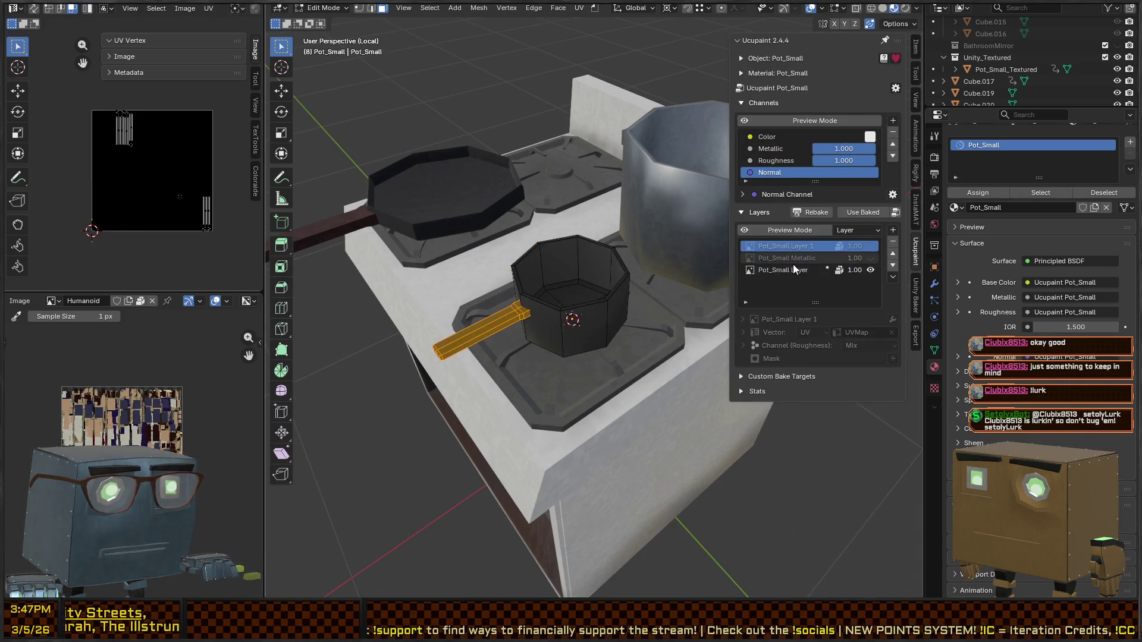
key(ctrl+Tab)
middle_drag(547, 273, 467, 387)
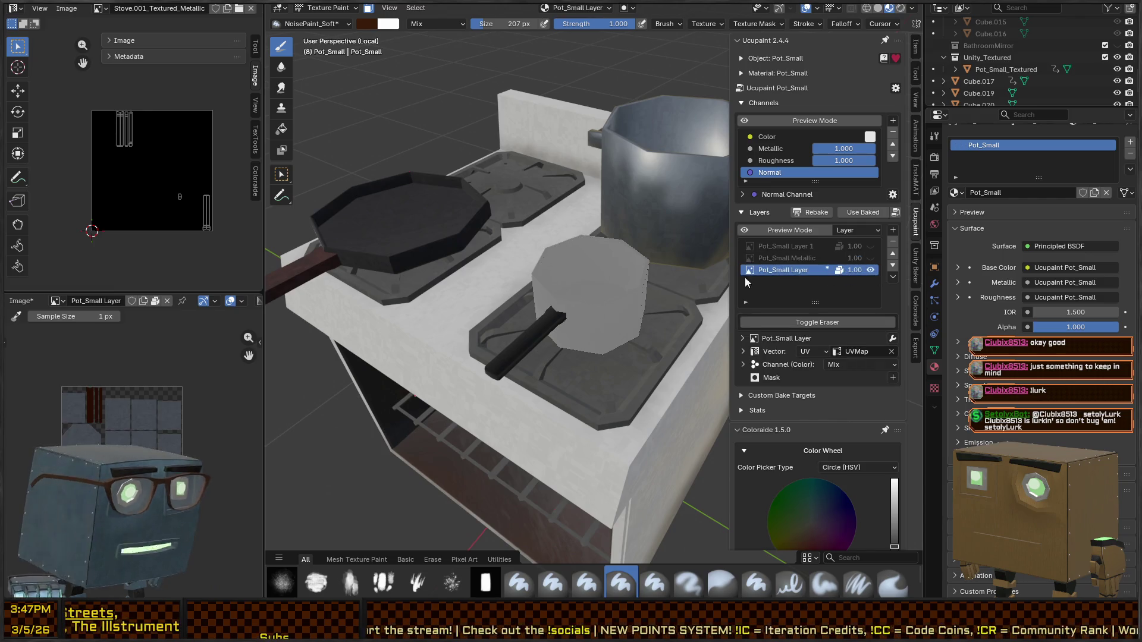
middle_drag(586, 306, 694, 274)
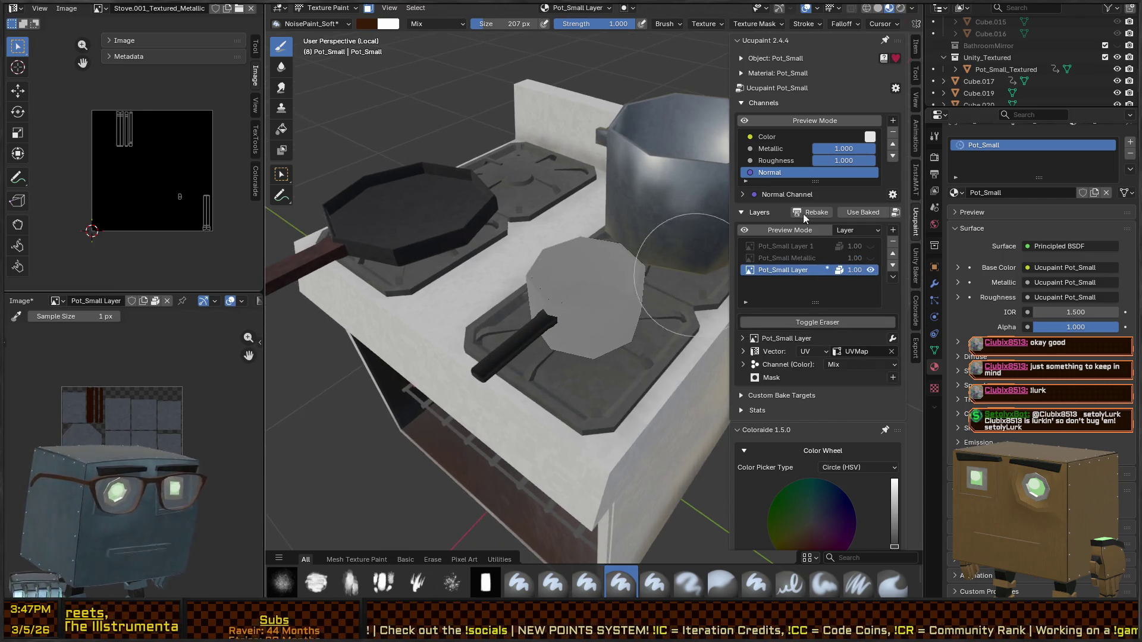
middle_drag(630, 309, 583, 326)
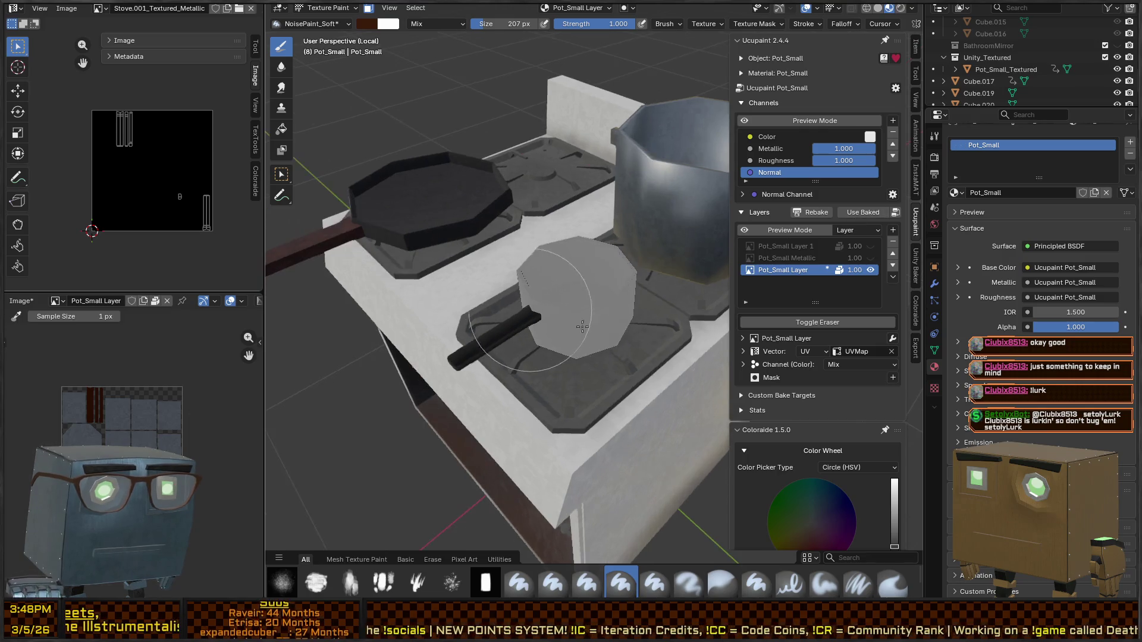
click(826, 322)
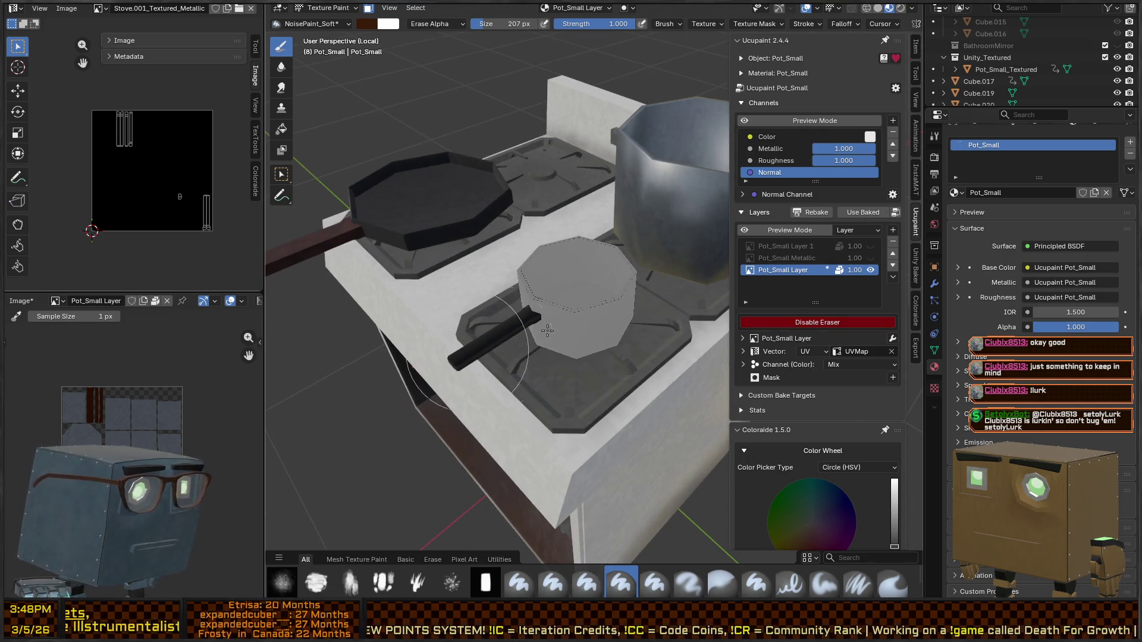
click(851, 322)
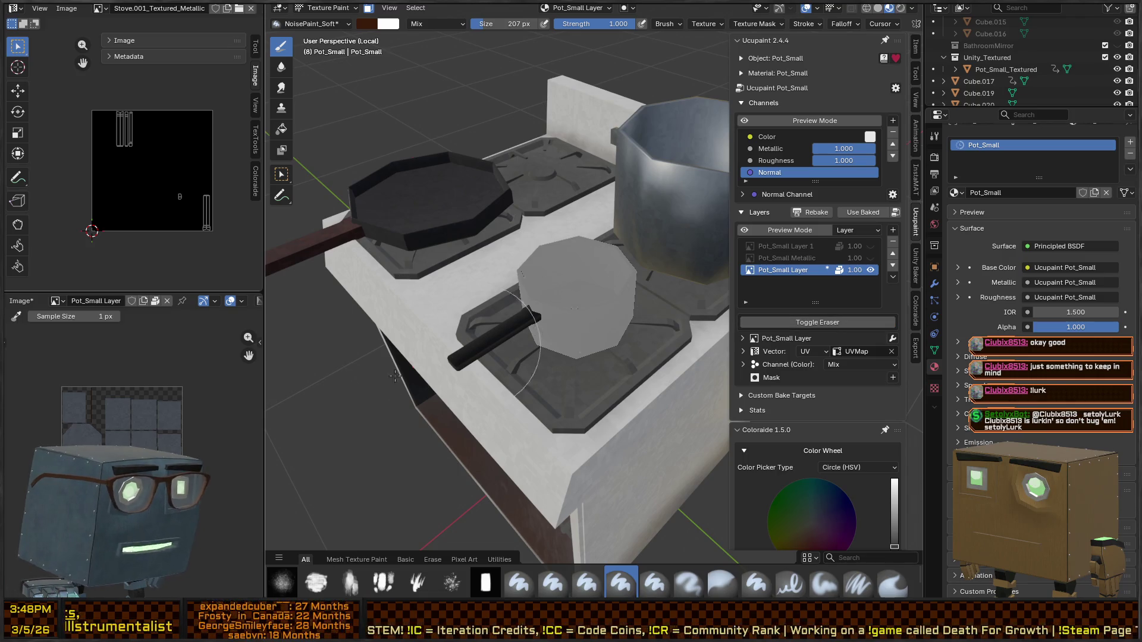
Step: Preview the scene in Rendered shading, then go back to Material Preview
key(z)
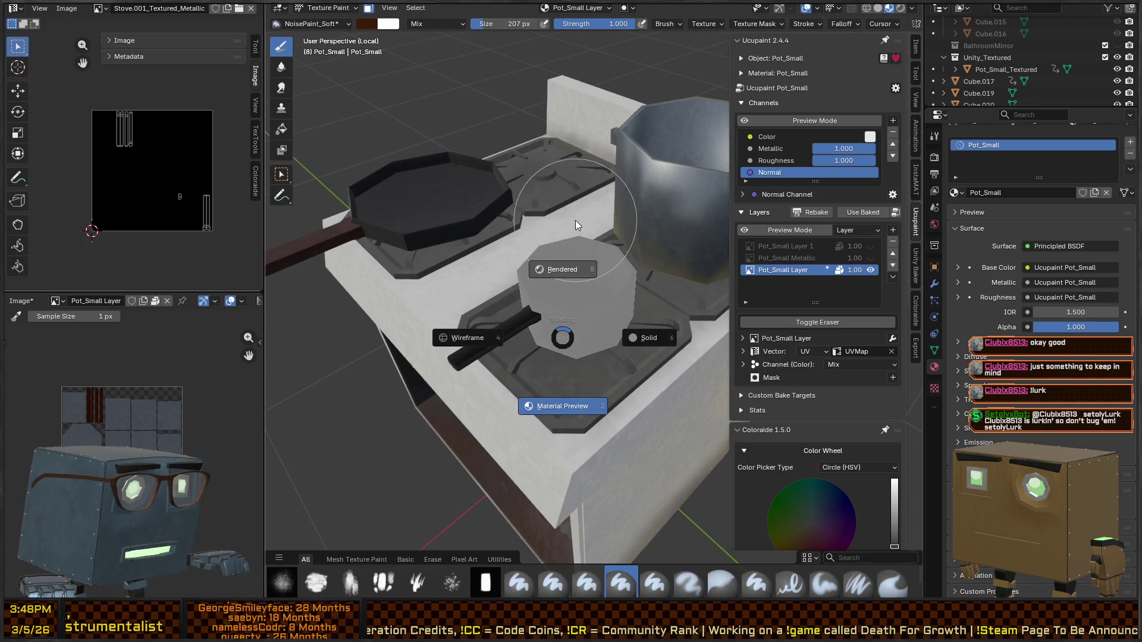
click(573, 224)
key(z)
click(581, 384)
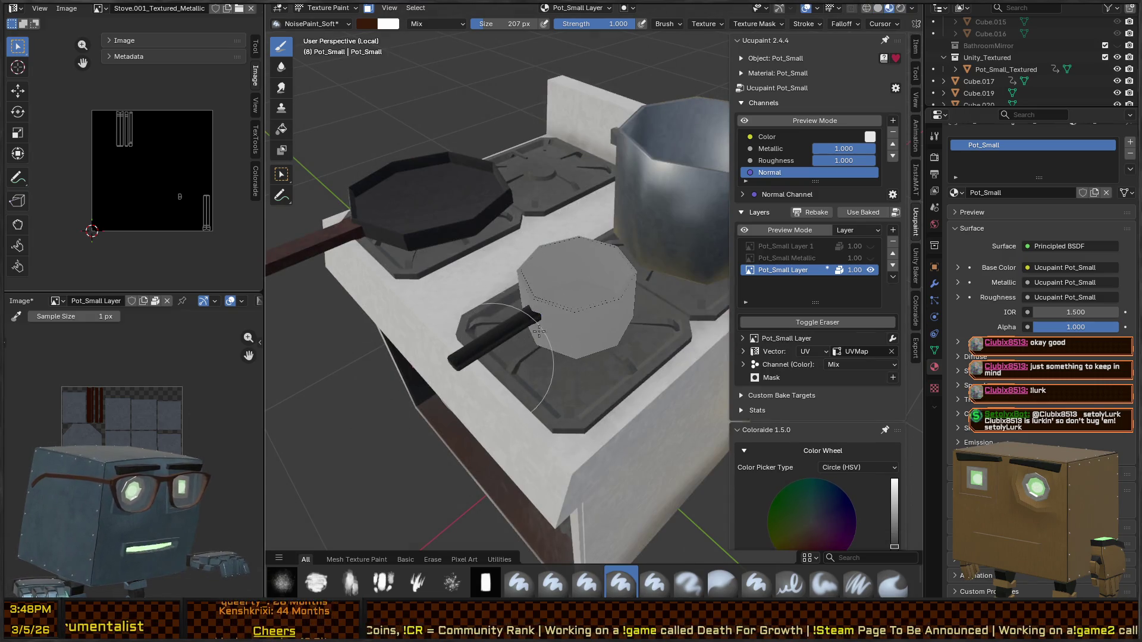
Step: In Object Mode, lift the pot to peek beneath, cancel, and select the overlapping Pot_Small_Textured
key(ctrl+Tab)
click(482, 306)
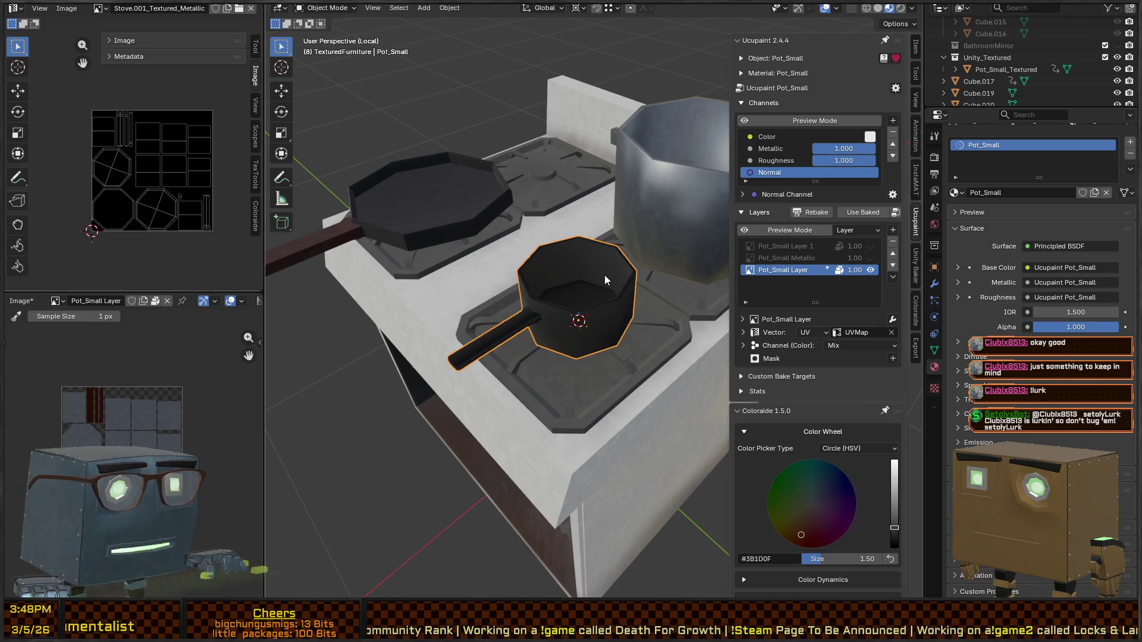
key(g)
key(Escape)
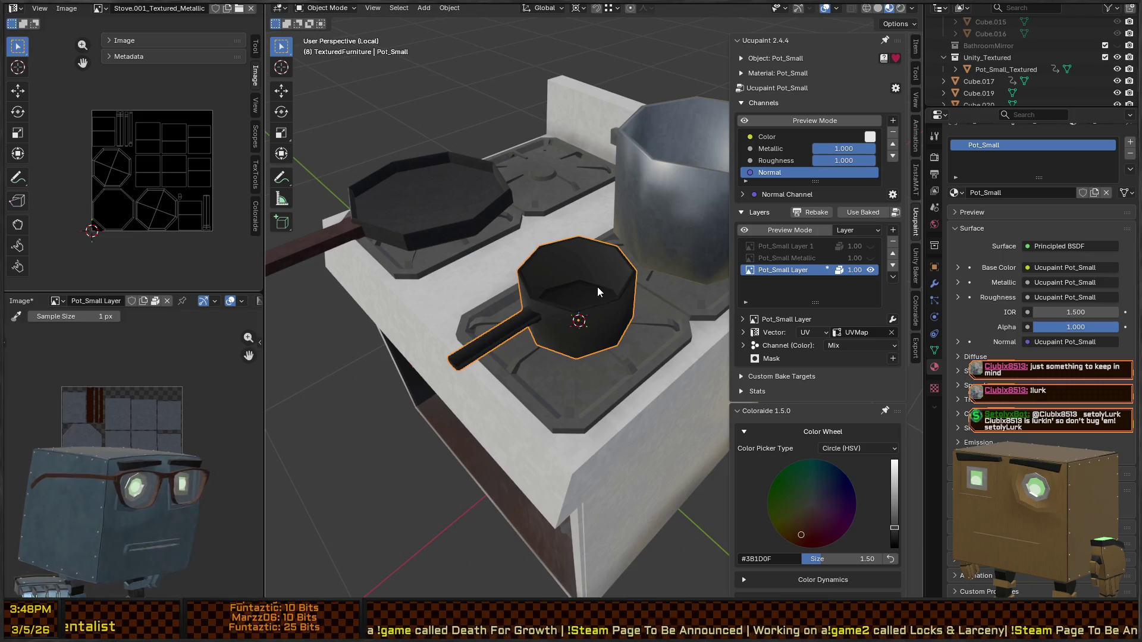
click(601, 290)
Step: Delete the Pot_Small_Textured duplicate, reselect Pot_Small and return to Texture Paint
key(x)
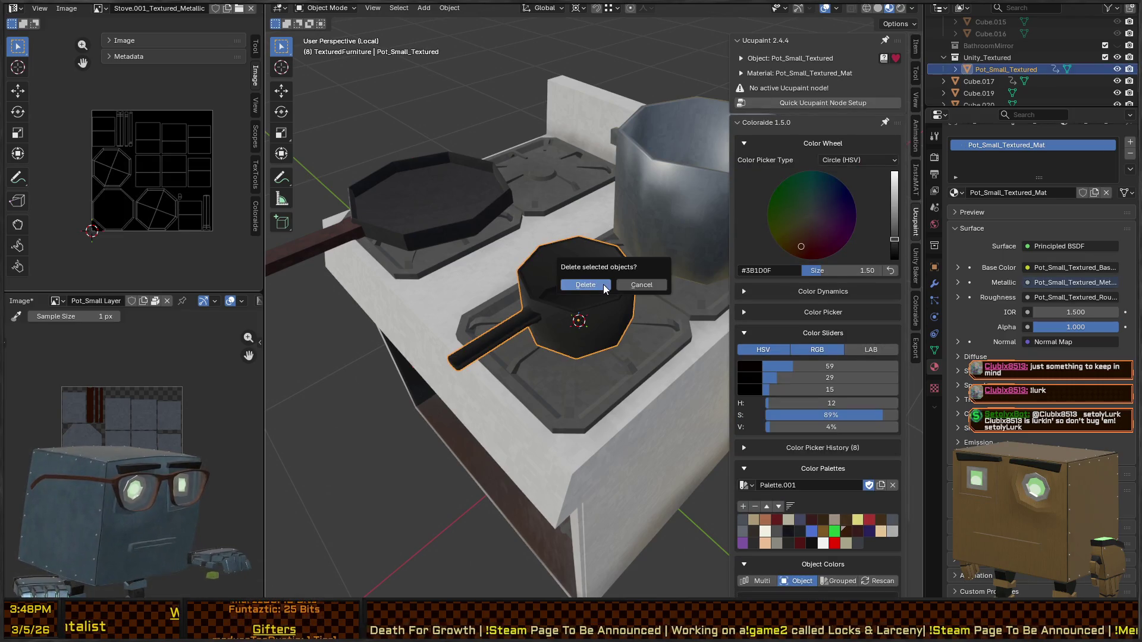
click(603, 285)
click(603, 284)
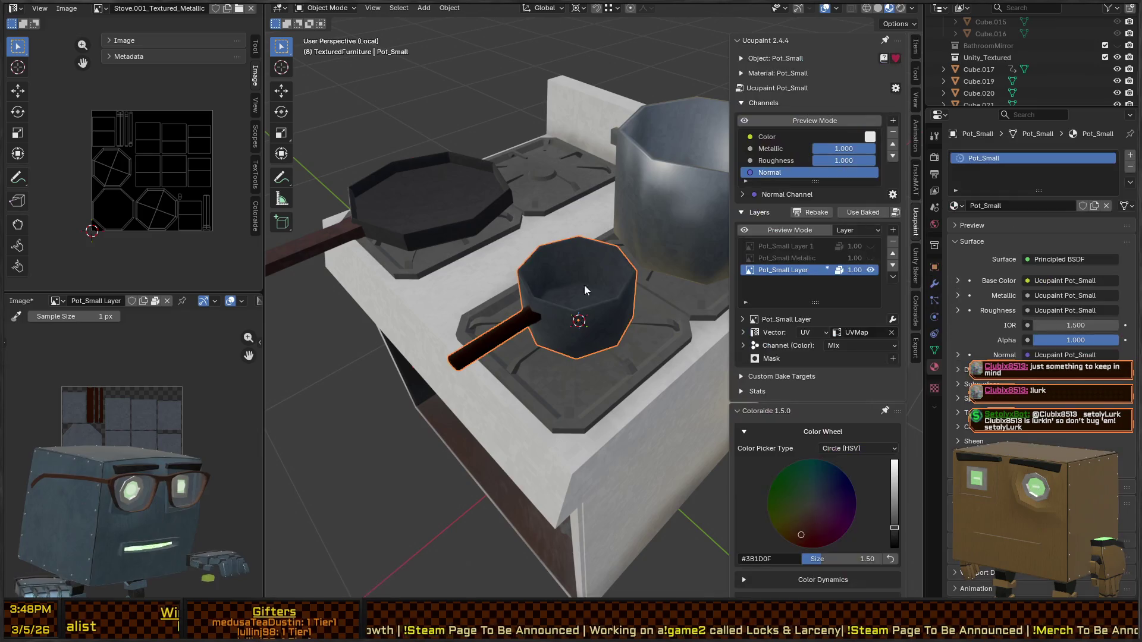
key(ctrl+Tab)
middle_drag(595, 363, 630, 344)
key(ctrl+Tab)
click(410, 369)
Step: Pick the dark brown #3B201E palette swatch as the paint colour
key(ctrl+Tab)
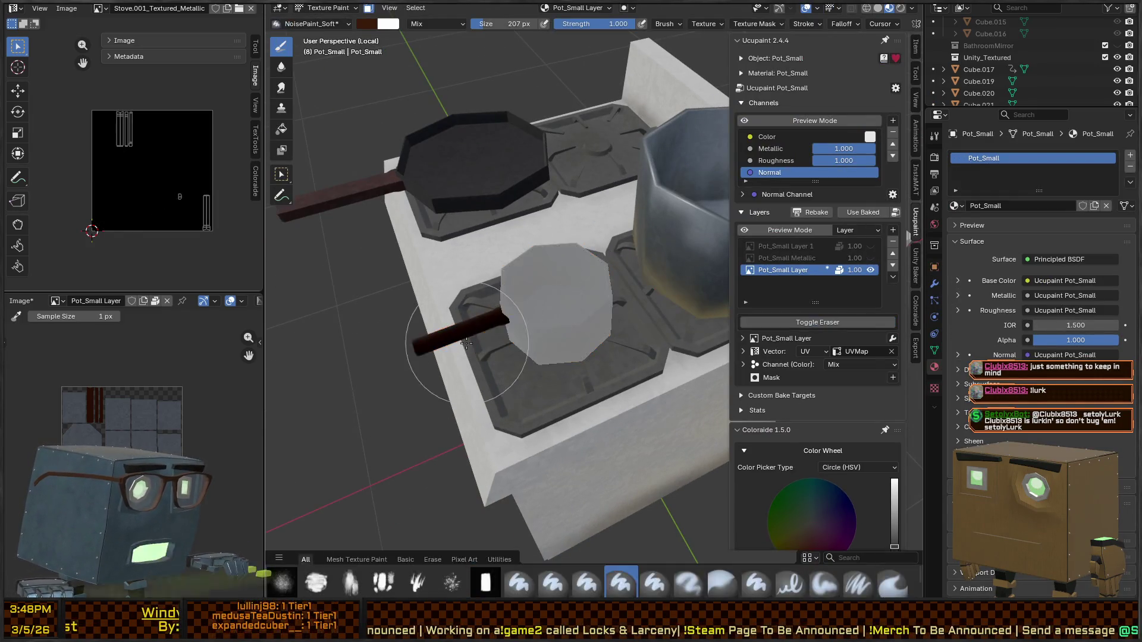
scroll(471, 328, up, 3)
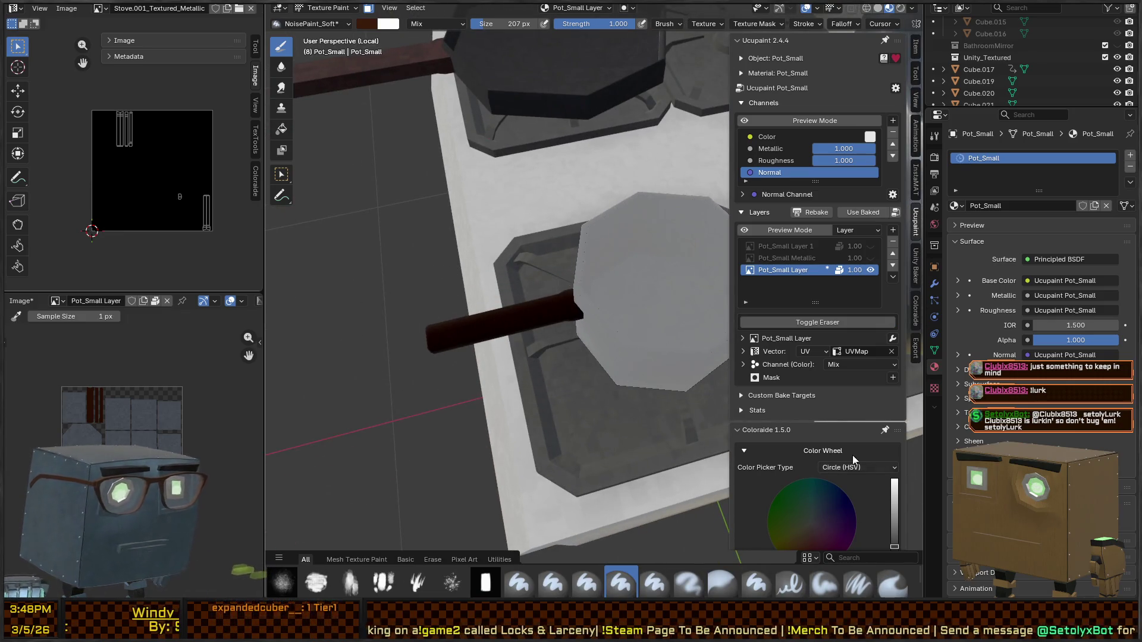
scroll(827, 309, down, 15)
scroll(830, 368, down, 2)
click(855, 388)
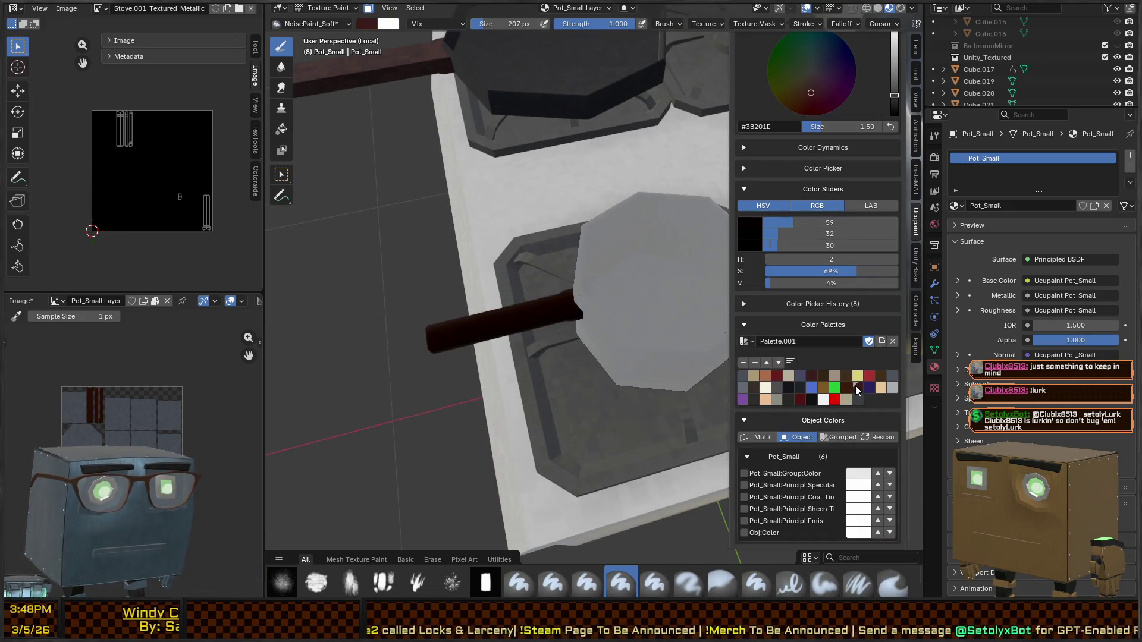
scroll(593, 339, down, 3)
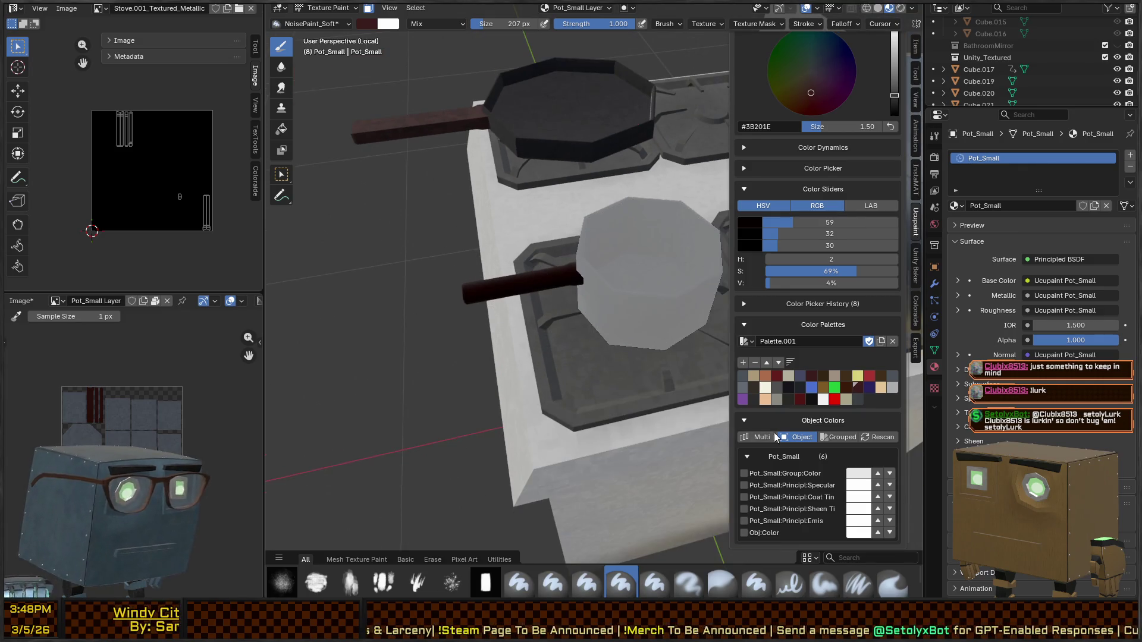
key(ctrl+Tab)
Step: Test-paint the pot handle light red and dark blue, then repaint it dark brown #3B201E
right_click(542, 357)
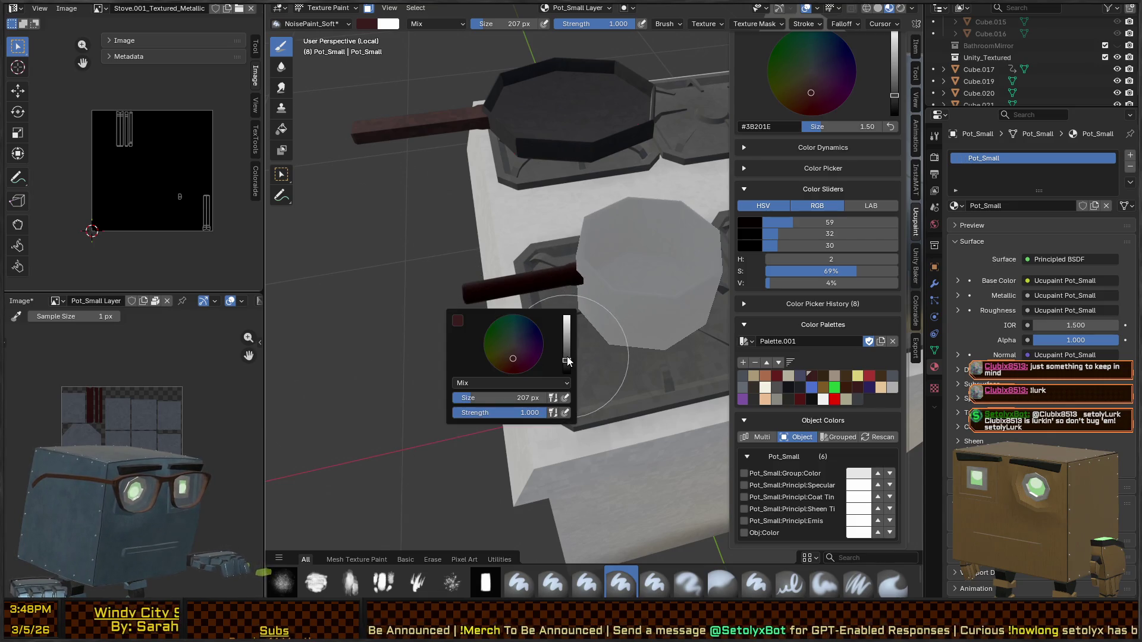
drag(568, 361, 566, 330)
drag(565, 280, 469, 284)
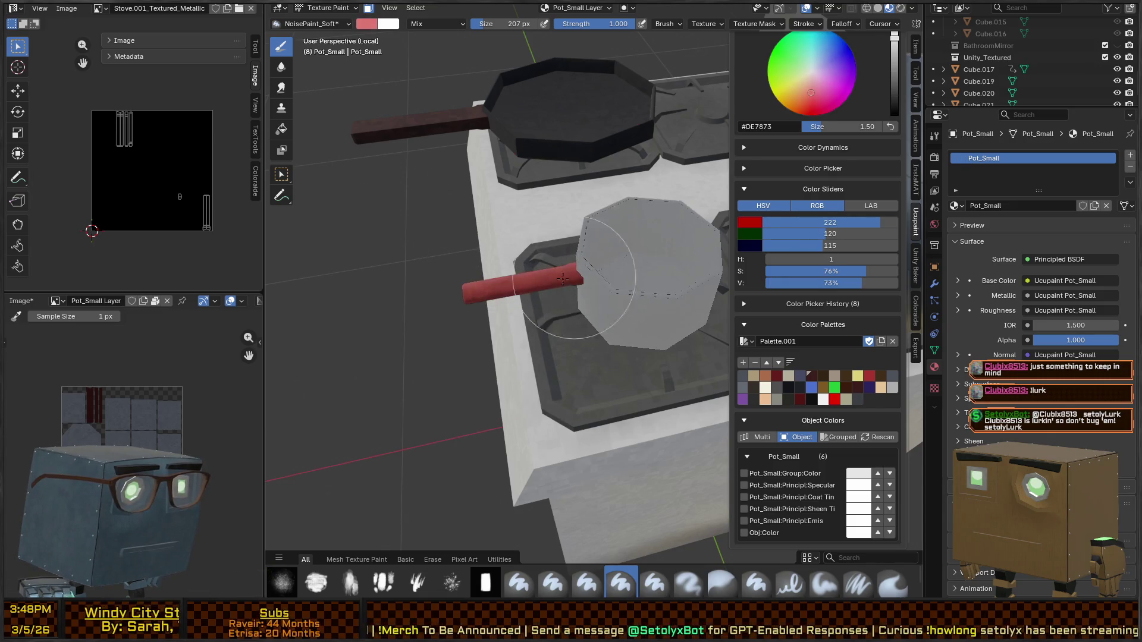
click(867, 388)
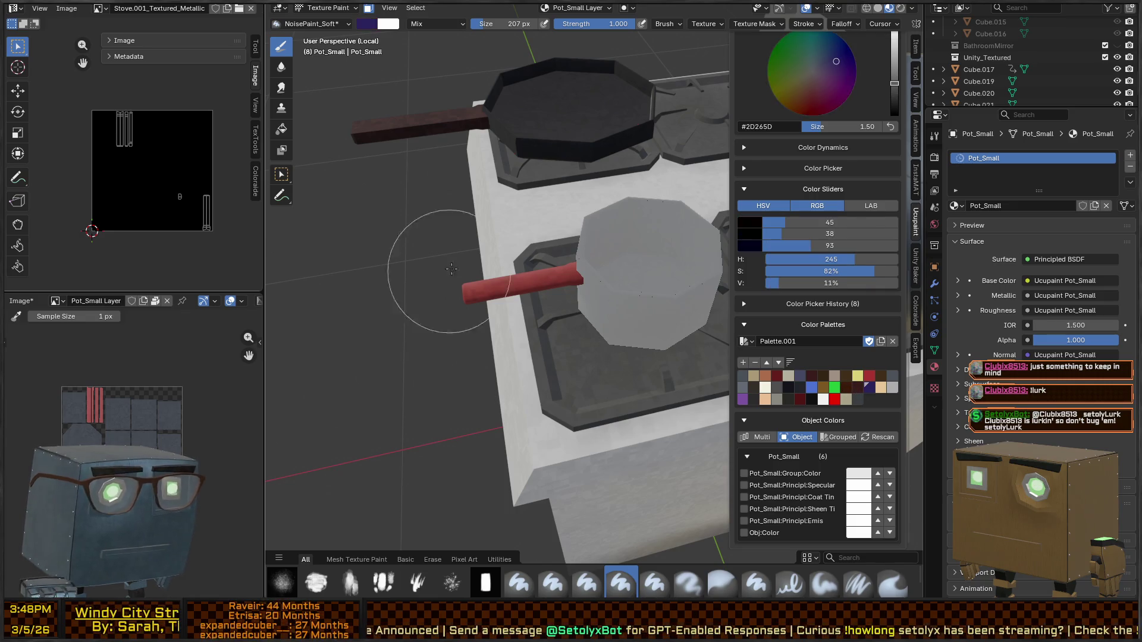
drag(443, 283, 441, 286)
click(857, 387)
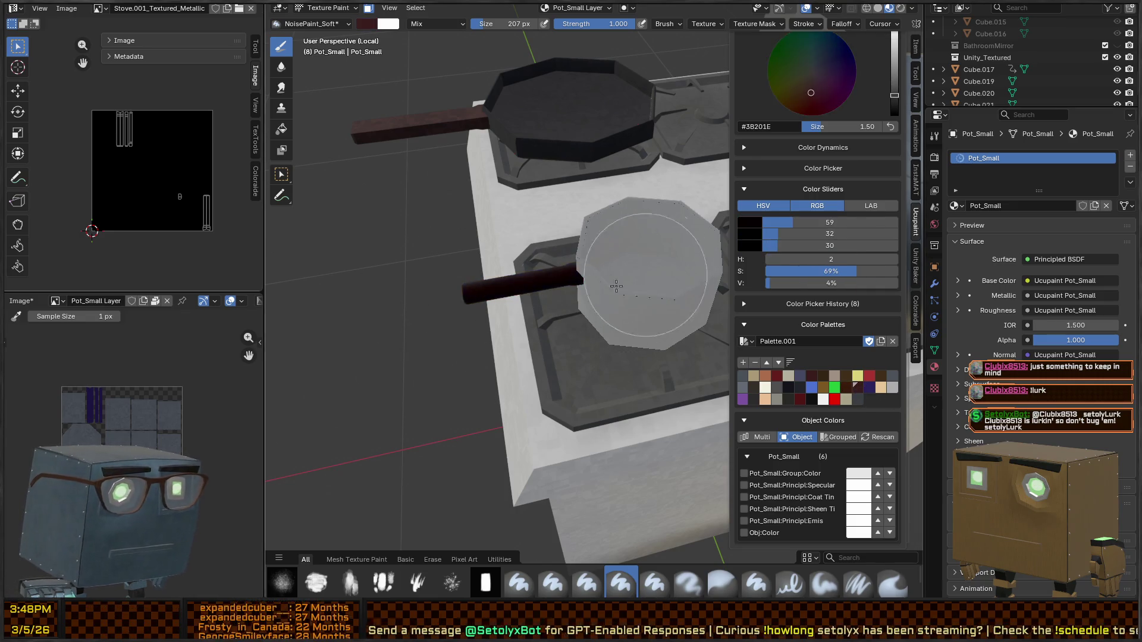
drag(574, 279, 466, 287)
mouse_move(467, 287)
middle_down()
mouse_move(577, 291)
mouse_move(666, 262)
middle_up()
scroll(829, 230, up, 10)
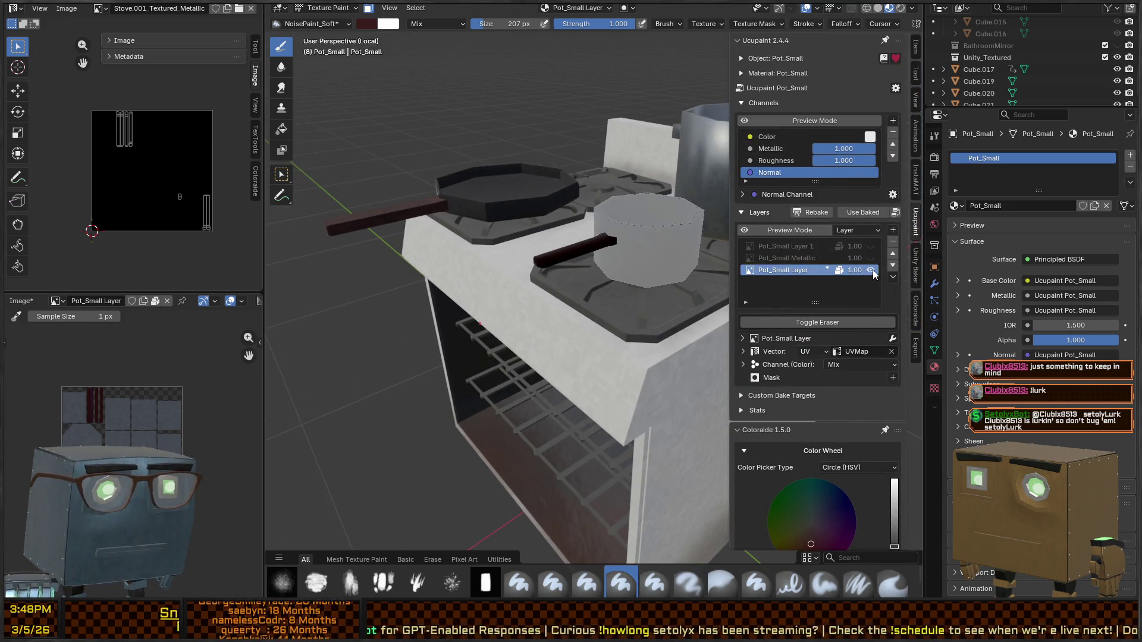
Step: Toggle the paint layer, try Roughness 0, set Metallic 0, then restore Roughness to 1
double_click(870, 270)
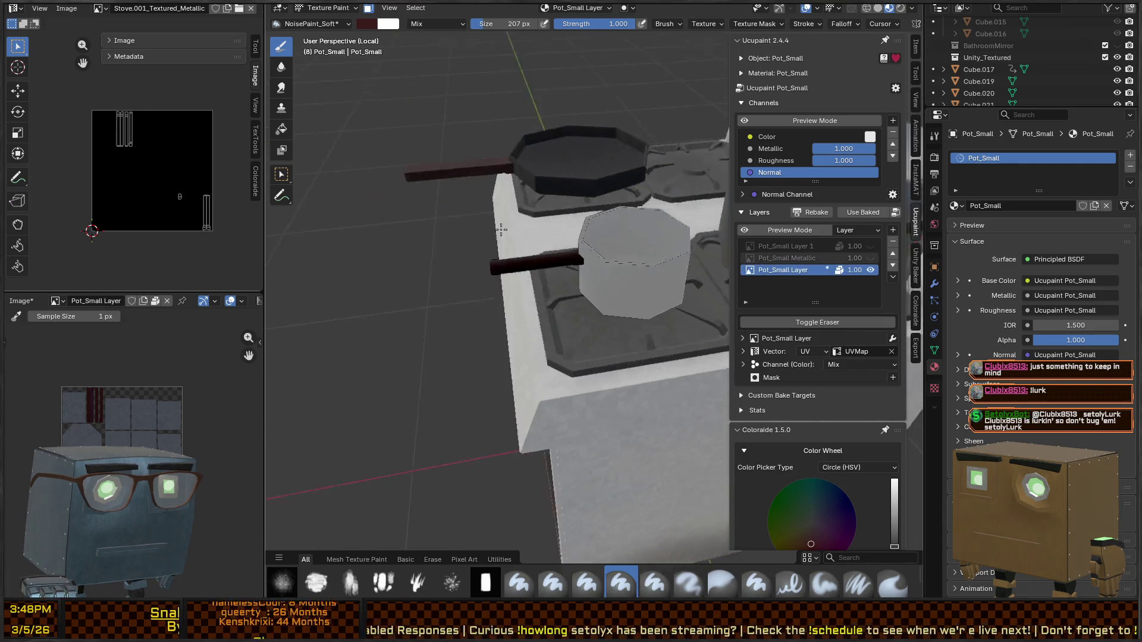
drag(862, 158, 824, 150)
mouse_move(488, 279)
middle_down()
mouse_move(440, 288)
mouse_move(497, 331)
middle_up()
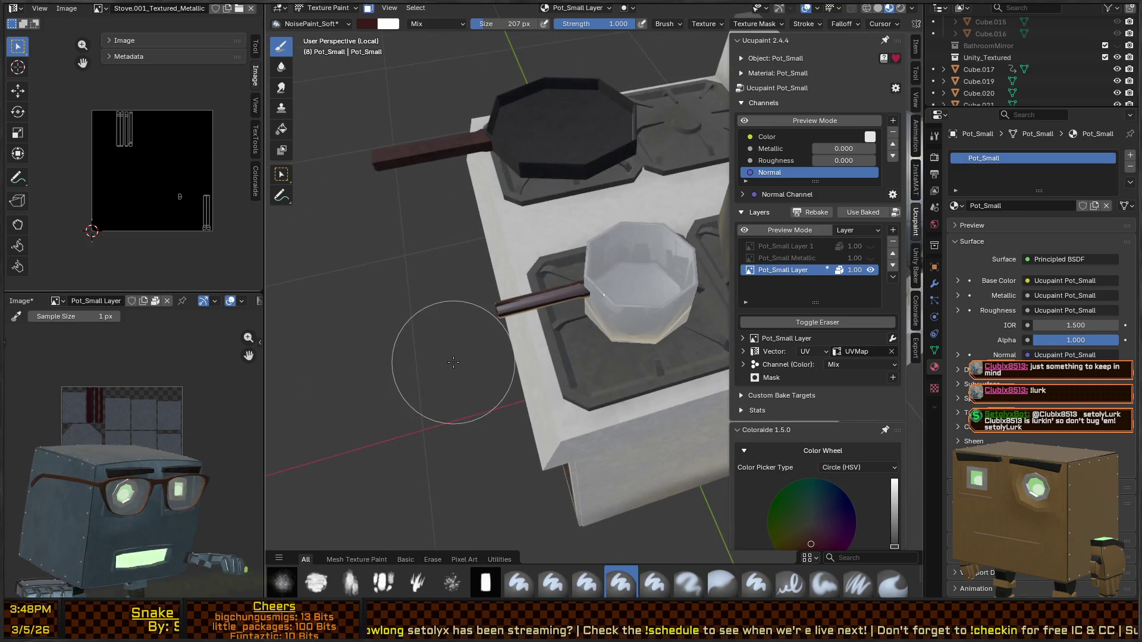
drag(832, 161, 876, 160)
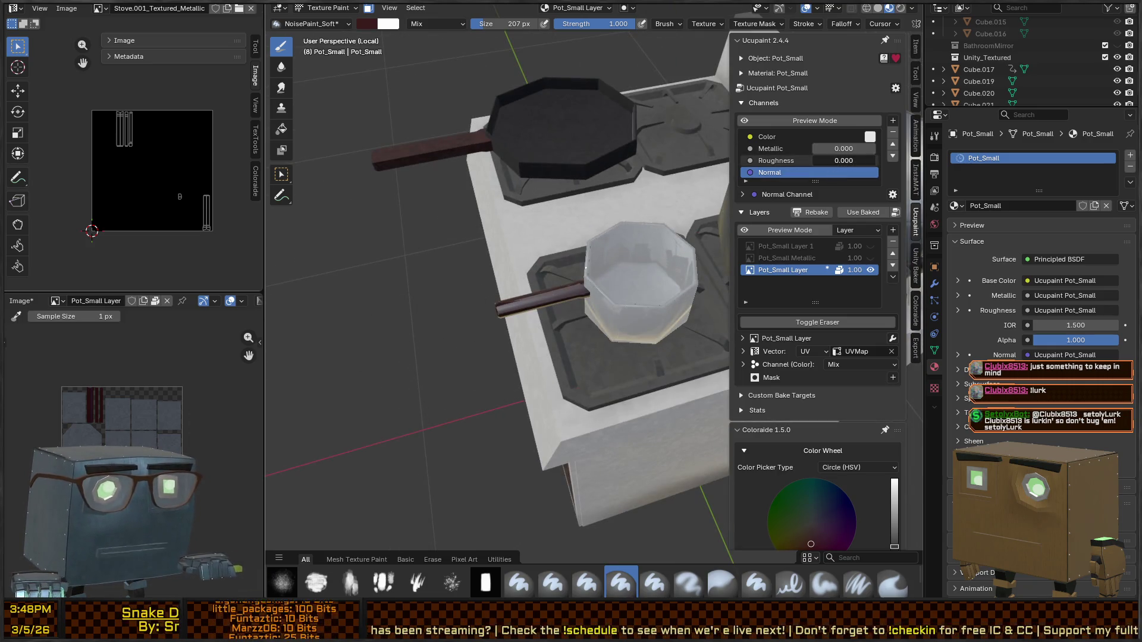
middle_drag(512, 313, 525, 302)
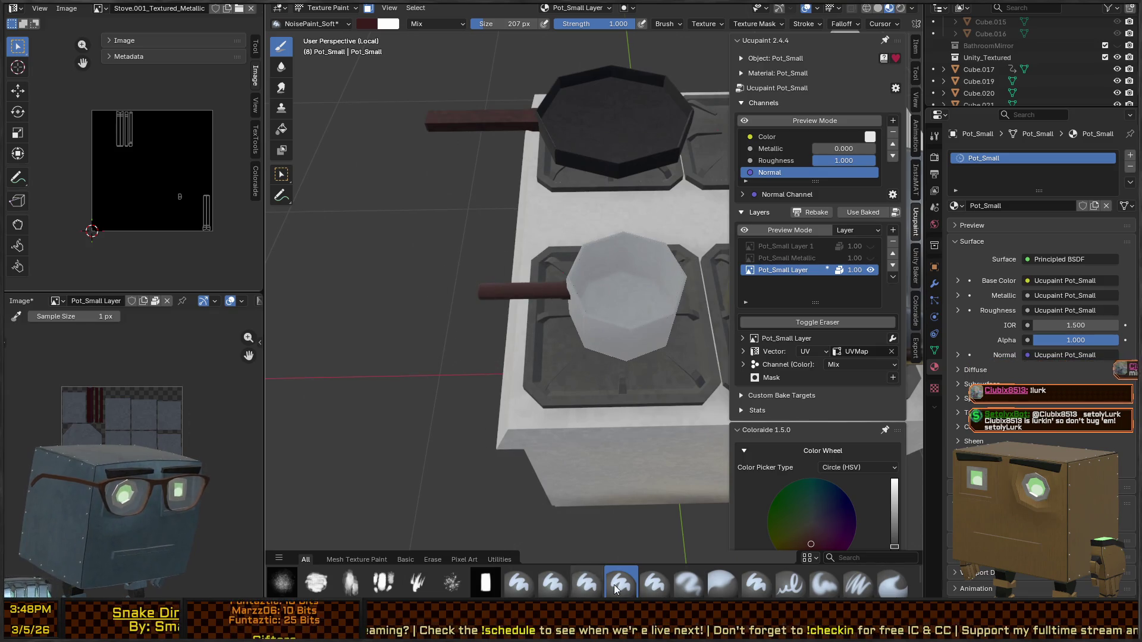
Step: Switch to the large noise brush with dark brown #3B201E as its colour
click(586, 583)
scroll(814, 305, down, 5)
scroll(814, 306, down, 4)
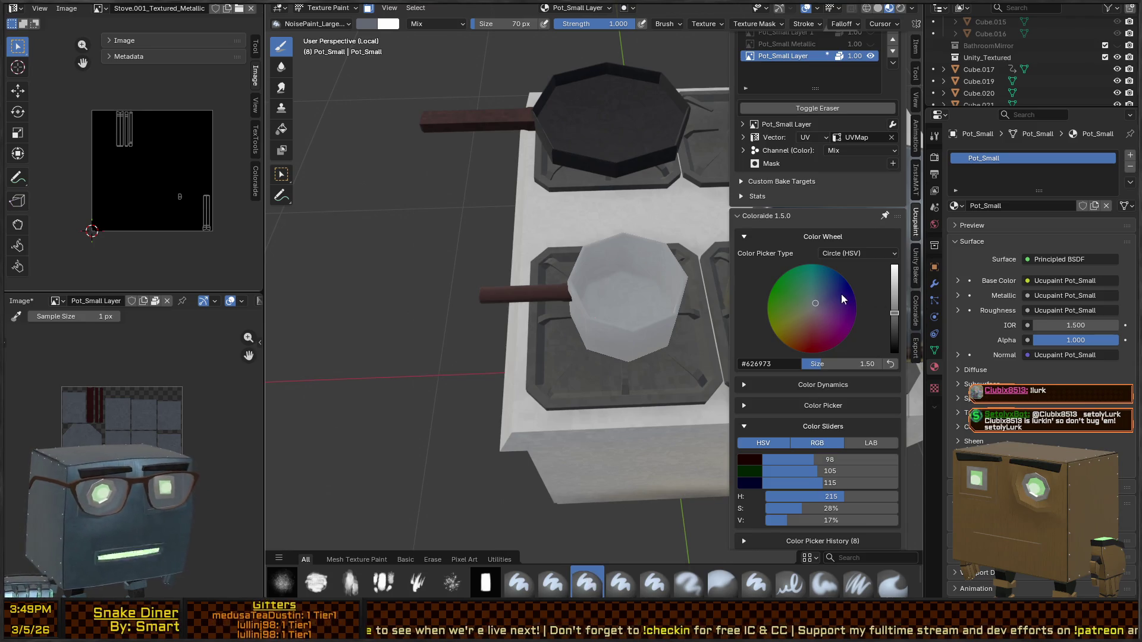
scroll(875, 280, down, 10)
click(860, 388)
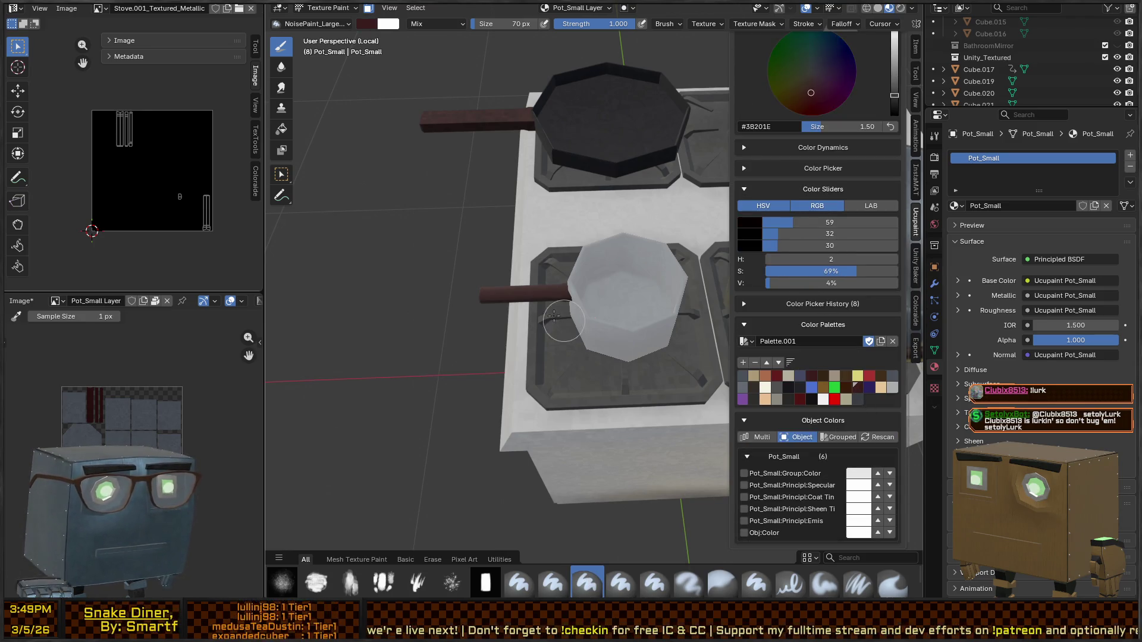
mouse_move(579, 315)
middle_down()
mouse_move(630, 287)
mouse_move(575, 233)
middle_up()
middle_drag(643, 282, 658, 335)
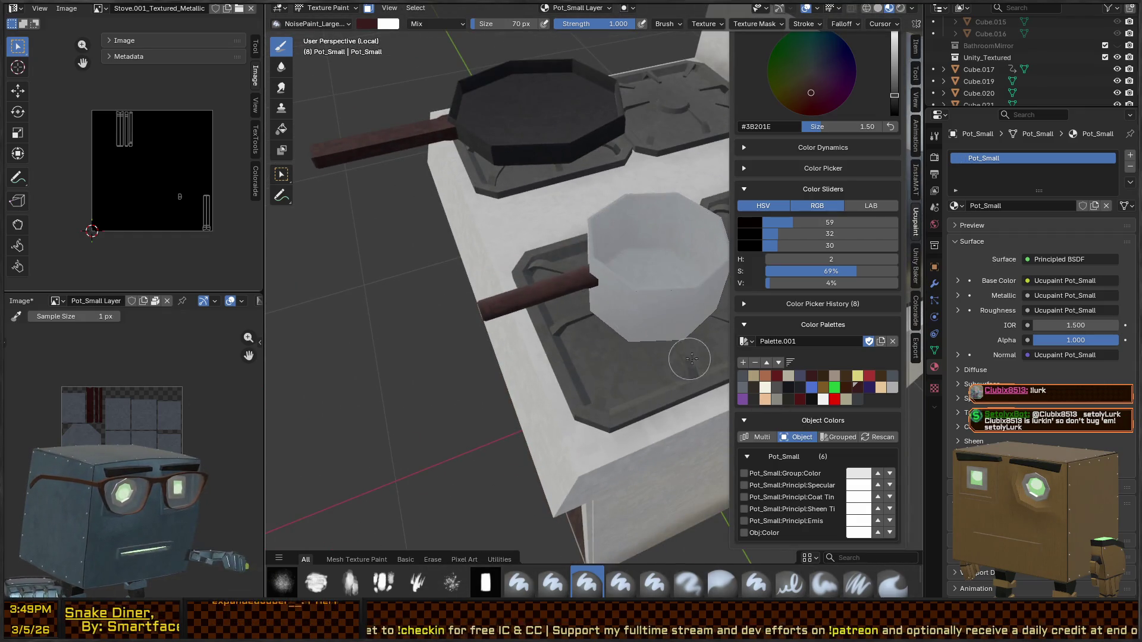
Step: Enlarge the brush to 195 px and orbit to a top-down view of the stove and pot
key(ctrl+Tab)
mouse_move(583, 283)
middle_down()
mouse_move(558, 337)
mouse_move(587, 352)
mouse_move(575, 311)
middle_up()
key(ctrl+Tab)
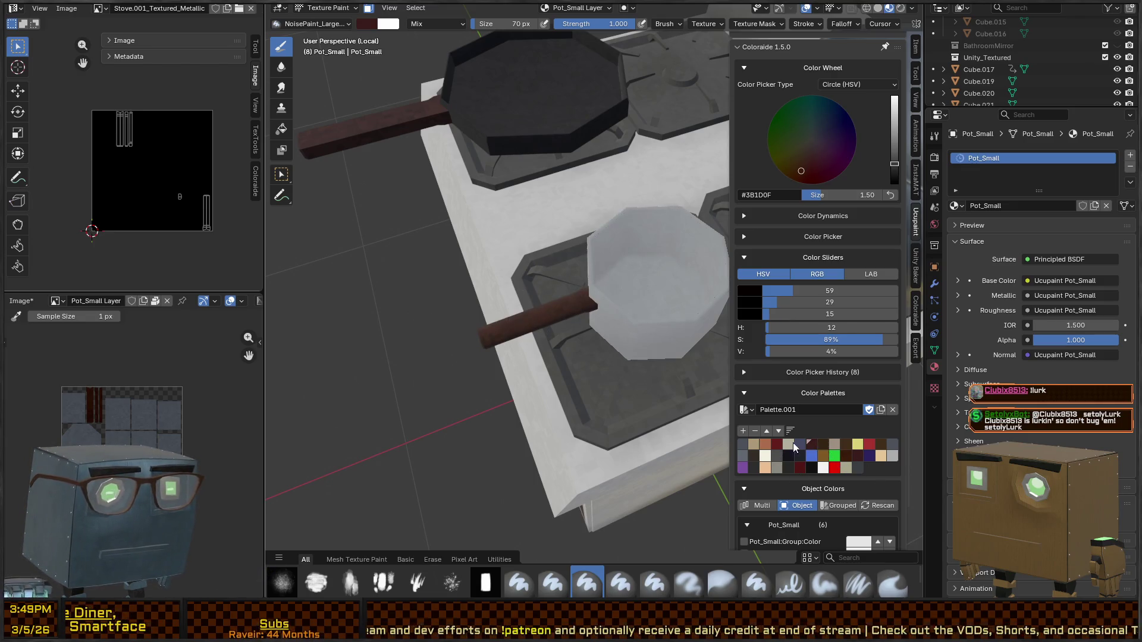
right_click(543, 320)
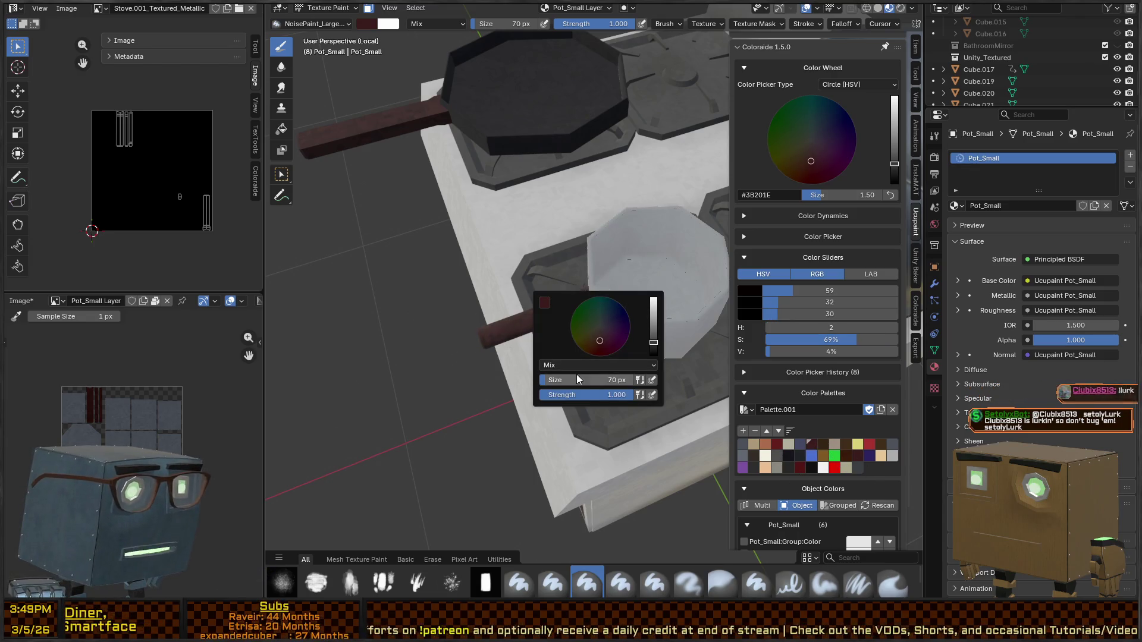
drag(565, 377, 600, 377)
mouse_move(519, 309)
middle_down()
mouse_move(587, 320)
mouse_move(532, 390)
middle_up()
key(ctrl+Tab)
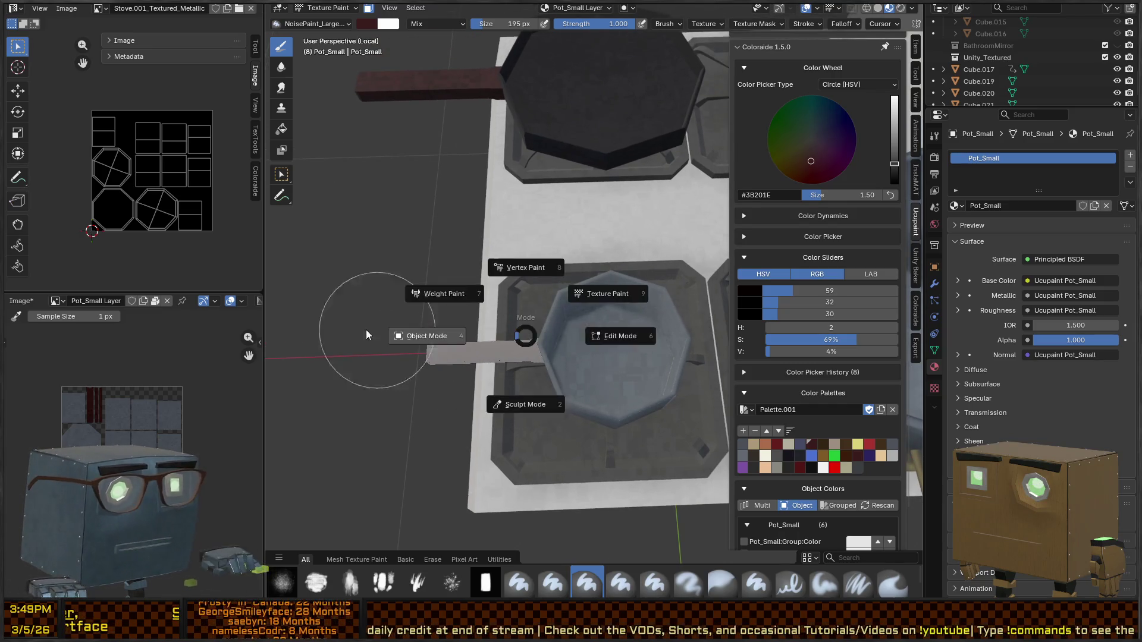
Step: From Object Mode, bake Pot_Small's Ucupaint channels to an image with Bake channels to Image
click(419, 331)
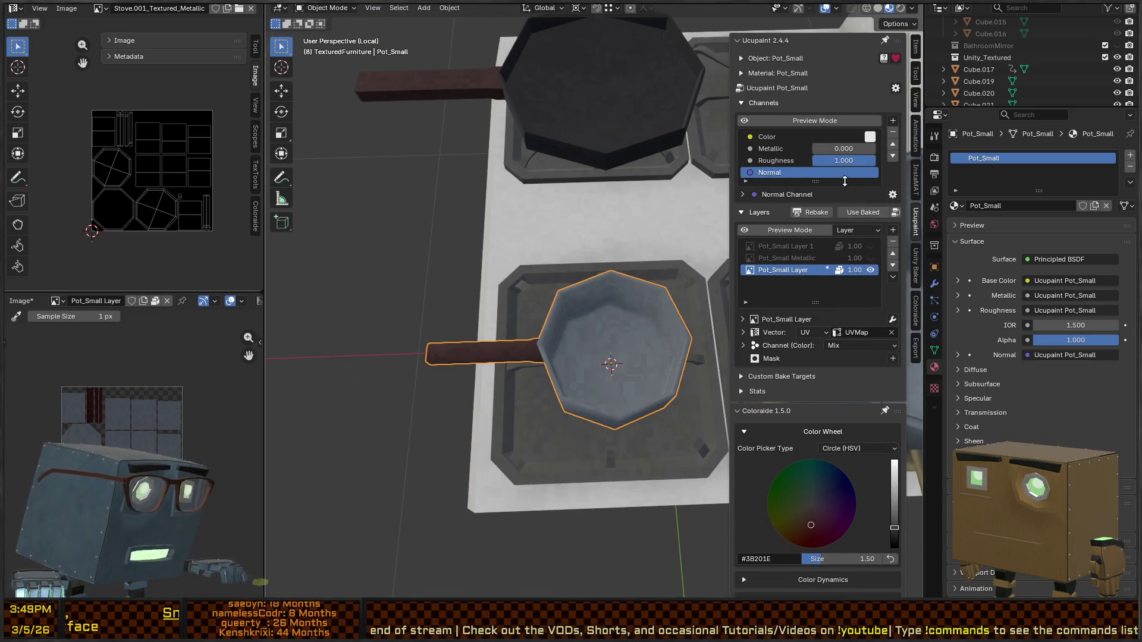
click(895, 89)
click(908, 105)
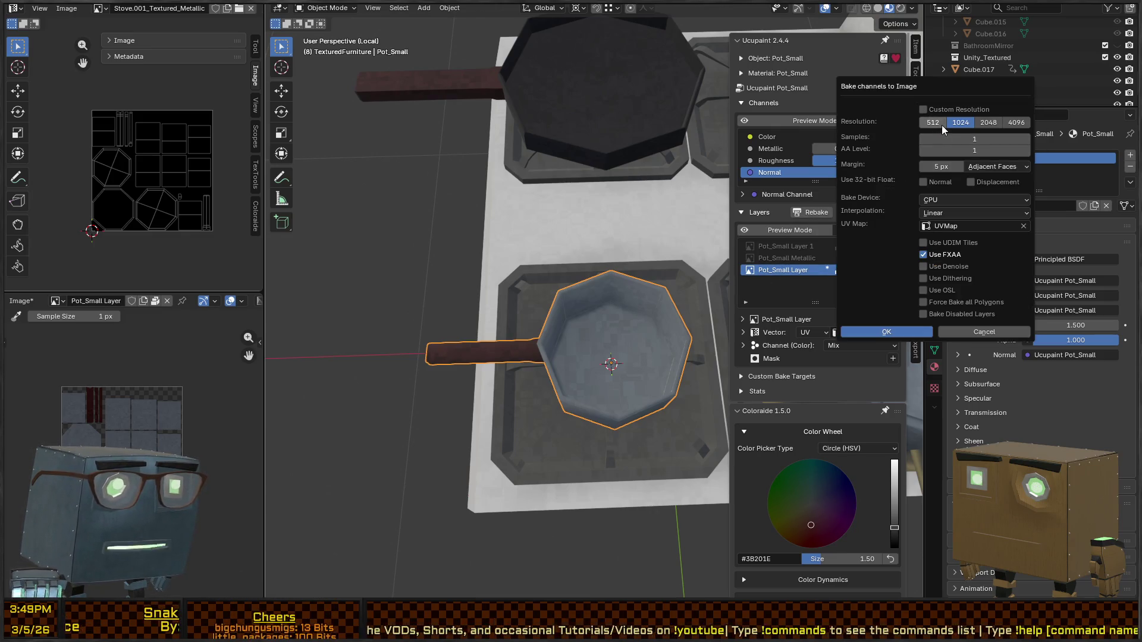
click(876, 333)
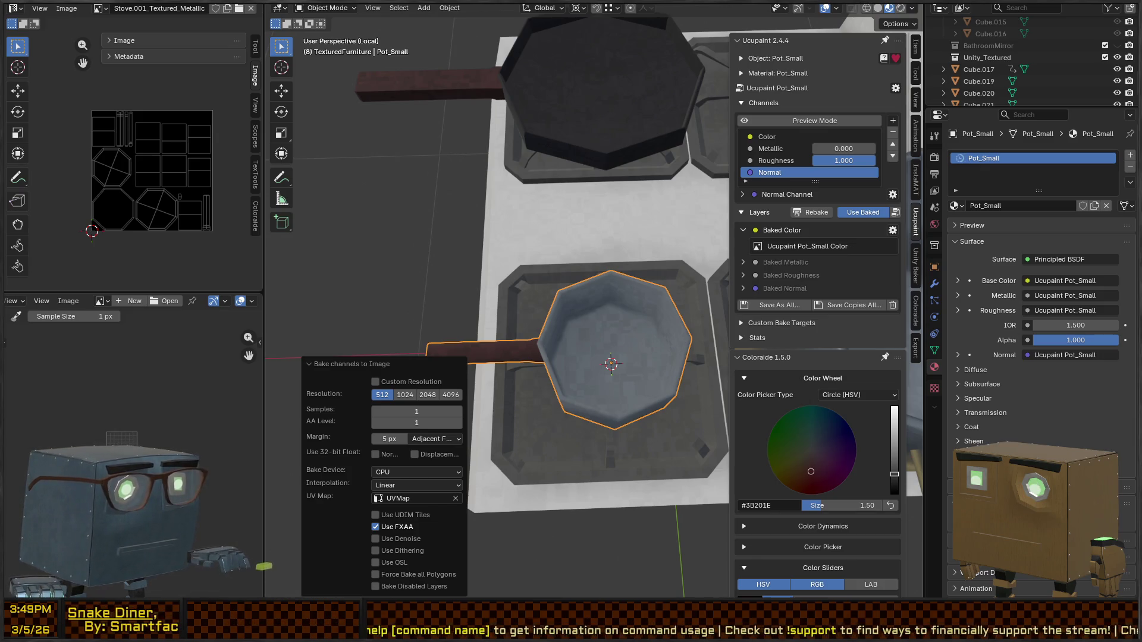
key(alt+Tab)
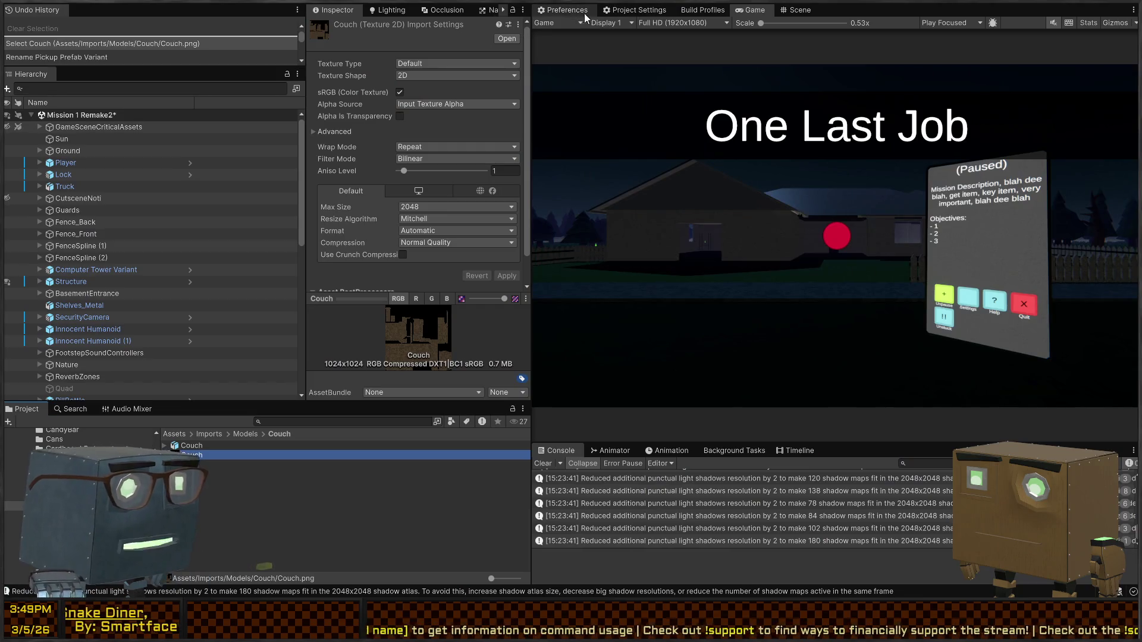
Step: In the Scene view, move the large pot to X -4.453, Z -7.75 on the stove
click(779, 9)
right_drag(844, 297, 849, 315)
click(847, 315)
drag(831, 302, 669, 184)
mouse_move(668, 184)
right_down()
mouse_move(715, 198)
mouse_move(779, 169)
right_up()
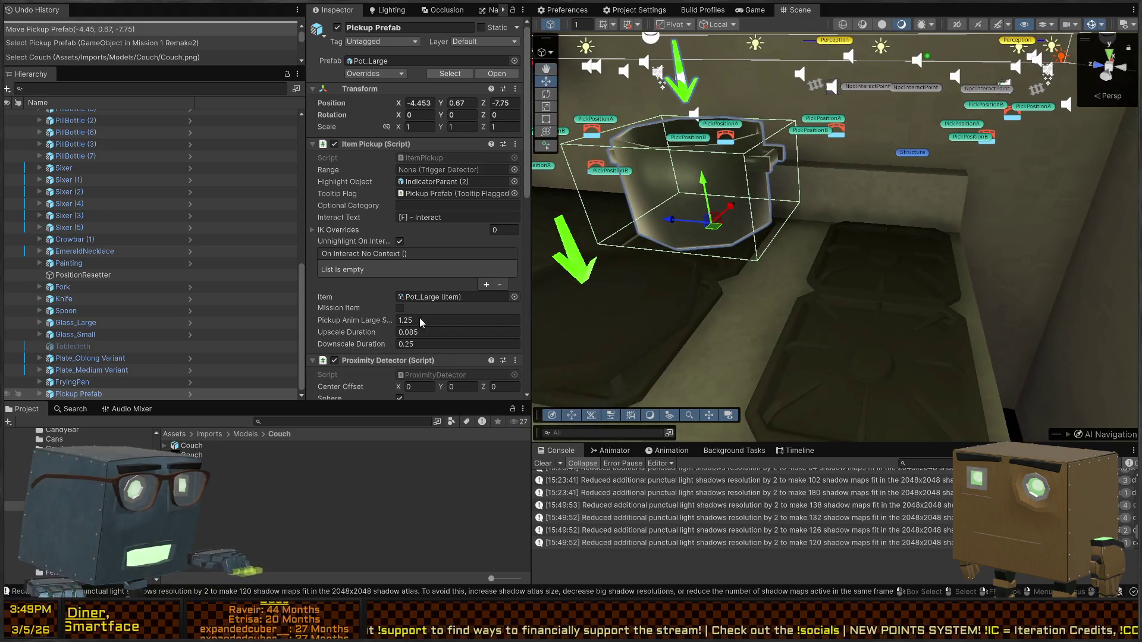
Step: Open the Pot_Small assets folder, then bake the pot for Unity via Blender's Quick Favorites
click(192, 445)
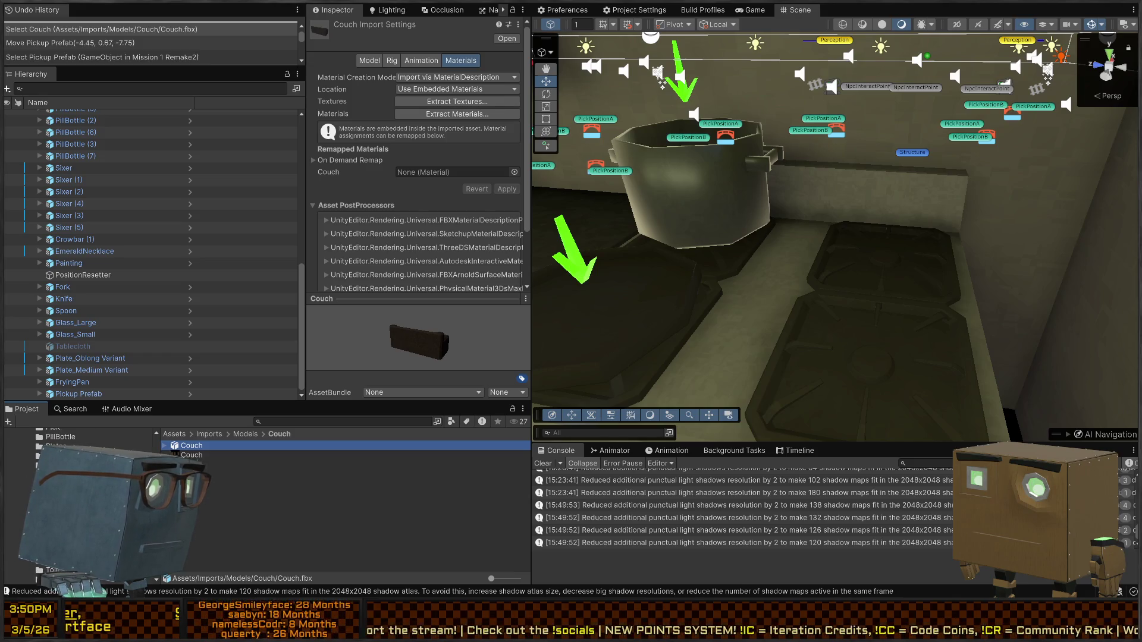
click(245, 434)
double_click(198, 444)
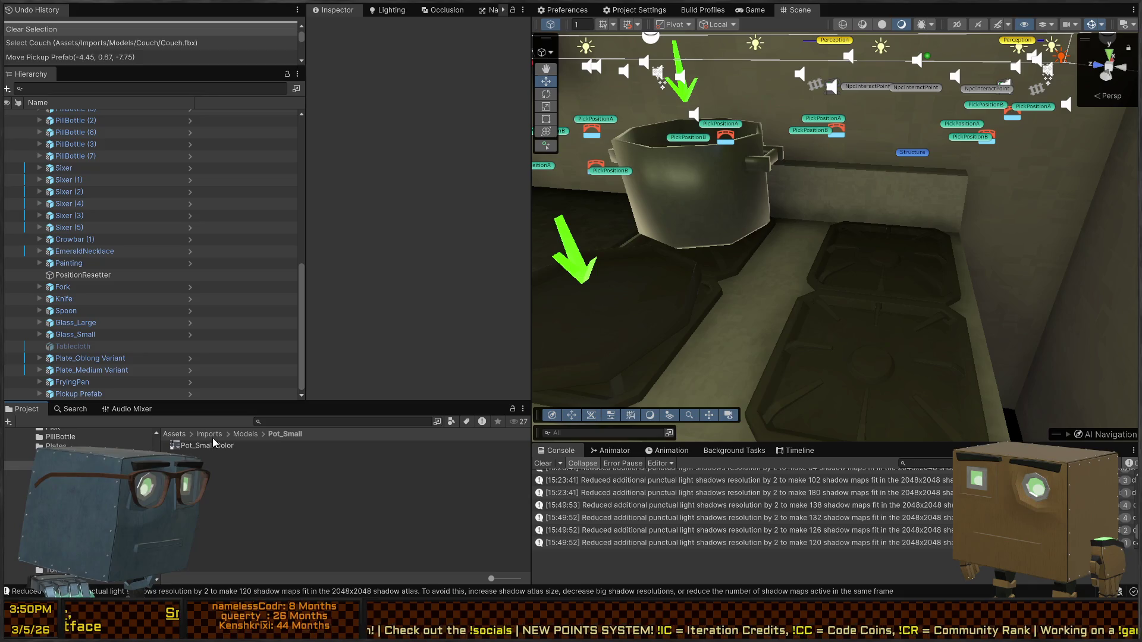
click(24, 456)
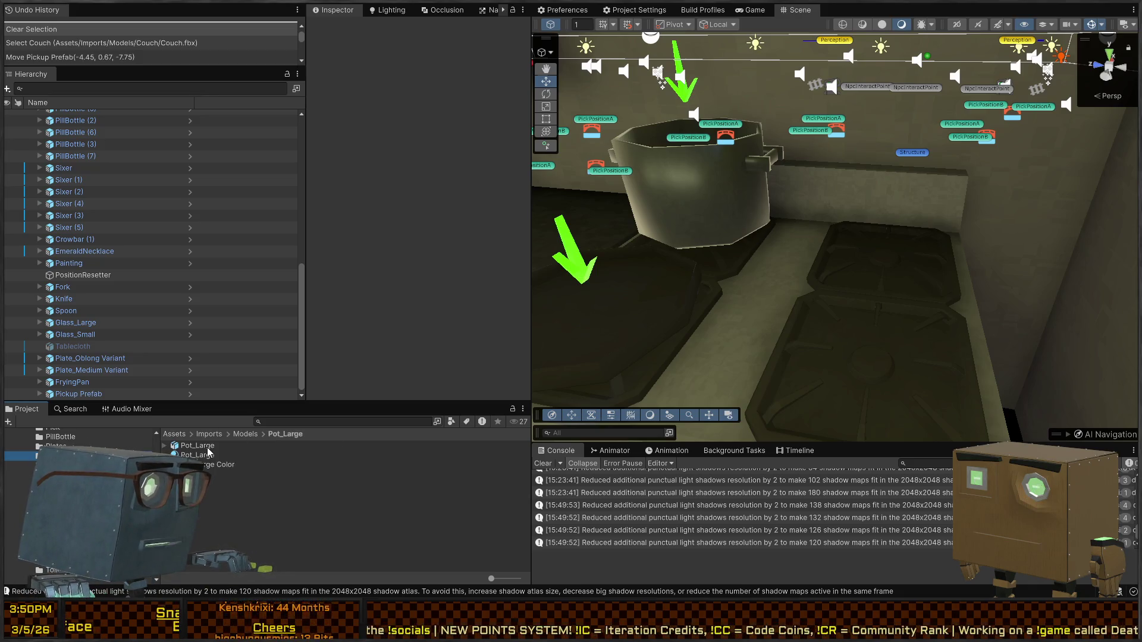
key(alt+Tab)
key(q)
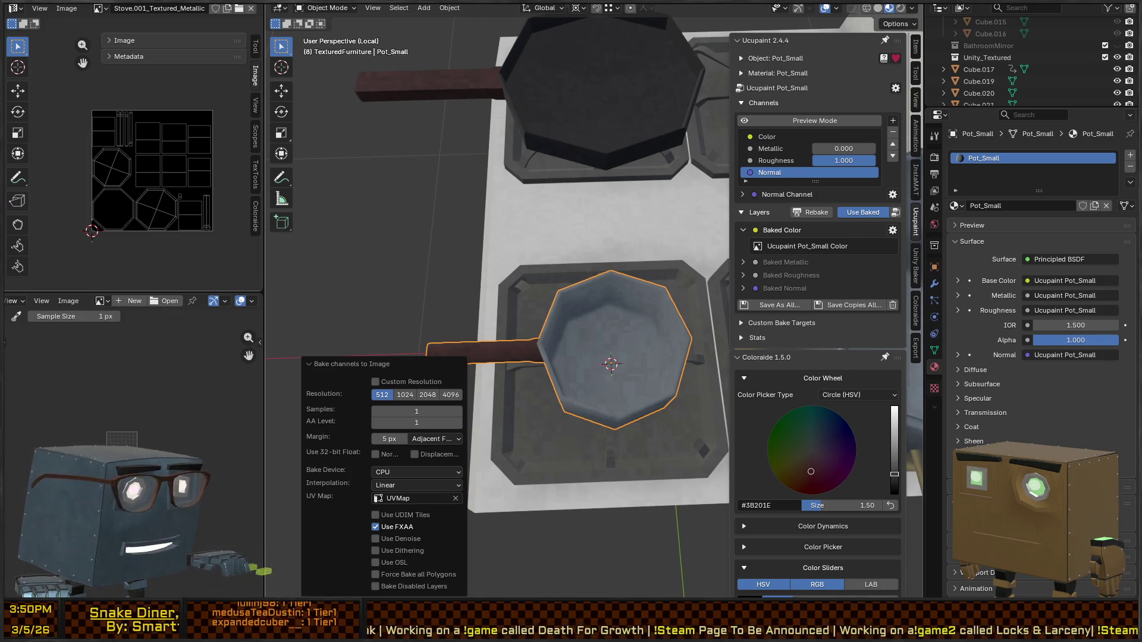
key(alt+Tab)
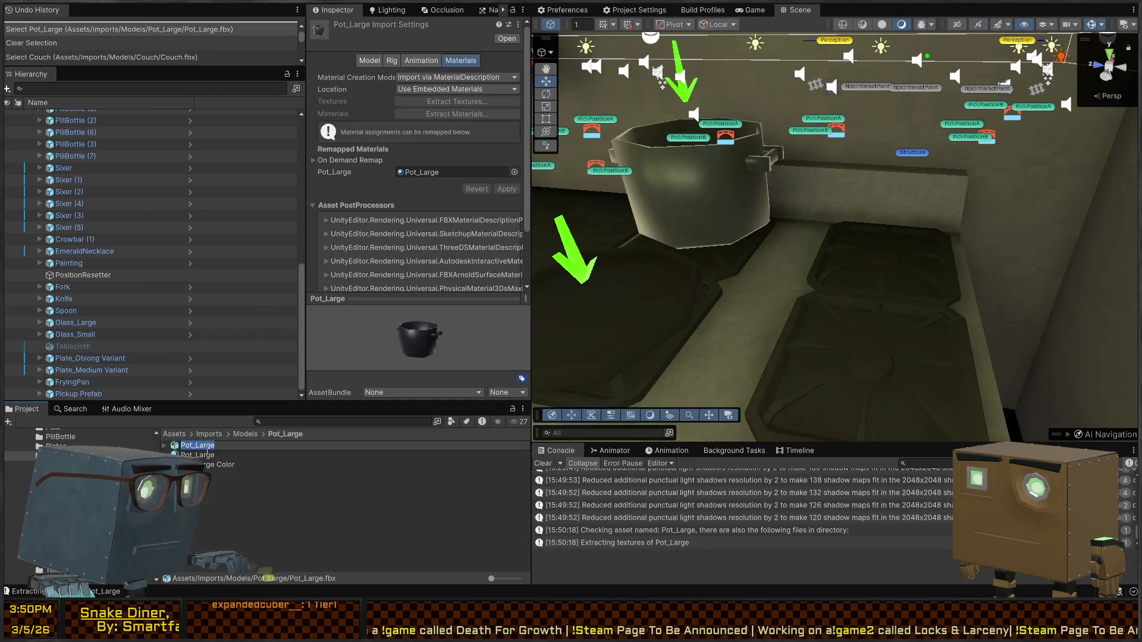
Step: Undo a mistaken Pot_Small rename back to Pot_Large and open the Pot_Small folder under Models
text(Small)
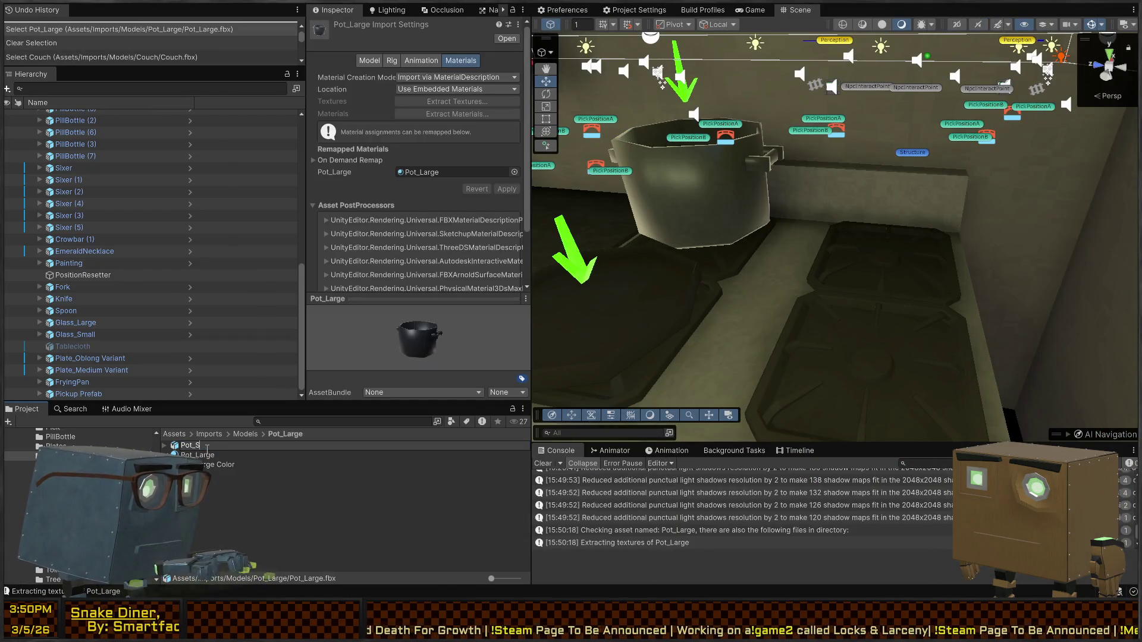
key(Return)
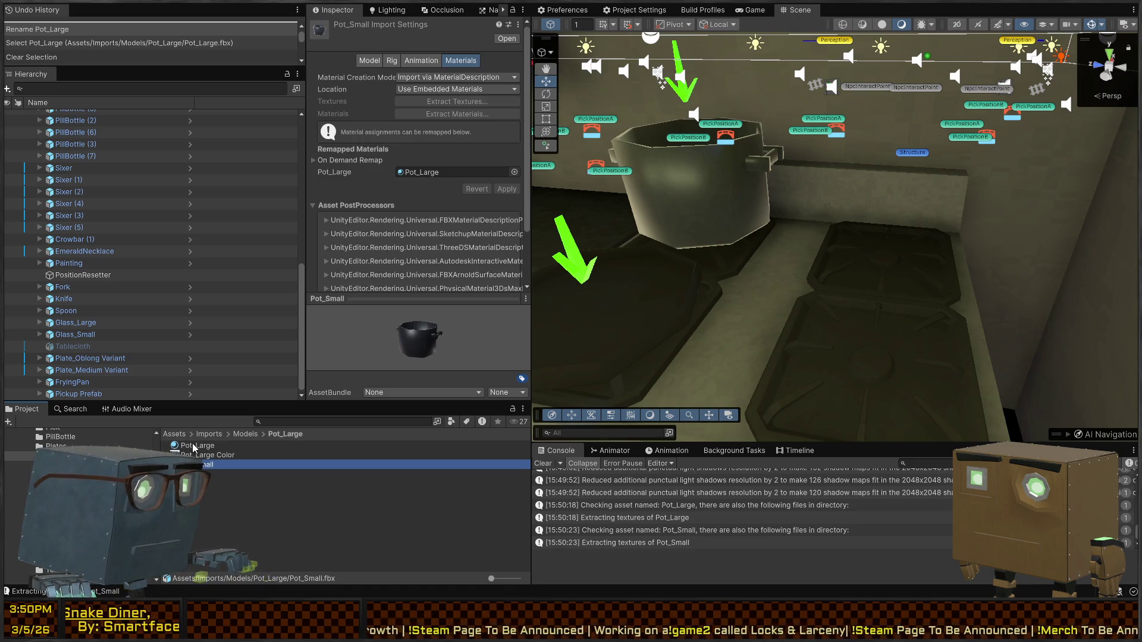
key(ctrl+z)
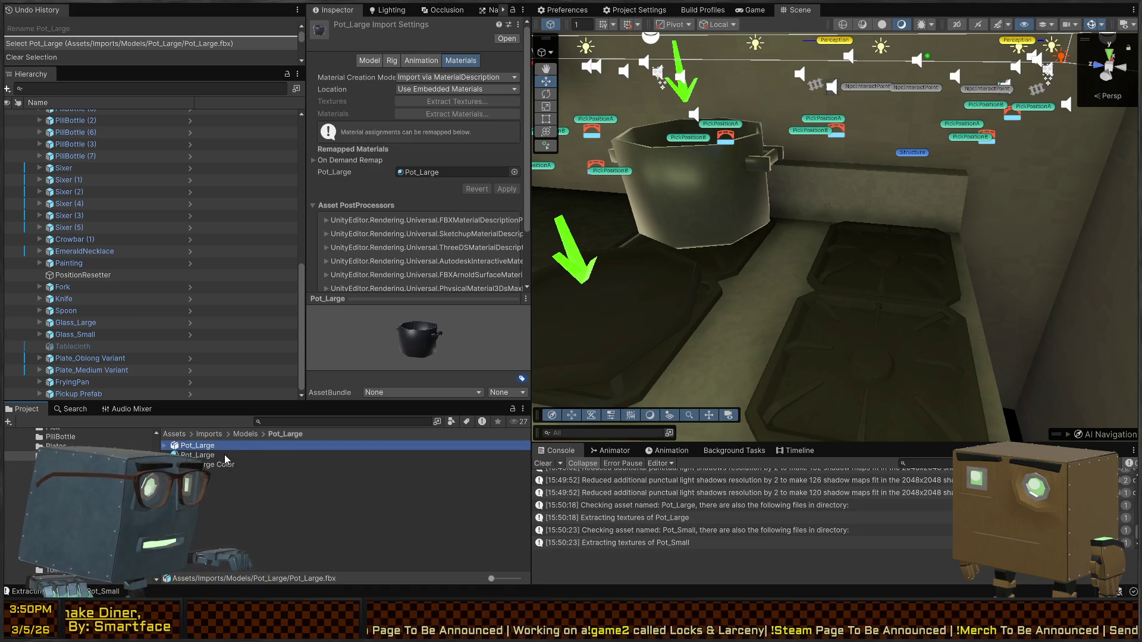
click(255, 430)
click(231, 495)
scroll(256, 498, down, 3)
key(t)
scroll(255, 497, down, 2)
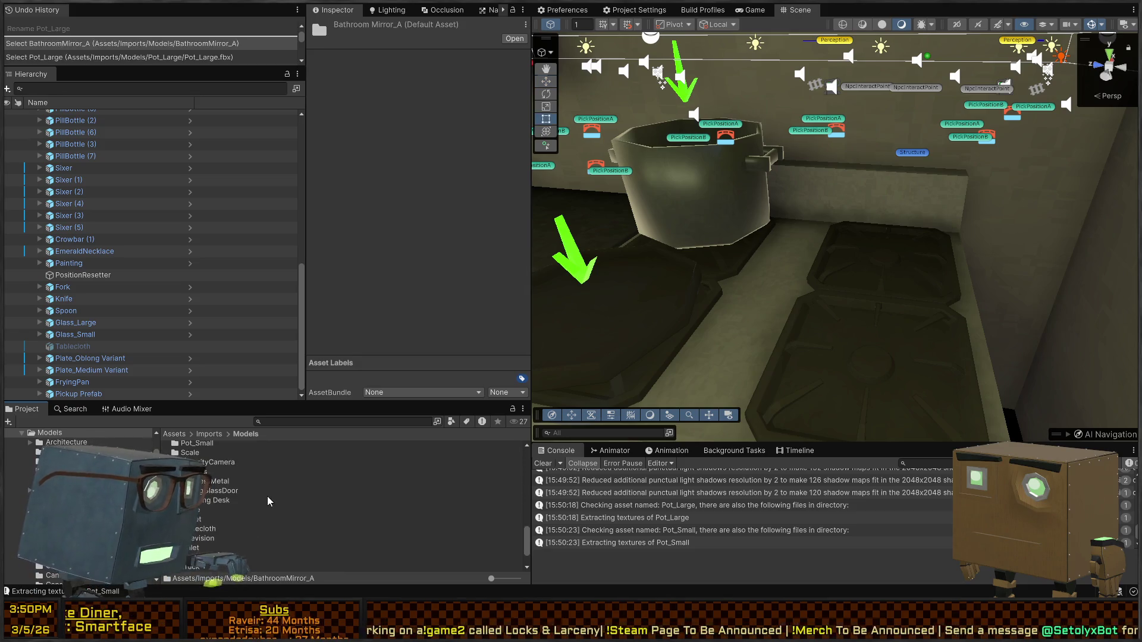
scroll(253, 505, up, 2)
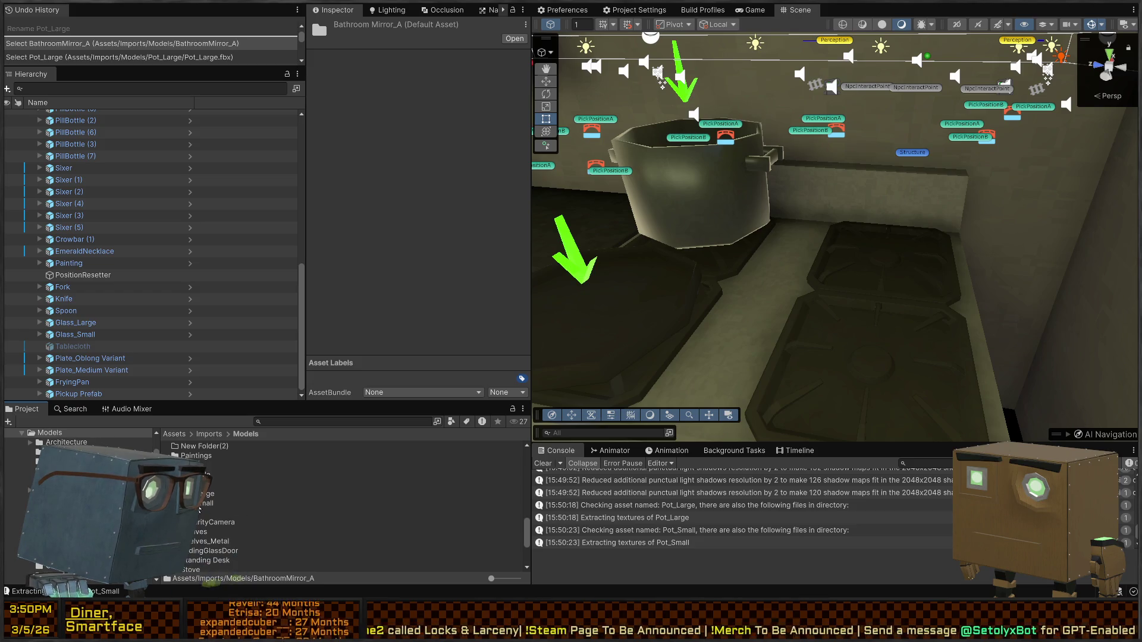
double_click(199, 504)
Step: Rename the imported pot model to Pot_Small
click(192, 450)
click(195, 446)
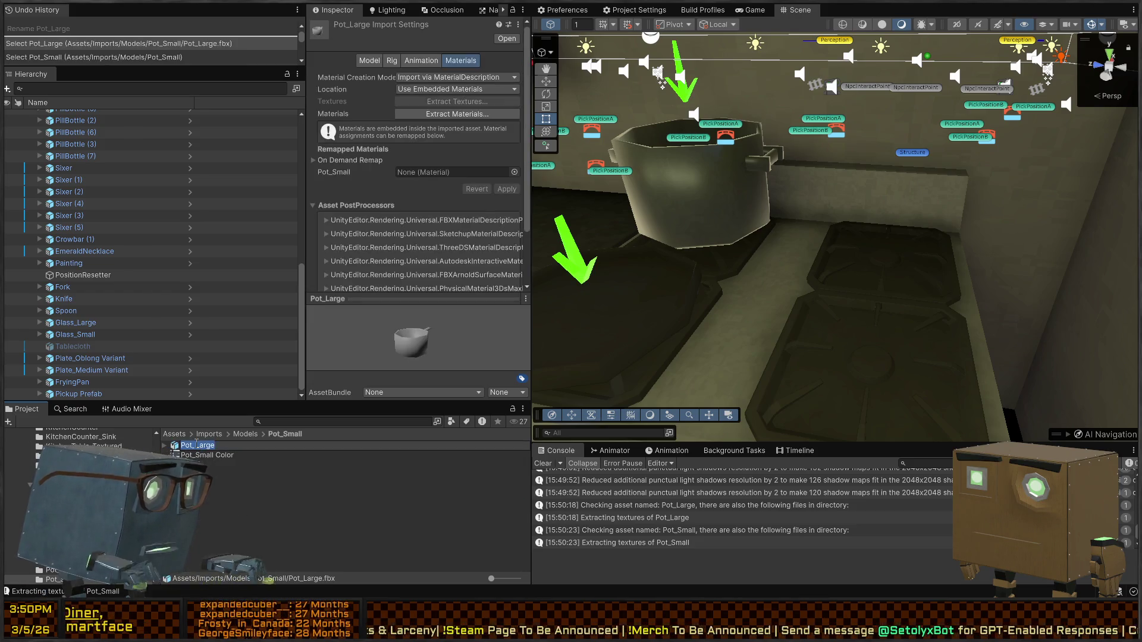
text(S)
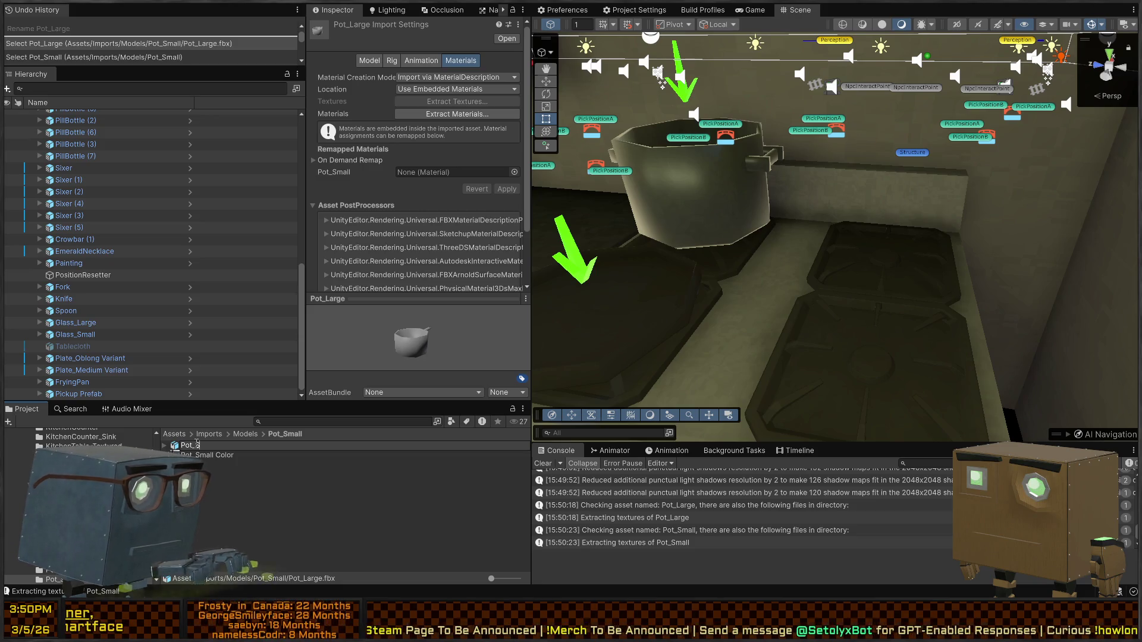
key(Return)
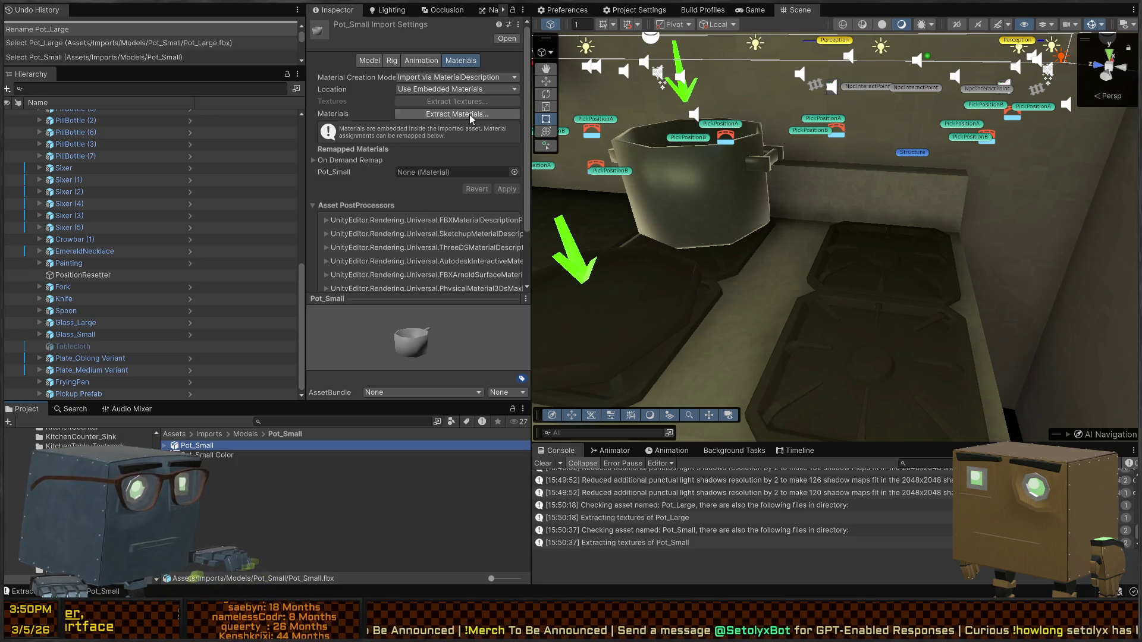
Step: Extract its material as Pot_Small.mat and assign the baked colour texture as Base Map
click(482, 116)
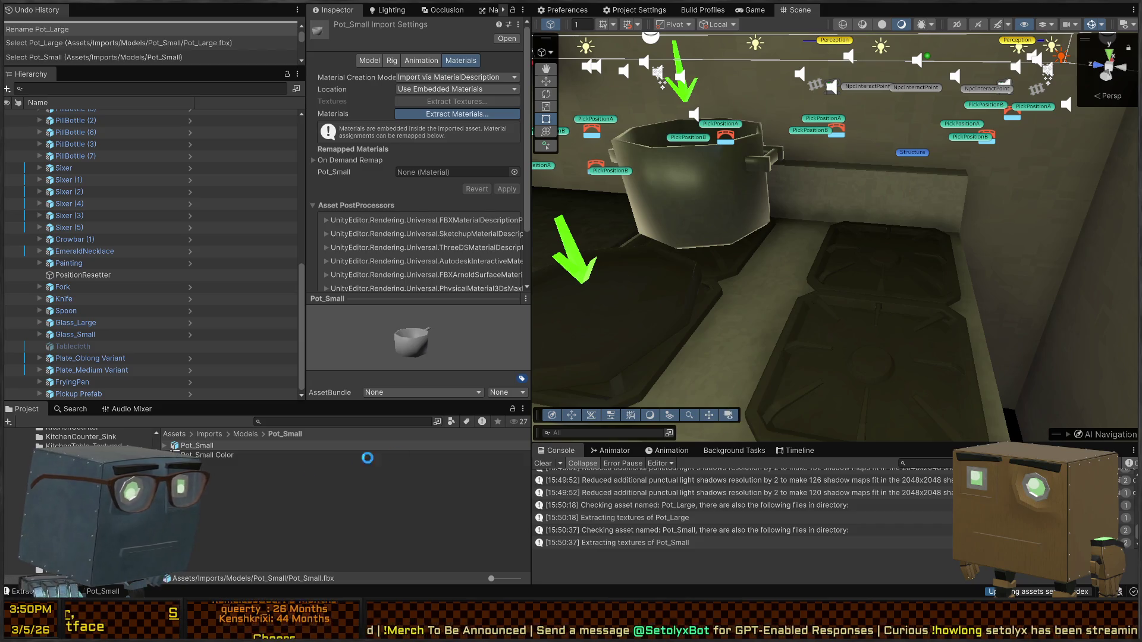
click(196, 455)
mouse_move(217, 464)
mouse_down()
mouse_move(357, 178)
mouse_move(333, 81)
mouse_up()
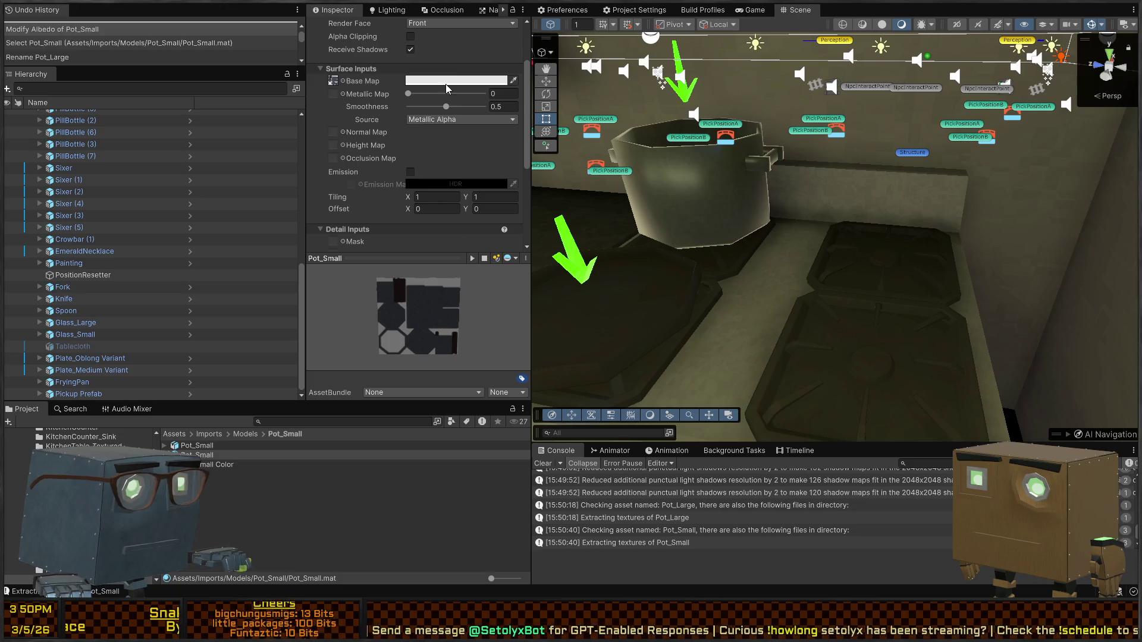
Step: Drop the Pot_Small model into the scene and set its material Smoothness to 0
click(196, 446)
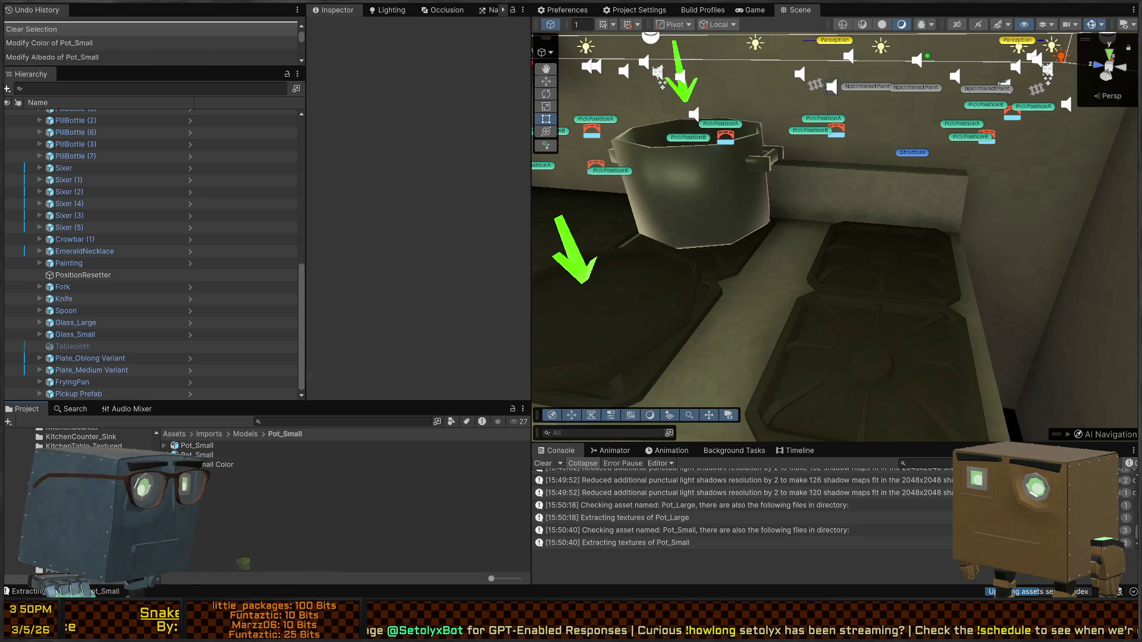
drag(240, 431, 851, 345)
key(f)
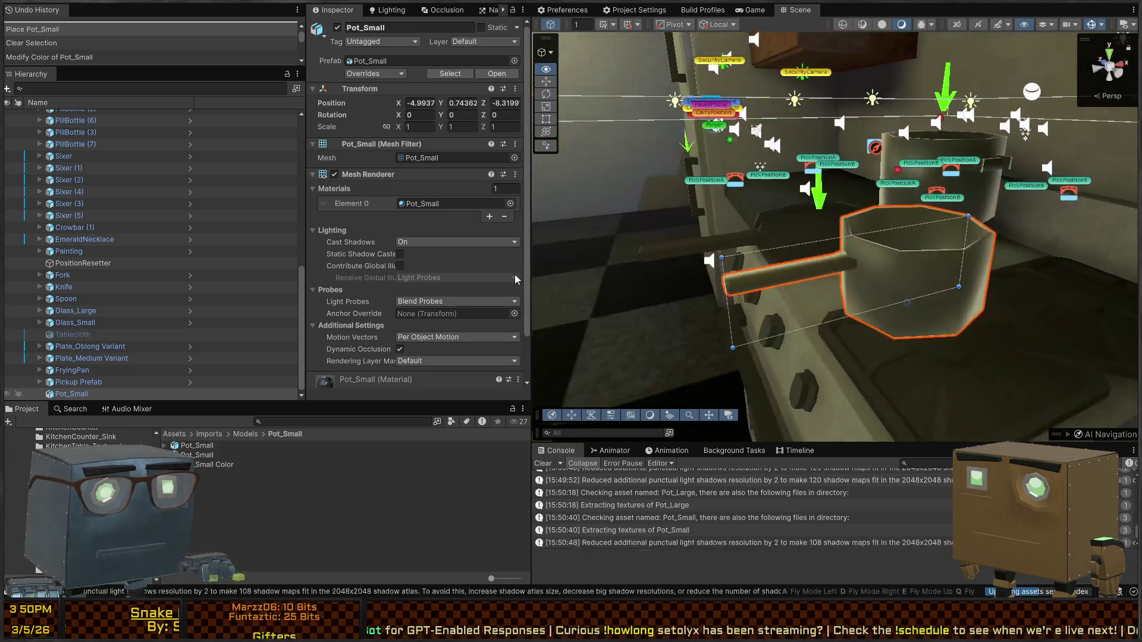
click(196, 454)
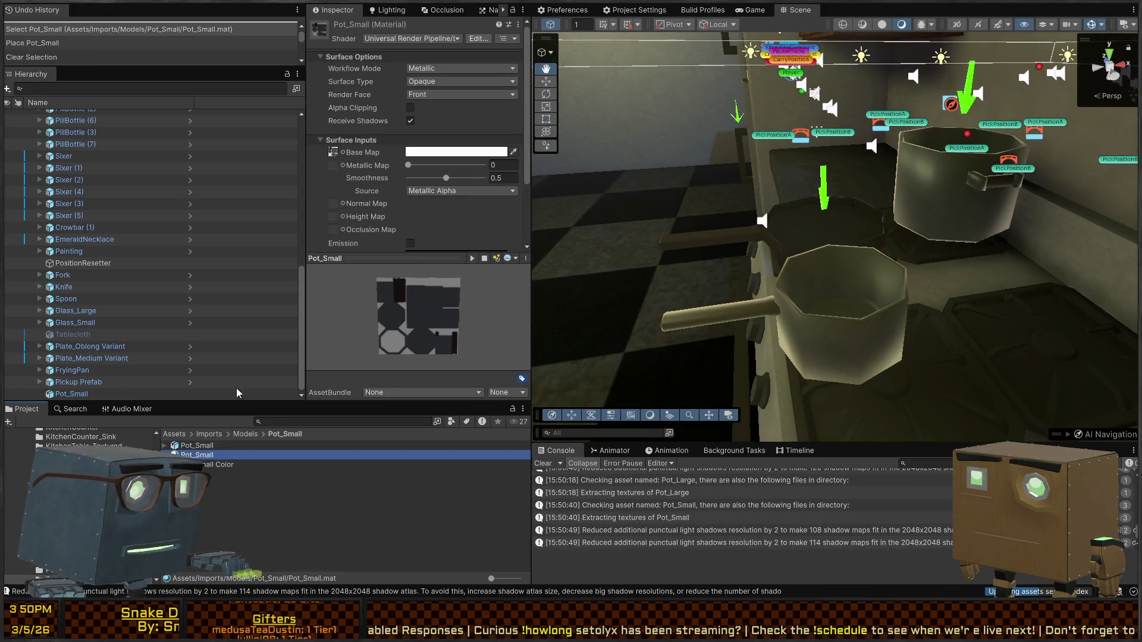
drag(446, 177, 322, 183)
Step: Try the small pot on a stove burner in shaded view, then delete it
mouse_move(797, 261)
right_down()
mouse_move(767, 251)
mouse_move(791, 223)
right_up()
click(882, 24)
right_drag(851, 249, 841, 271)
click(842, 276)
drag(824, 330, 891, 323)
click(1024, 27)
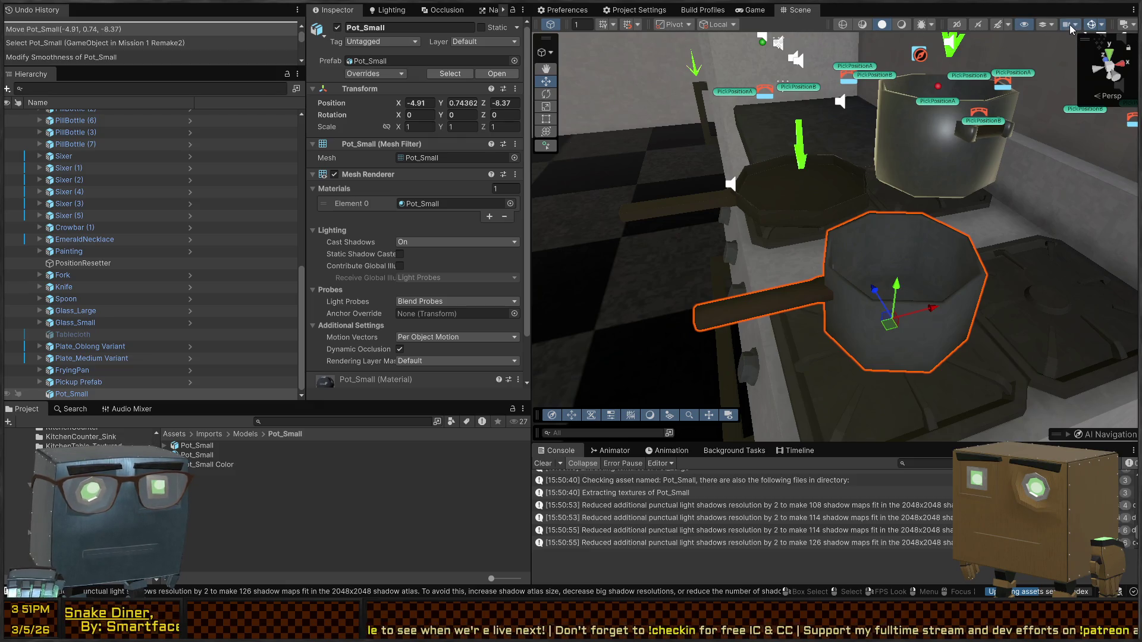
click(995, 27)
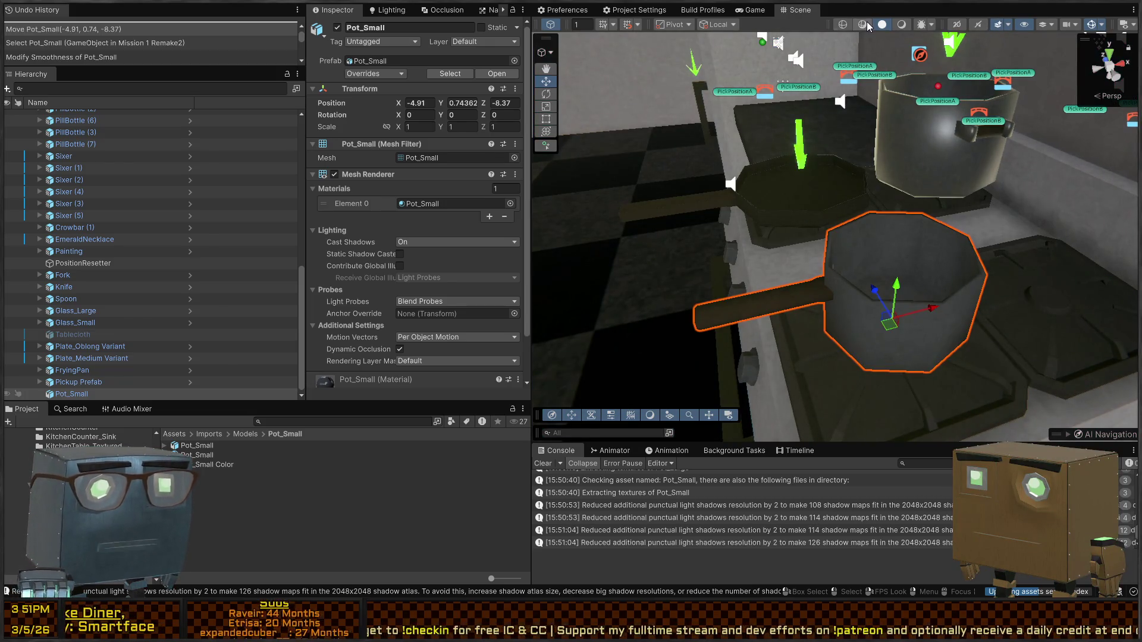
mouse_move(762, 209)
right_down()
mouse_move(705, 168)
mouse_move(937, 54)
right_up()
right_drag(773, 226, 816, 249)
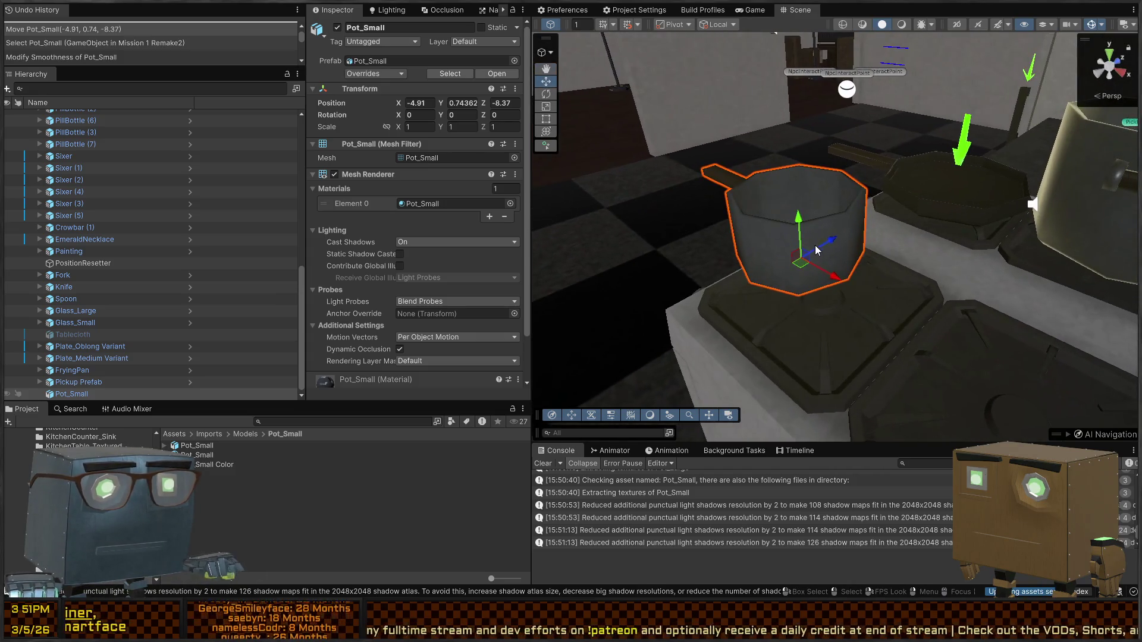
drag(803, 259, 807, 265)
mouse_move(806, 265)
right_down()
mouse_move(901, 349)
mouse_move(23, 304)
mouse_move(58, 280)
mouse_move(117, 269)
mouse_move(59, 289)
right_up()
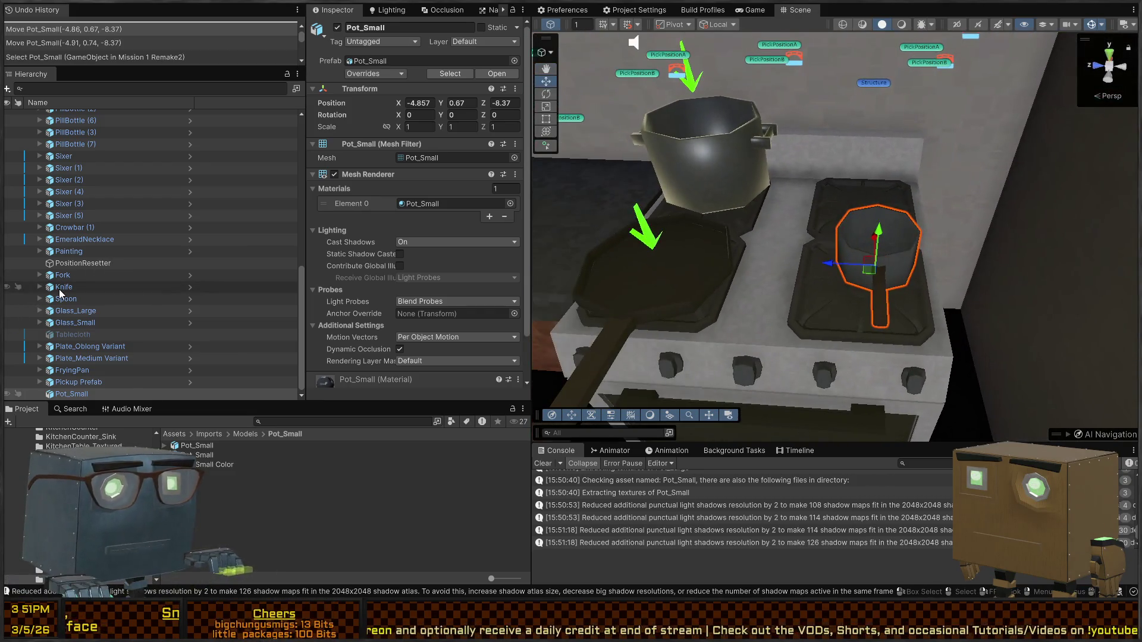
key(Delete)
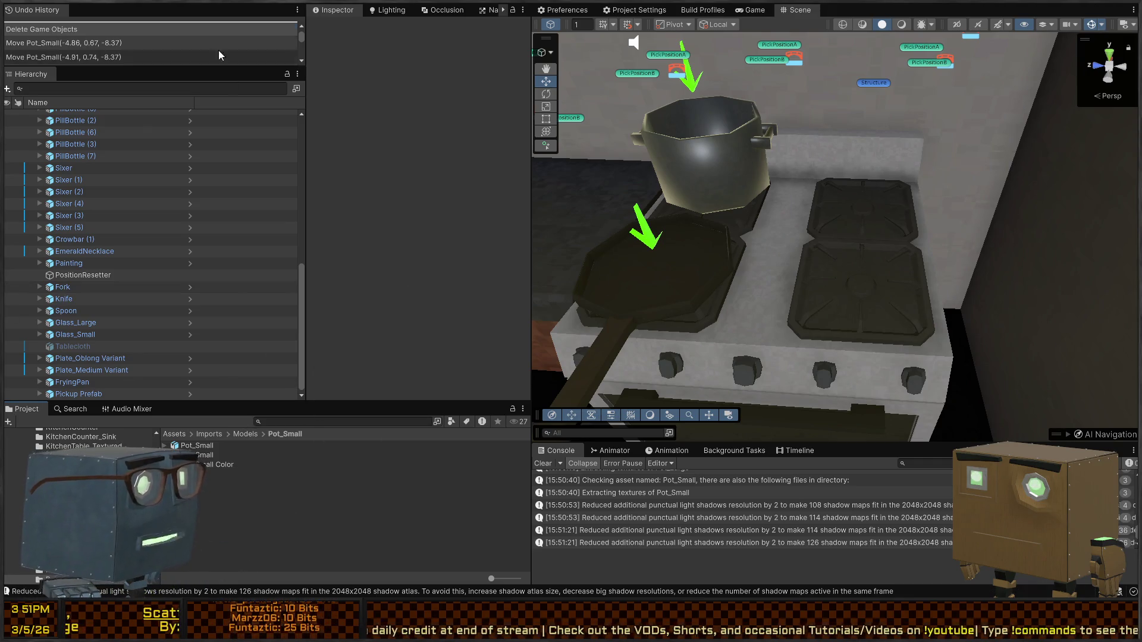
Step: Search the Project for 'pickup pref' and drop a Pickup Prefab onto the stove
click(339, 420)
text(prefab)
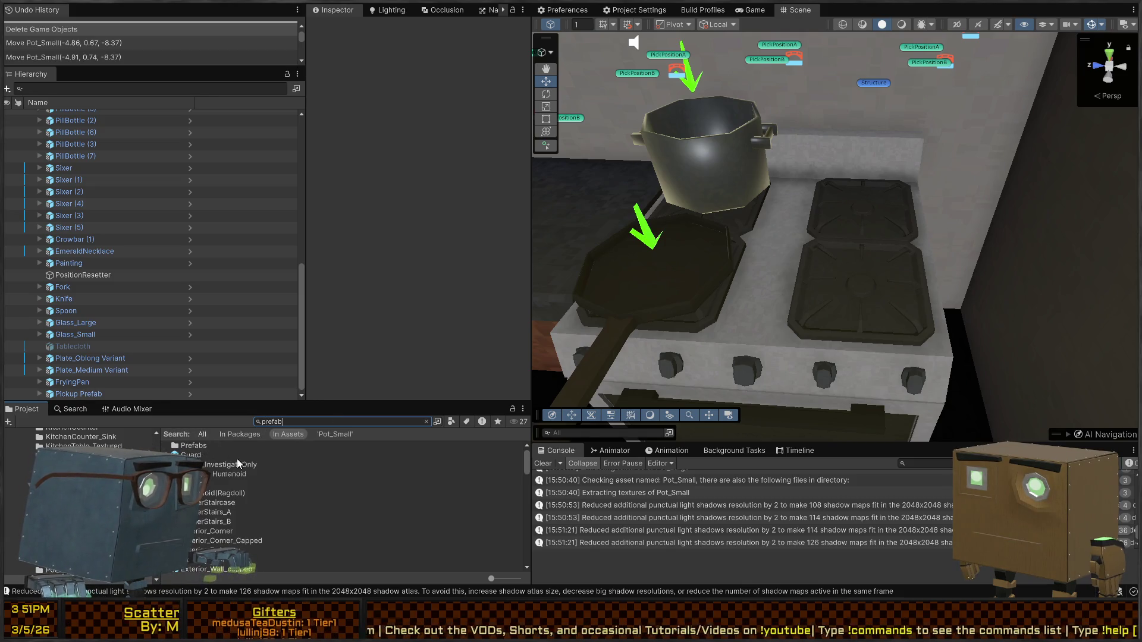
key(ctrl+a)
text(item )
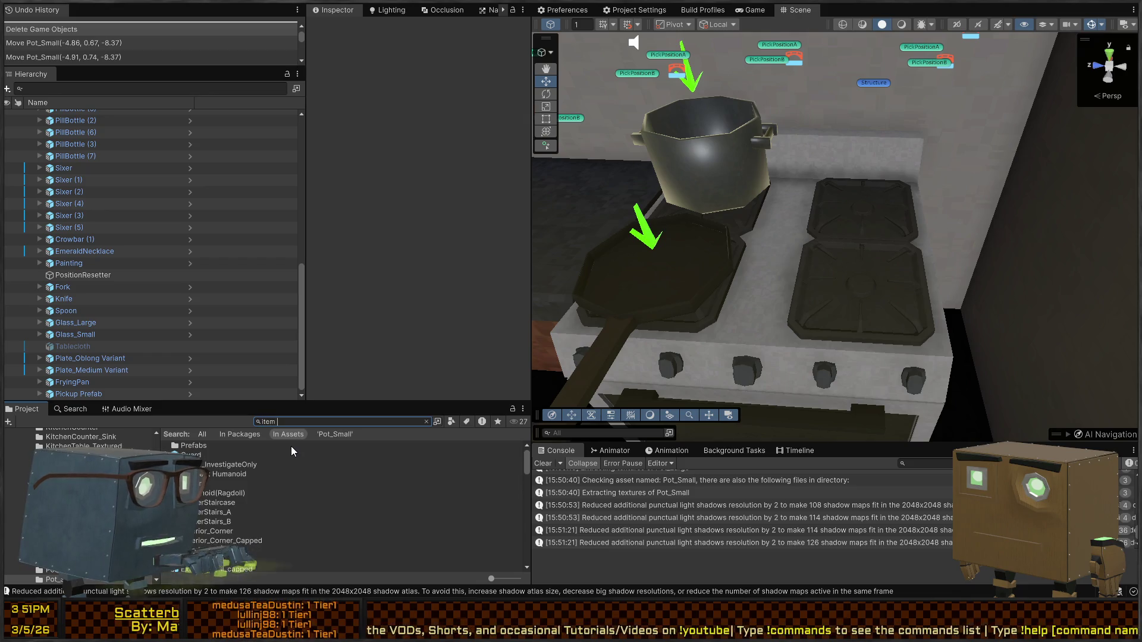
text(pref)
key(ctrl+a)
text(picku)
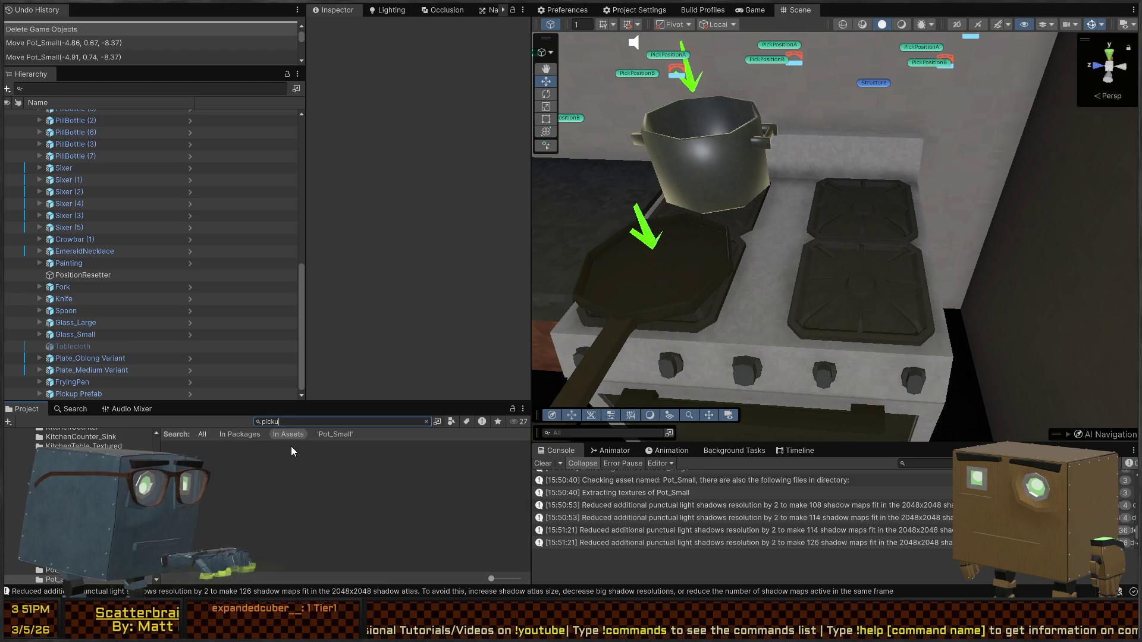
text(p pref)
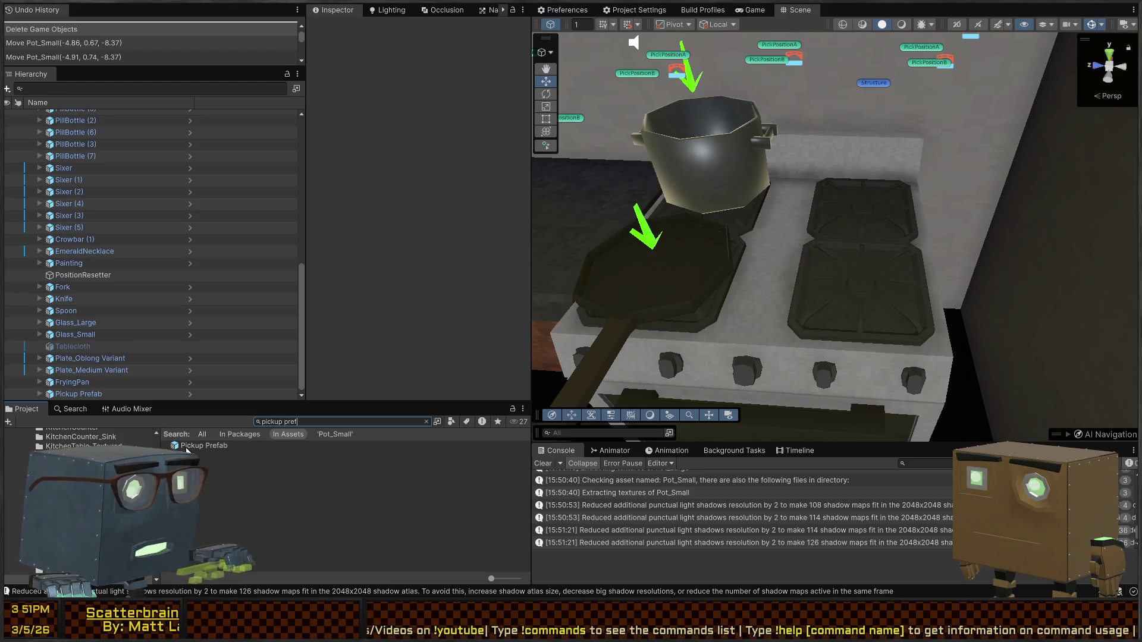
mouse_move(524, 333)
mouse_down()
mouse_move(865, 285)
mouse_move(863, 261)
mouse_up()
Step: Position the new pickup up onto the burner
mouse_move(863, 262)
right_down()
mouse_move(773, 254)
mouse_move(821, 262)
right_up()
drag(828, 256, 830, 266)
mouse_move(830, 265)
right_down()
mouse_move(637, 251)
mouse_move(660, 271)
right_up()
drag(826, 300, 825, 290)
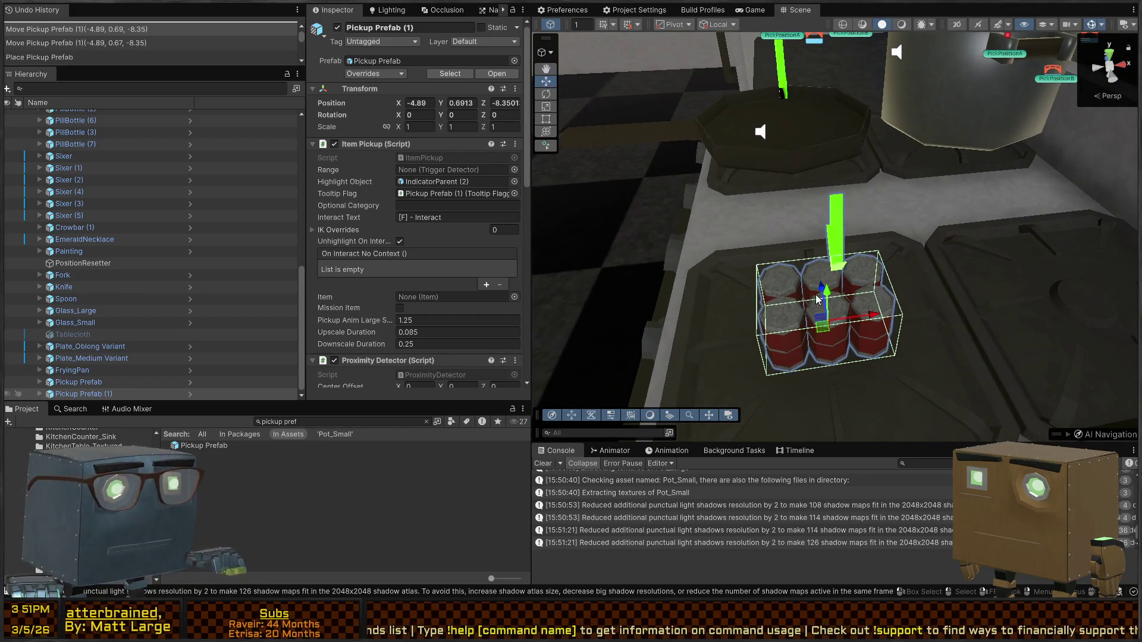
scroll(456, 228, down, 4)
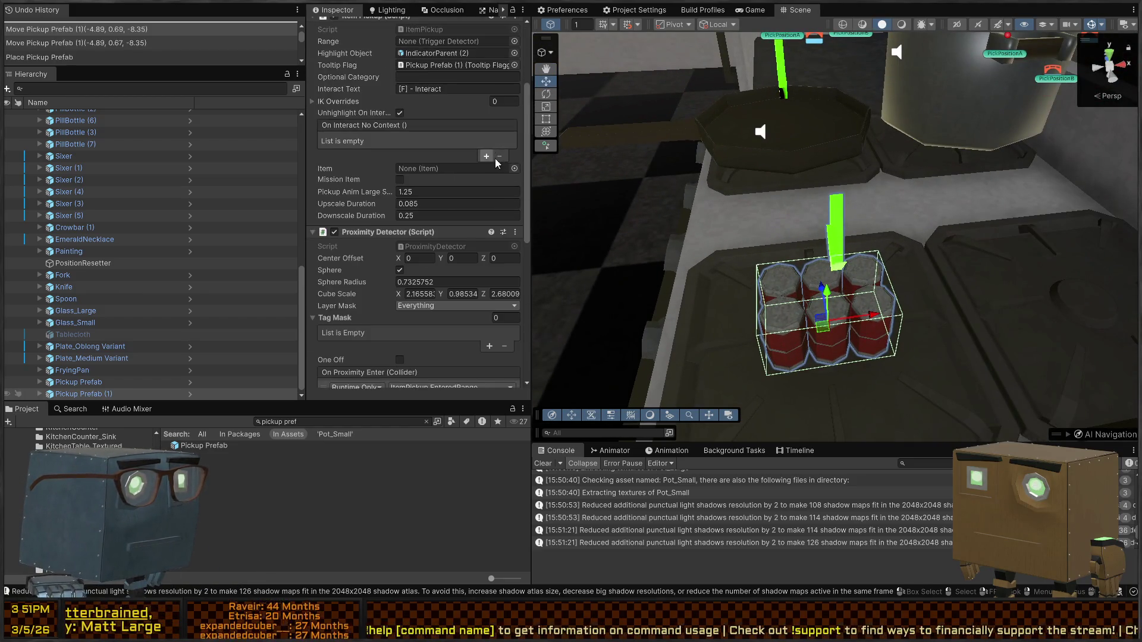
Step: Rename the original Pickup Prefab to Pot_Large
click(42, 394)
click(40, 394)
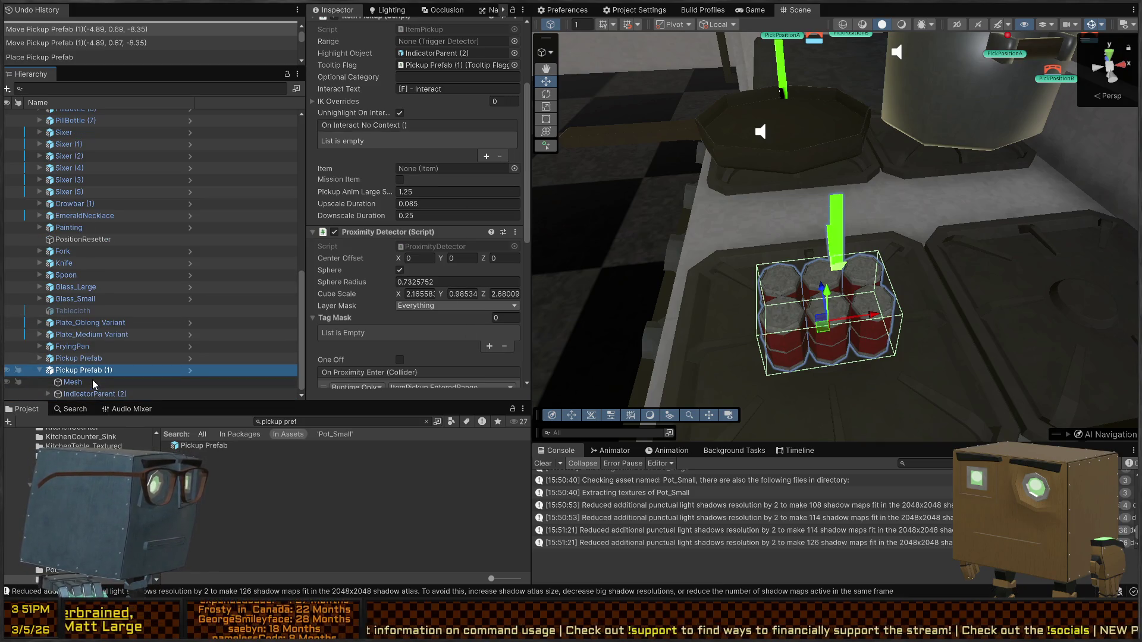
click(92, 358)
click(99, 358)
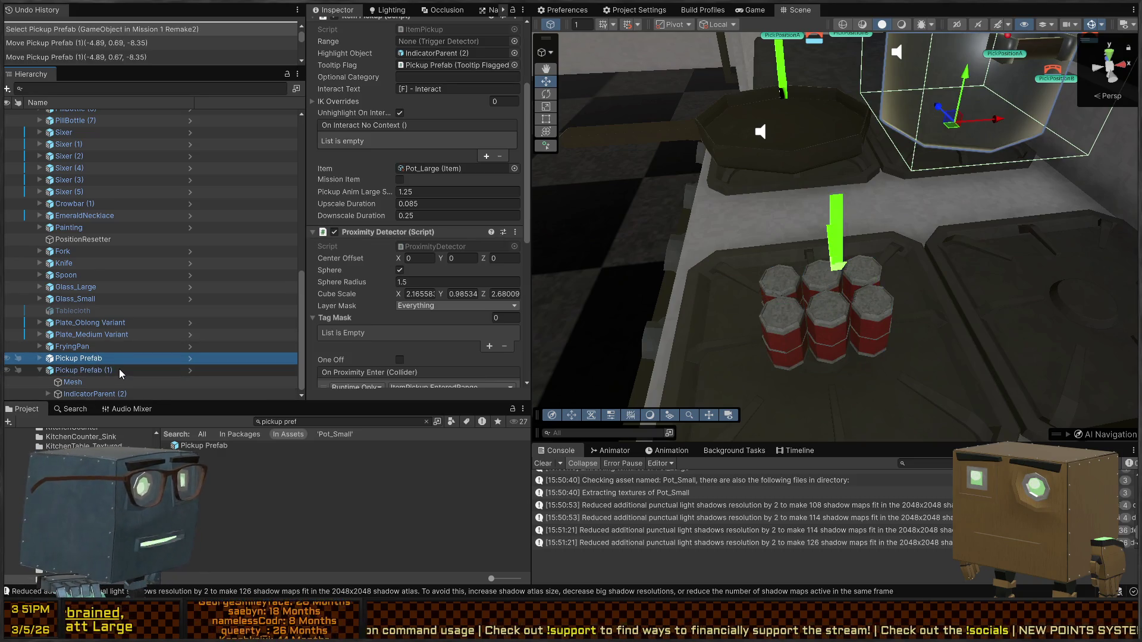
text(Pot_)
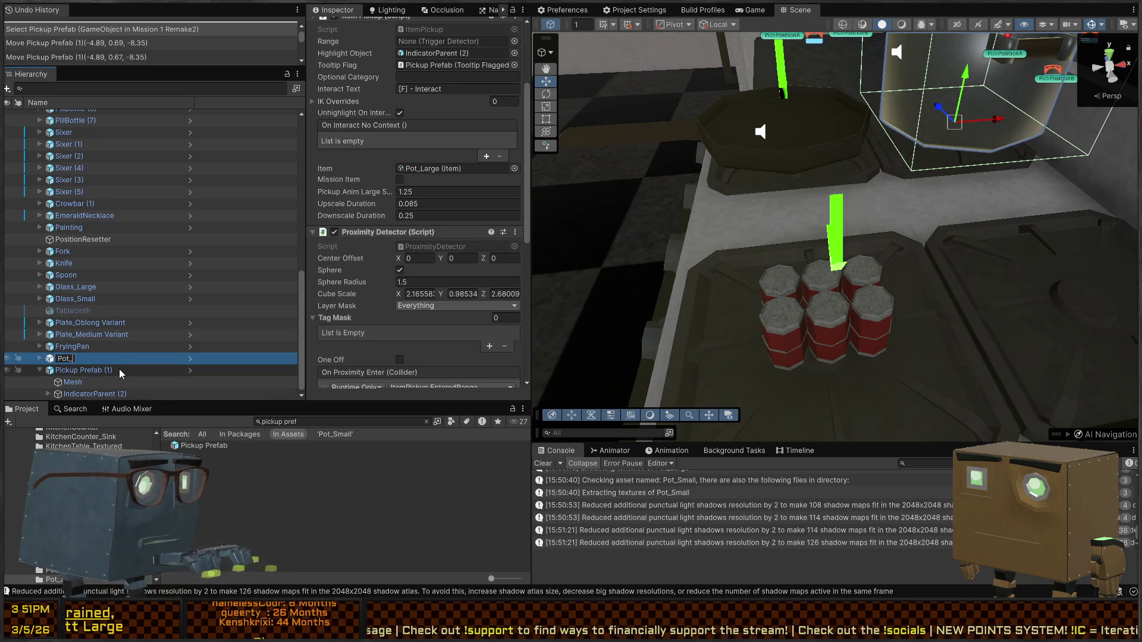
text(Large)
key(Return)
Step: Rename Pickup Prefab (1) to Pot_Small
scroll(119, 369, up, 3)
scroll(420, 186, up, 3)
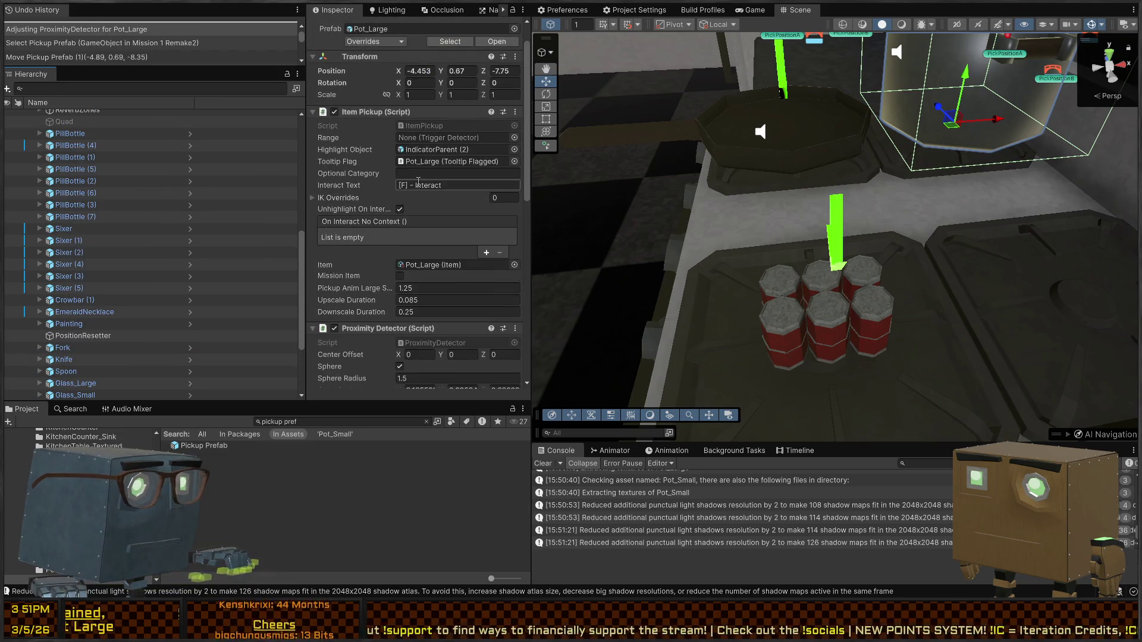
scroll(411, 185, down, 6)
scroll(122, 320, down, 3)
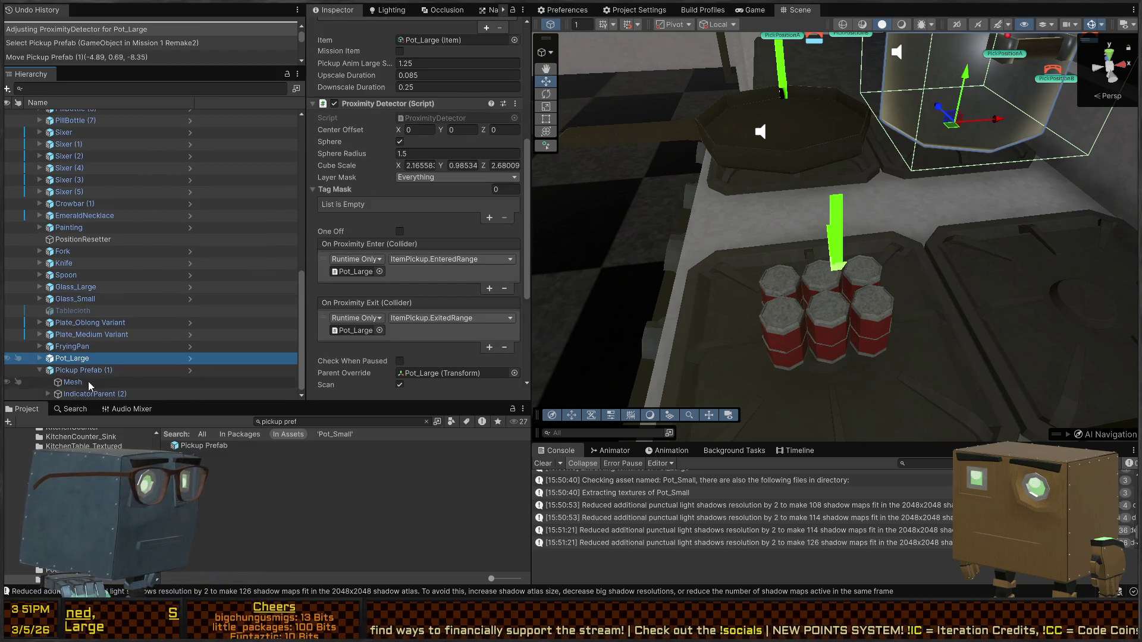
click(88, 370)
key(F2)
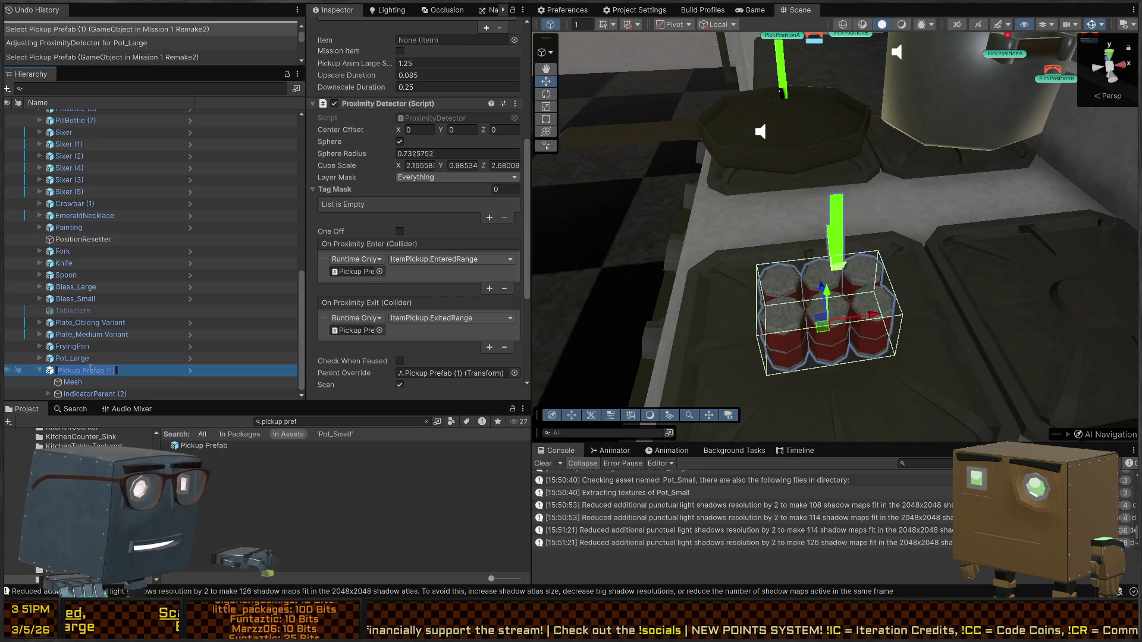
text(Pot_Small)
key(Return)
Step: Swap the Pot_Small Mesh child's cans mesh for the Pot_Small mesh
key(Down)
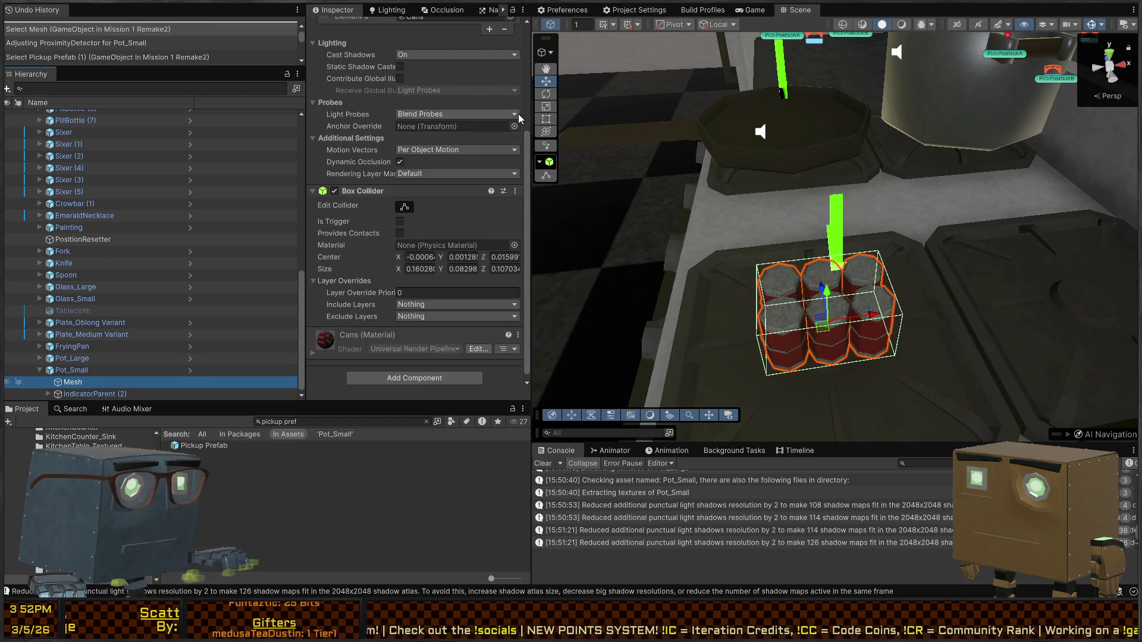
scroll(508, 122, up, 5)
click(509, 127)
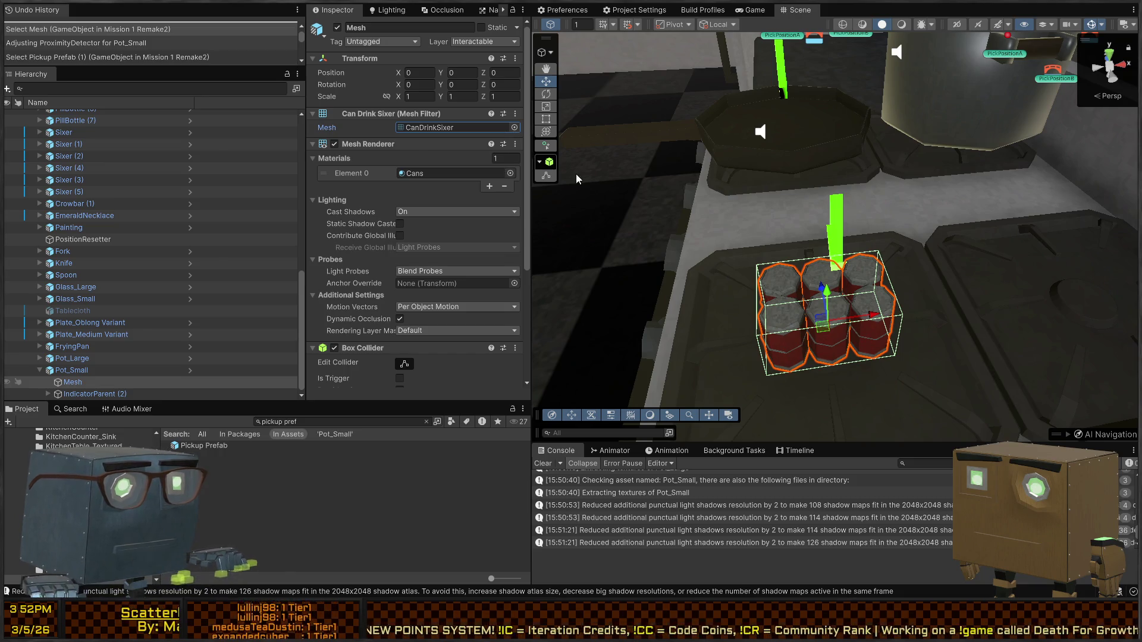
key(ctrl+v)
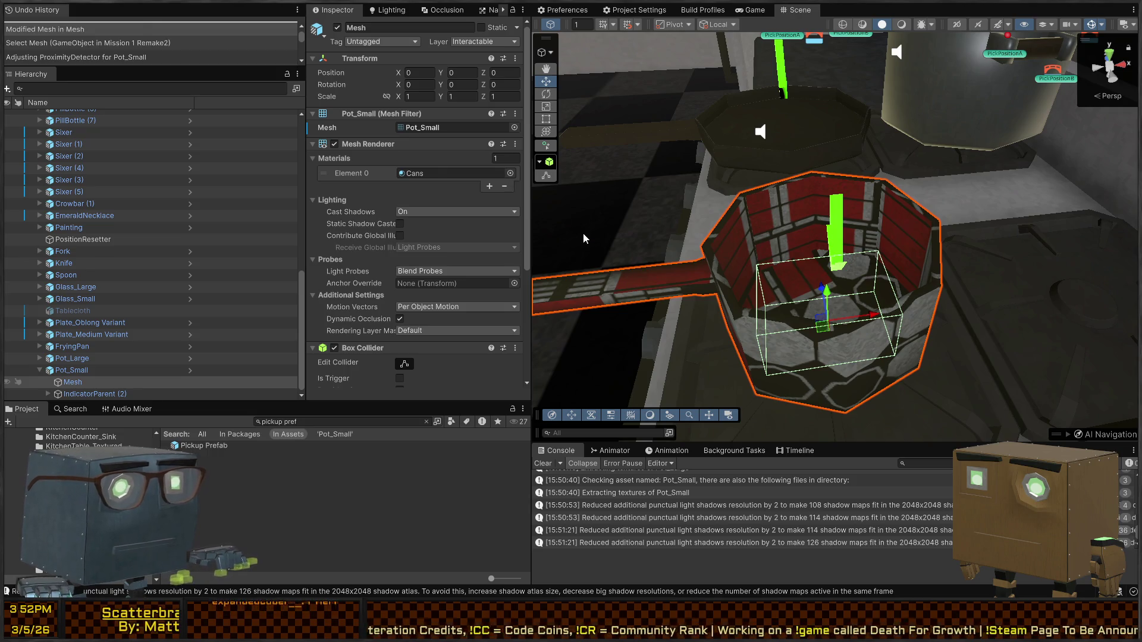
mouse_move(583, 238)
right_down()
mouse_move(943, 224)
mouse_move(684, 279)
right_up()
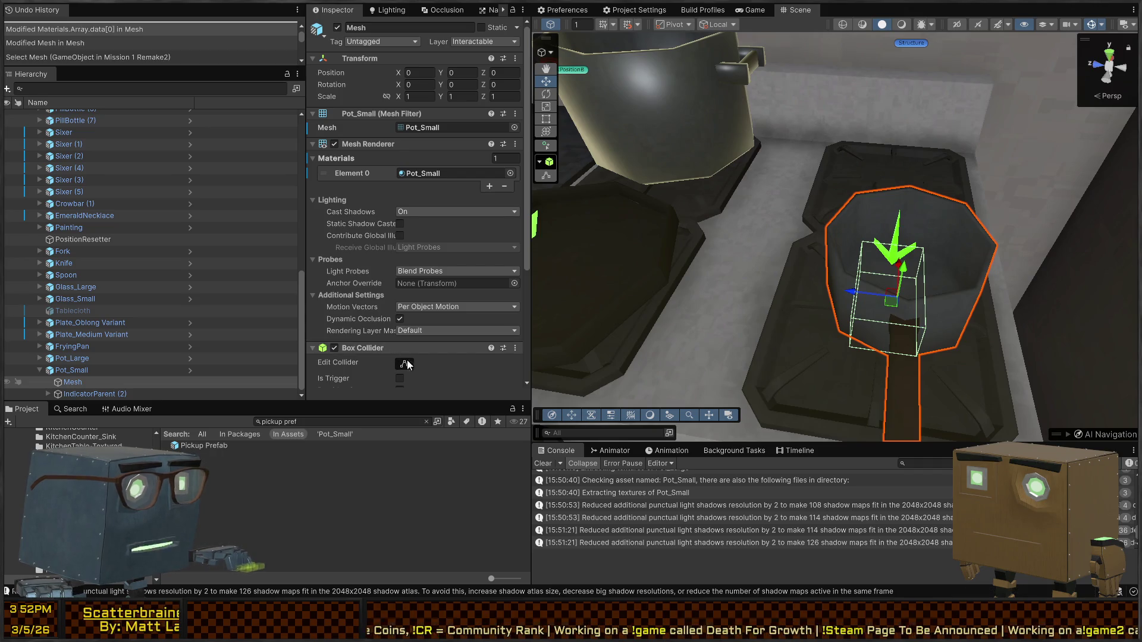
Step: Replace the pot's Box Collider with a convex Mesh Collider
right_click(383, 350)
click(383, 379)
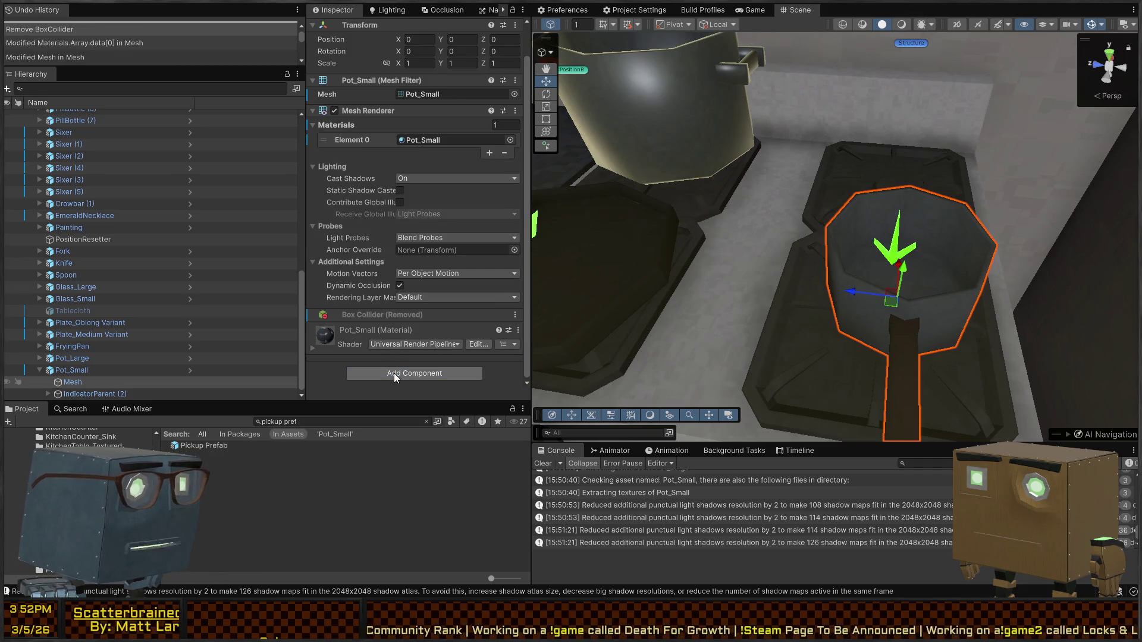
click(393, 373)
click(421, 309)
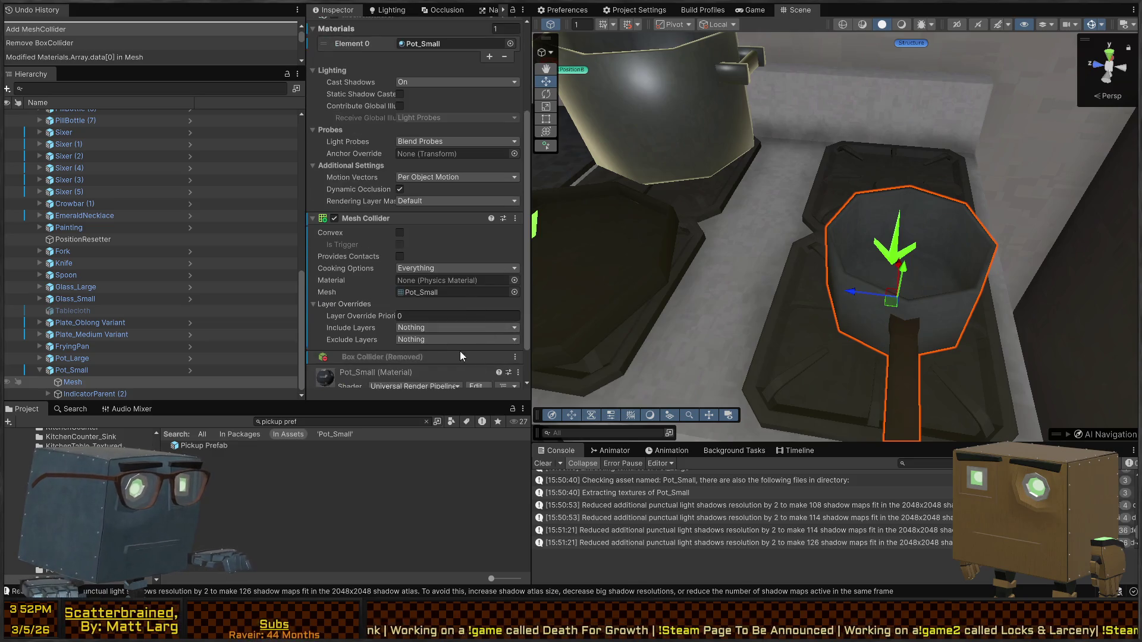
click(400, 232)
right_drag(595, 233, 804, 204)
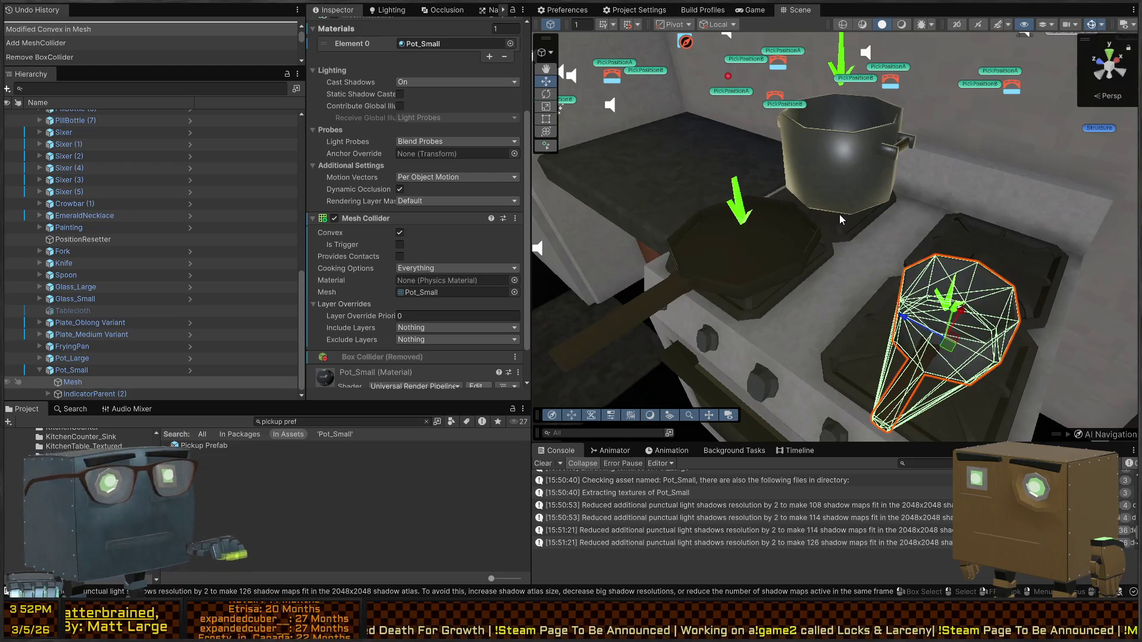
mouse_move(873, 224)
right_down()
mouse_move(818, 216)
mouse_move(806, 229)
right_up()
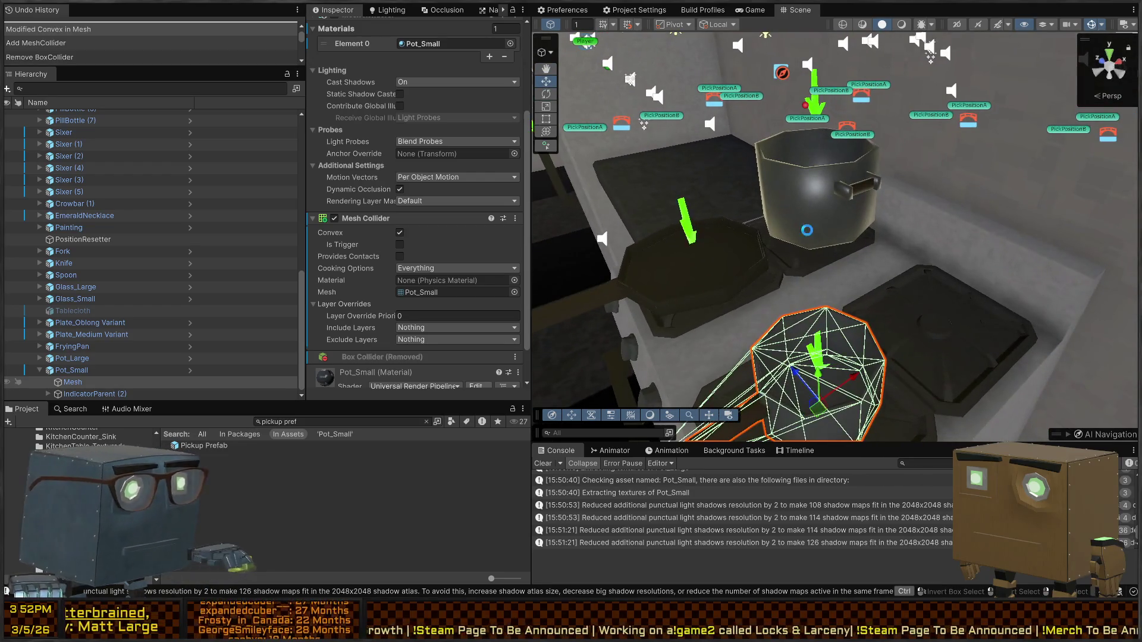
Step: Set Pot_Small's Proximity Detector Sphere Radius to 1.71 and frame the pot
click(95, 370)
scroll(365, 165, down, 10)
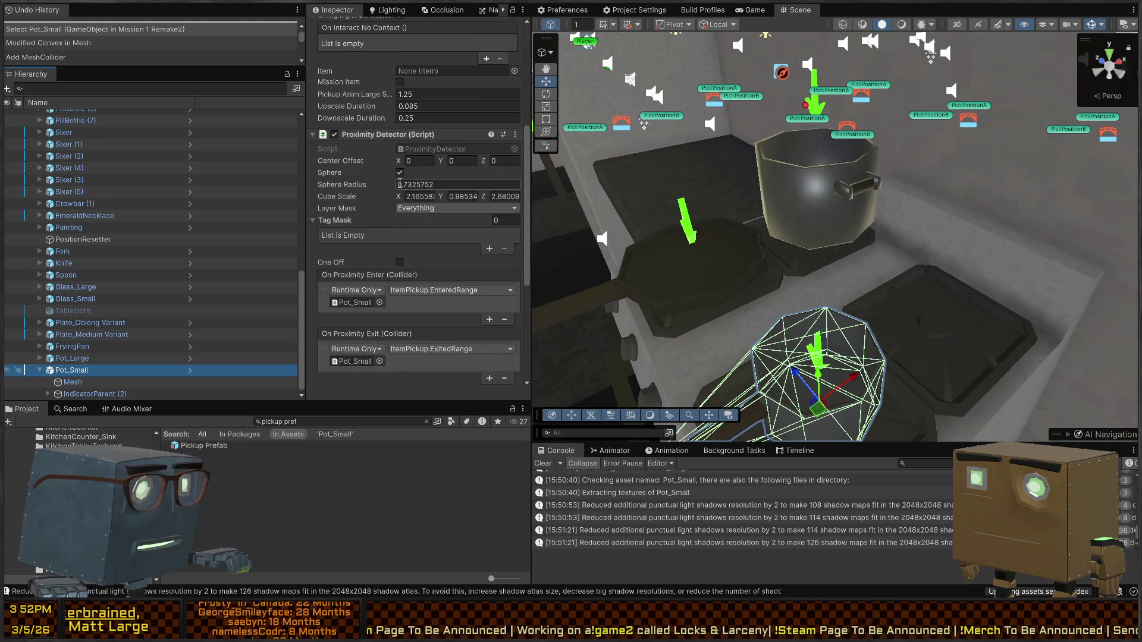
drag(364, 154, 368, 153)
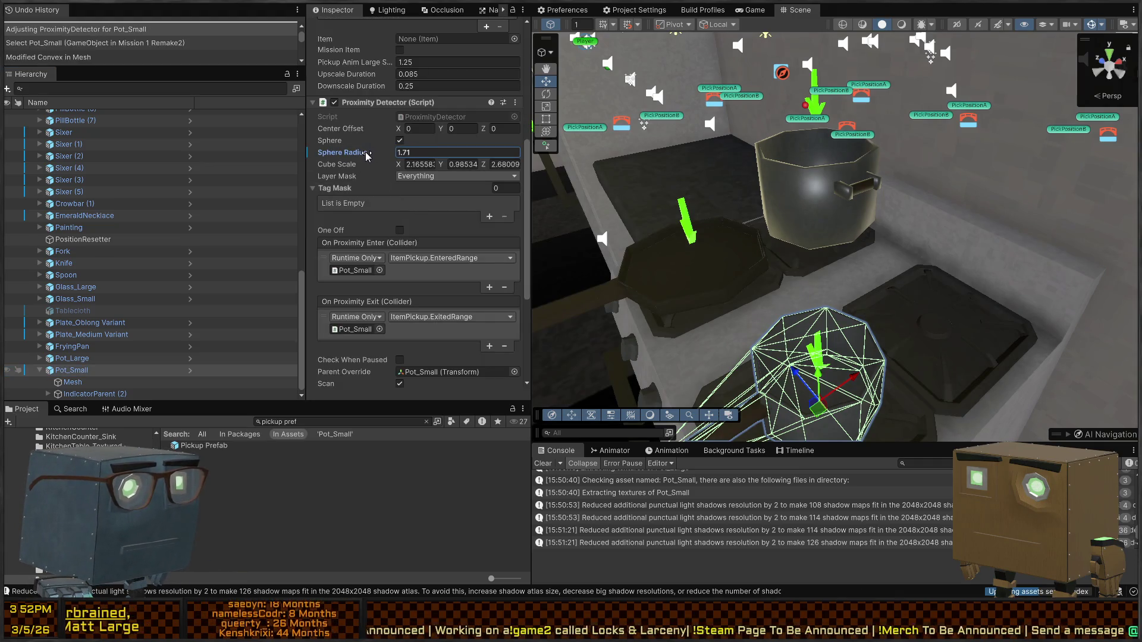
right_drag(867, 237, 1046, 271)
key(f)
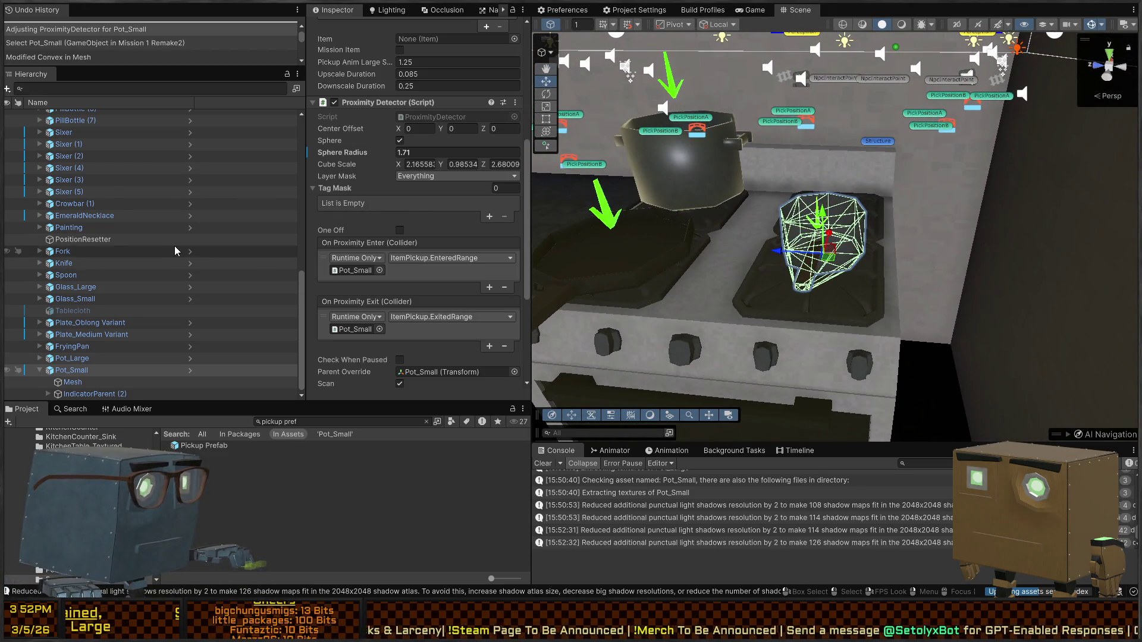
scroll(370, 253, up, 5)
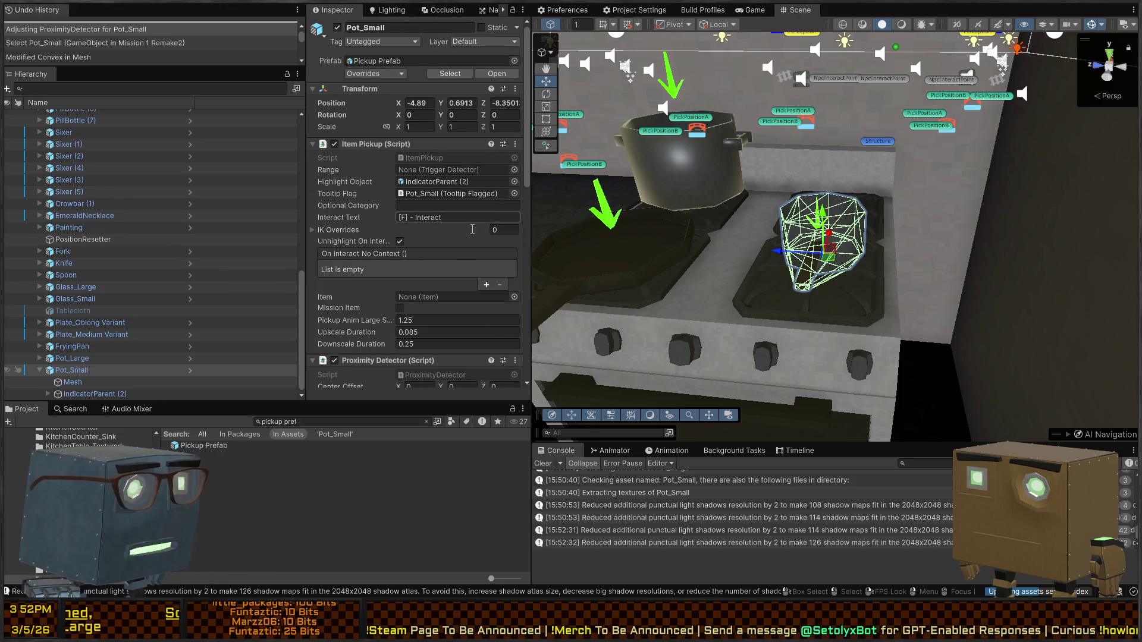
scroll(497, 147, down, 5)
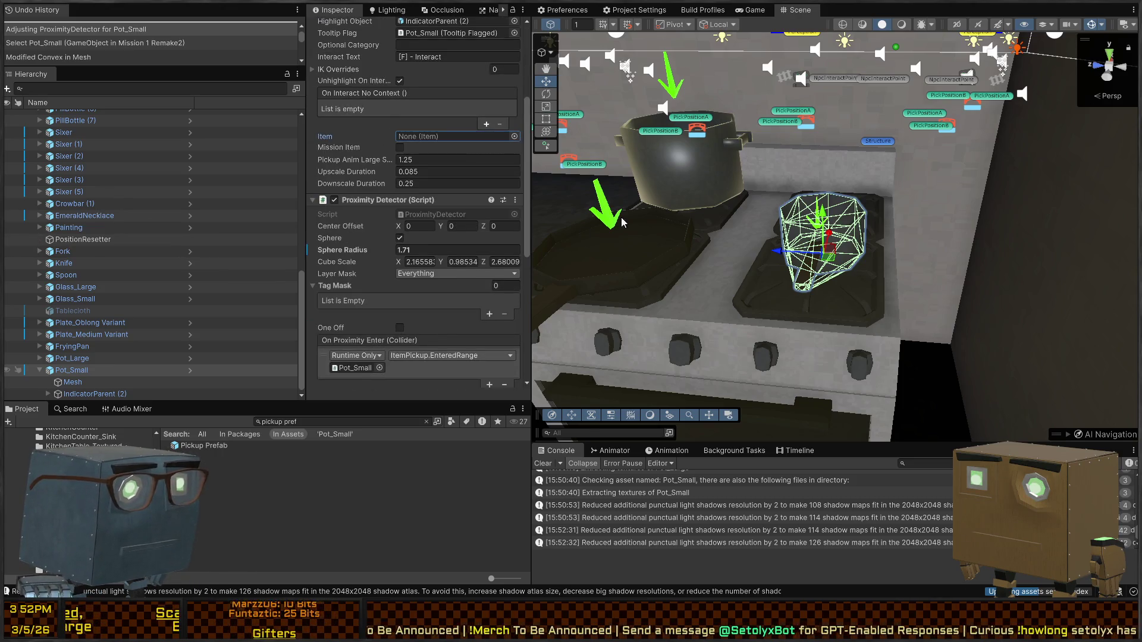
double_click(622, 184)
Step: Duplicate the Book_A item as Pot_Small, labelled Small Pot with weight 5
click(458, 136)
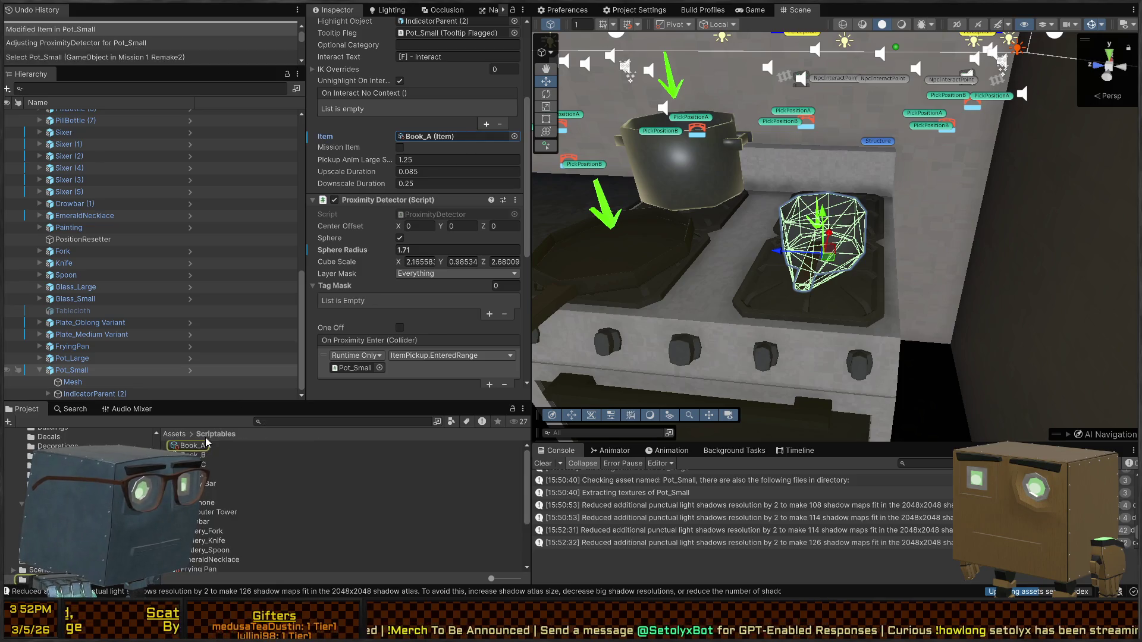
click(185, 450)
key(ctrl+d)
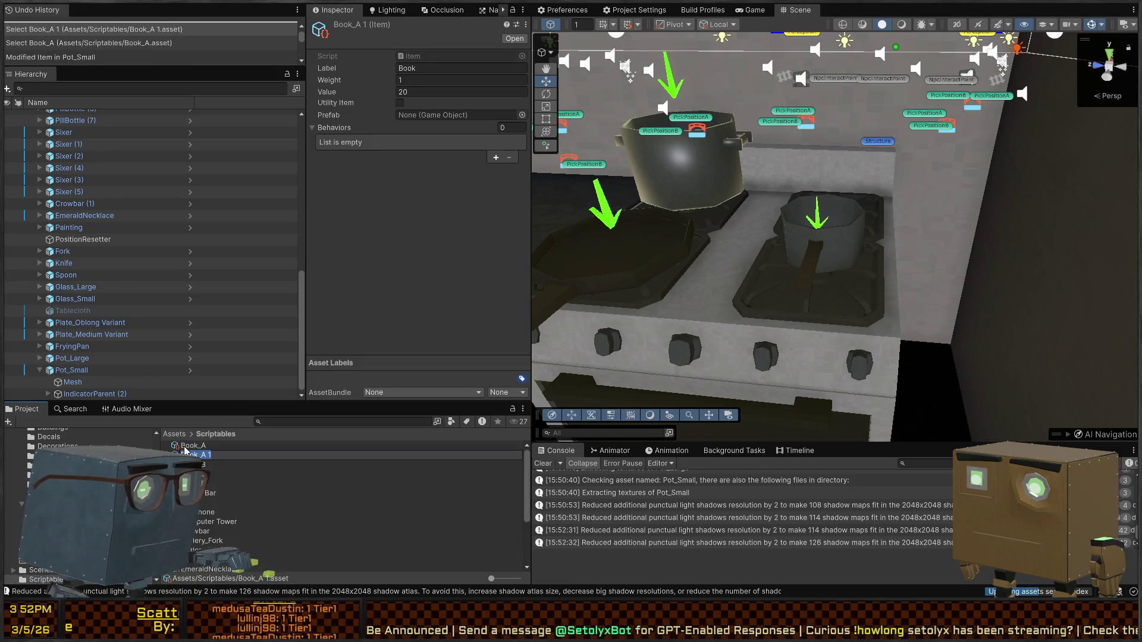
text(Pot_Small)
key(Return)
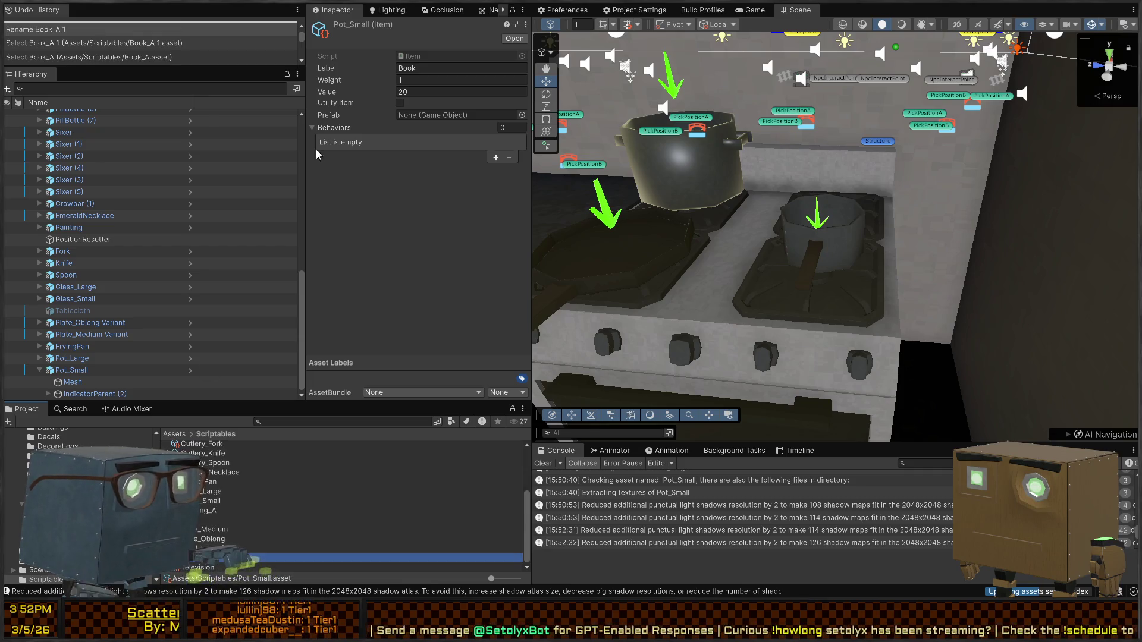
click(428, 69)
text(Small Pot)
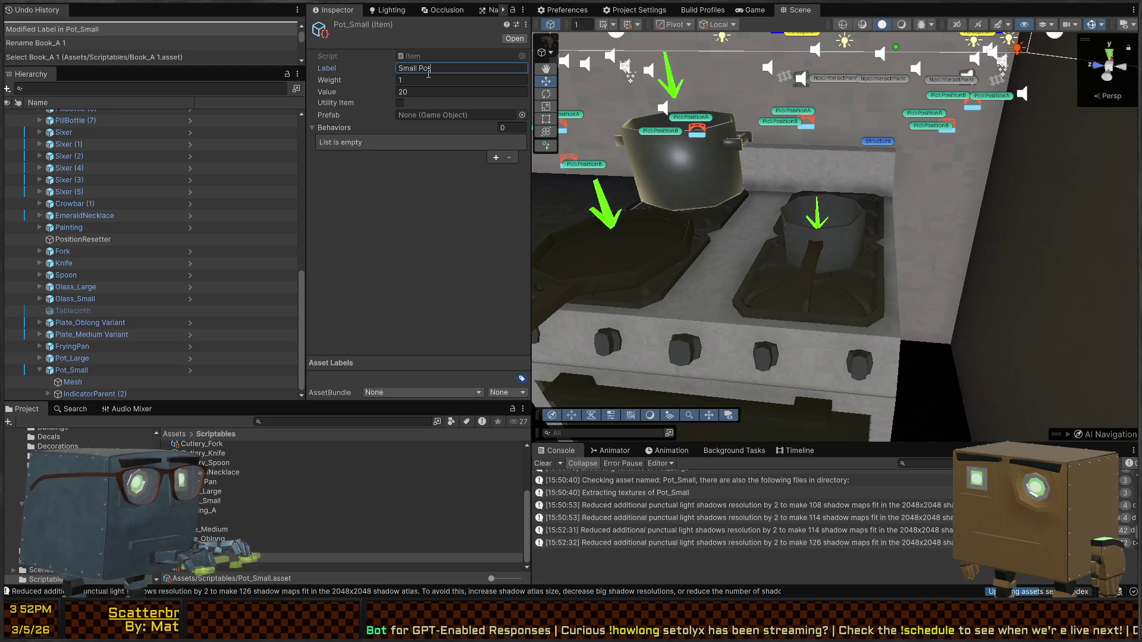
click(427, 79)
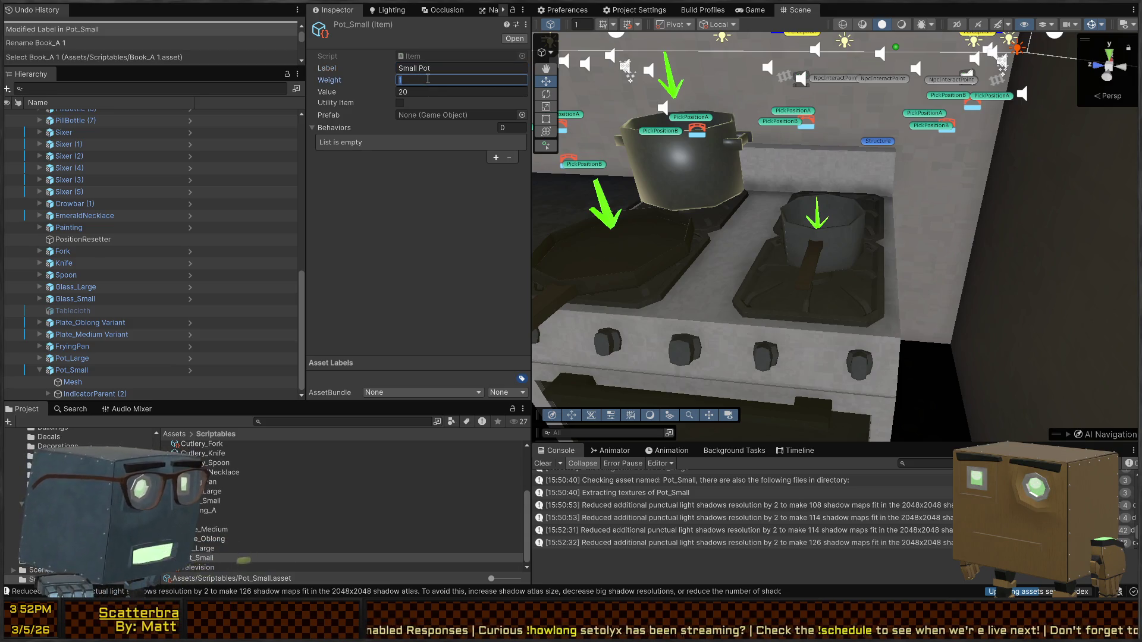
text(5)
key(Tab)
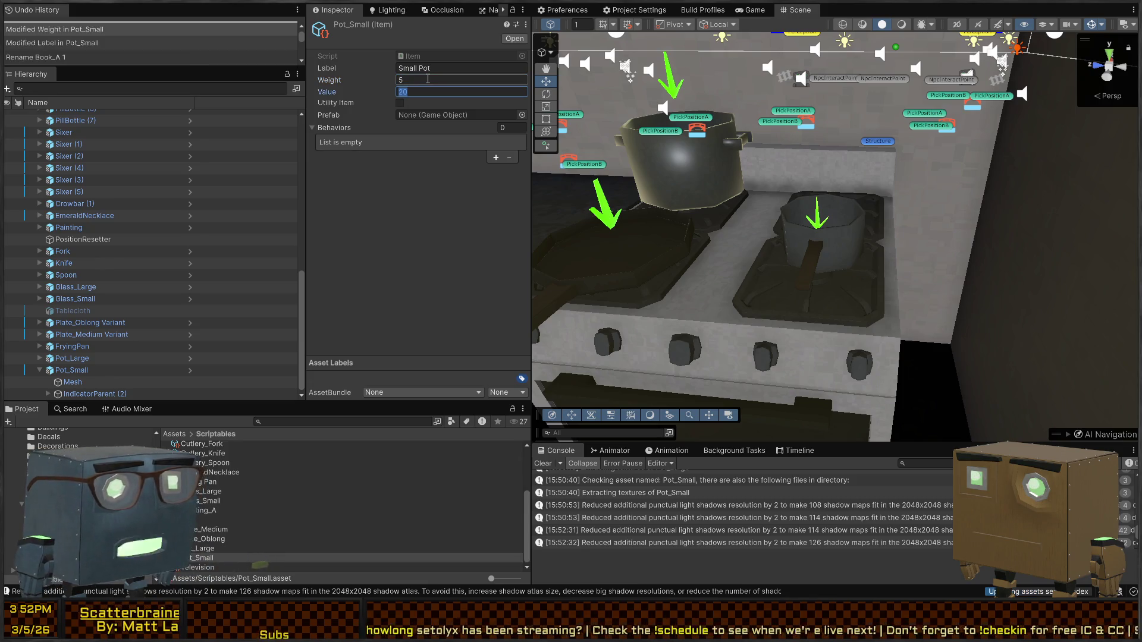
click(466, 223)
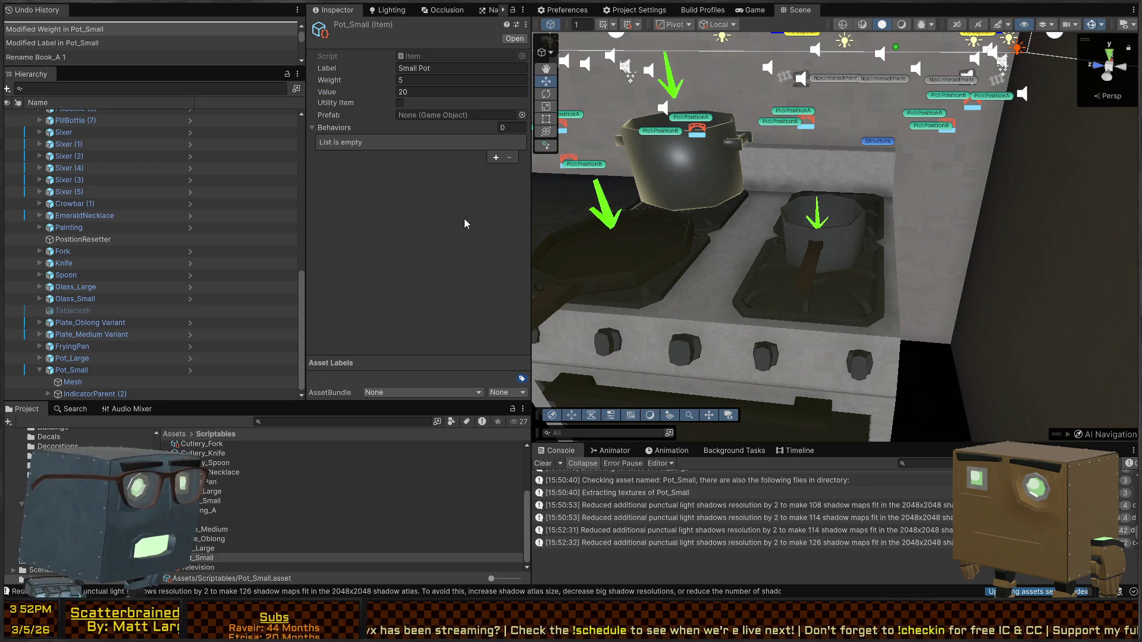
Step: Give the large pot's Pot_Large item asset Weight 10 and Value 30
right_drag(770, 261, 761, 244)
click(740, 237)
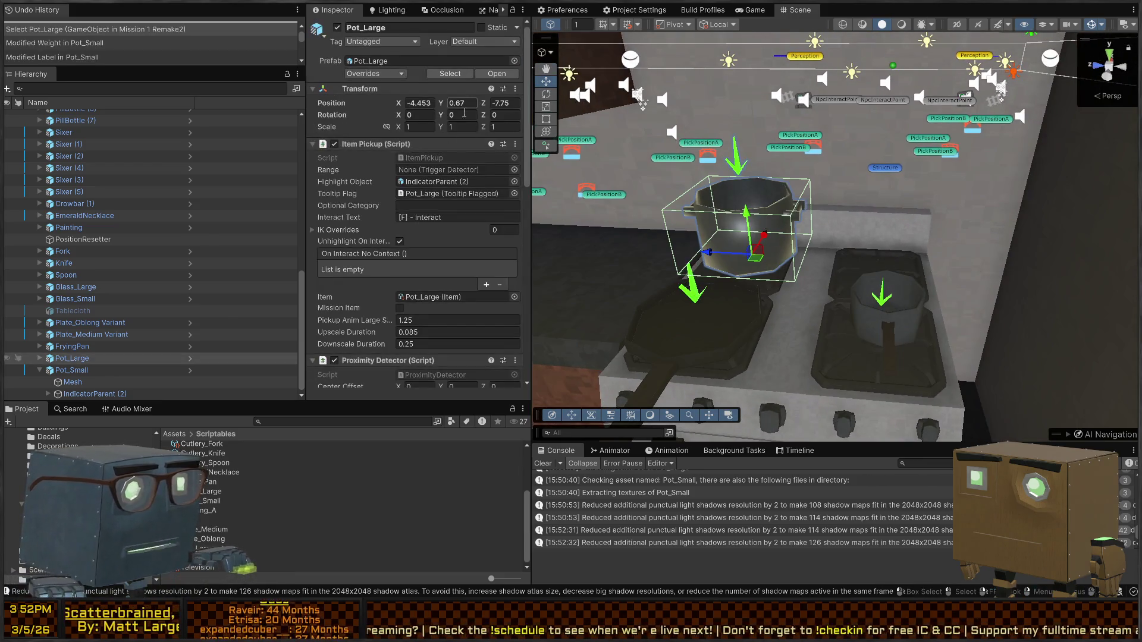
click(452, 301)
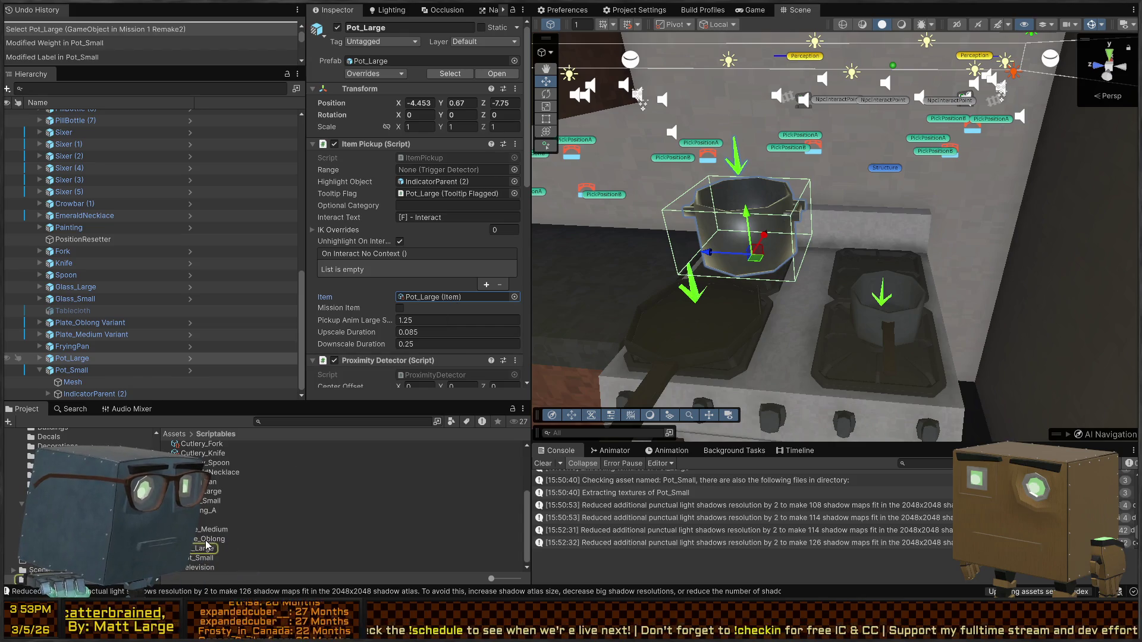
click(207, 545)
click(461, 80)
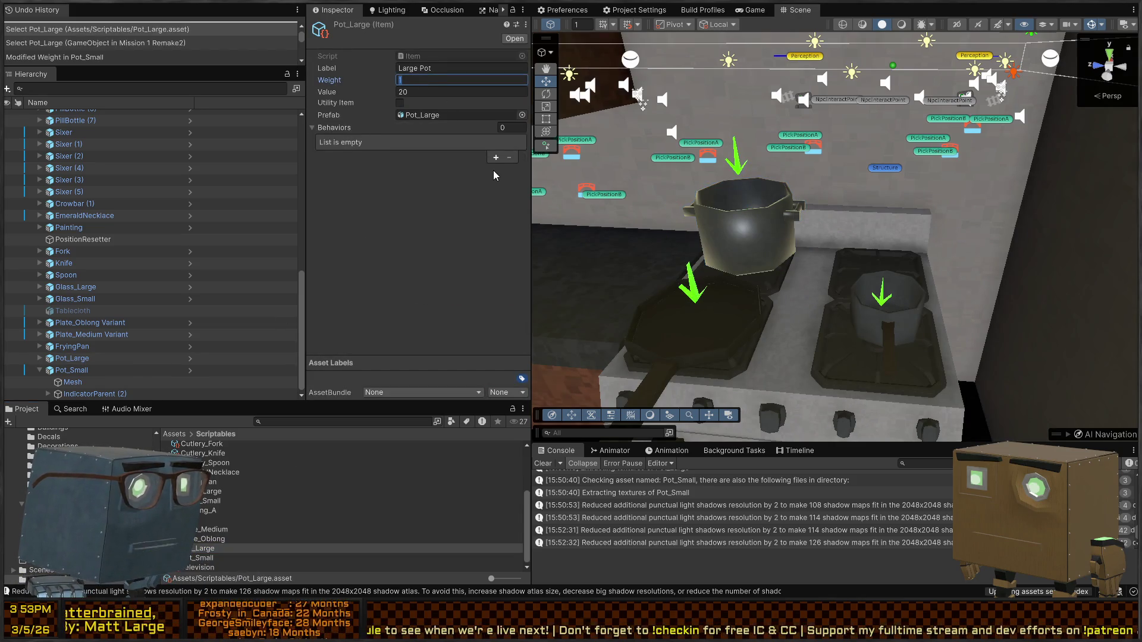
text(0)
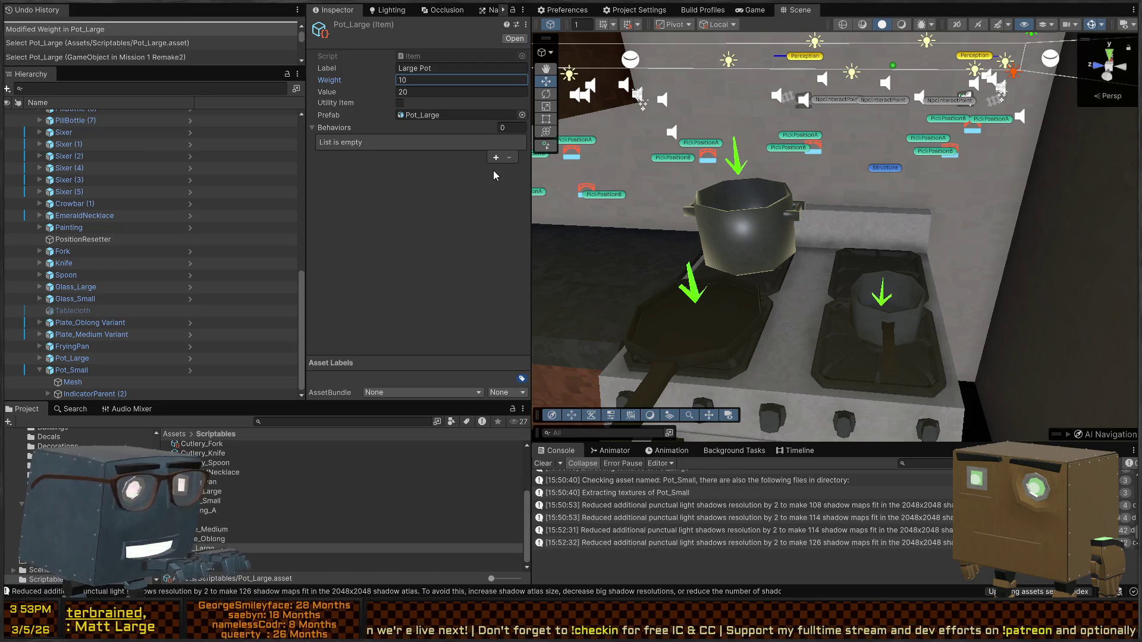
key(Tab)
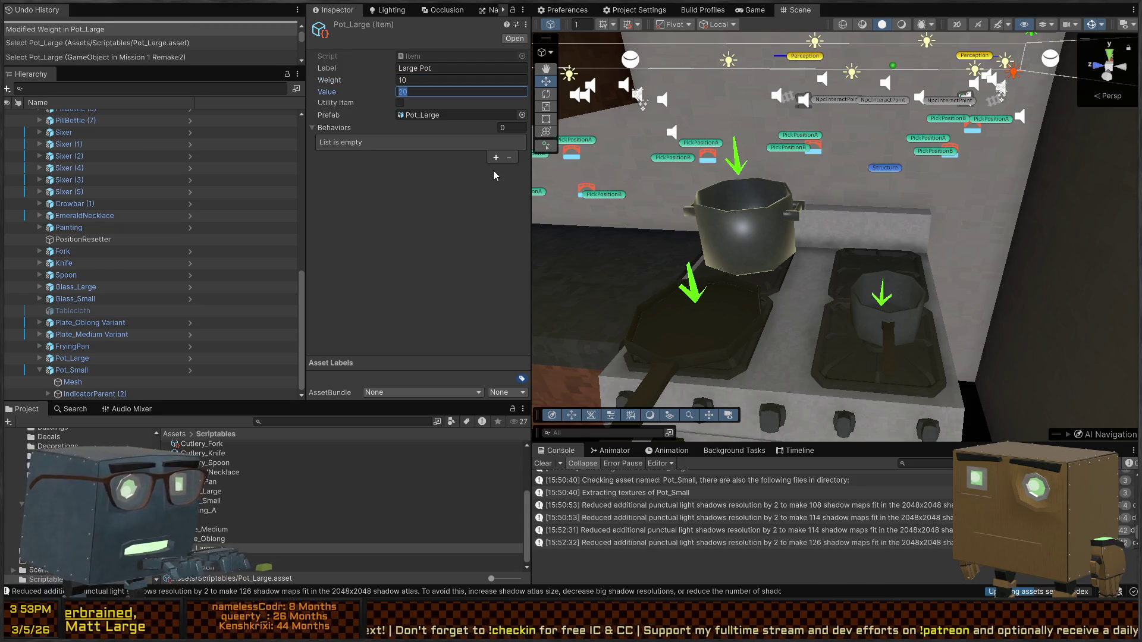
text(30)
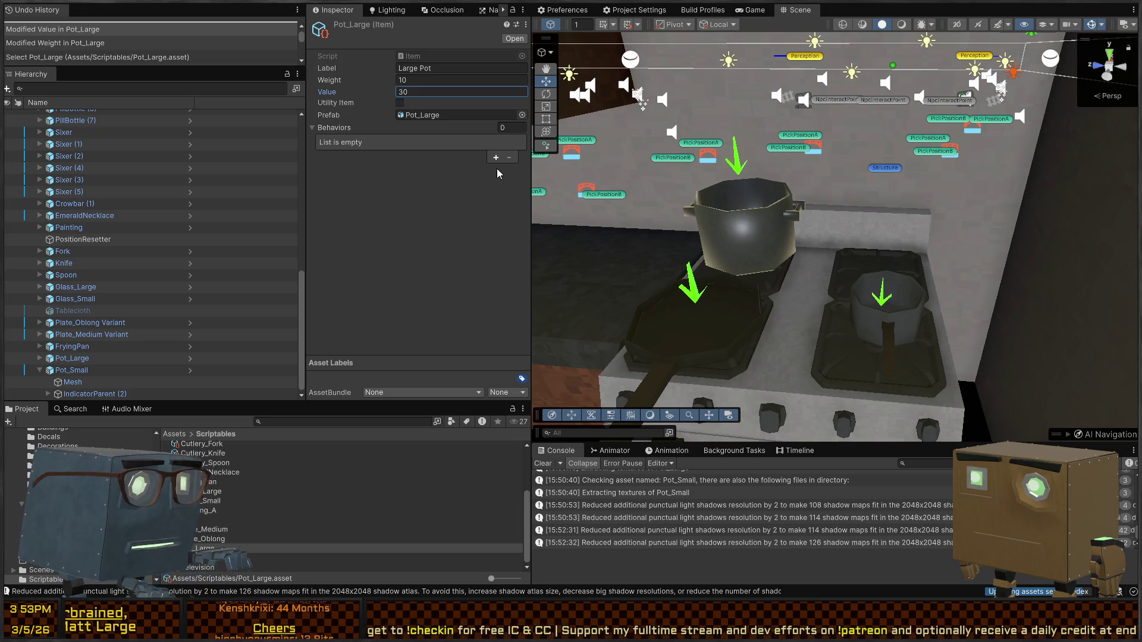
right_drag(795, 173, 798, 259)
Step: Set the small pot's Item Pickup Item to the Pot_Small item asset
click(797, 260)
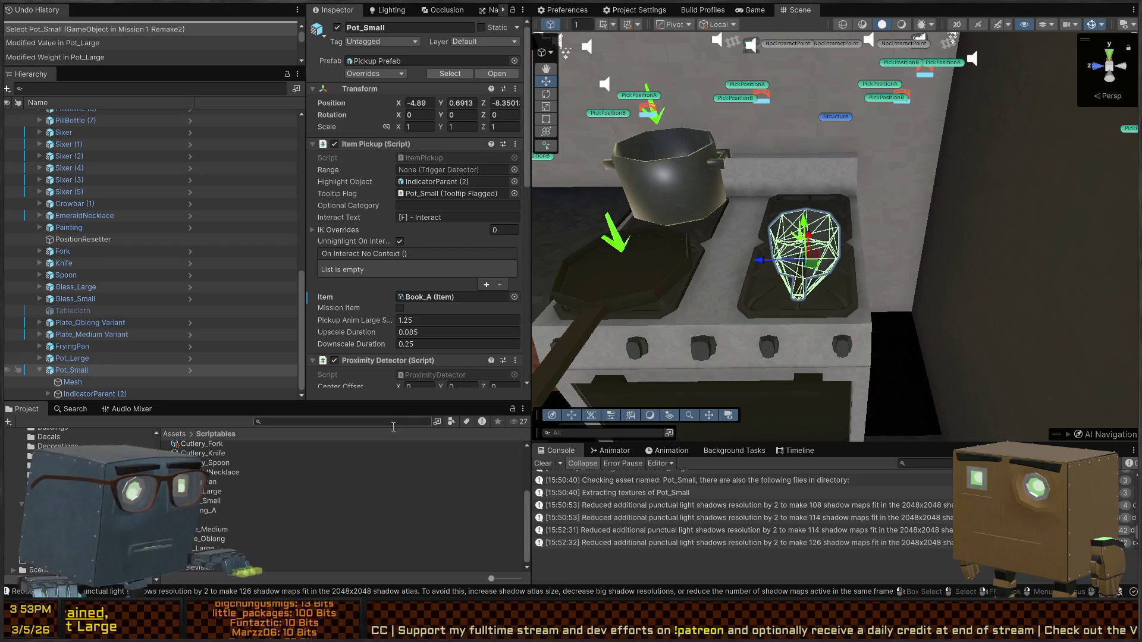
click(436, 297)
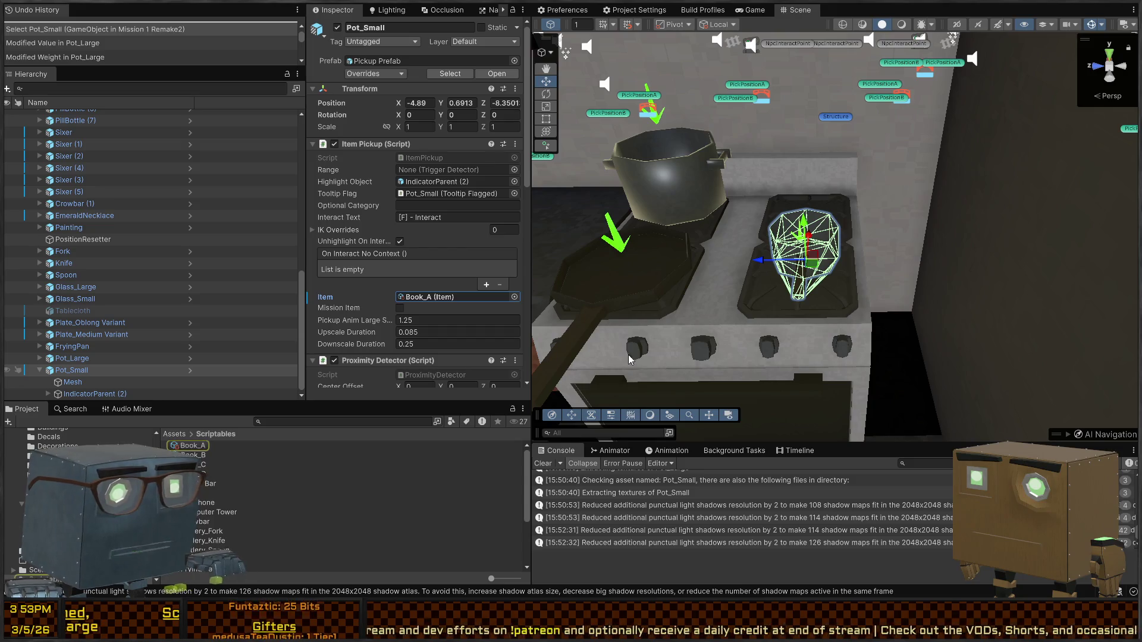
key(ctrl+v)
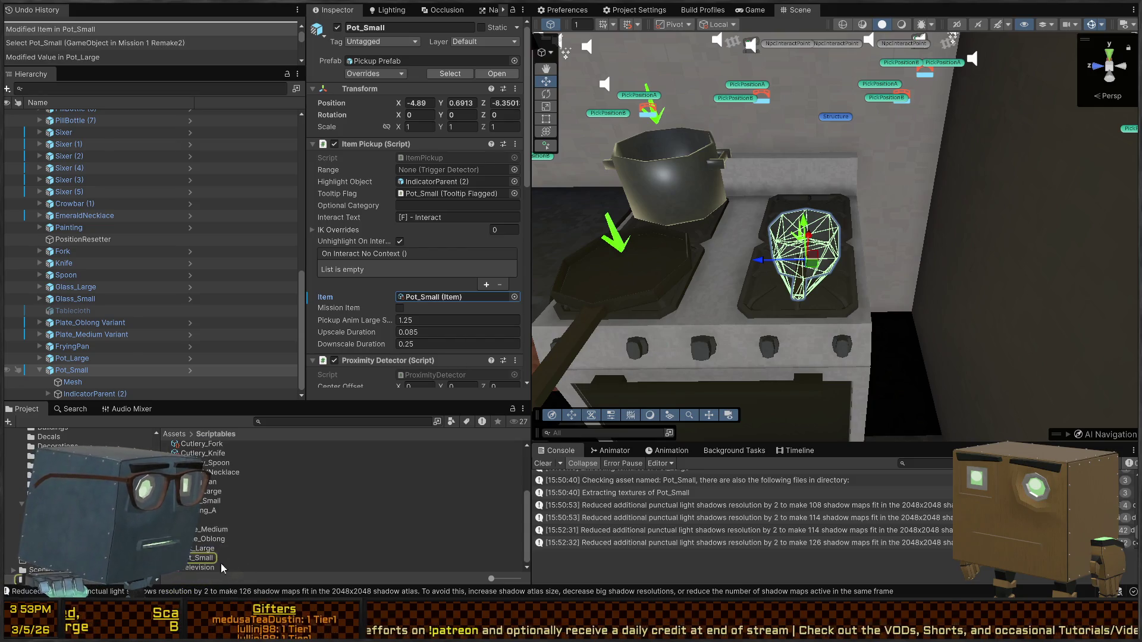
double_click(423, 298)
Step: Make Pot_Small a Utility Item with Swing and Throw behaviours and the Pot_Small prefab
click(400, 104)
click(496, 157)
click(435, 177)
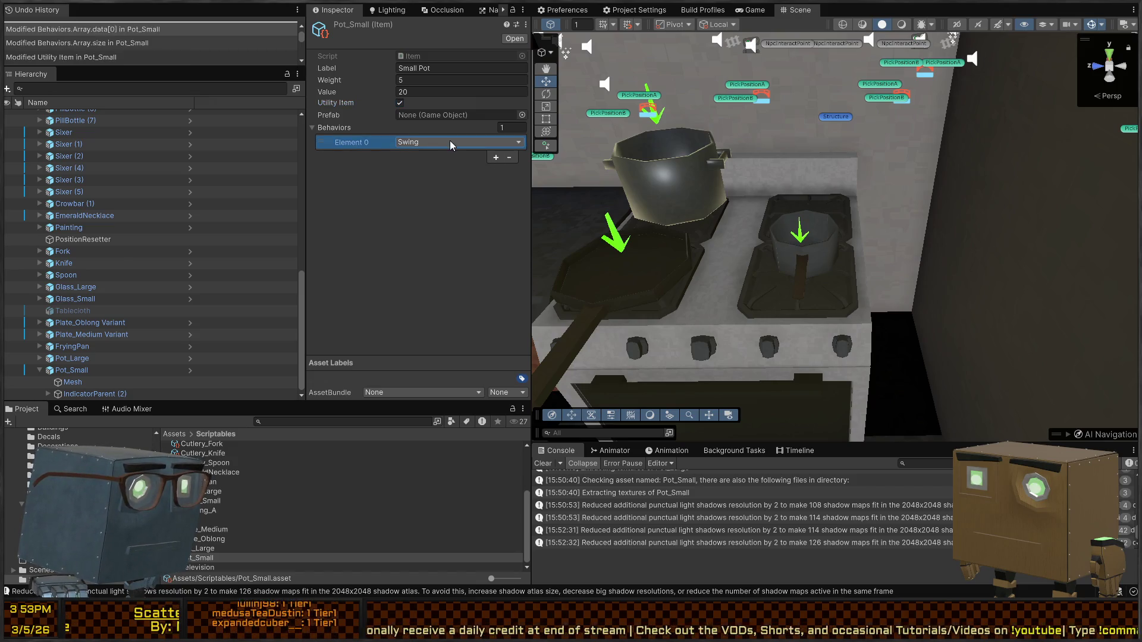
key(ctrl+d)
click(440, 197)
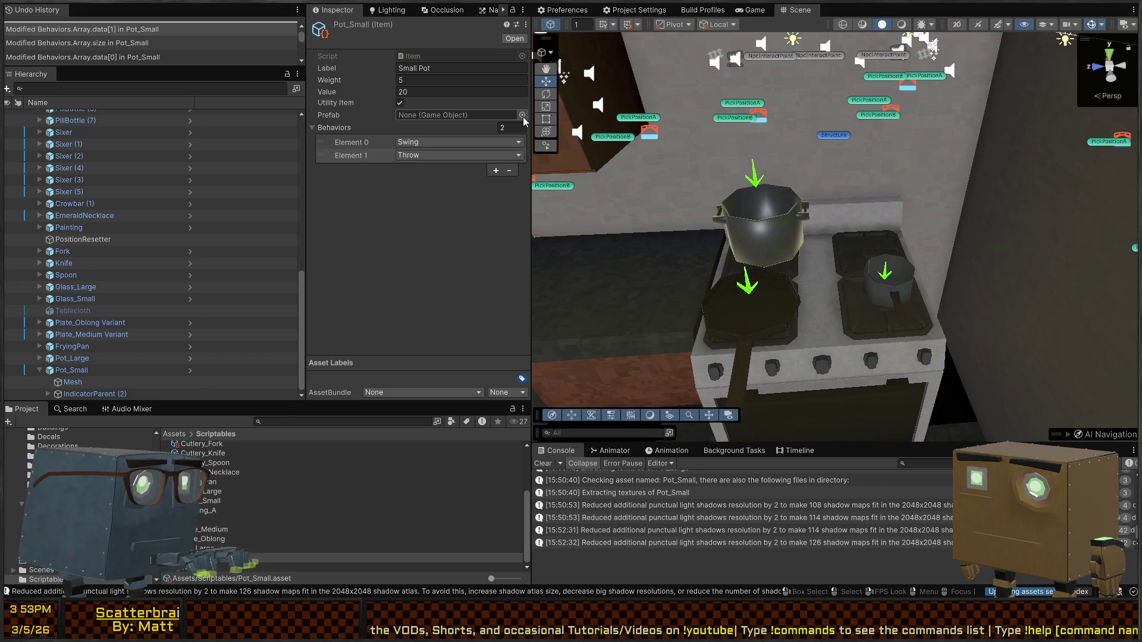
key(Tab)
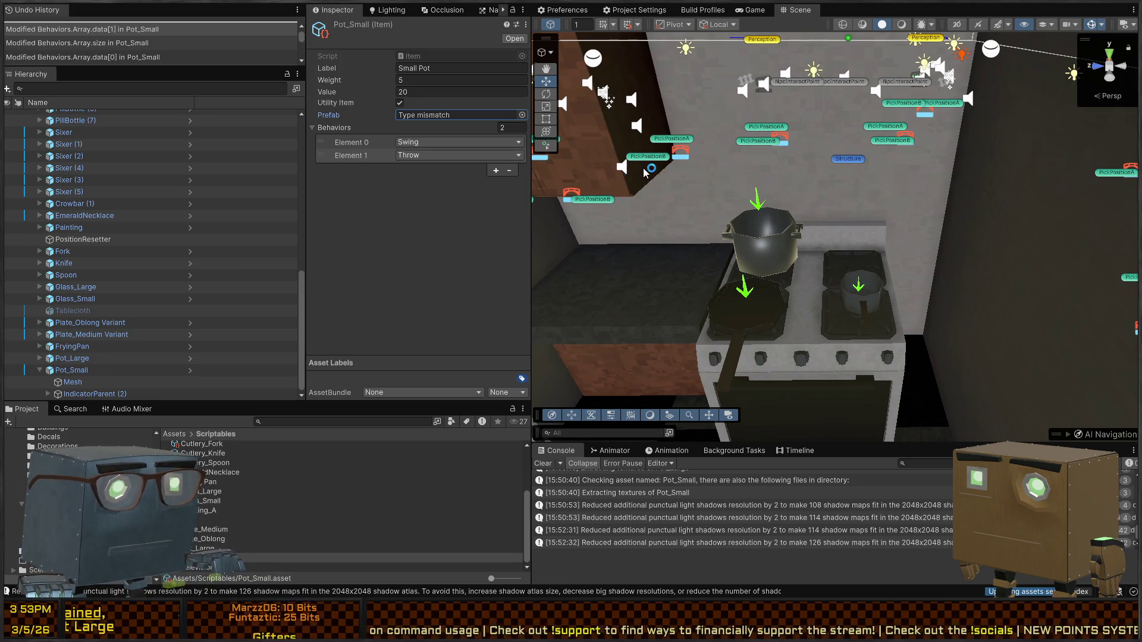
scroll(835, 225, up, 5)
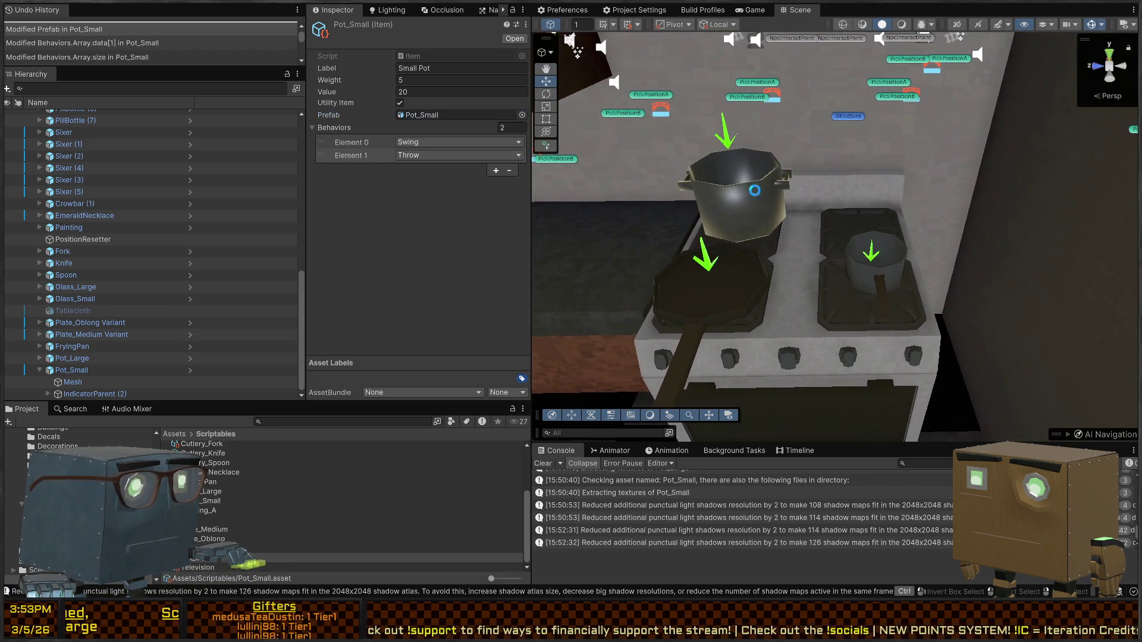
mouse_move(754, 191)
right_down()
mouse_move(802, 185)
mouse_move(810, 155)
mouse_move(830, 234)
right_up()
click(830, 234)
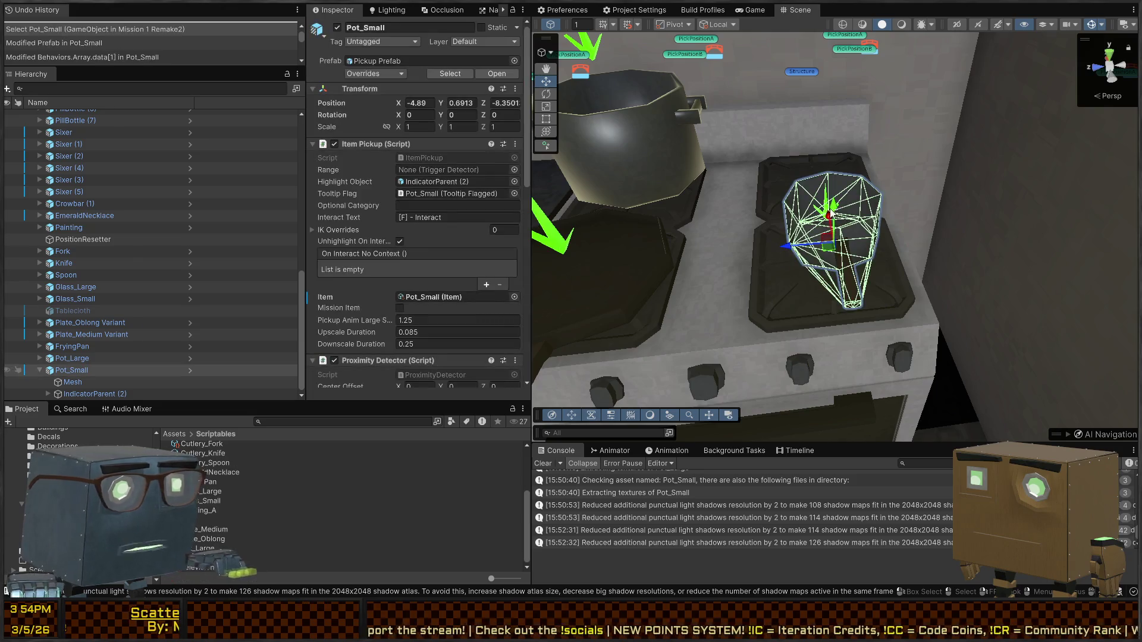
Step: Reset the small pot's IndicatorParent to position 0, 0, 0 and scale 1, 1, 1
click(75, 395)
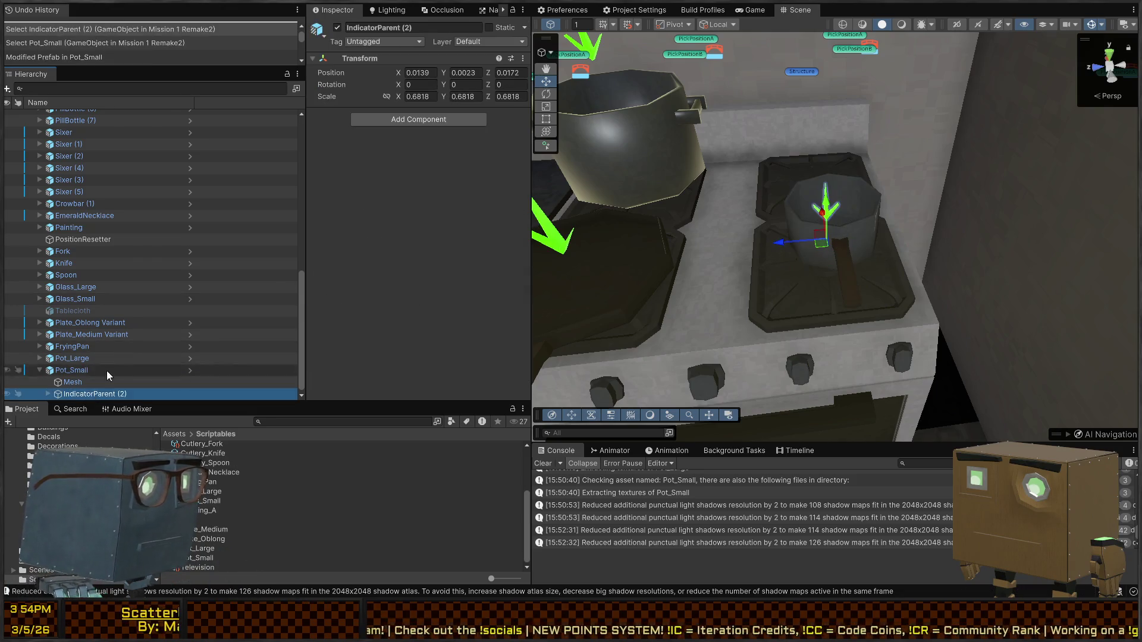
click(420, 72)
text(0)
key(Tab)
text(0)
key(Tab)
text(0)
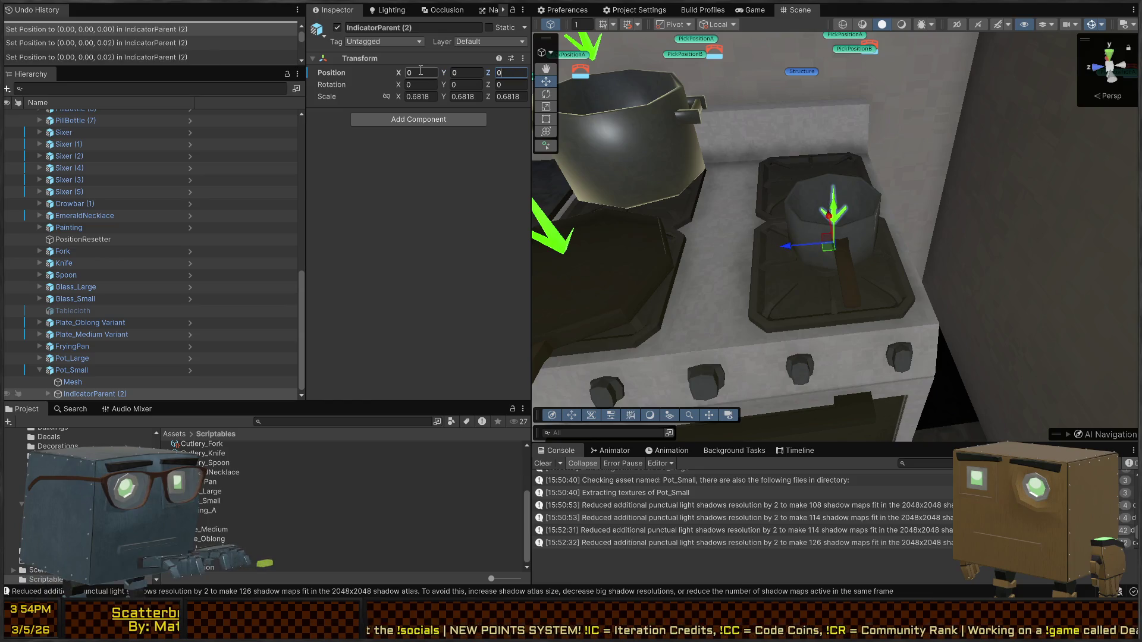
text(0)
key(Tab)
text(0)
key(Tab)
text(0)
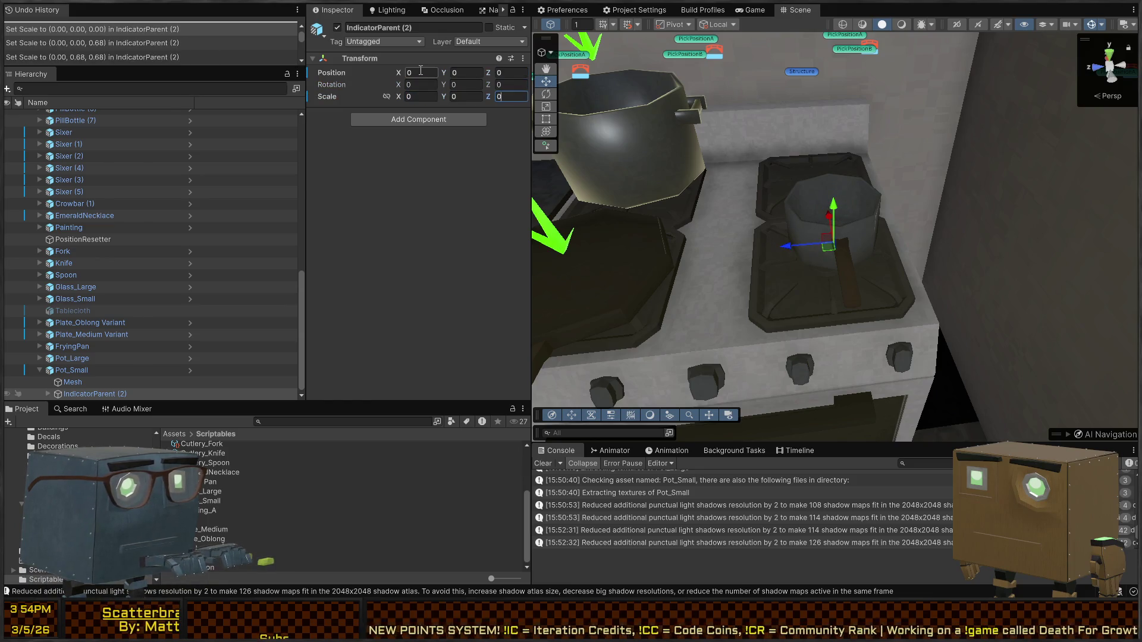
text(1)
key(Tab)
text(1)
key(Tab)
text(1)
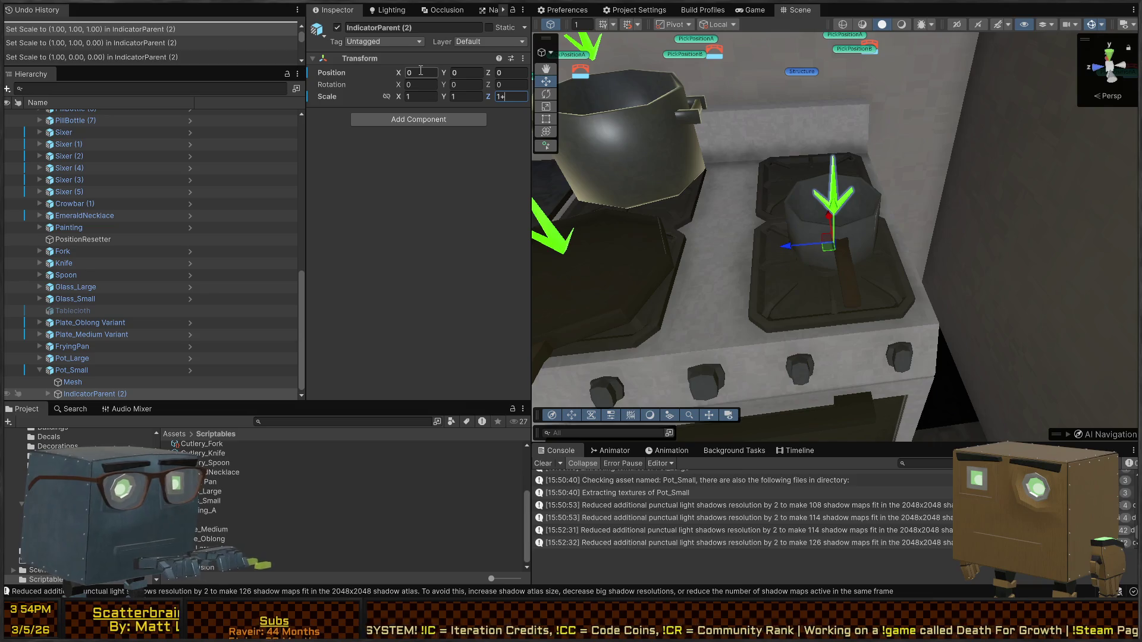
Step: Raise the indicator slightly above the pot to Y 0.067, then go back to Blender
right_drag(925, 347, 827, 237)
drag(820, 238, 821, 214)
right_drag(821, 214, 781, 239)
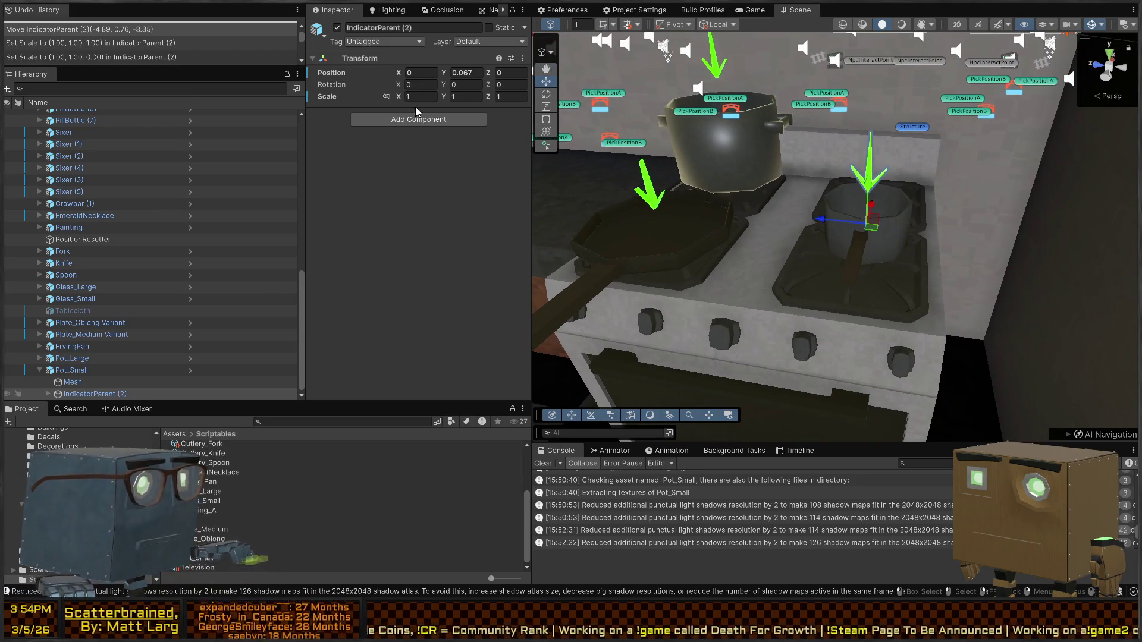
click(71, 370)
key(alt+Tab)
mouse_move(677, 267)
middle_down()
mouse_move(740, 328)
mouse_move(636, 290)
mouse_move(673, 312)
mouse_move(696, 245)
mouse_move(690, 270)
middle_up()
Step: Add a cube, shrink it to 0.27 scale and lower it into the oven cavity
key(shift+a)
mouse_move(669, 271)
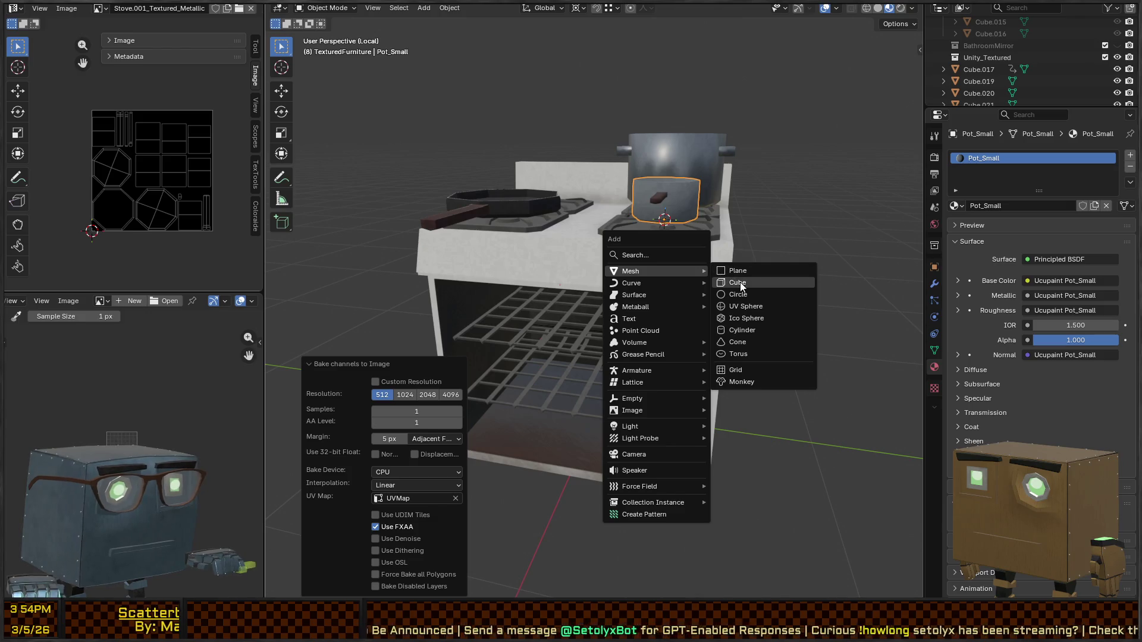
click(739, 282)
key(s)
click(733, 334)
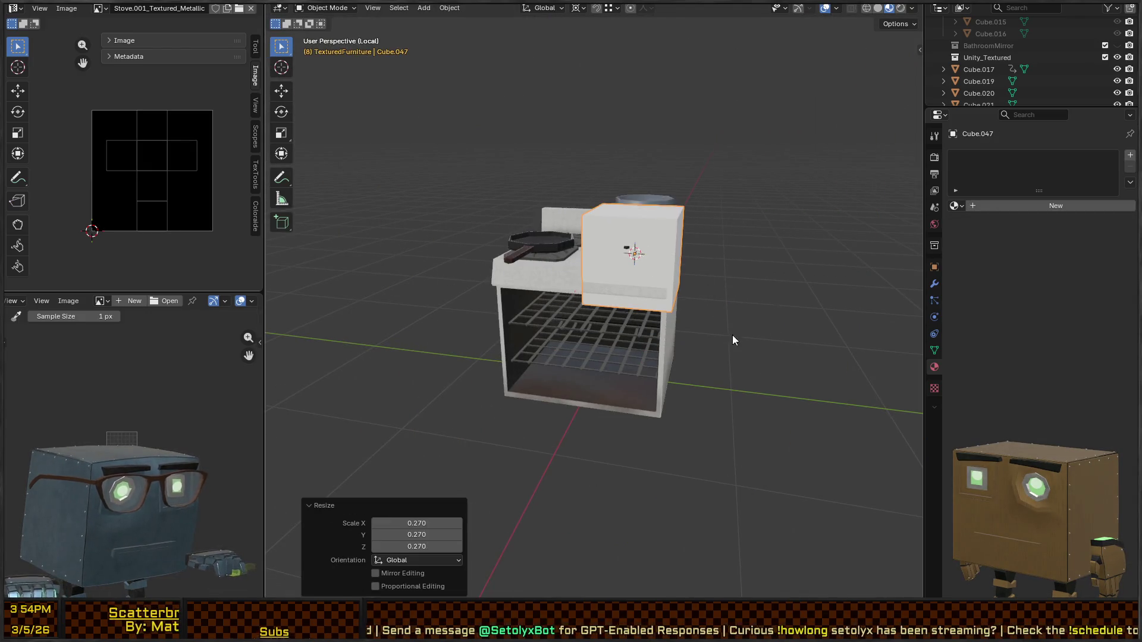
key(g)
key(z)
click(743, 405)
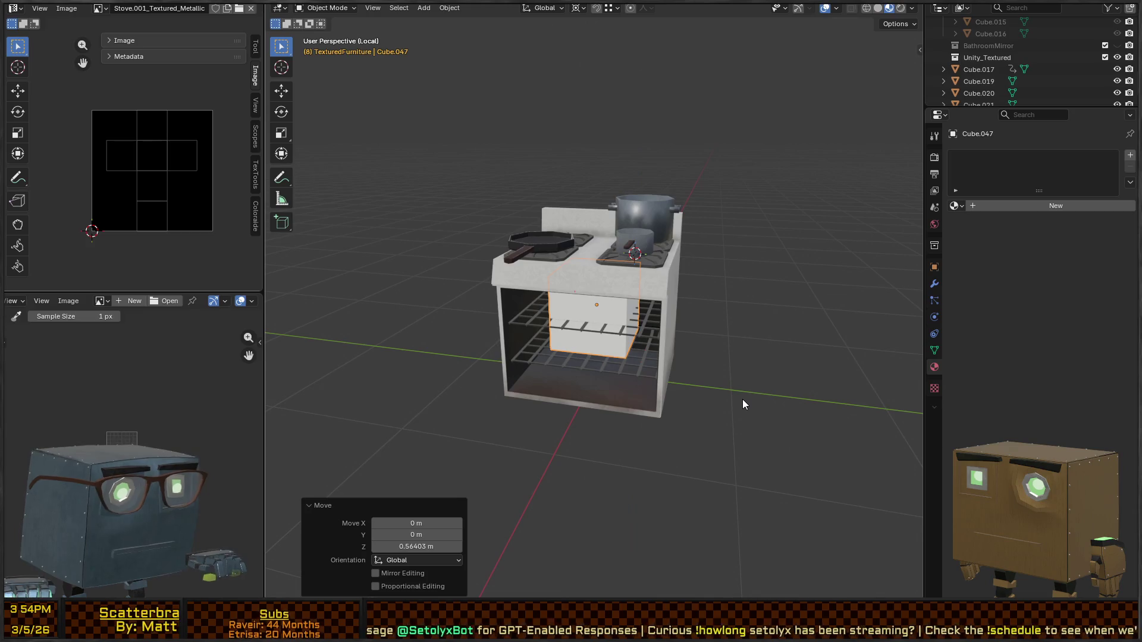
Step: Rename the cube to BakeTray and frame it from the front of the oven
key(F2)
text(BakeTray)
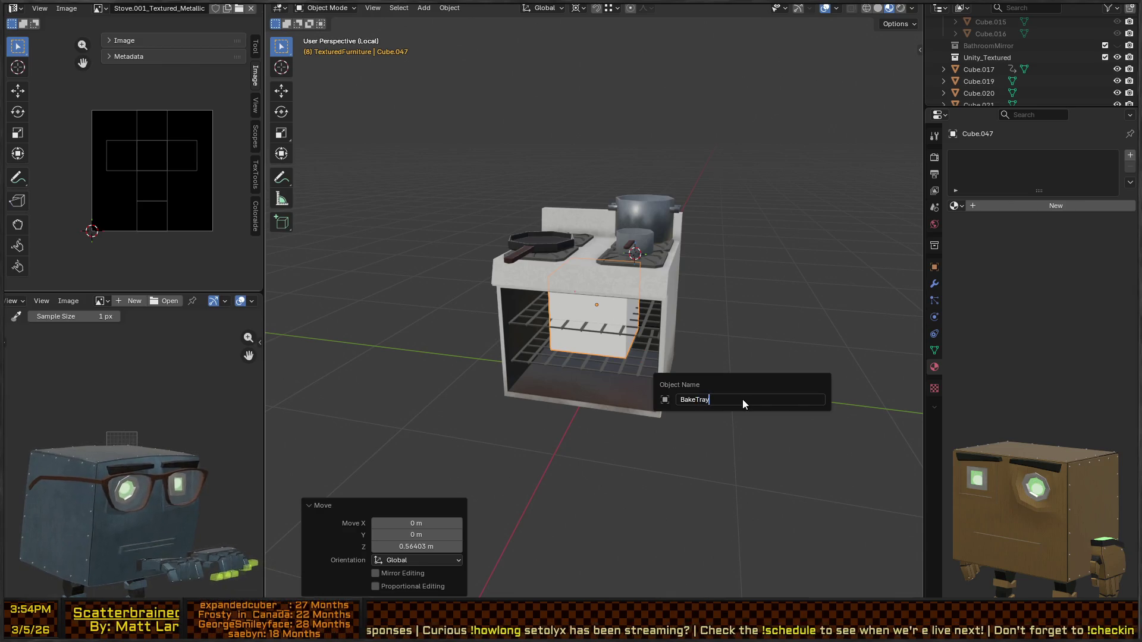
key(Return)
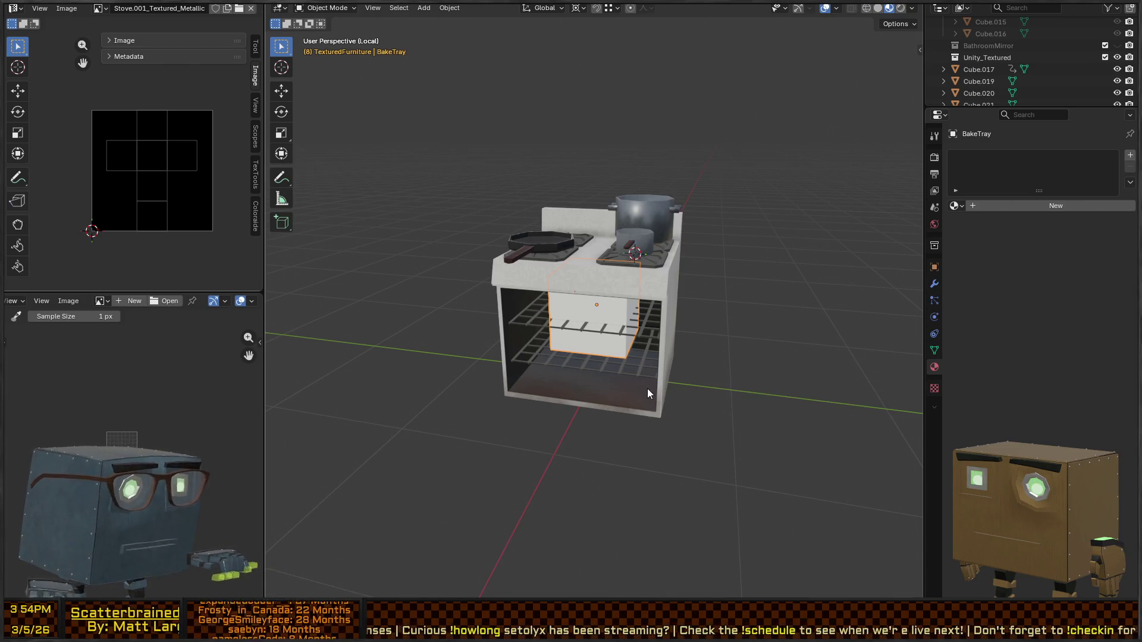
scroll(687, 369, up, 3)
key(KP_Decimal)
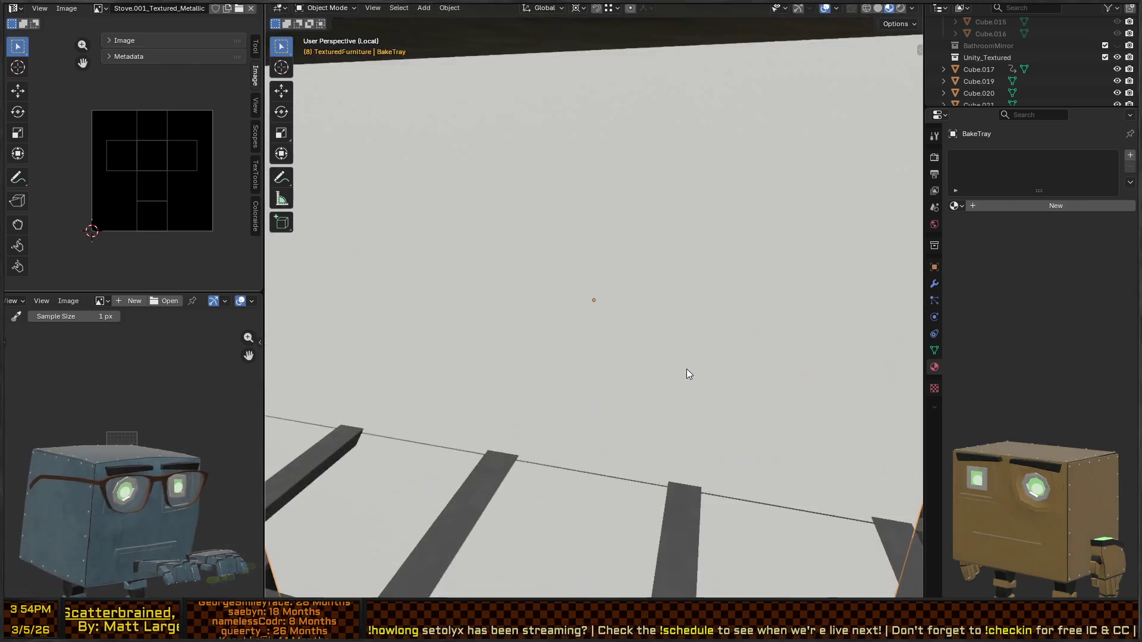
scroll(690, 369, down, 4)
middle_drag(744, 436, 797, 438)
Step: Stretch the tray taller, shrink it to 0.286, then widen it horizontally to 4.55
key(Tab)
key(Tab)
key(s)
key(z)
click(755, 394)
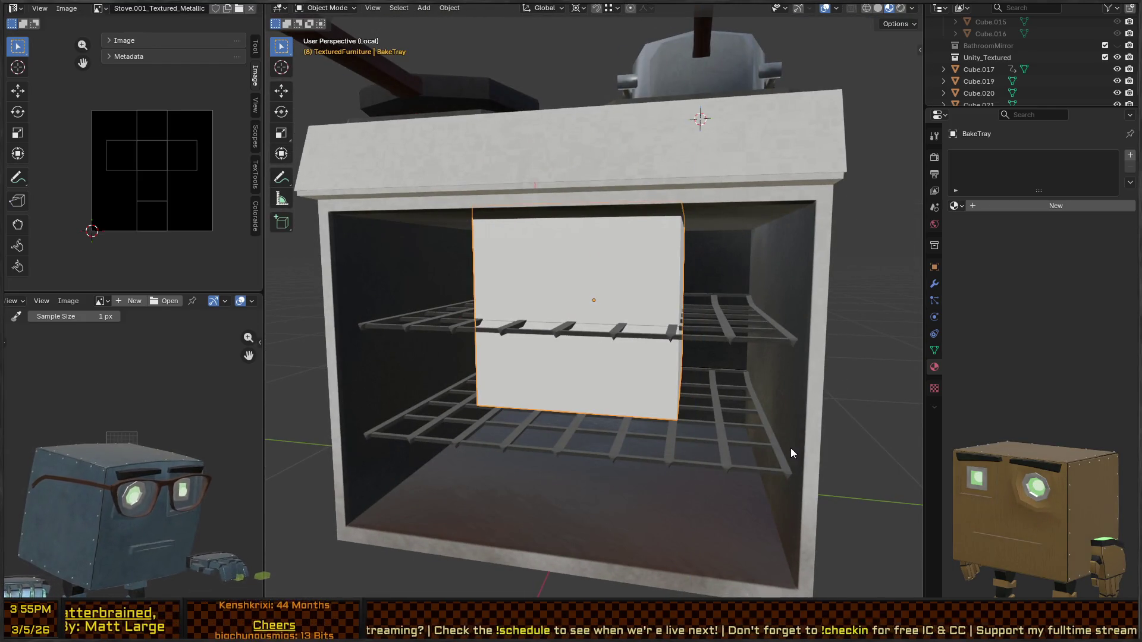
key(s)
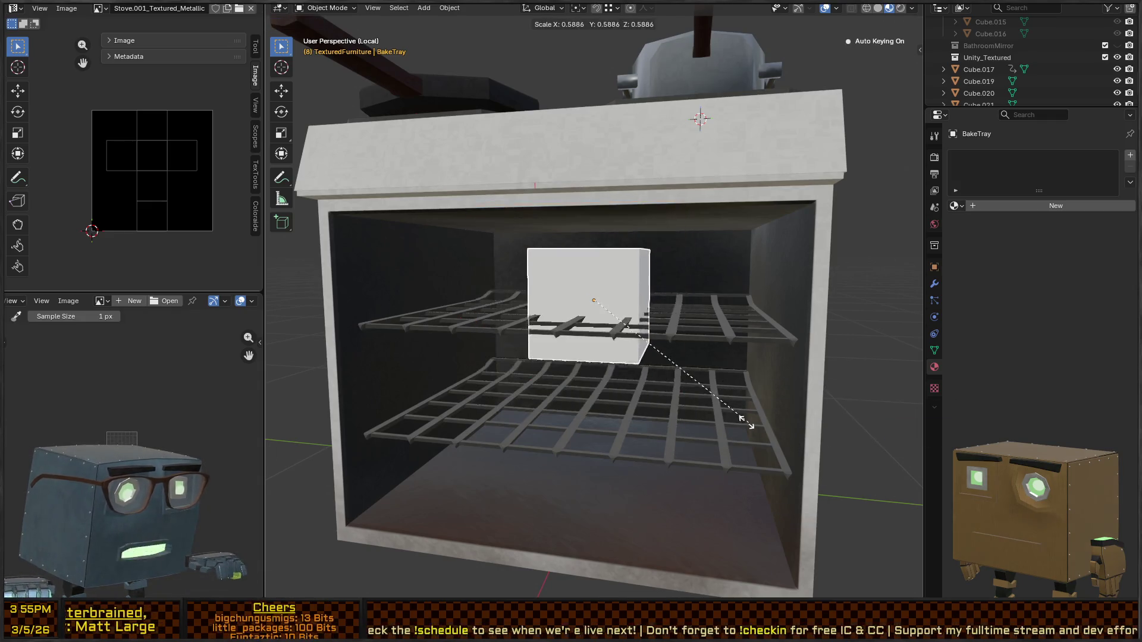
click(651, 363)
key(s)
key(z)
mouse_move(655, 326)
middle_down()
mouse_move(658, 356)
mouse_move(645, 331)
middle_up()
right_click(644, 329)
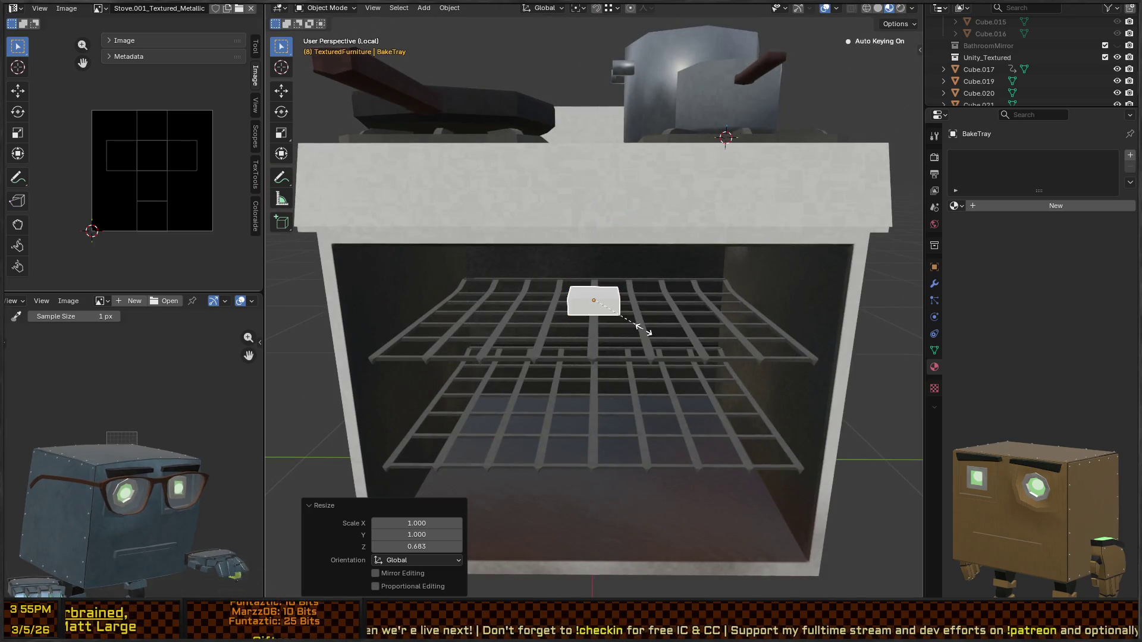
key(s)
key(shift+z)
click(707, 365)
Step: Lengthen the tray along Y, narrow it to 0.785 across, and flatten it to 0.809 height
middle_drag(705, 362, 711, 355)
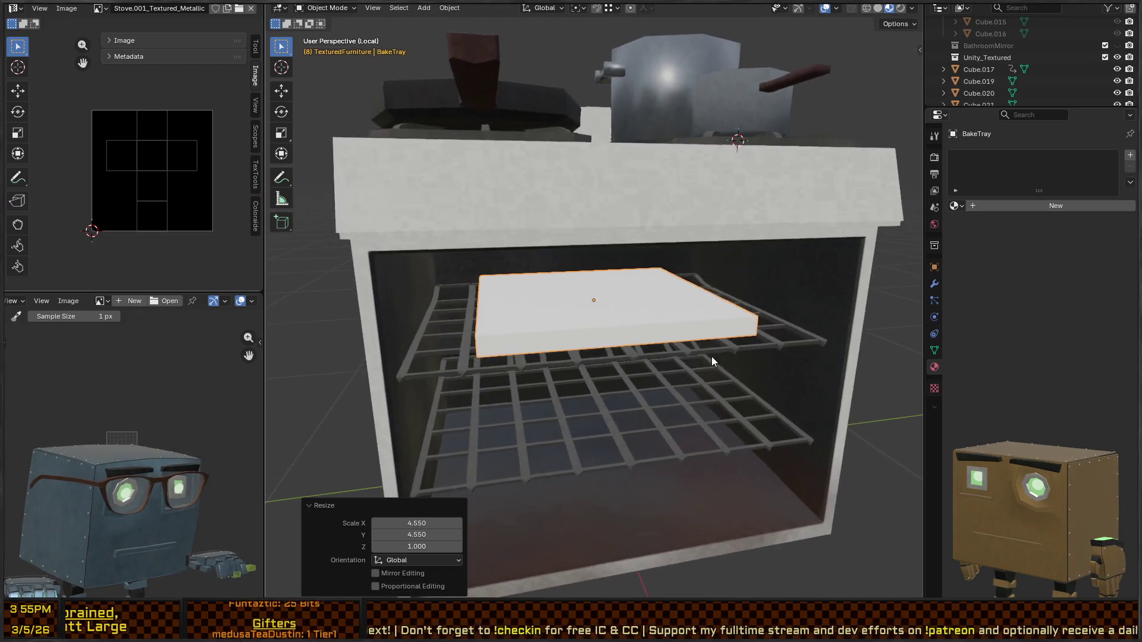
key(s)
key(y)
click(814, 436)
key(s)
key(shift+z)
click(627, 369)
mouse_move(627, 369)
middle_down()
mouse_move(601, 377)
mouse_move(672, 343)
middle_up()
key(s)
key(y)
click(647, 369)
key(s)
key(z)
click(661, 334)
Step: Apply the tray's scale, clear any leftover scale, and return to Edit Mode
key(ctrl+a)
click(662, 338)
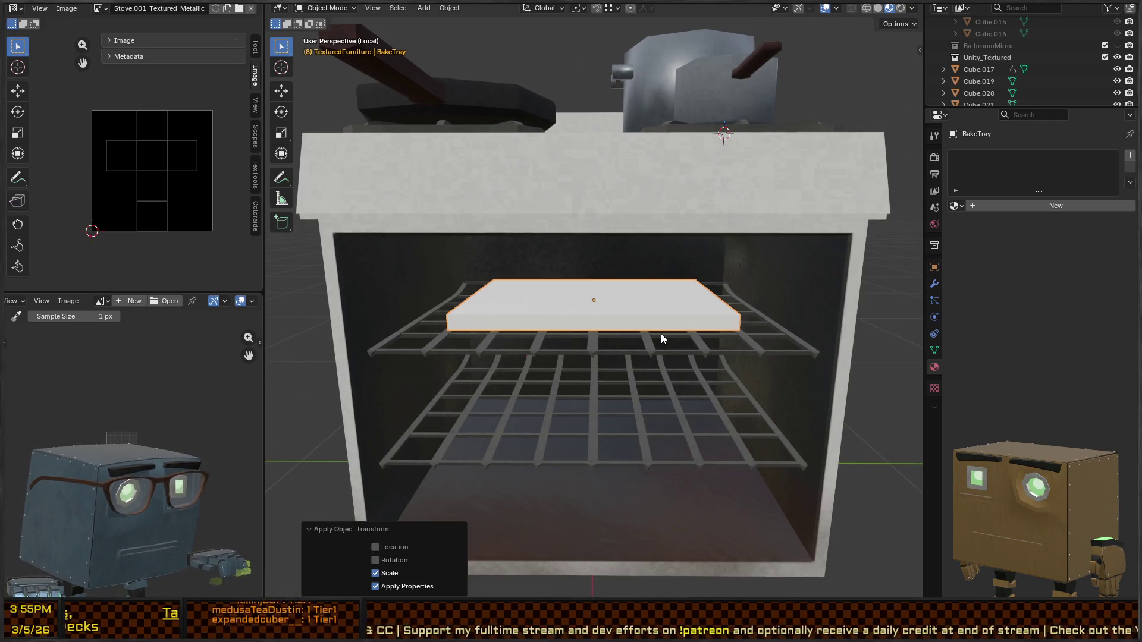
key(alt+s)
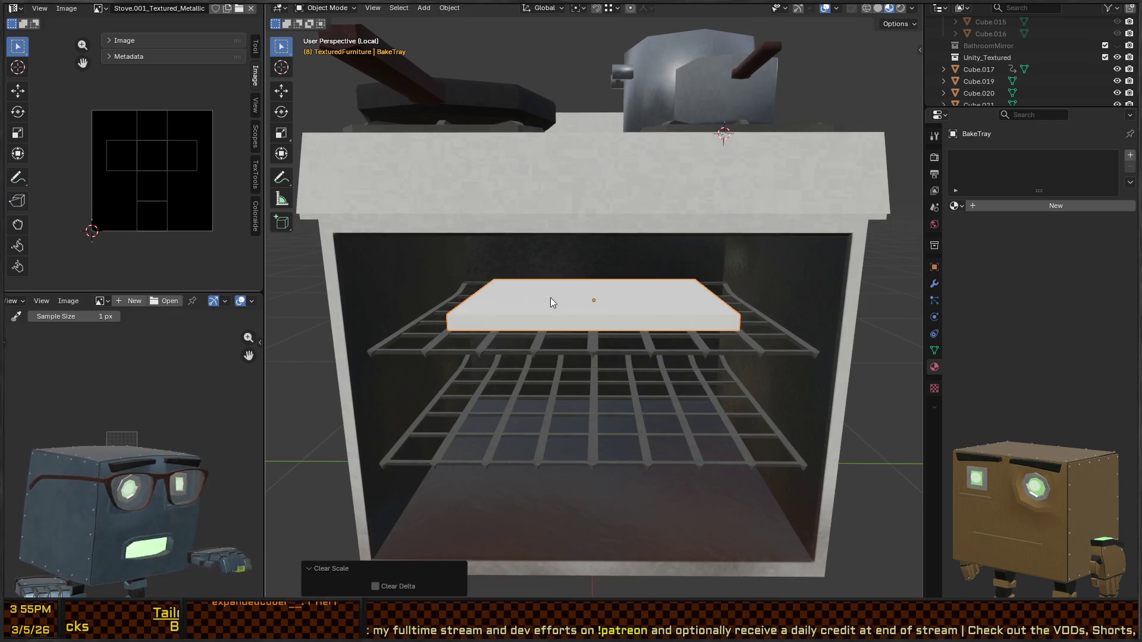
key(Tab)
mouse_move(581, 294)
middle_down()
mouse_move(671, 313)
mouse_move(566, 298)
middle_up()
scroll(672, 312, up, 4)
Step: Select the tray's top face and lower it along Z
click(565, 295)
scroll(547, 288, up, 4)
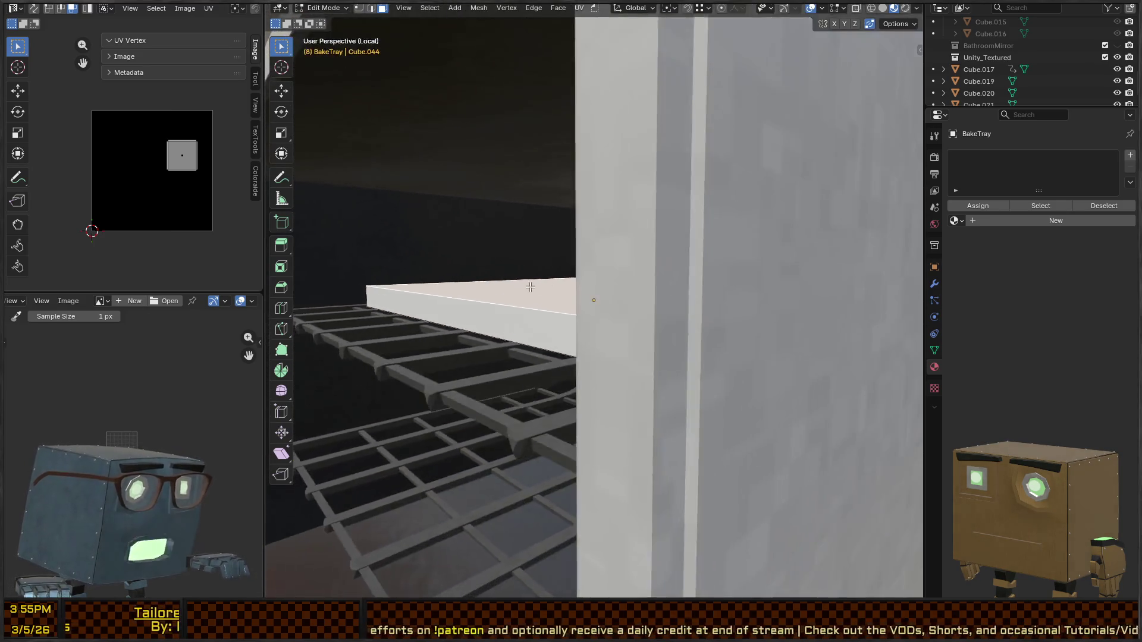
scroll(530, 288, down, 6)
scroll(740, 318, down, 3)
mouse_move(690, 301)
middle_down()
mouse_move(740, 318)
mouse_move(691, 313)
middle_up()
scroll(691, 313, up, 5)
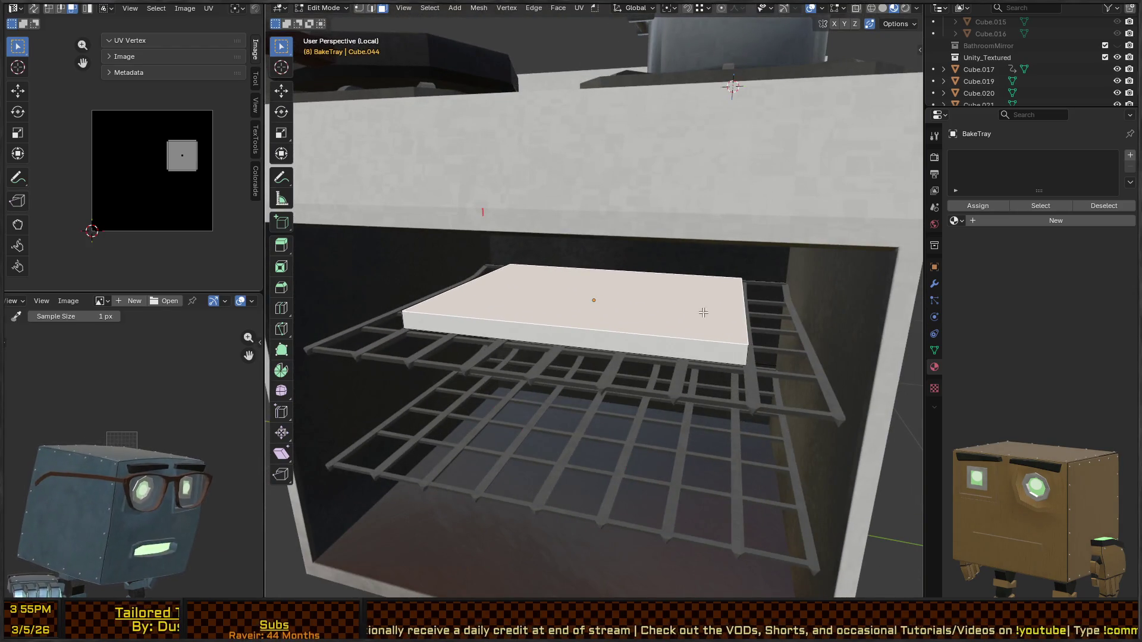
key(z)
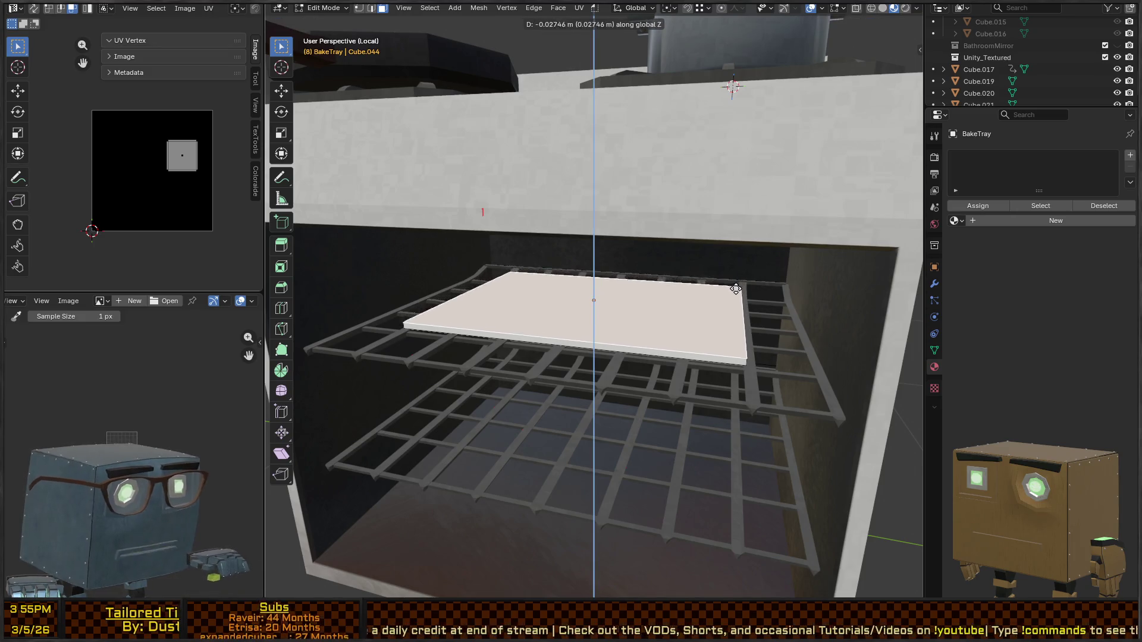
click(745, 289)
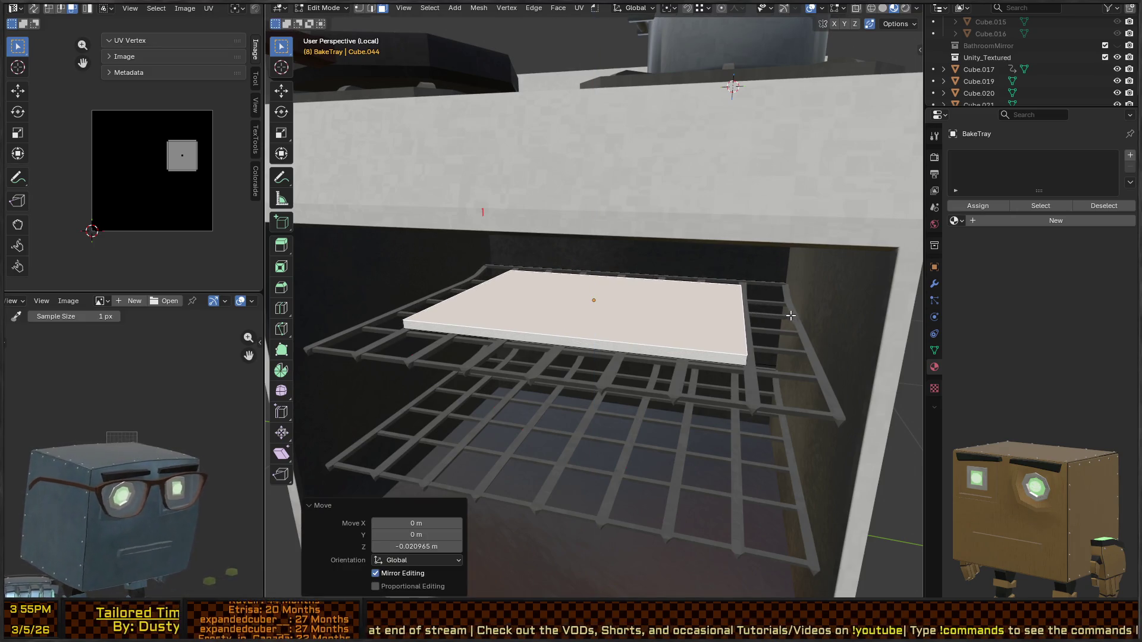
Step: Inset the top face by 0.01455 m and begin sinking the inner face along Z
key(i)
click(760, 315)
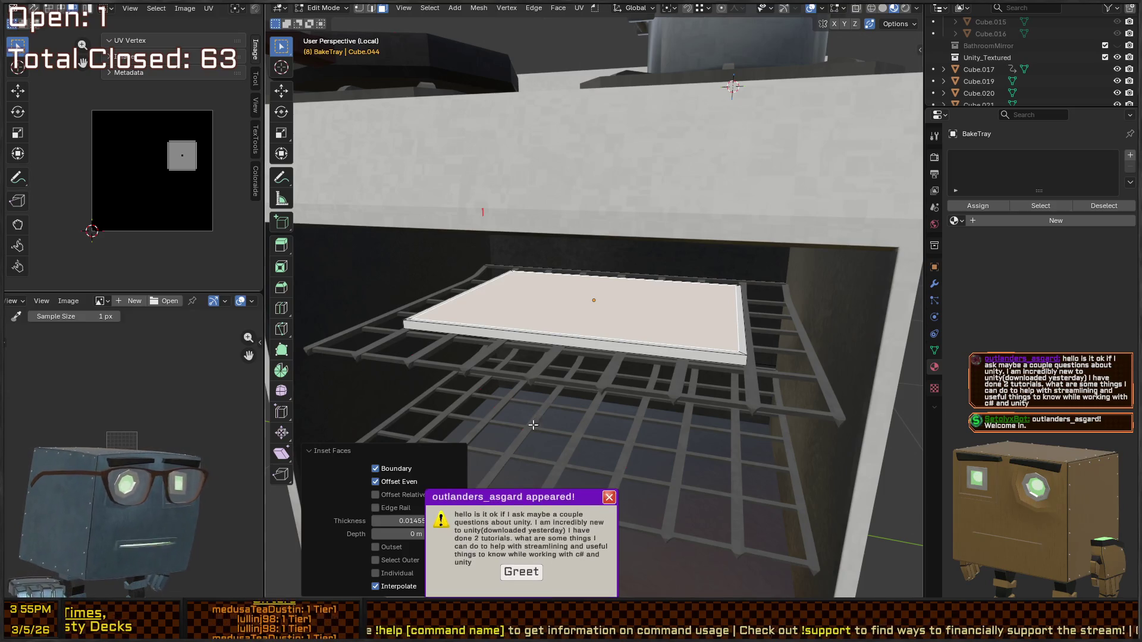
middle_drag(719, 306, 748, 285)
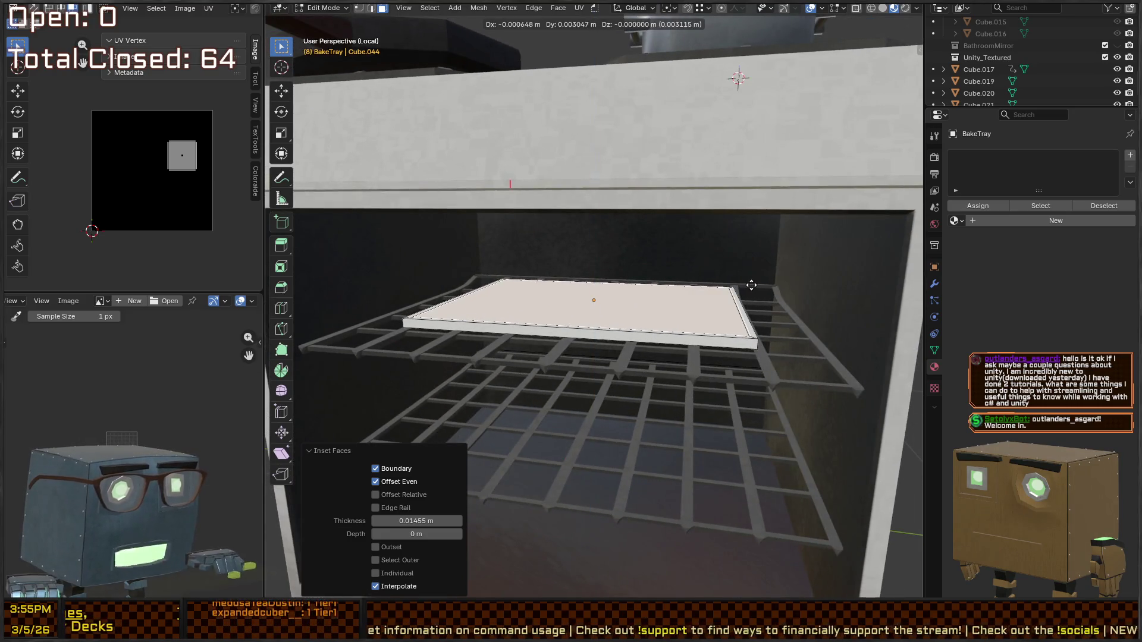
key(g)
key(z)
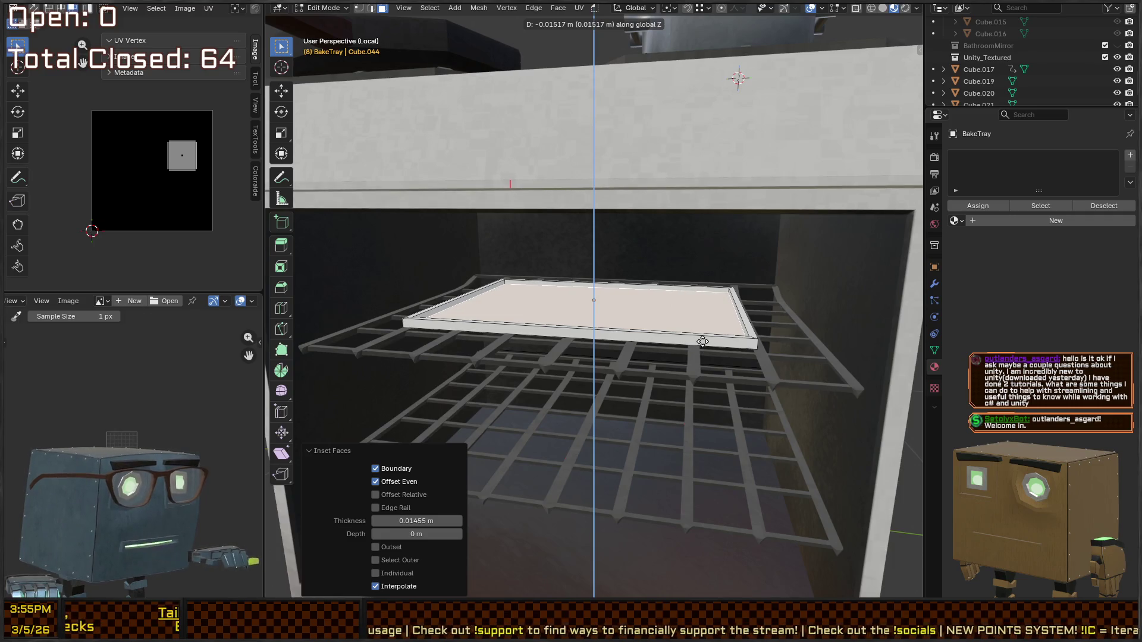
Step: Sink the inner face, then thin the top rim faces by 0.0108 m
click(702, 341)
scroll(809, 316, up, 3)
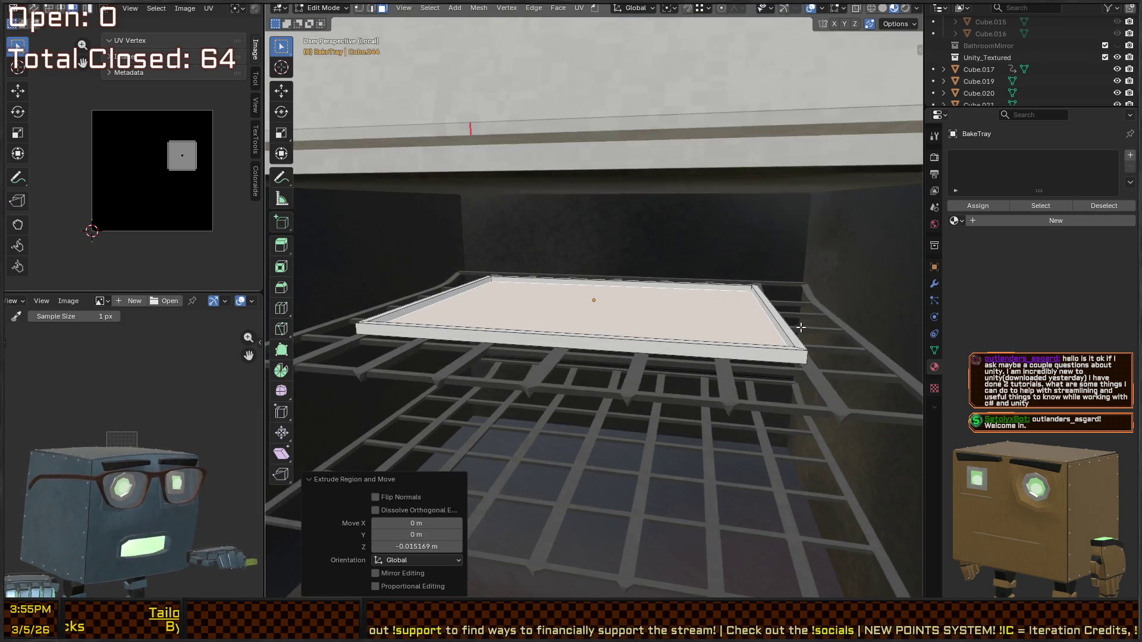
click(837, 381)
mouse_move(821, 318)
middle_down()
mouse_move(794, 282)
mouse_move(809, 281)
middle_up()
alt+click(777, 282)
key(alt+s)
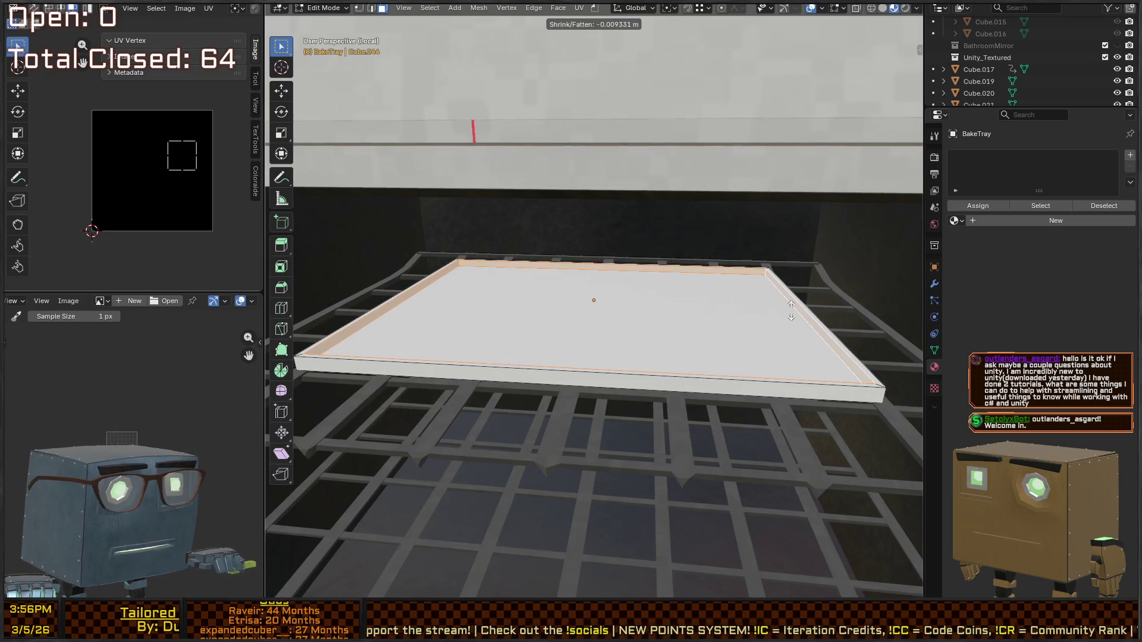
click(790, 314)
Step: Bevel the tray's outer edge loop
mouse_move(807, 298)
middle_down()
mouse_move(688, 302)
mouse_move(705, 285)
mouse_move(627, 311)
mouse_move(530, 316)
mouse_move(599, 305)
mouse_move(776, 335)
mouse_move(898, 392)
middle_up()
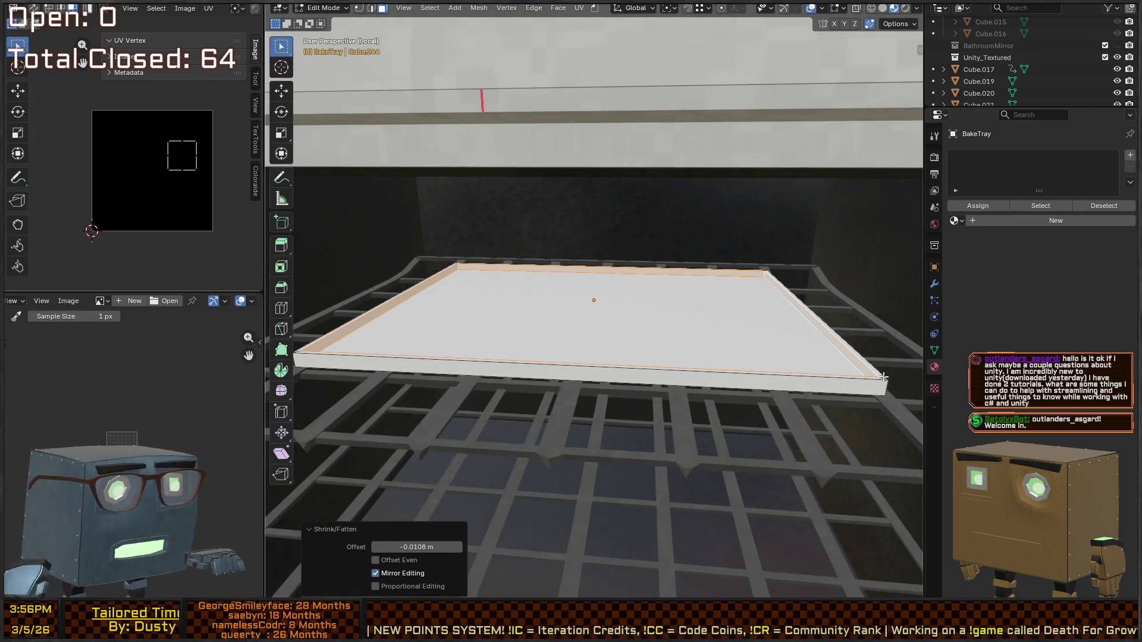
alt+click(881, 377)
middle_drag(801, 327, 728, 271)
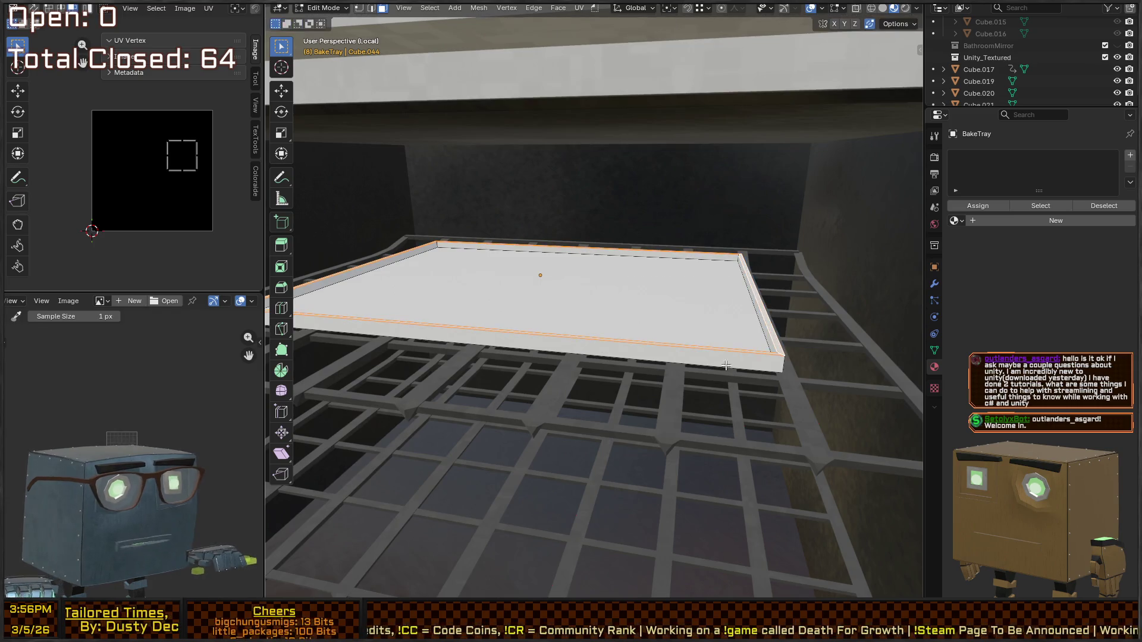
key(2)
middle_drag(740, 331, 739, 330)
key(ctrl+b)
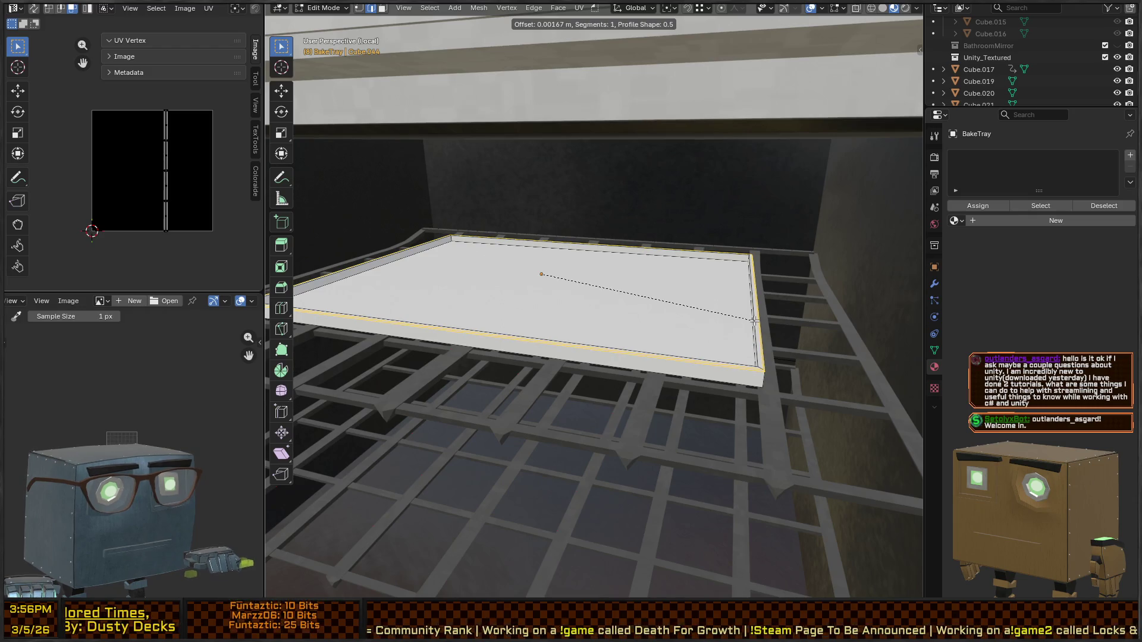
click(754, 320)
Step: Adjust the height of the tray's top face along Z
middle_drag(694, 319, 810, 347)
key(3)
click(810, 344)
key(g)
key(z)
middle_drag(810, 344, 764, 262)
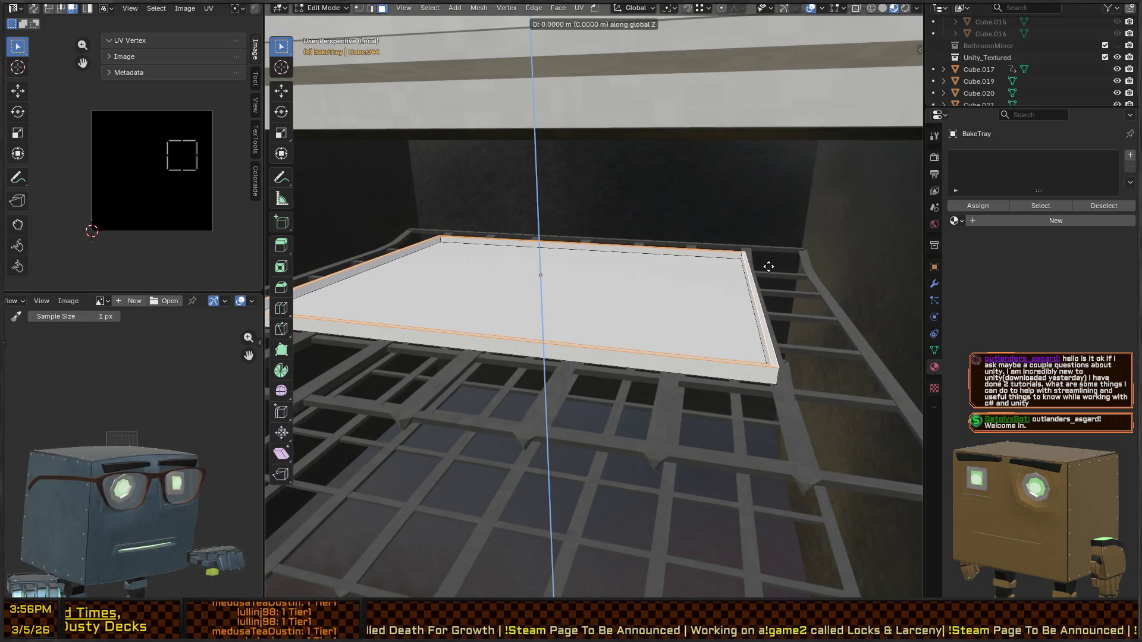
click(773, 300)
key(s)
key(shift+z)
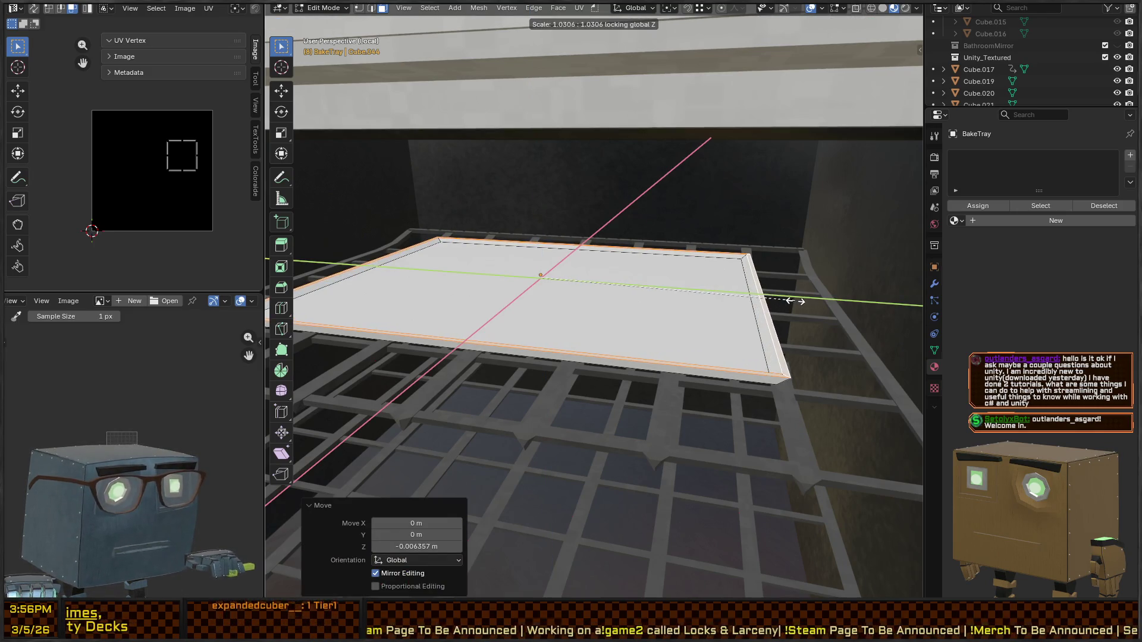
right_click(796, 302)
Step: Bevel the tray's corner edges at 0.0157 m with 2 segments and return to Object Mode
middle_drag(795, 316, 736, 303)
click(740, 395)
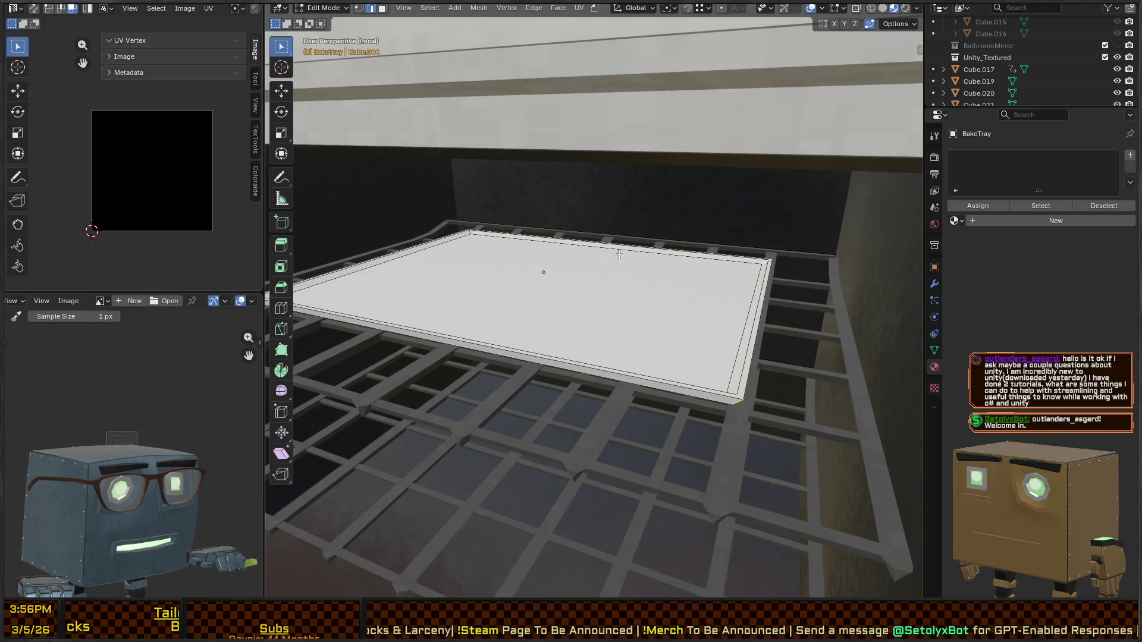
mouse_move(475, 232)
middle_down()
mouse_move(529, 276)
mouse_move(473, 239)
middle_up()
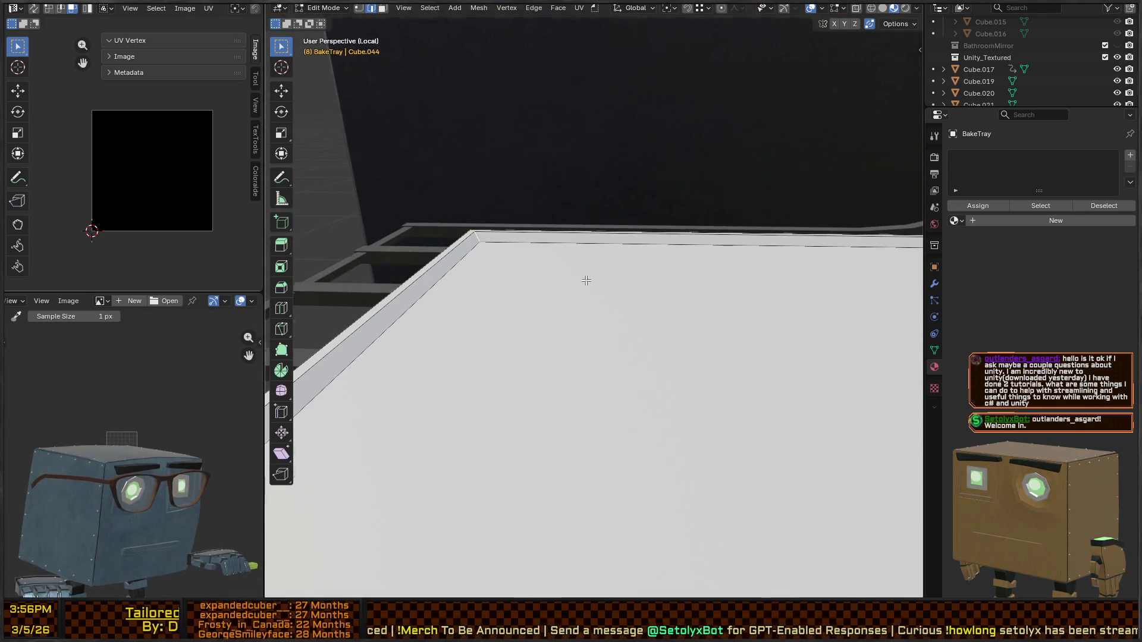
scroll(586, 280, down, 5)
middle_drag(586, 280, 824, 312)
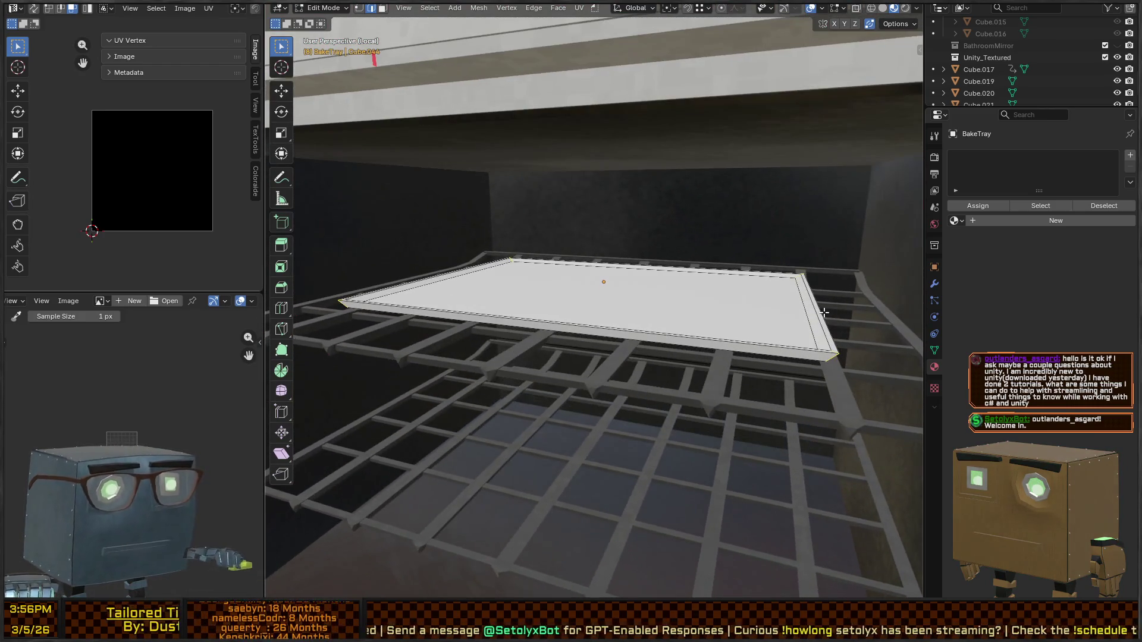
key(ctrl+b)
scroll(834, 309, up, 1)
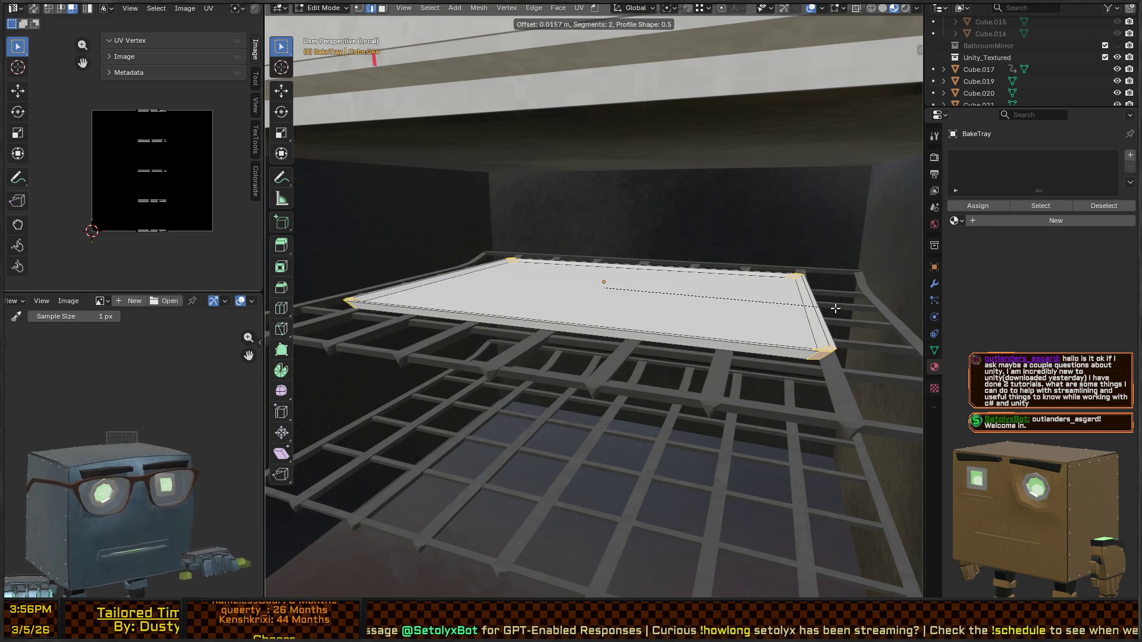
click(835, 309)
middle_drag(835, 308, 738, 329)
key(Tab)
Step: Slide the tray along the X axis out of the oven
scroll(738, 330, down, 3)
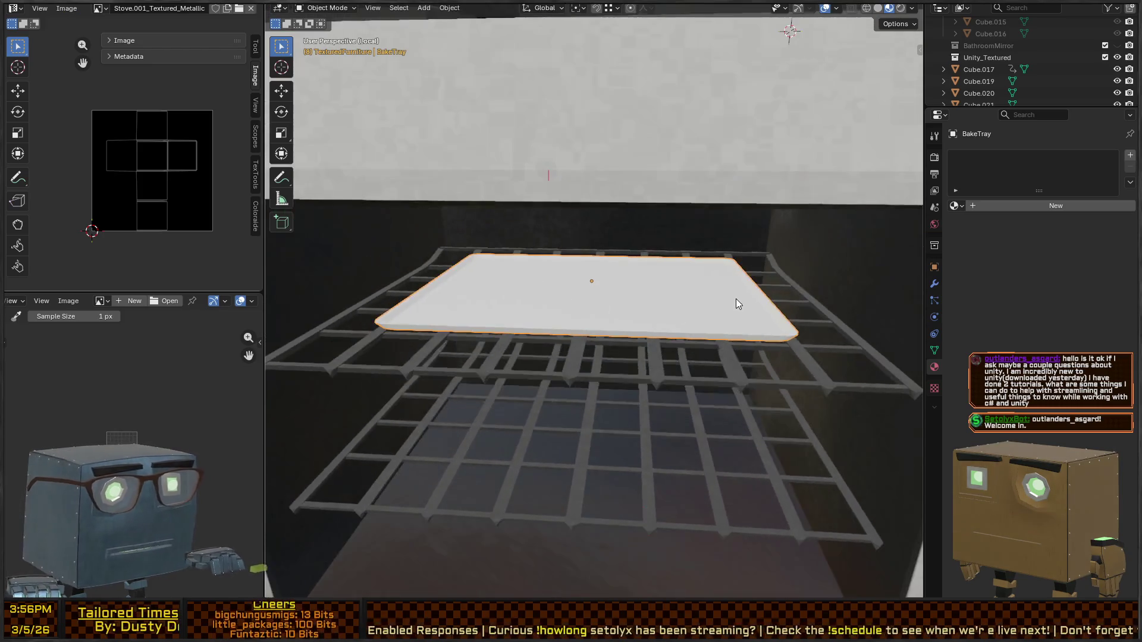
scroll(662, 288, down, 2)
key(g)
key(y)
key(x)
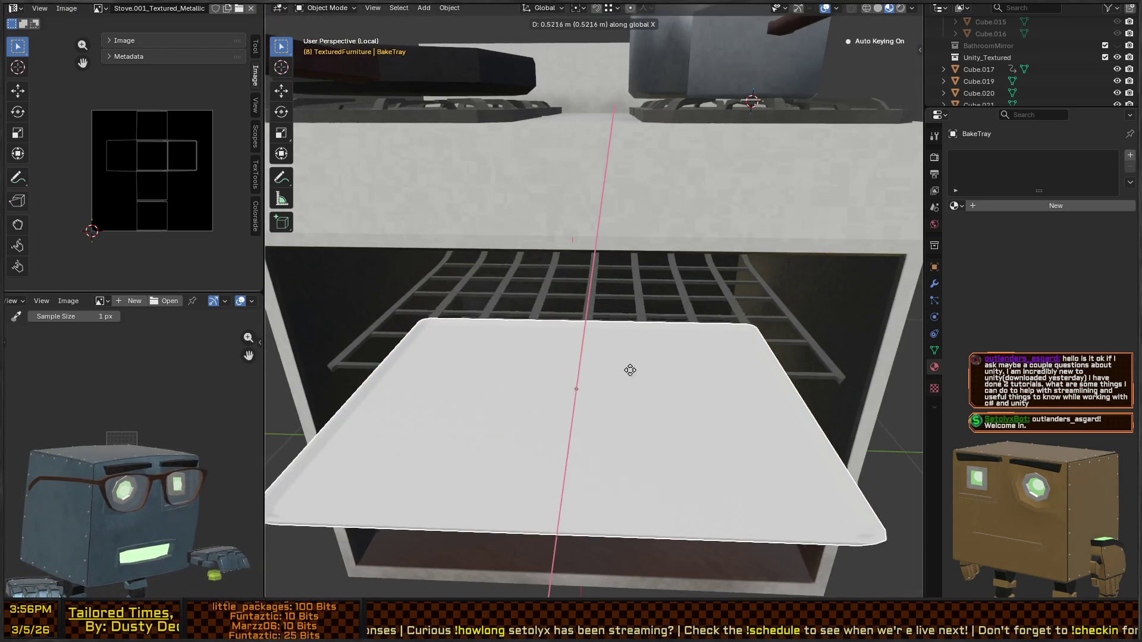
click(633, 316)
mouse_move(632, 316)
middle_down()
mouse_move(605, 347)
mouse_move(651, 296)
mouse_move(629, 285)
middle_up()
Step: In Edit Mode, select the tray's top face and inset it twice
key(Tab)
scroll(709, 290, up, 2)
scroll(705, 290, down, 2)
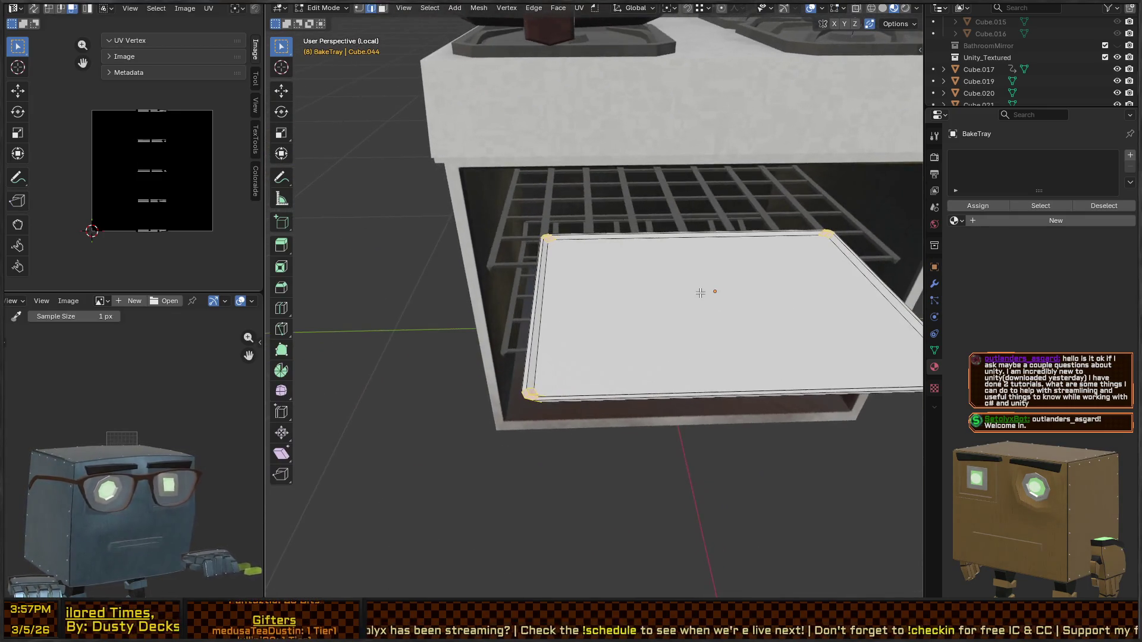
middle_drag(704, 291, 630, 327)
click(623, 339)
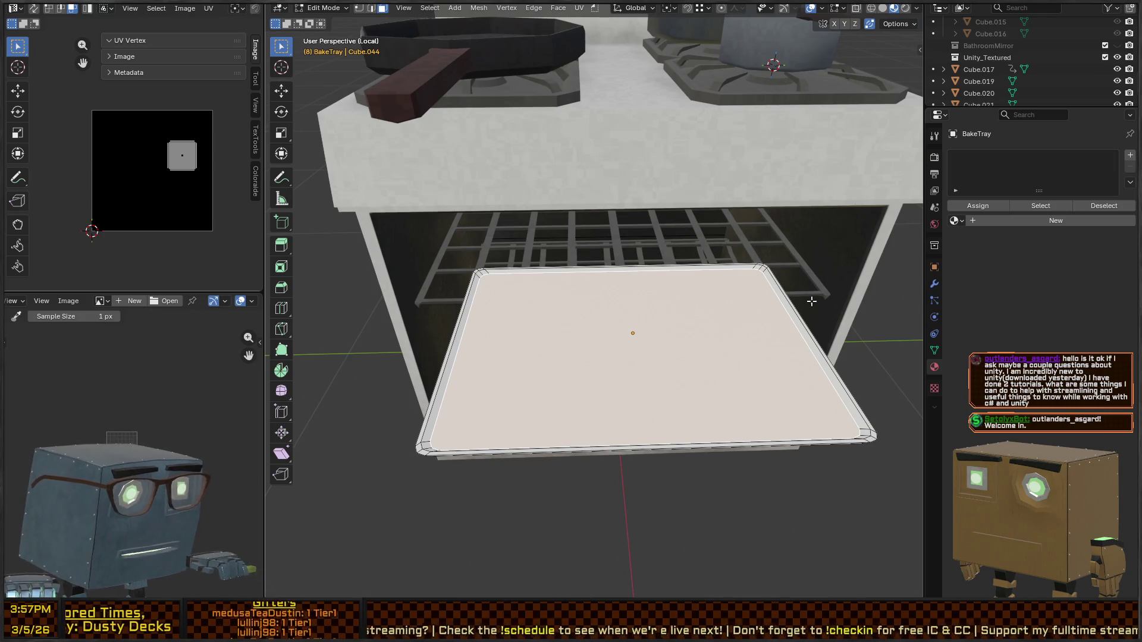
key(i)
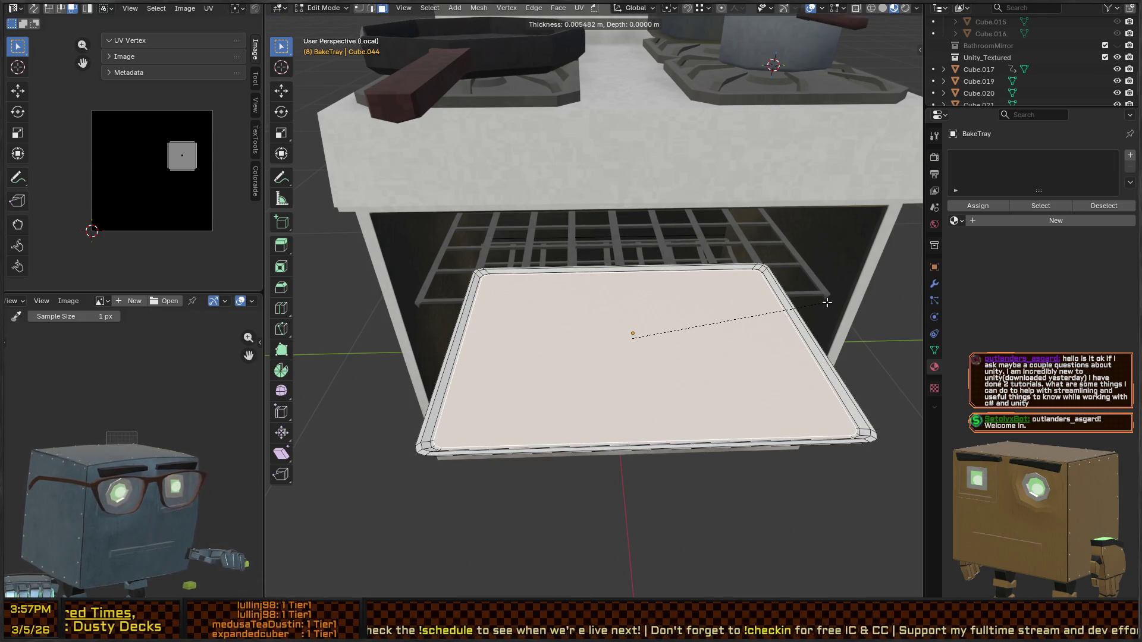
click(825, 302)
middle_drag(824, 302, 825, 295)
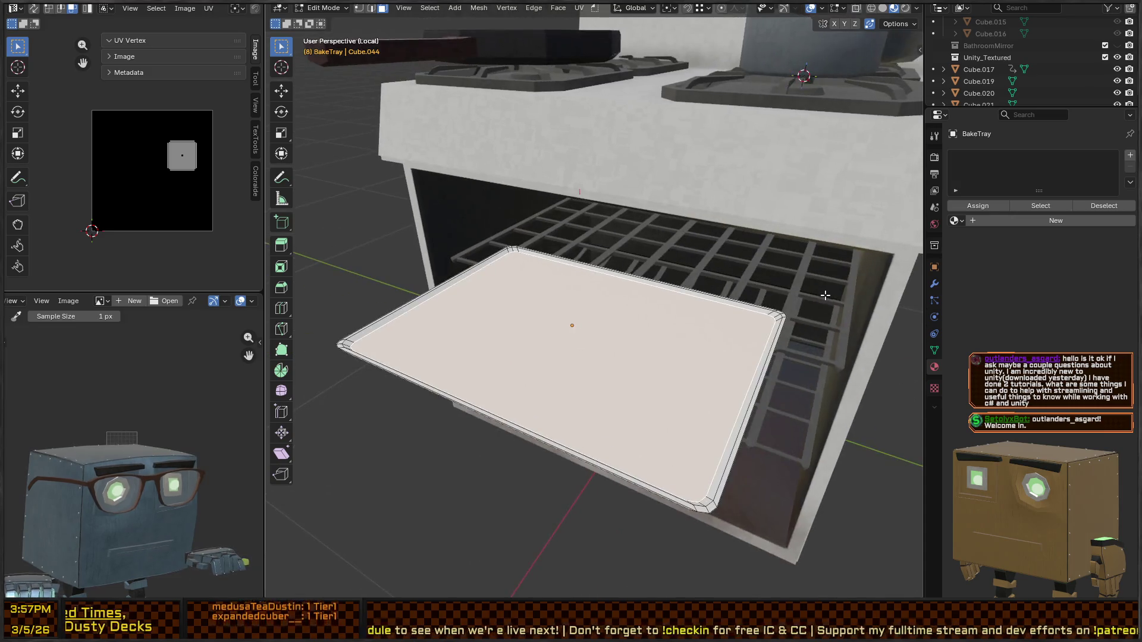
key(i)
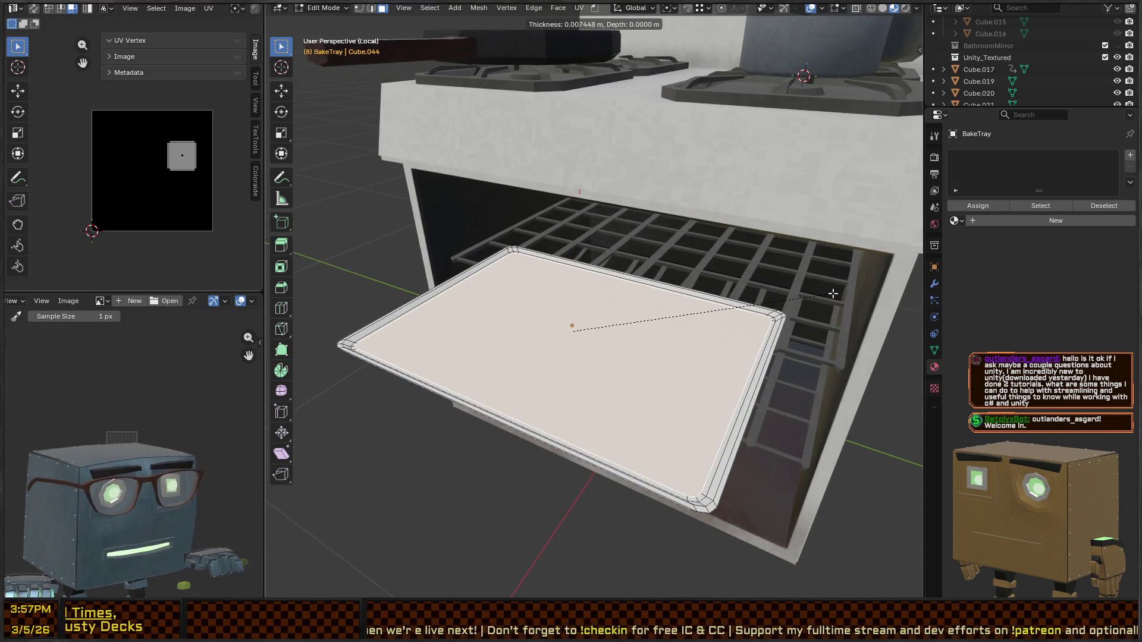
click(834, 294)
Step: Inset the border ring again with slight depth, then merge vertices by distance
mouse_move(834, 294)
middle_down()
mouse_move(820, 249)
mouse_move(778, 318)
middle_up()
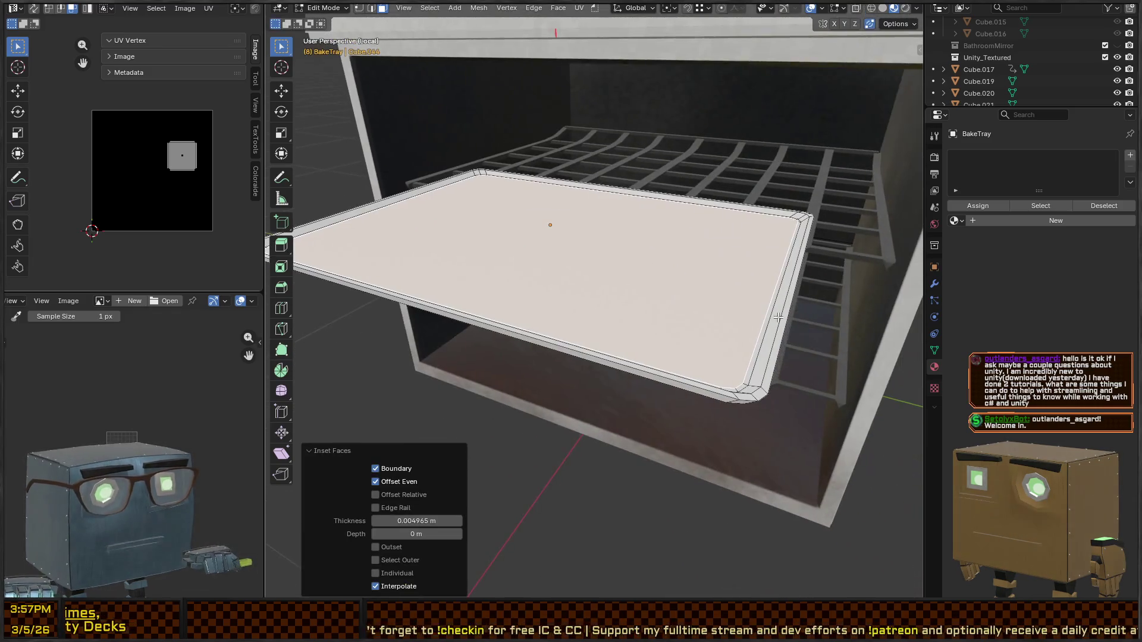
alt+click(746, 385)
middle_drag(746, 385, 774, 333)
scroll(780, 323, up, 3)
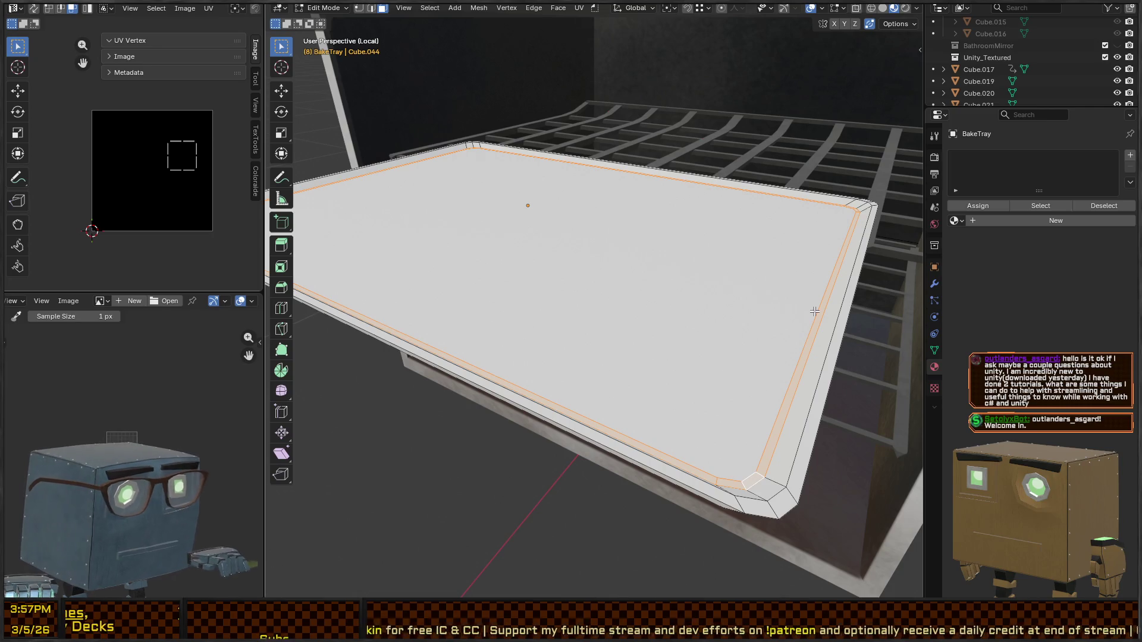
key(i)
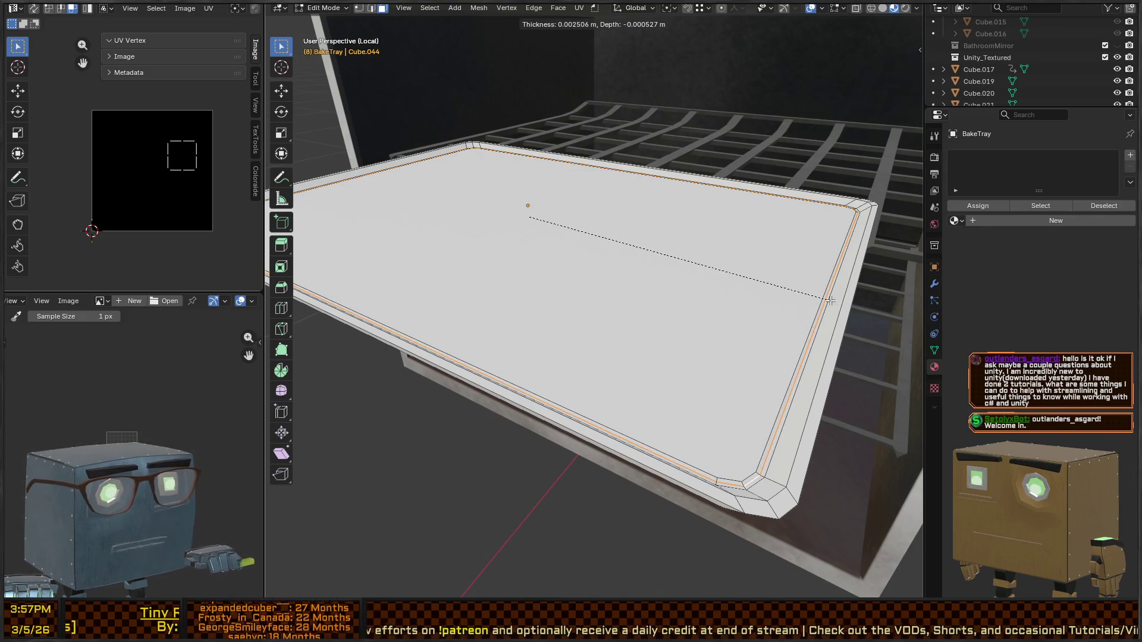
click(830, 301)
key(m)
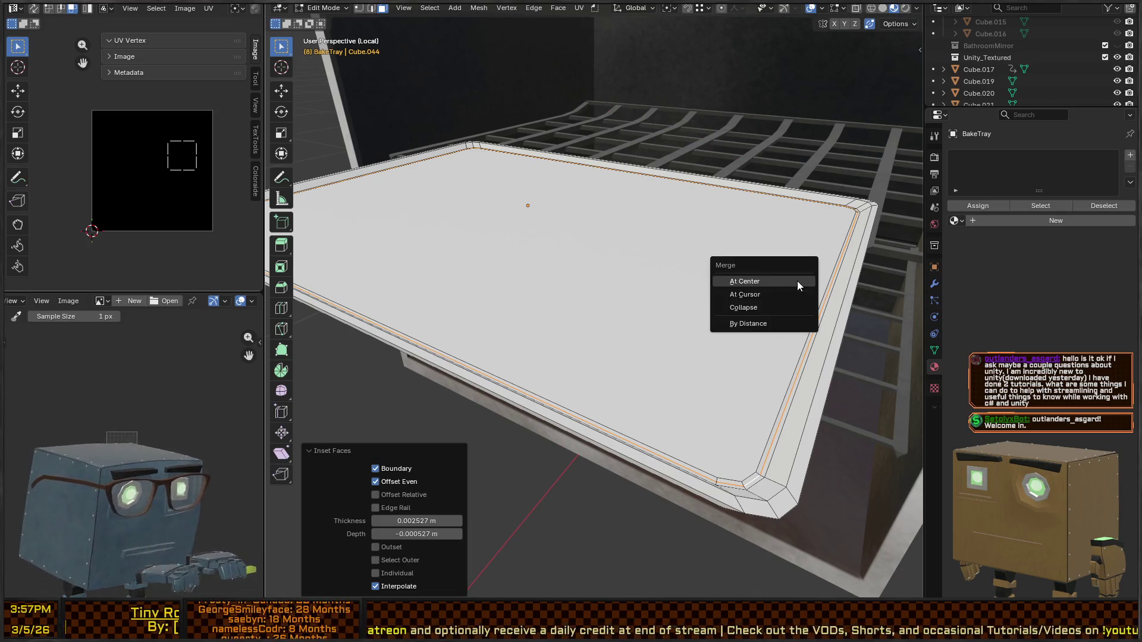
click(750, 325)
Step: Inspect the tray from above and around the stove, toggling between Object and Edit Mode
mouse_move(695, 311)
middle_down()
mouse_move(712, 291)
mouse_move(614, 262)
mouse_move(748, 291)
mouse_move(692, 260)
middle_up()
key(Tab)
mouse_move(709, 215)
middle_down()
mouse_move(656, 210)
mouse_move(712, 246)
mouse_move(684, 216)
mouse_move(702, 289)
mouse_move(820, 363)
middle_up()
scroll(672, 297, down, 3)
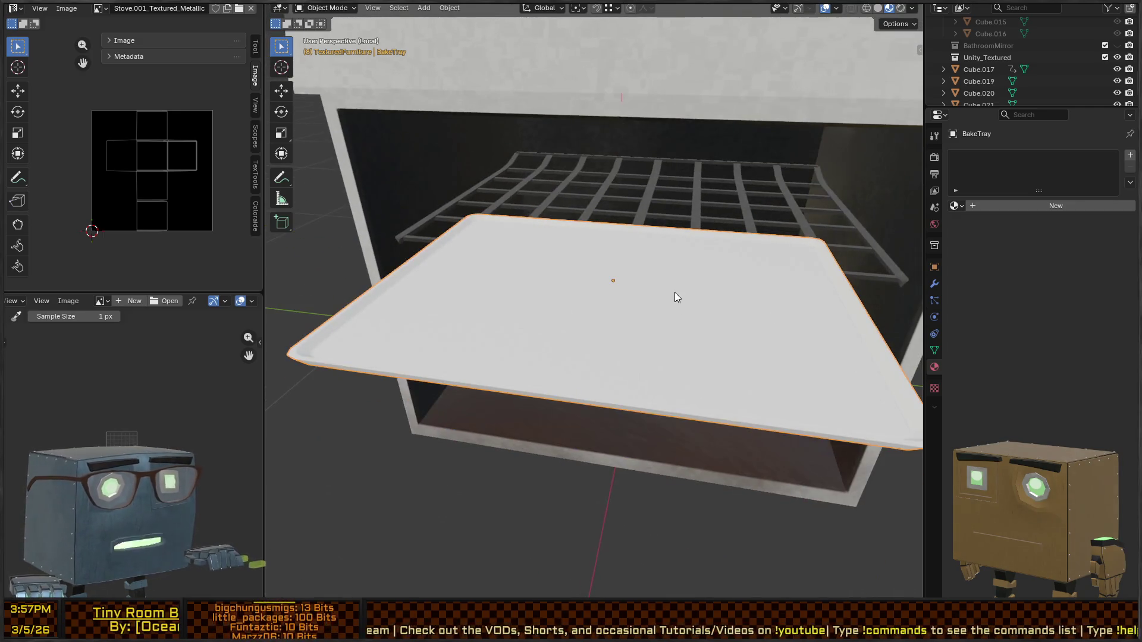
scroll(676, 290, up, 2)
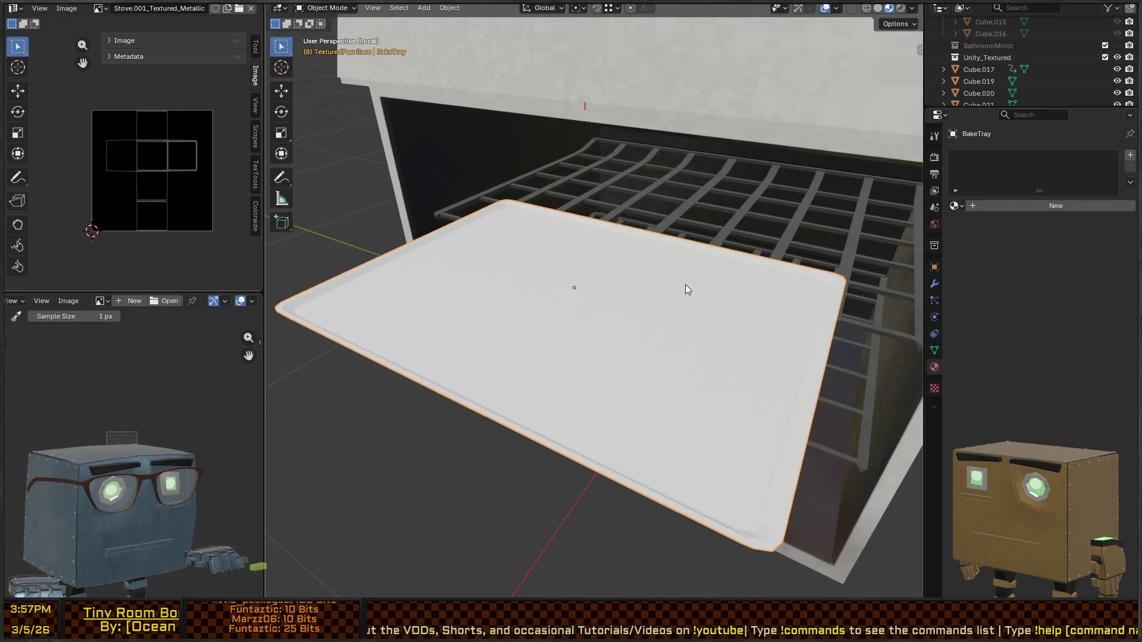
scroll(685, 290, down, 4)
key(Tab)
key(Tab)
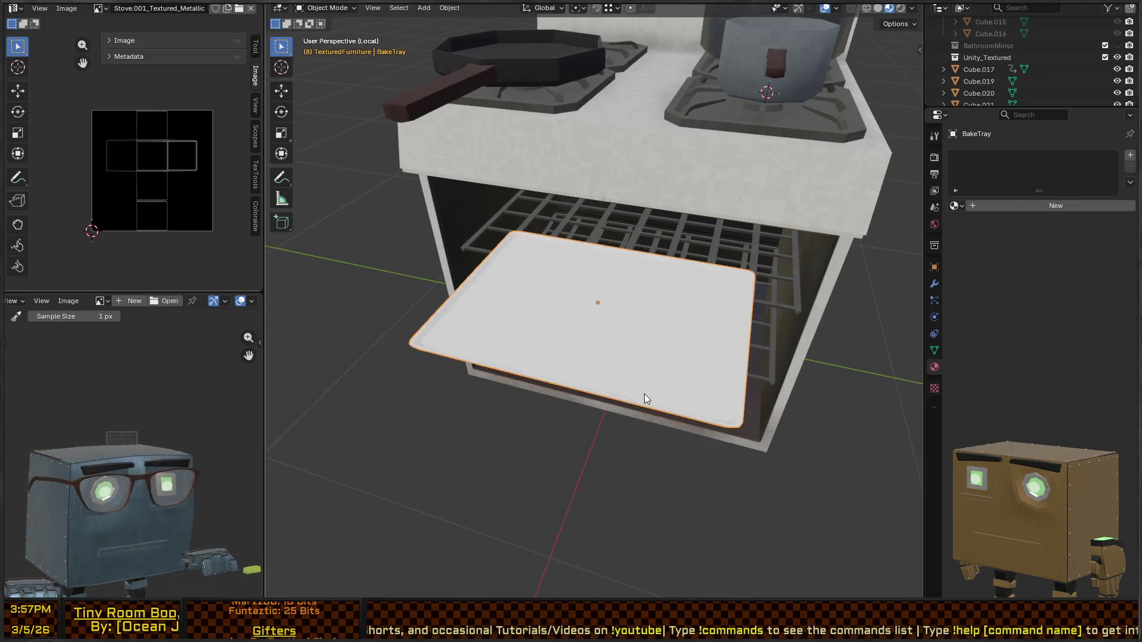
middle_drag(644, 393, 641, 353)
scroll(743, 250, down, 2)
middle_drag(609, 309, 536, 310)
scroll(511, 312, up, 3)
key(Tab)
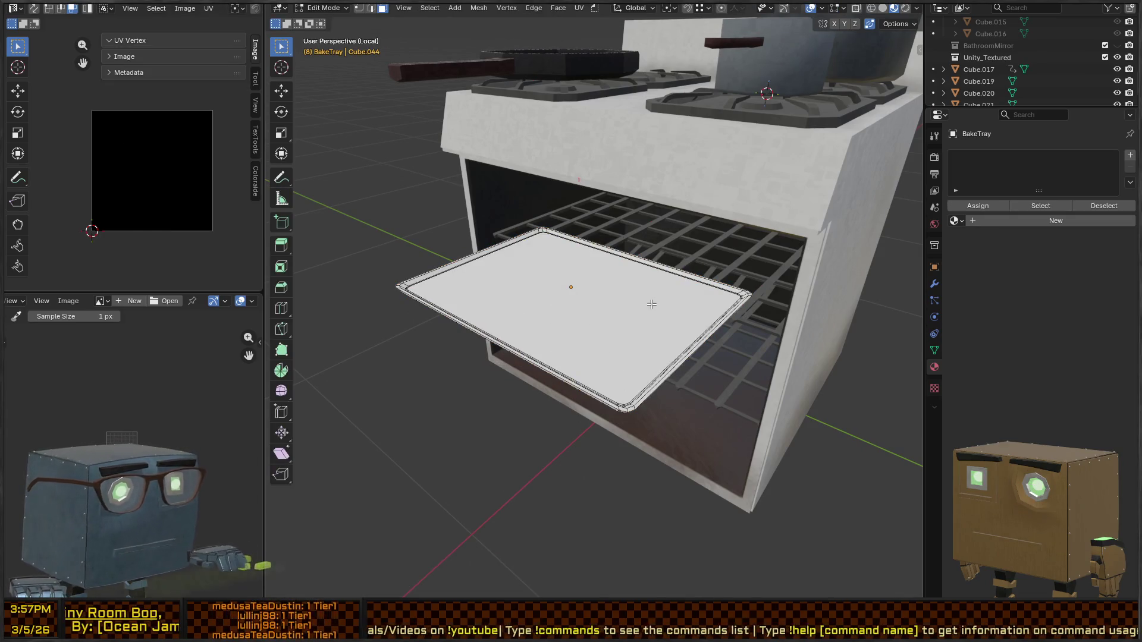
Step: Smart UV Project the whole tray with a 66° angle limit and 0.020 island margin
key(a)
key(u)
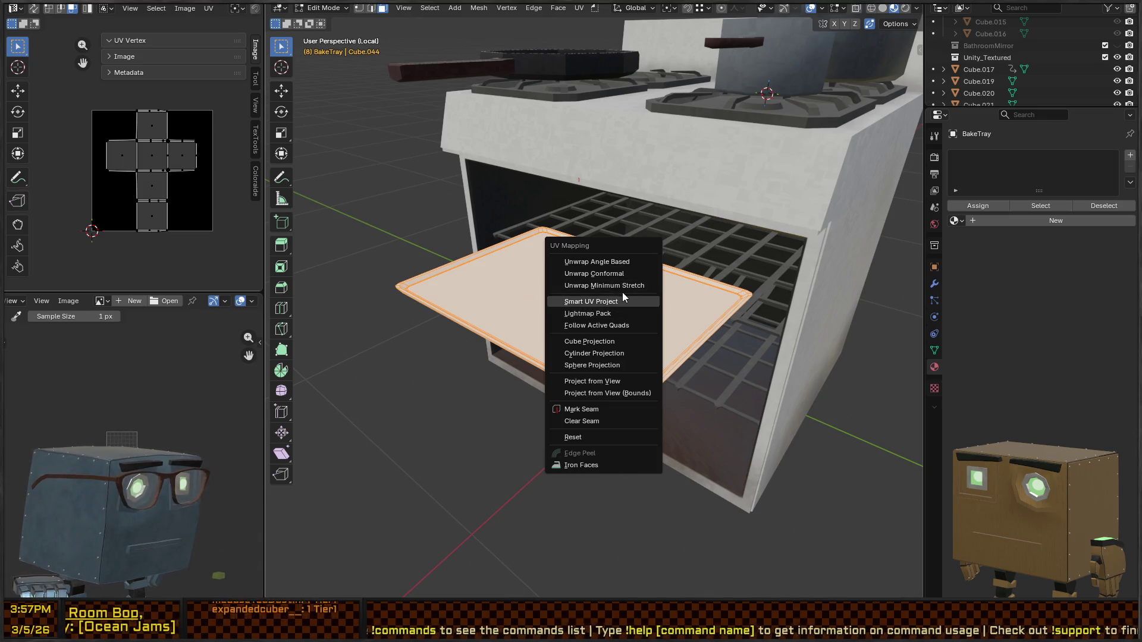
click(591, 301)
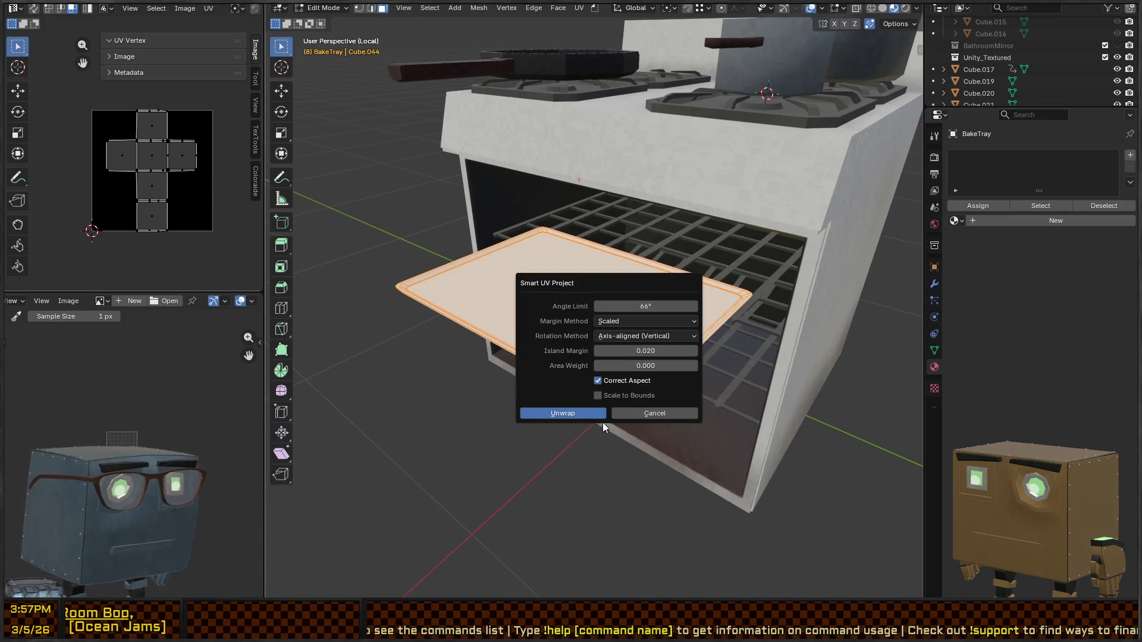
click(556, 410)
Step: Switch the tray to Texture Paint mode and bring up its sidebar panel
mouse_move(530, 367)
middle_down()
mouse_move(640, 316)
mouse_move(673, 327)
mouse_move(643, 321)
mouse_move(851, 294)
middle_up()
scroll(556, 373, up, 3)
key(ctrl+Tab)
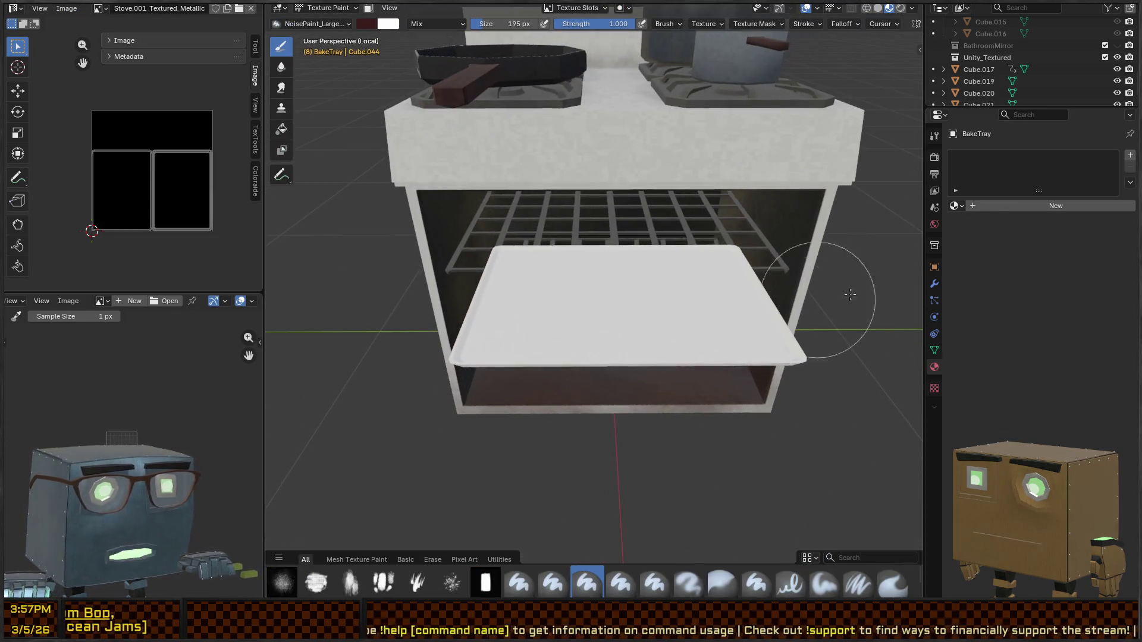
click(935, 283)
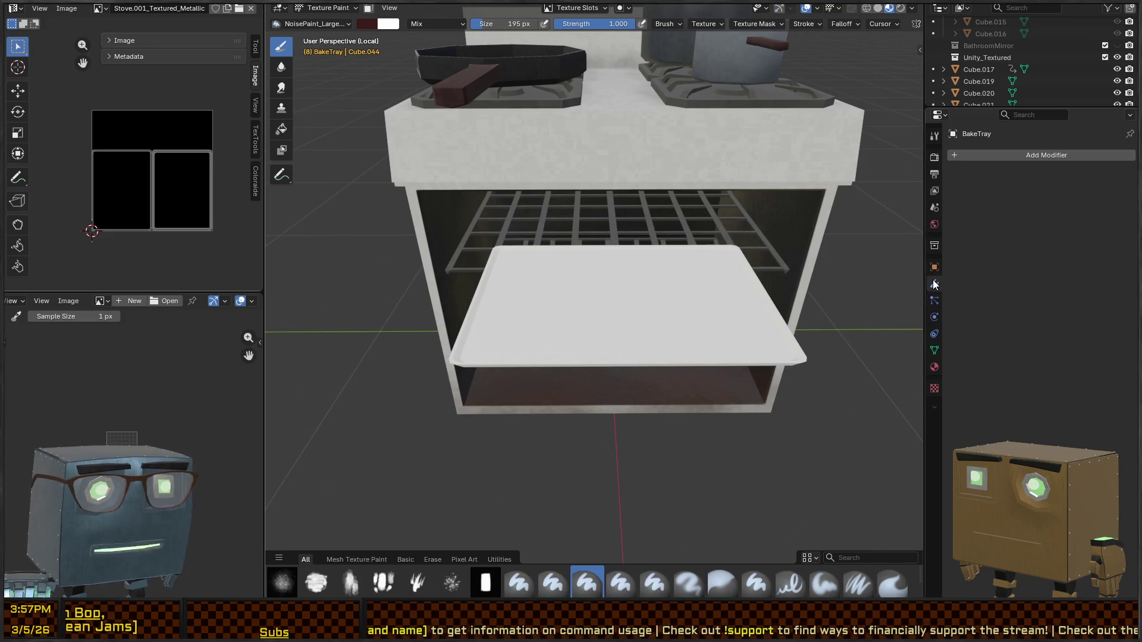
Step: Create a Quick Ucupaint node setup on the baking tray
key(n)
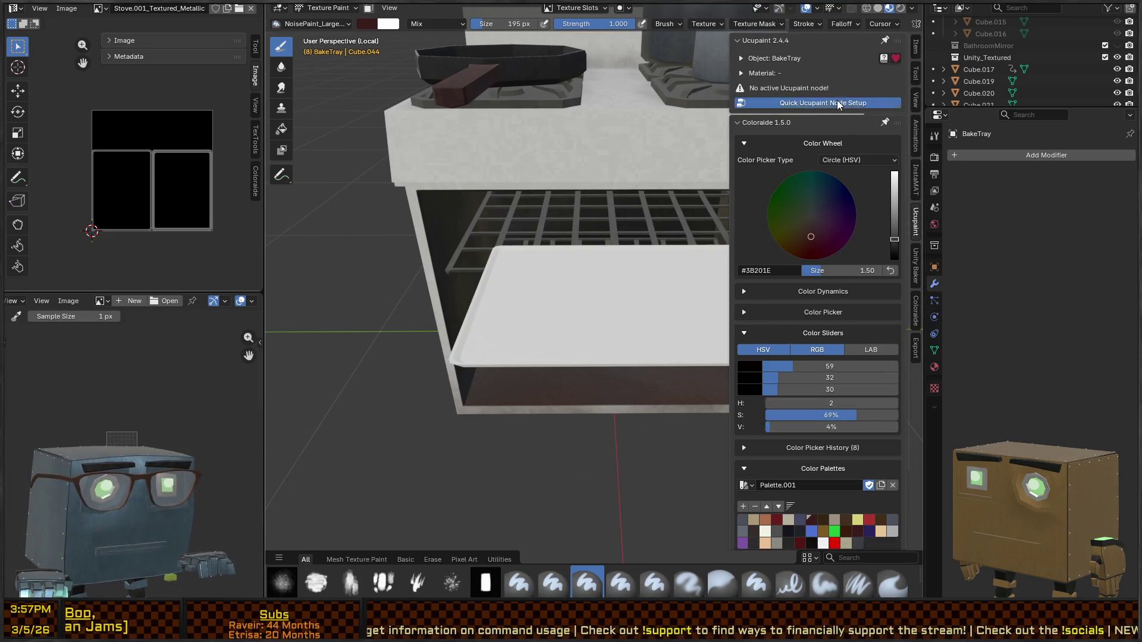
click(837, 103)
click(812, 224)
mouse_move(630, 280)
middle_down()
mouse_move(665, 273)
mouse_move(619, 269)
middle_up()
Step: Add a new BakeTray Color image layer on the Color channel
click(894, 226)
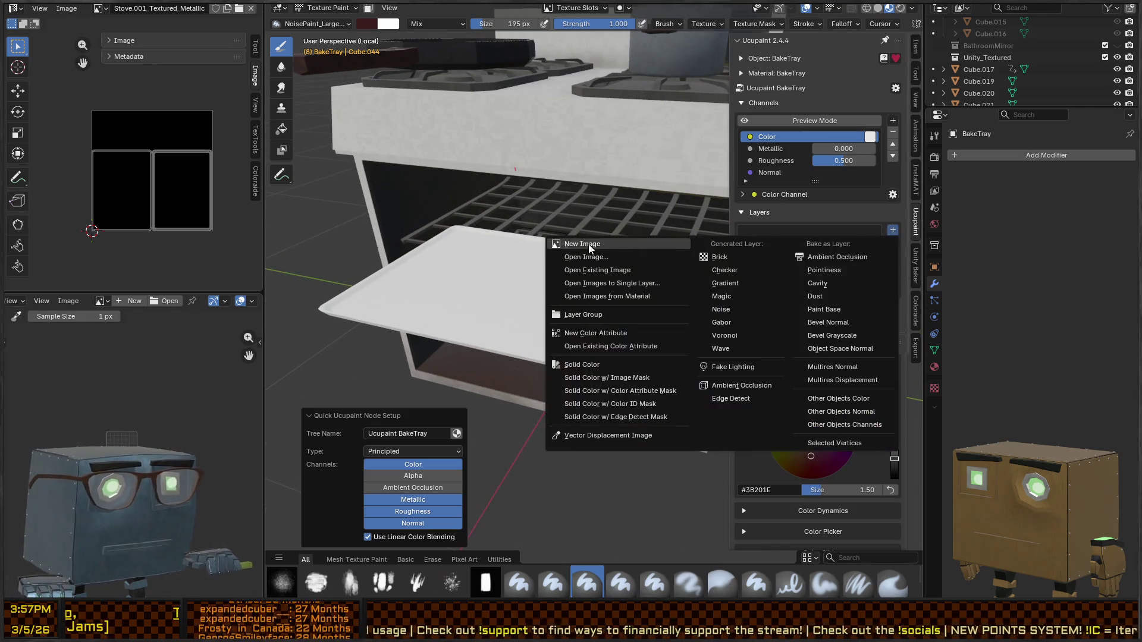
click(586, 241)
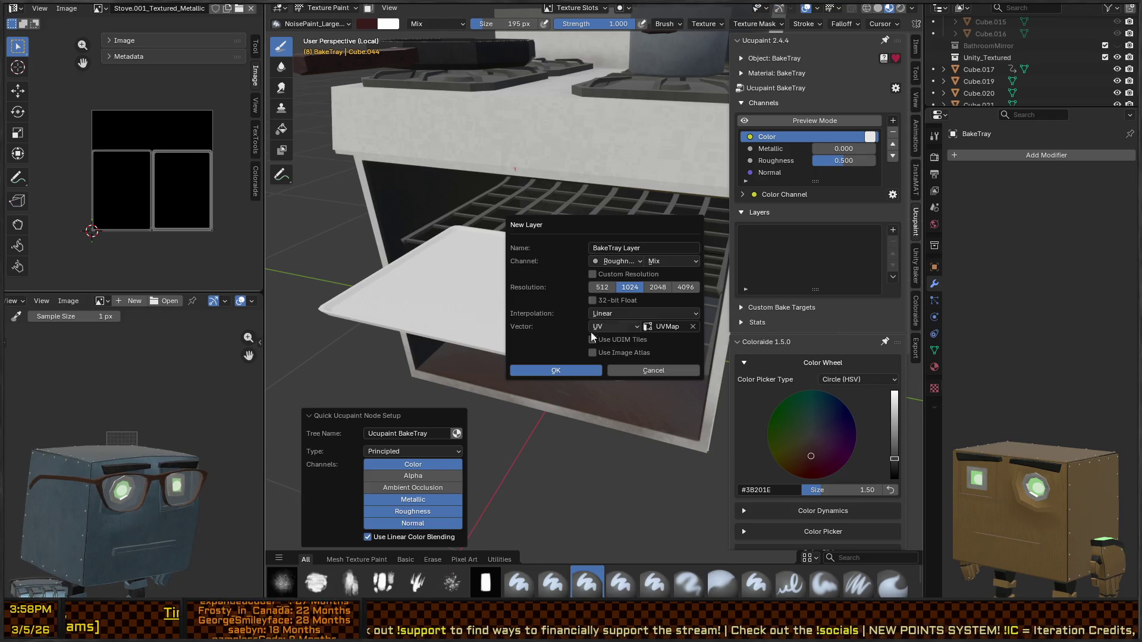
click(617, 262)
click(615, 291)
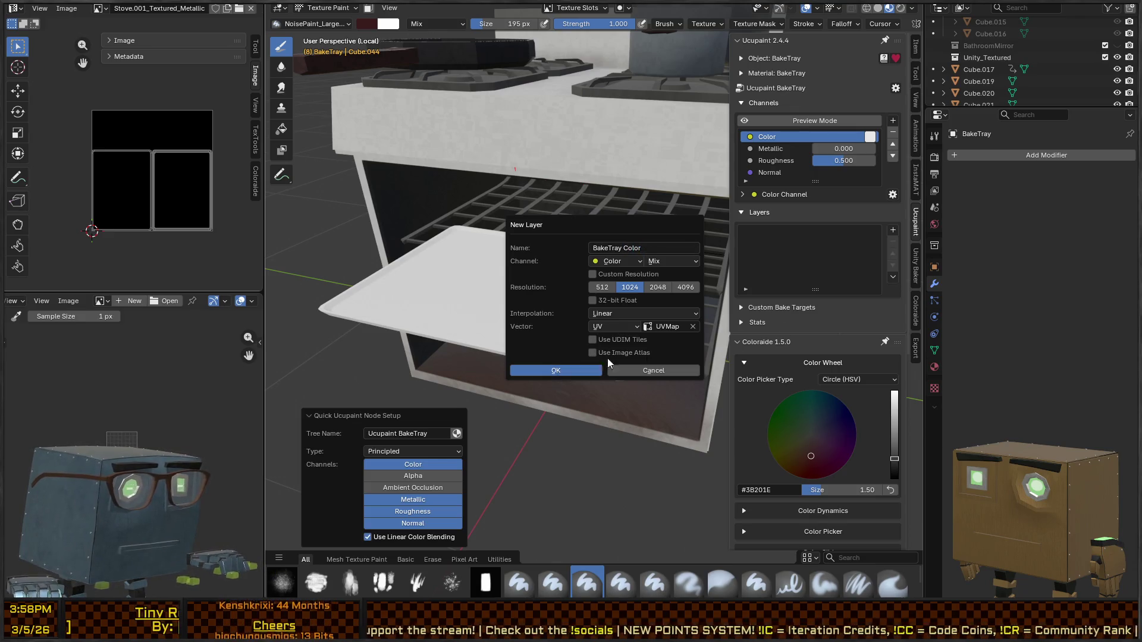
key(Return)
Step: Darken the brush colour and paint the whole tray surface dark grey
middle_drag(642, 286, 596, 309)
scroll(597, 308, up, 2)
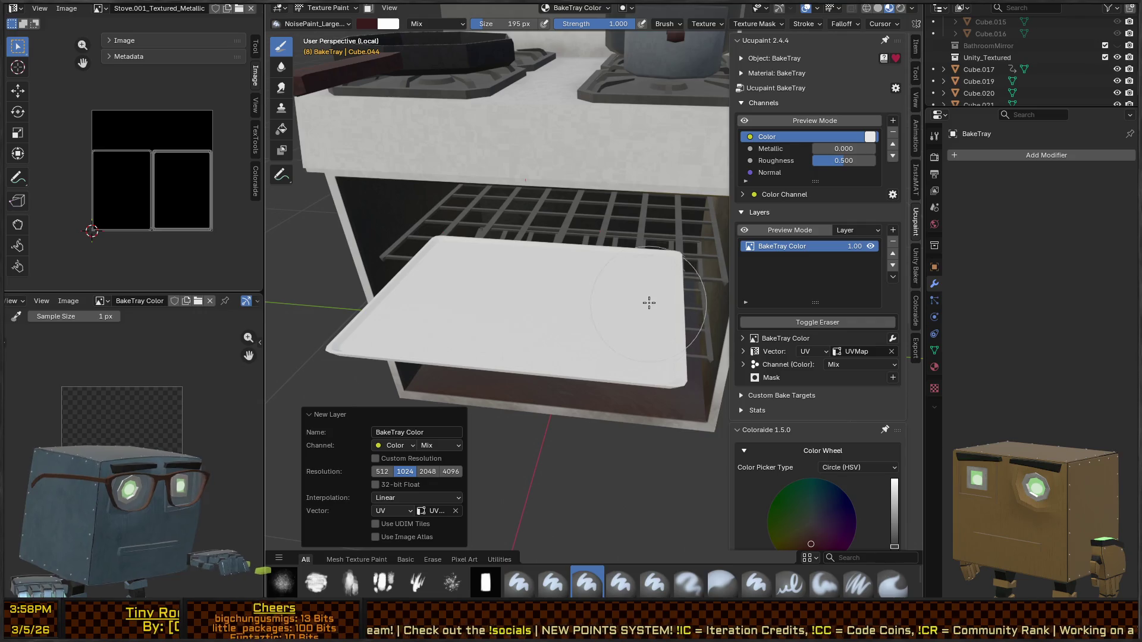
right_click(639, 336)
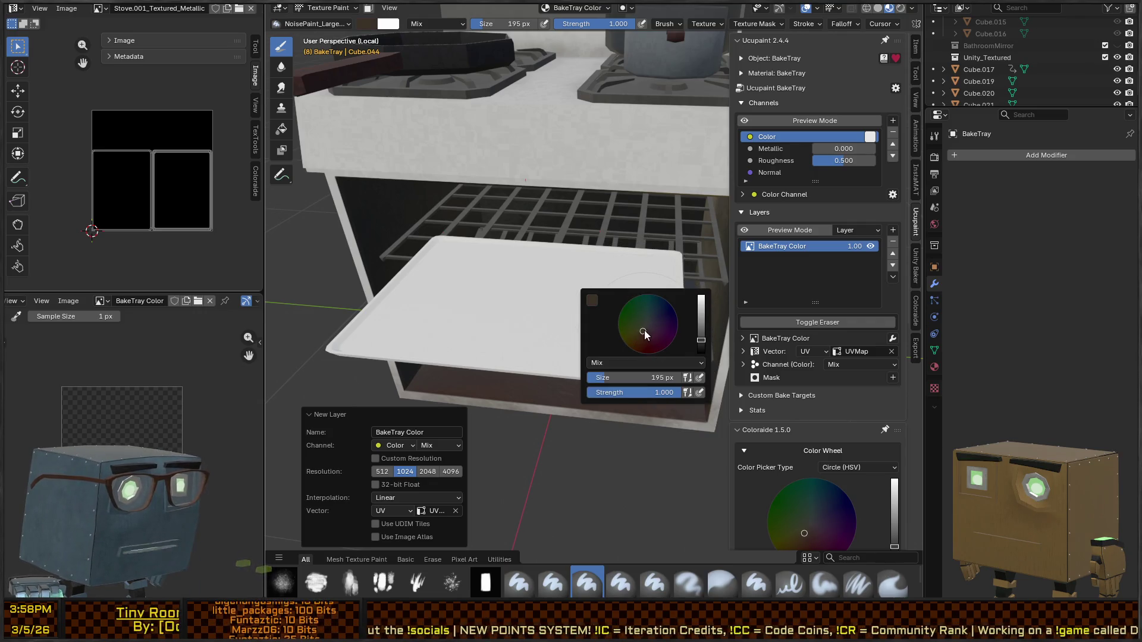
drag(701, 340, 645, 328)
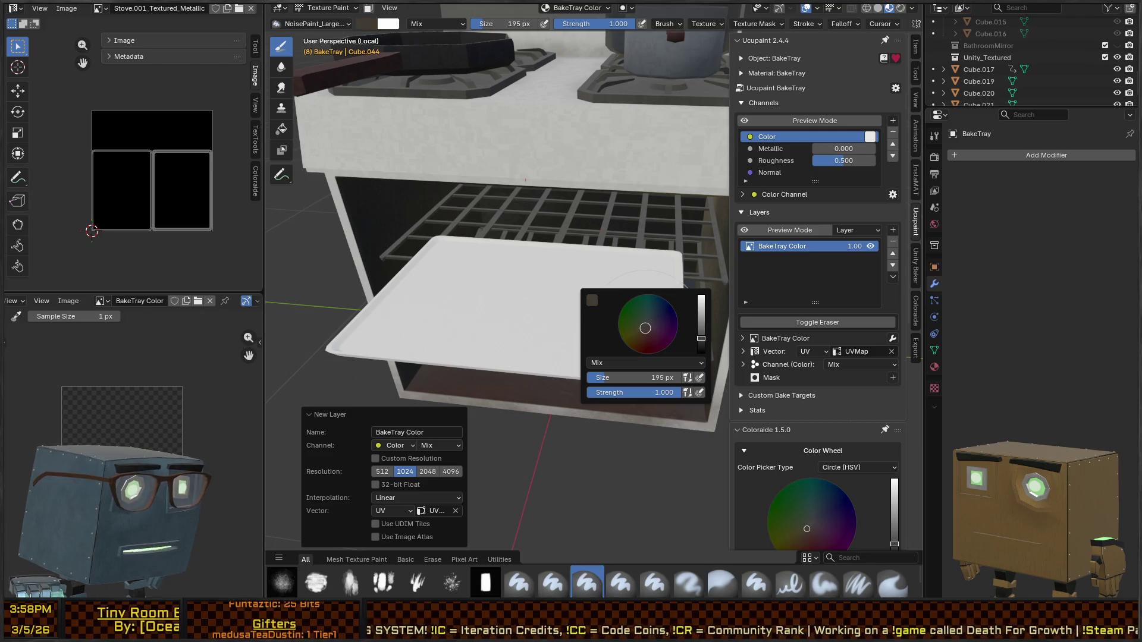
mouse_move(458, 262)
mouse_down()
mouse_move(533, 268)
mouse_move(334, 300)
mouse_up()
mouse_move(619, 303)
mouse_down()
mouse_move(606, 393)
mouse_move(589, 311)
mouse_up()
mouse_move(590, 311)
middle_down()
mouse_move(551, 331)
mouse_move(624, 282)
mouse_move(613, 281)
mouse_move(632, 318)
mouse_move(669, 315)
middle_up()
click(891, 230)
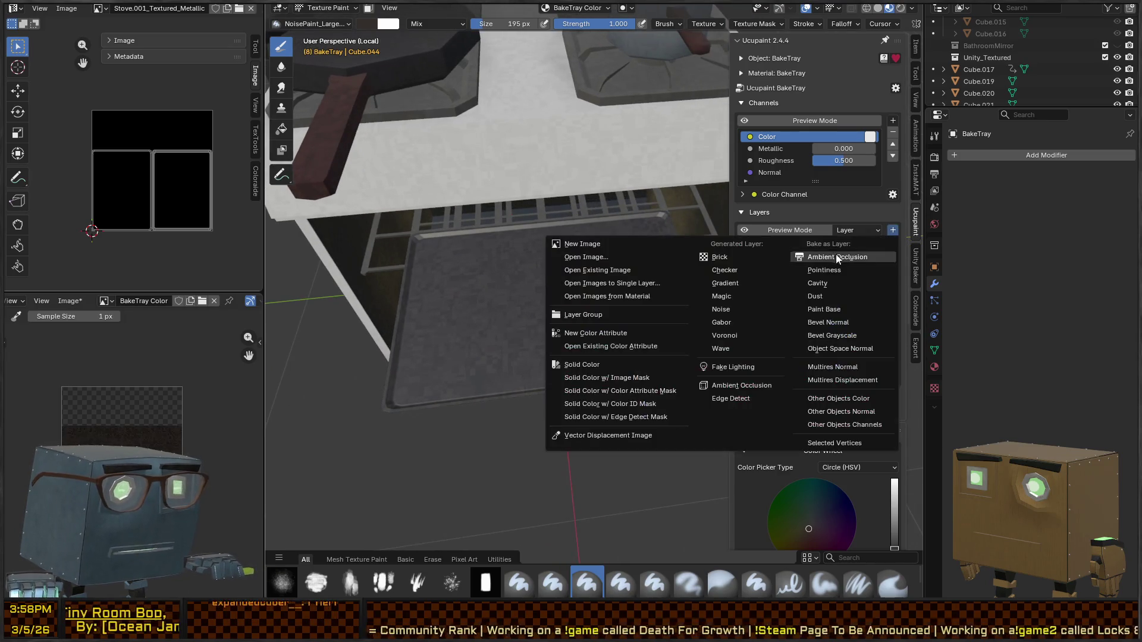
Step: Add a second BakeTray Layer image layer and shrink the dot brush to 251 px
click(594, 247)
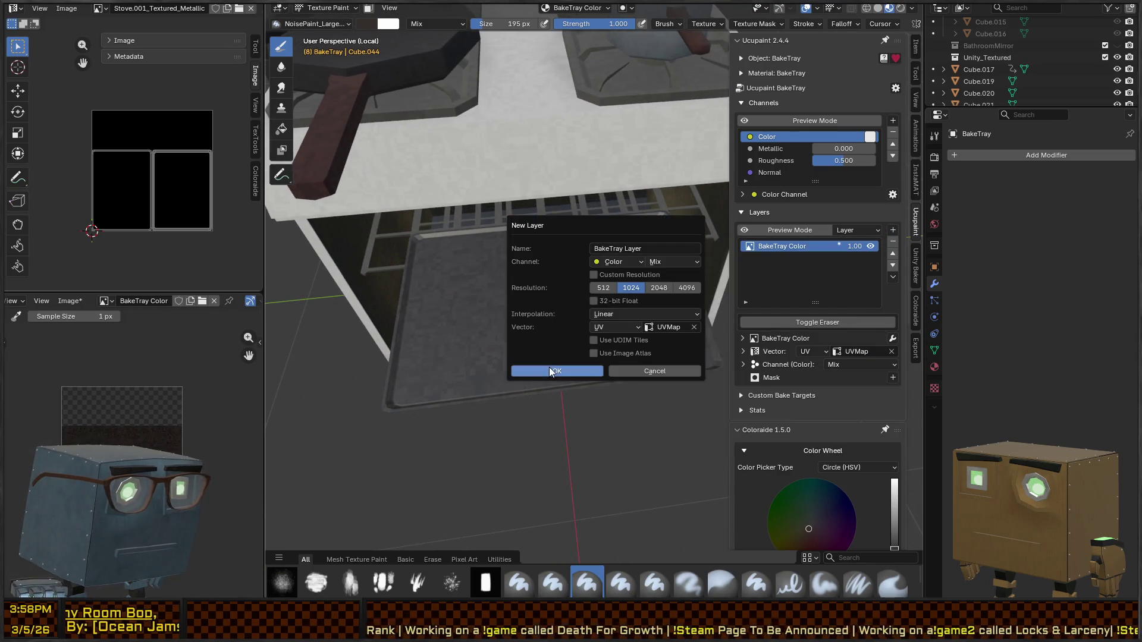
click(549, 368)
click(279, 587)
middle_drag(512, 356, 571, 311)
right_click(608, 344)
drag(642, 363, 587, 382)
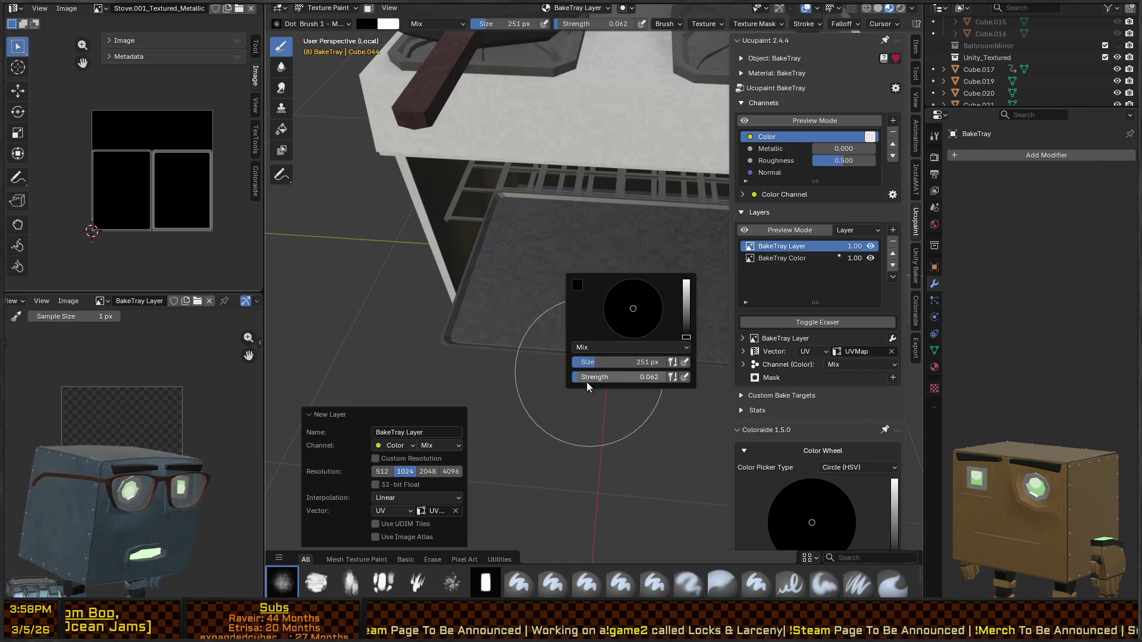
Step: Add saturation randomization to the brush colour and pick a warm tan colour
middle_drag(673, 405, 826, 411)
scroll(825, 411, down, 15)
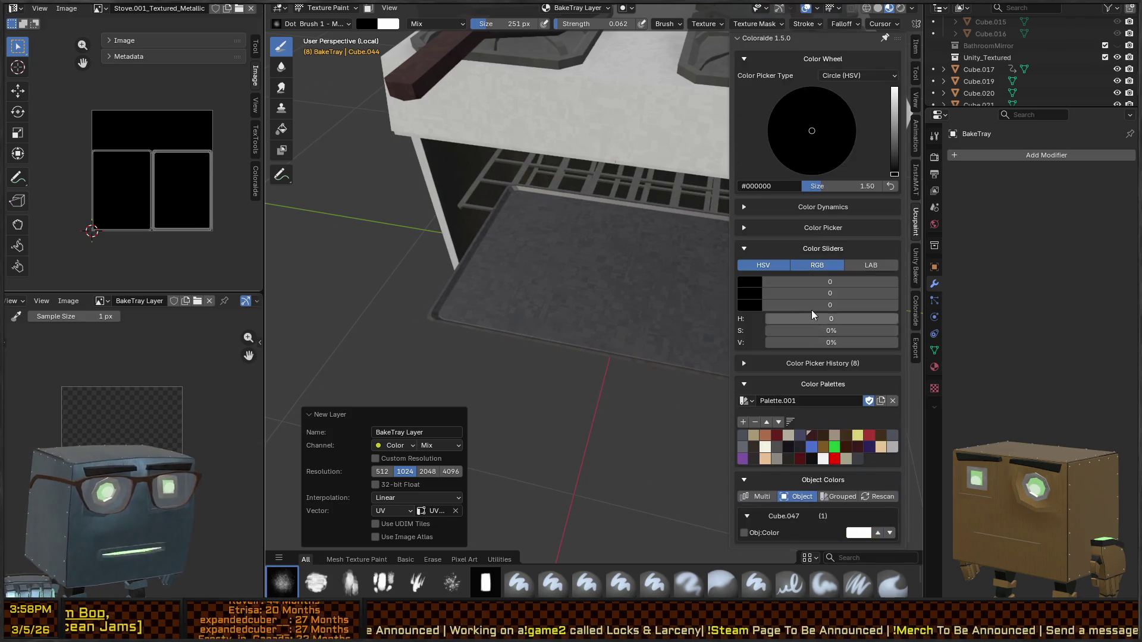
click(793, 208)
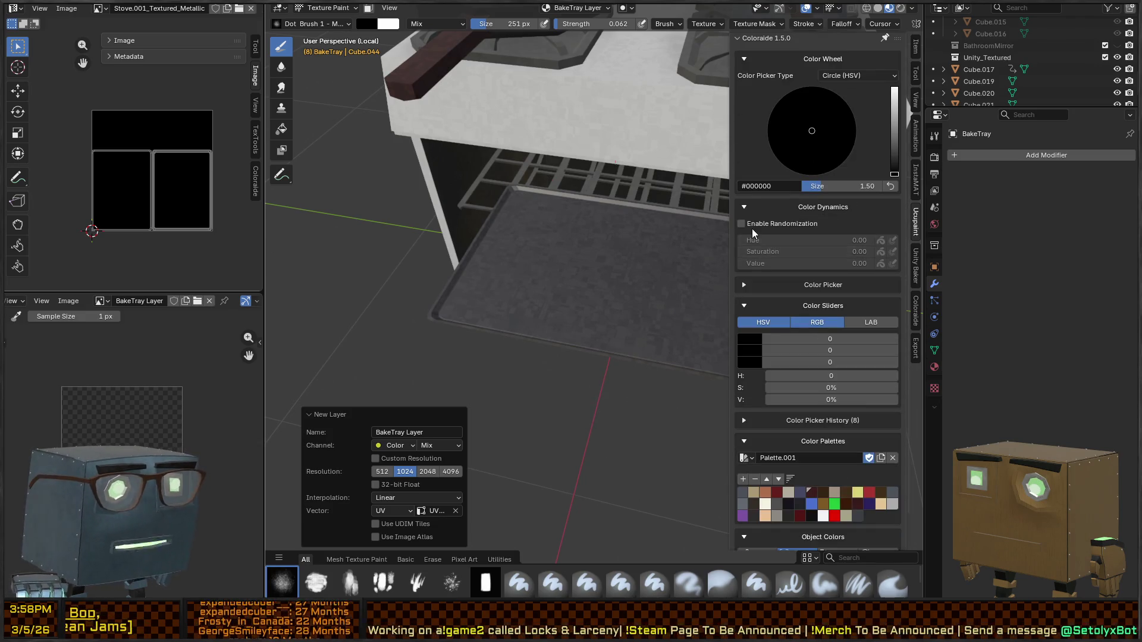
drag(811, 251, 828, 250)
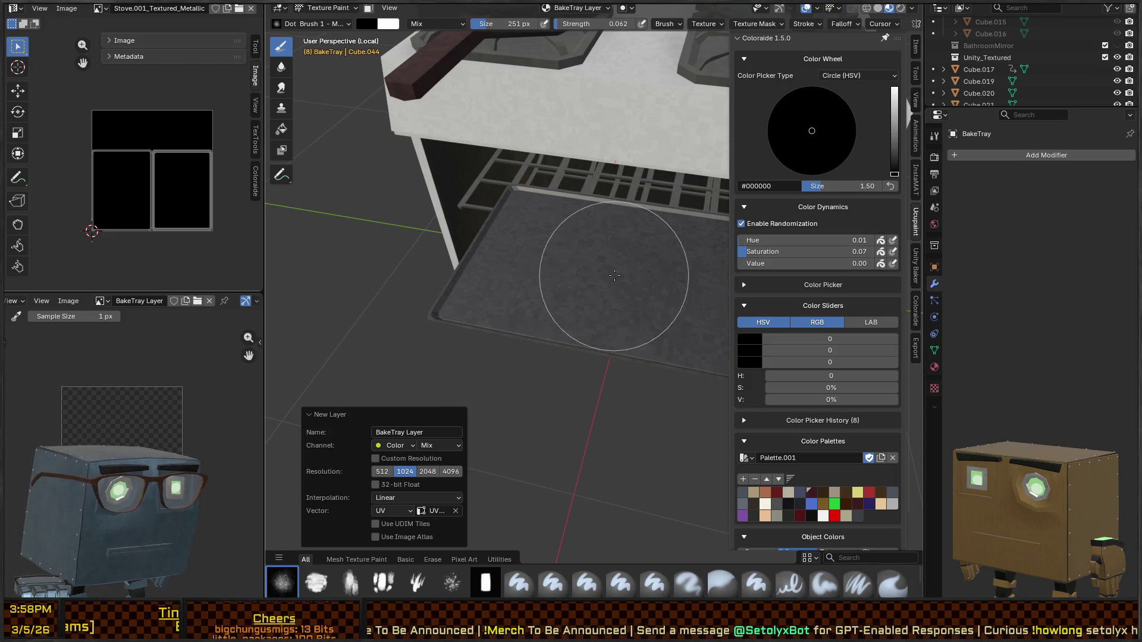
scroll(855, 102, up, 5)
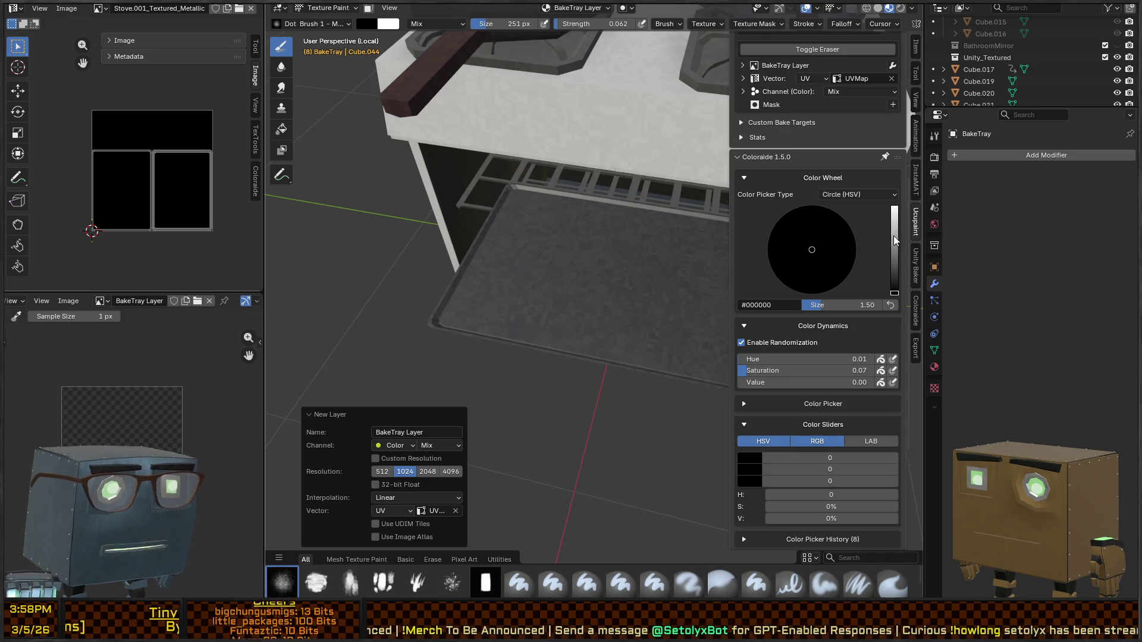
click(893, 236)
drag(822, 245, 802, 262)
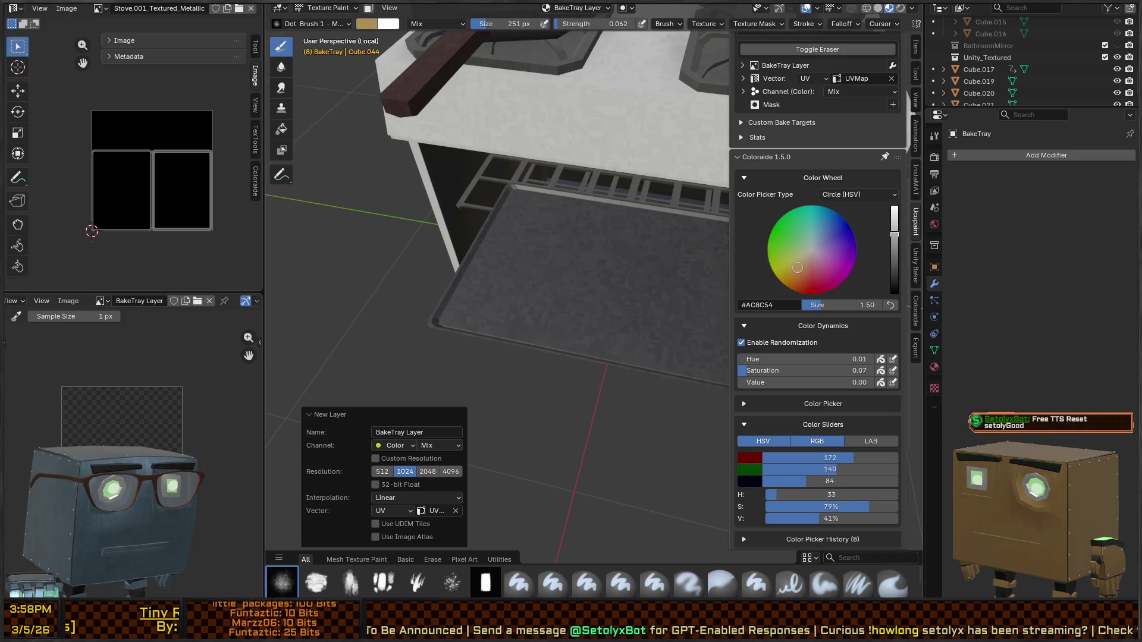
scroll(856, 280, up, 8)
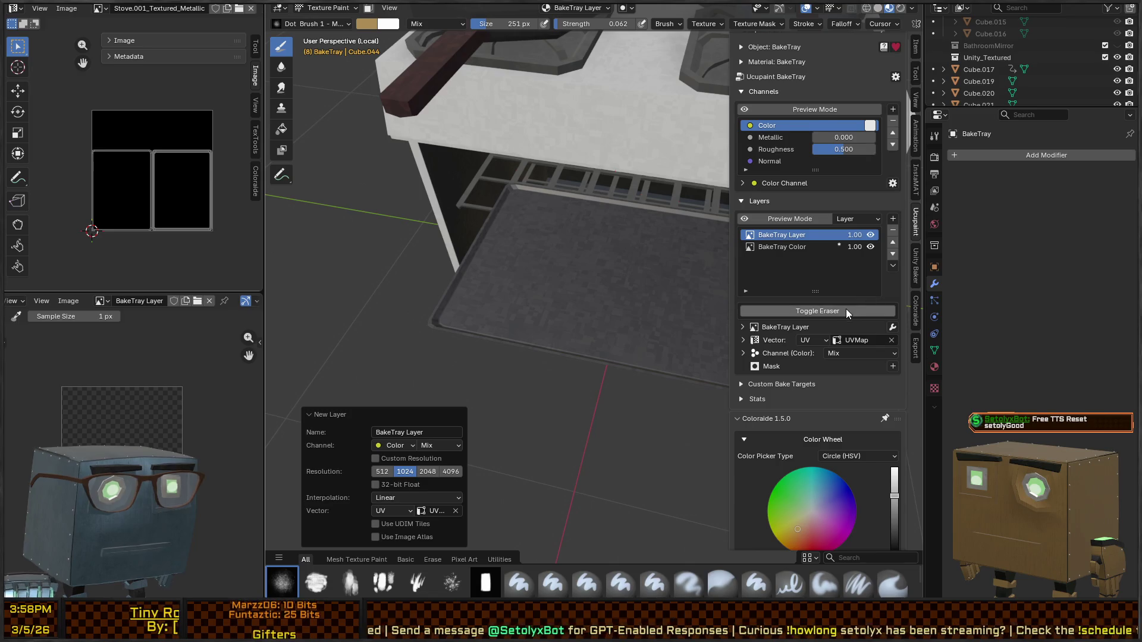
scroll(845, 309, down, 5)
Step: Undo a tan test stroke, then lower brush strength and switch to deep brown
mouse_move(545, 275)
mouse_down()
mouse_move(612, 226)
mouse_move(574, 273)
mouse_move(636, 261)
mouse_up()
key(ctrl+z)
right_click(639, 296)
drag(659, 393, 653, 393)
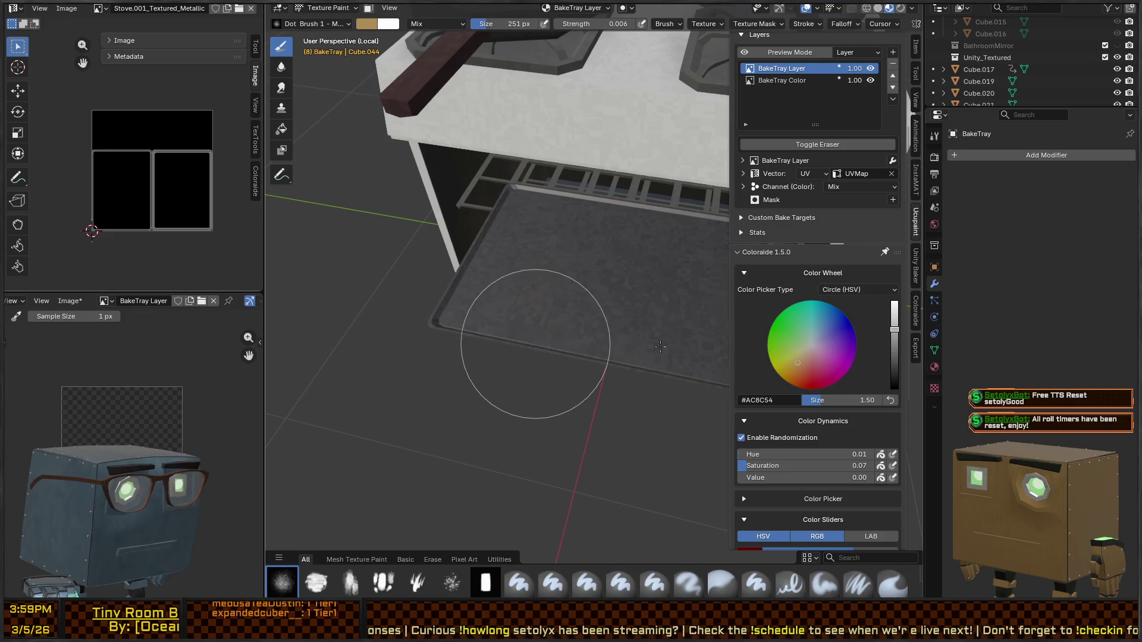
middle_drag(642, 322, 494, 262)
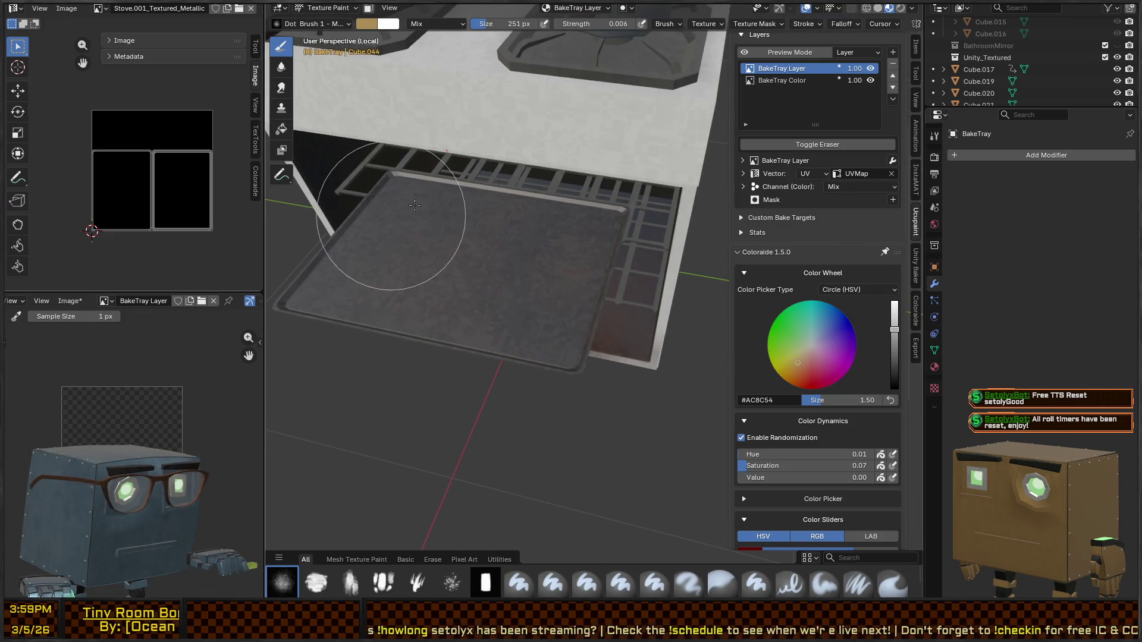
middle_drag(458, 309, 719, 313)
drag(892, 336, 891, 372)
Step: Paint noisy brown strokes across the tray and set its Roughness to 1.0
mouse_move(443, 264)
mouse_down()
mouse_move(498, 301)
mouse_move(533, 270)
mouse_move(509, 232)
mouse_move(682, 322)
mouse_move(399, 219)
mouse_up()
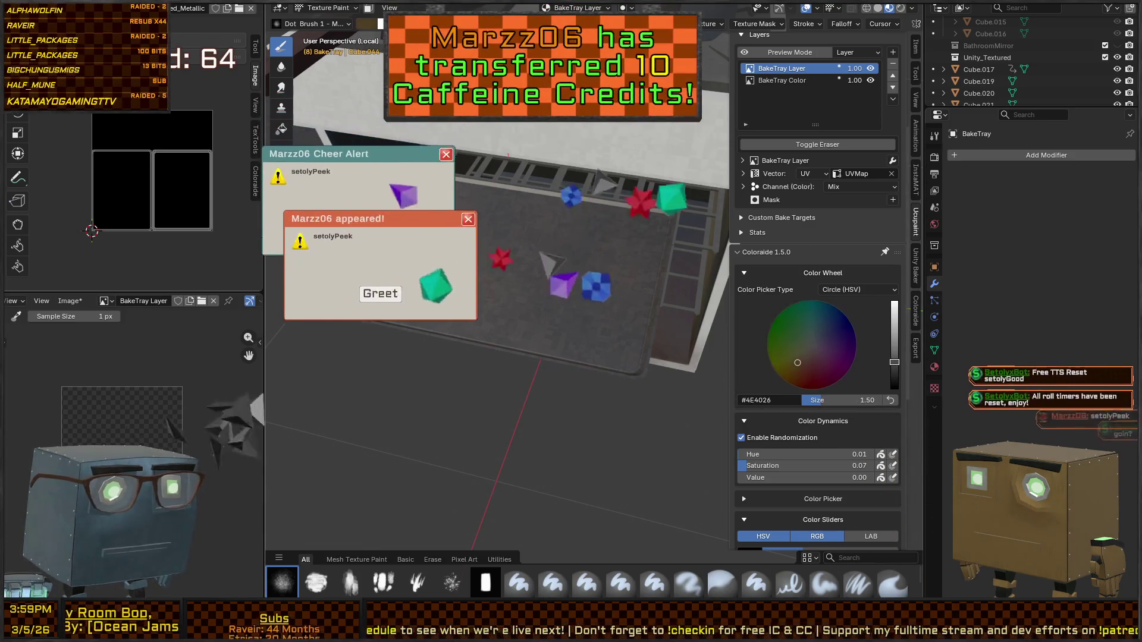
scroll(815, 360, up, 2)
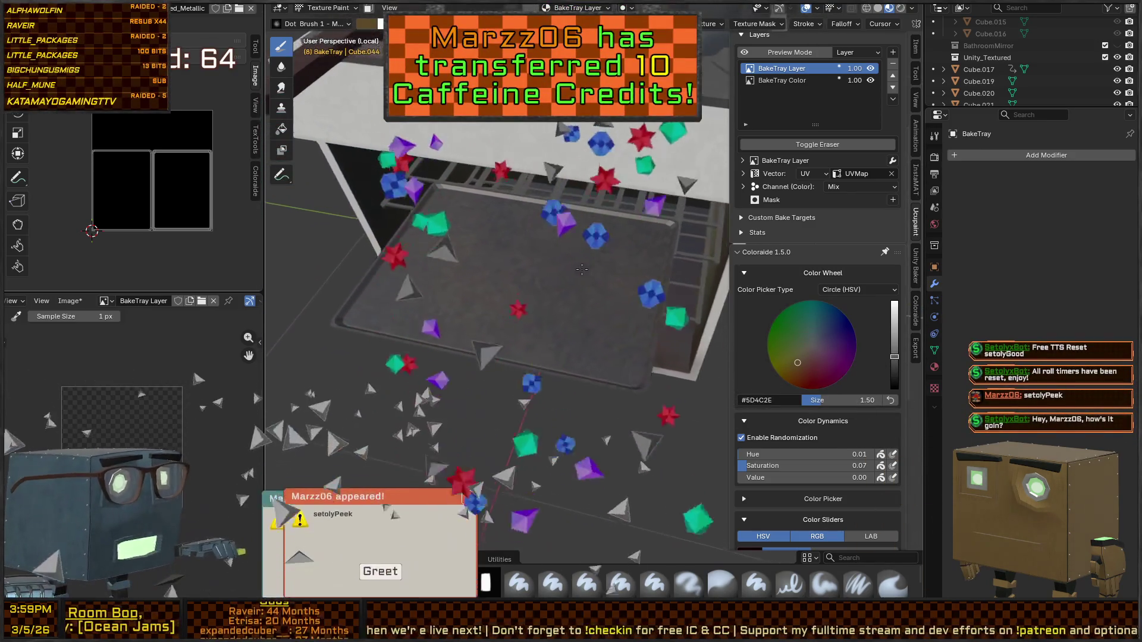
mouse_move(615, 262)
mouse_down()
mouse_move(571, 381)
mouse_move(464, 410)
mouse_move(435, 322)
mouse_move(444, 279)
mouse_up()
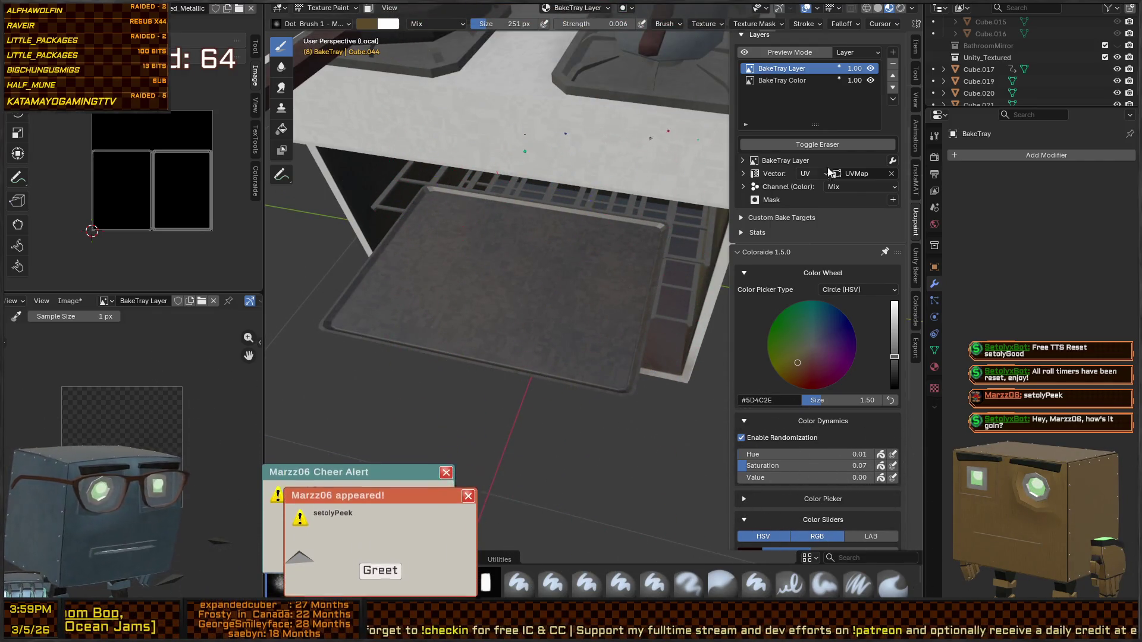
scroll(831, 148, up, 5)
scroll(831, 145, up, 1)
drag(847, 161, 875, 161)
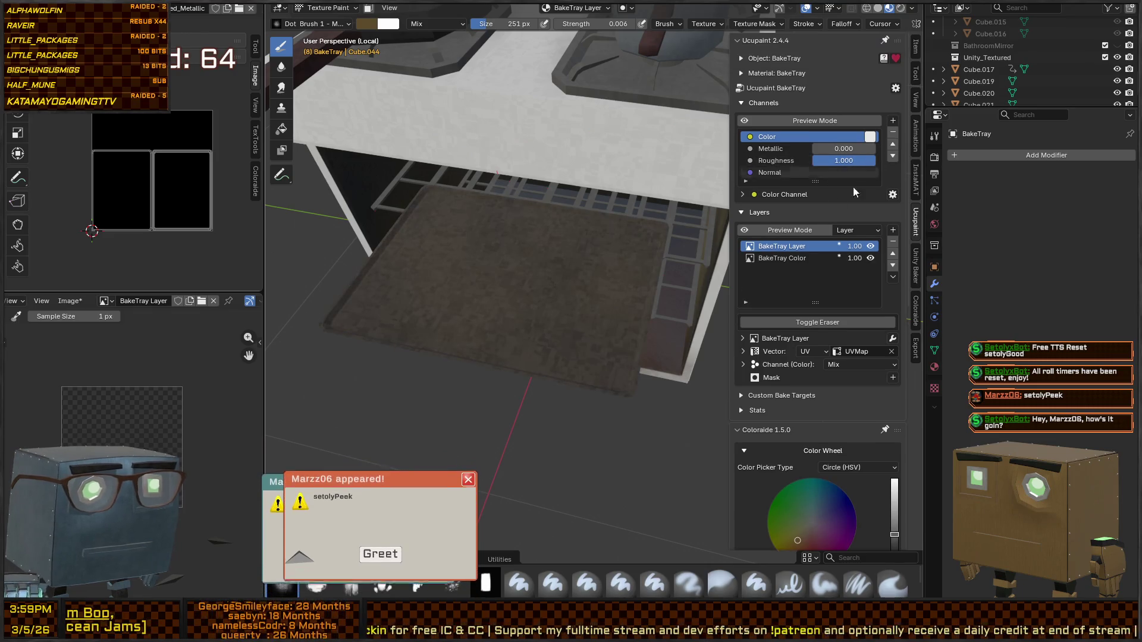
mouse_move(491, 408)
middle_down()
mouse_move(583, 369)
mouse_move(562, 320)
middle_up()
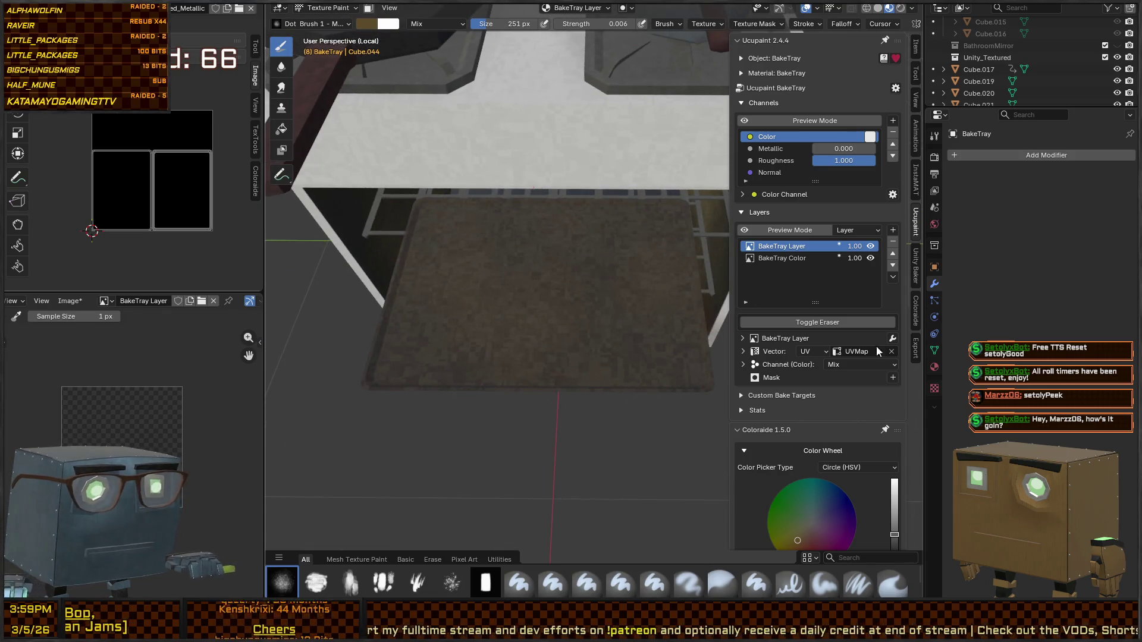
middle_drag(663, 353, 689, 363)
scroll(891, 525, down, 3)
drag(891, 468, 894, 470)
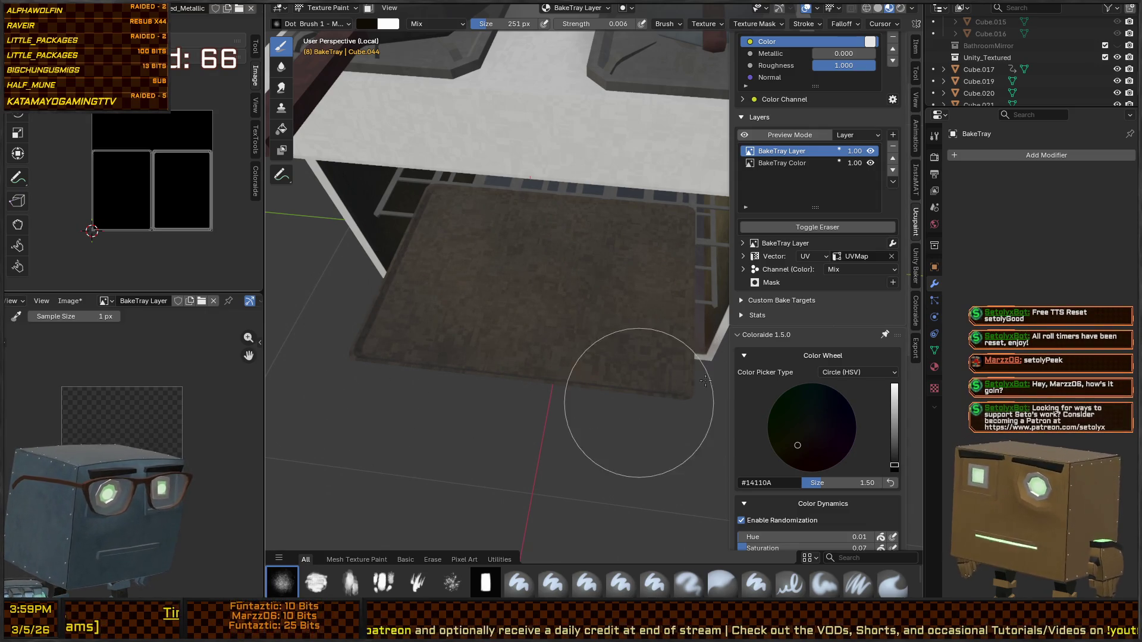
middle_drag(658, 357, 668, 229)
right_click(683, 332)
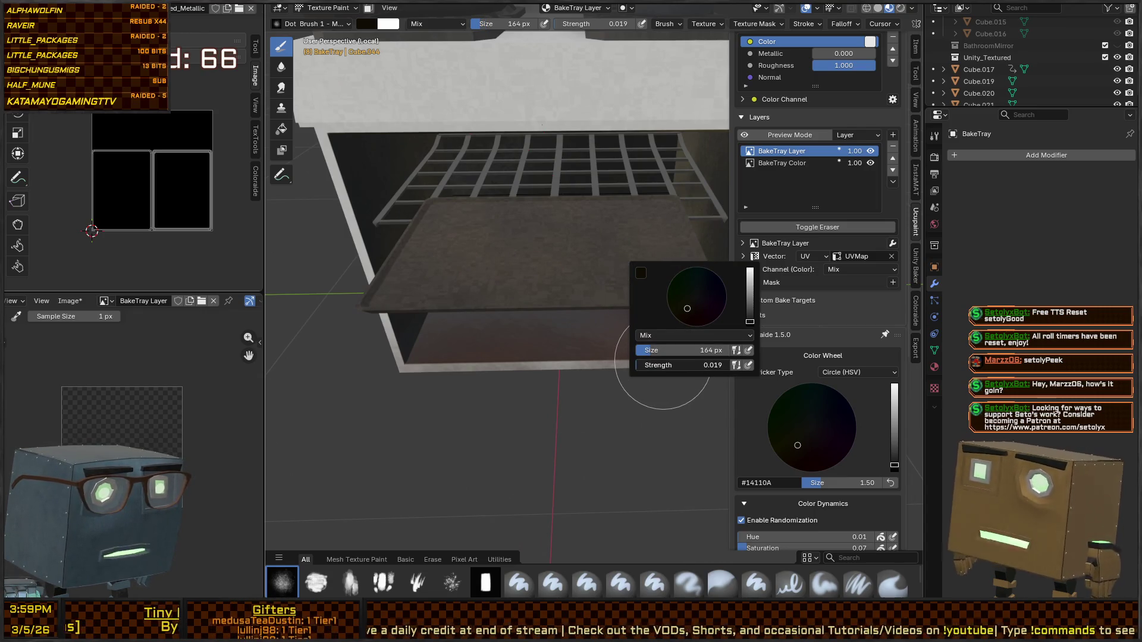
middle_drag(587, 339, 565, 301)
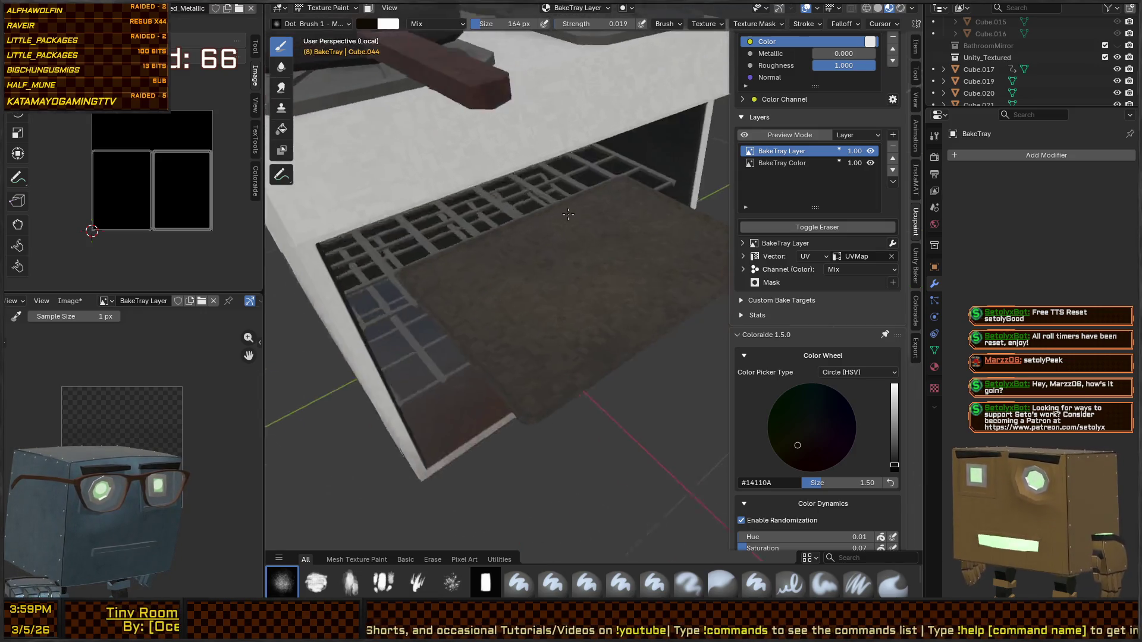
key(ctrl+Tab)
Step: Return to Object Mode and compare the tray with BakeTray Layer hidden and shown
click(539, 262)
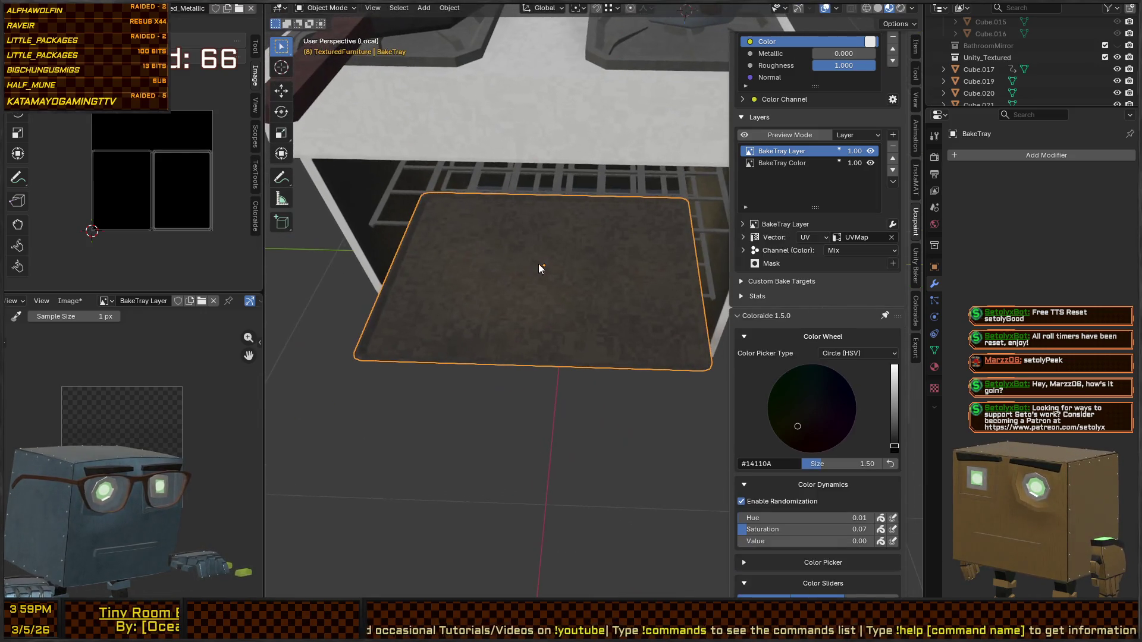
click(871, 151)
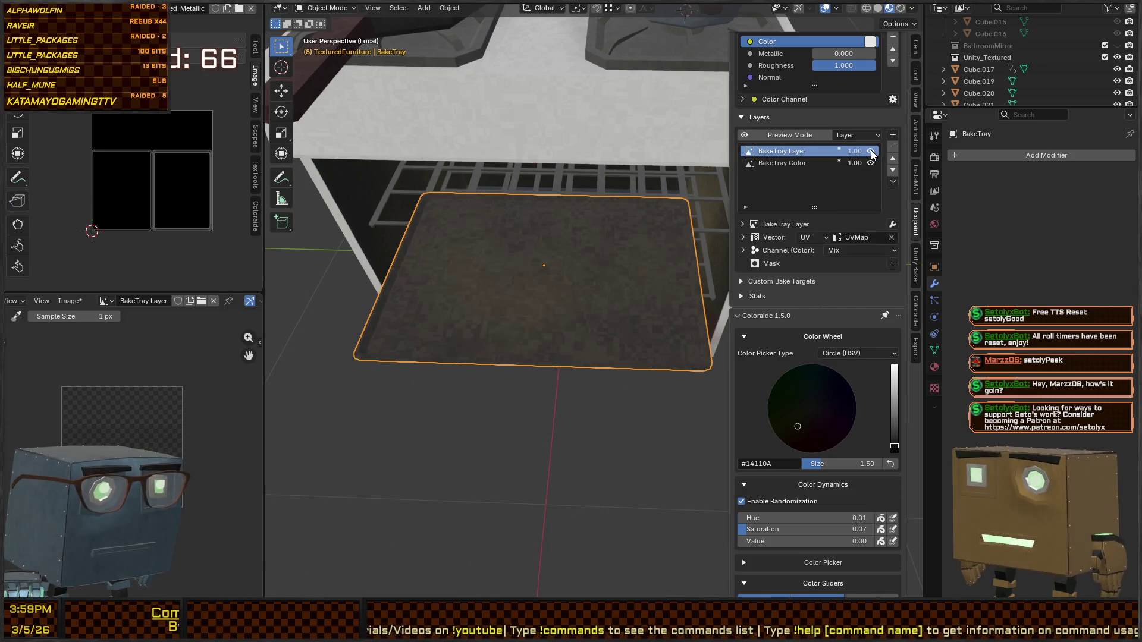
click(871, 151)
mouse_move(595, 274)
middle_down()
mouse_move(572, 281)
mouse_move(622, 270)
mouse_move(523, 267)
mouse_move(489, 321)
middle_up()
scroll(523, 266, down, 3)
scroll(566, 242, up, 3)
scroll(888, 128, up, 4)
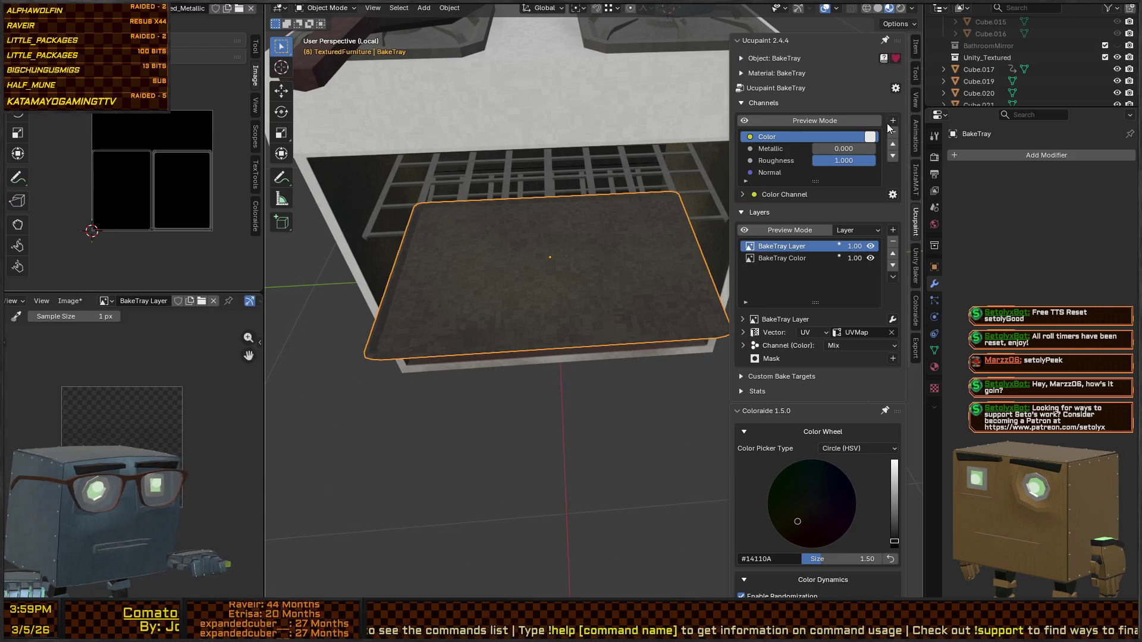
Step: Bake all of the tray's Ucupaint channels into a Baked Color image and save it
click(895, 87)
click(911, 98)
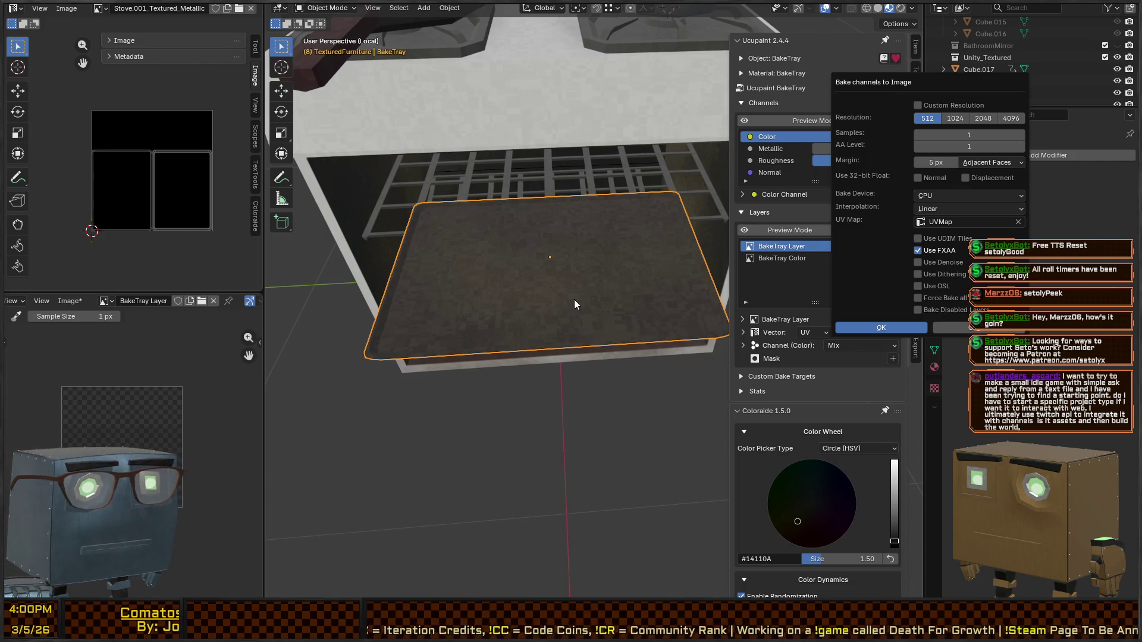
key(Escape)
click(895, 89)
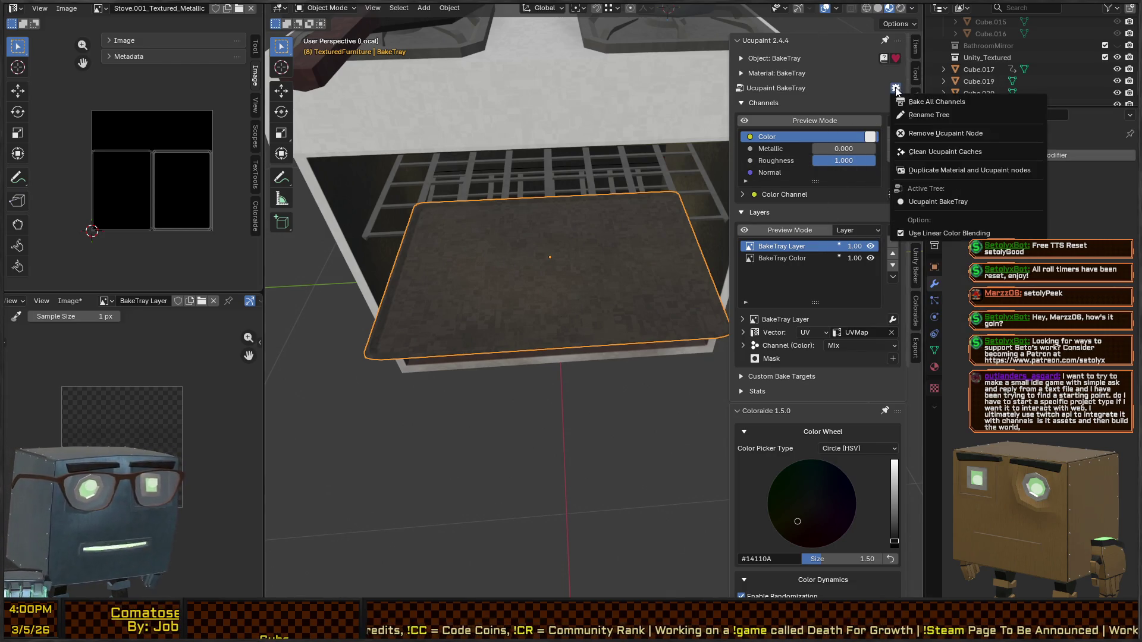
click(937, 102)
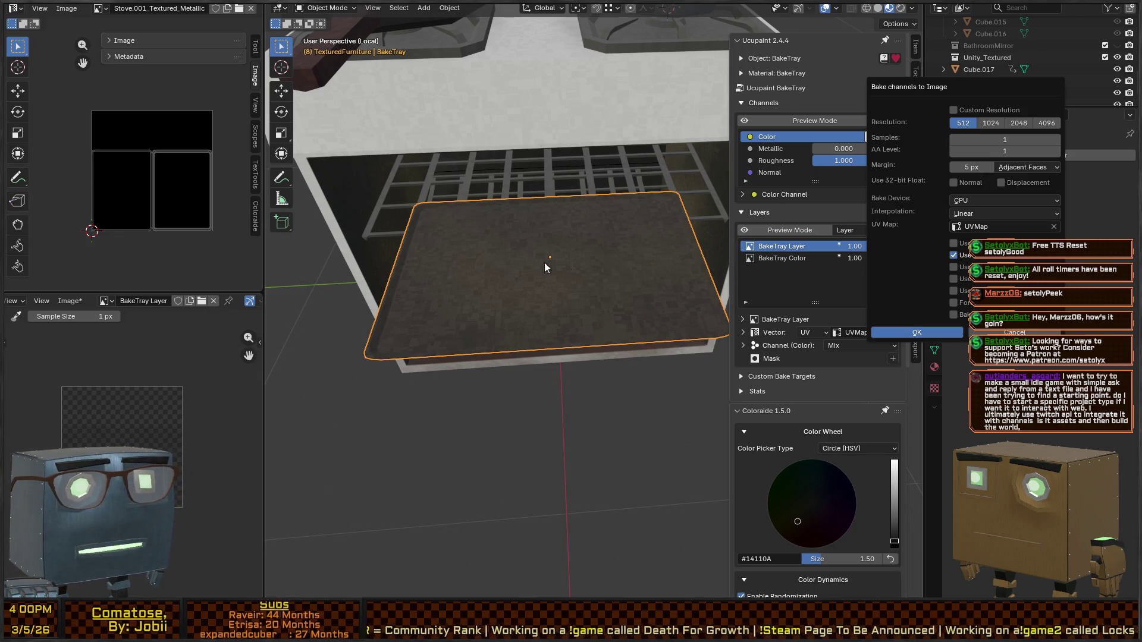
key(Return)
middle_drag(553, 268, 619, 257)
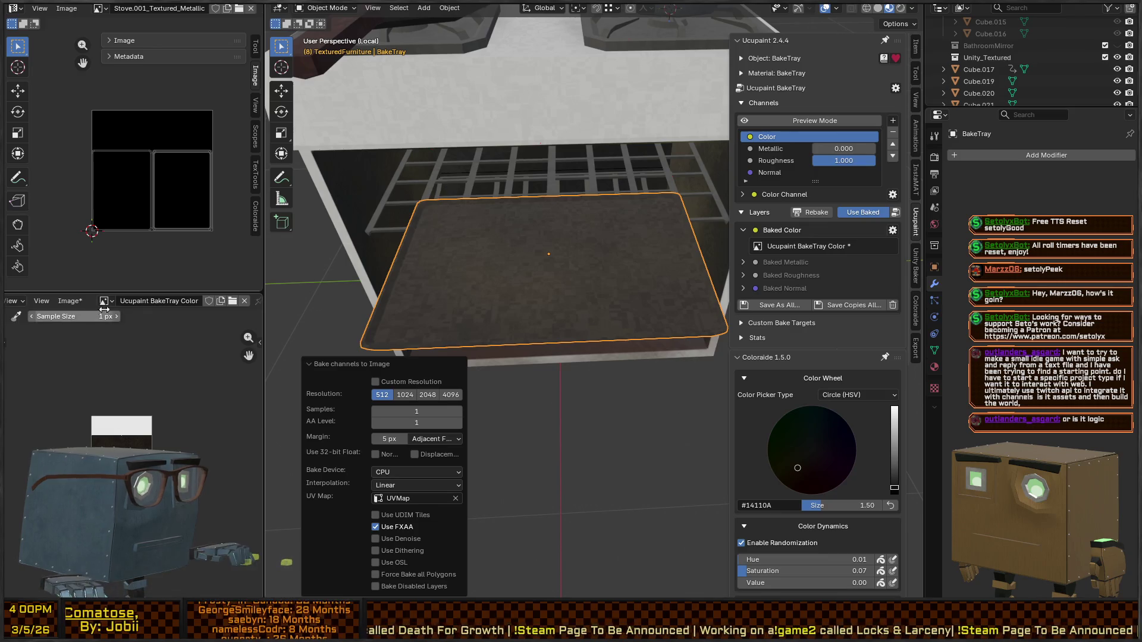
click(69, 300)
click(81, 423)
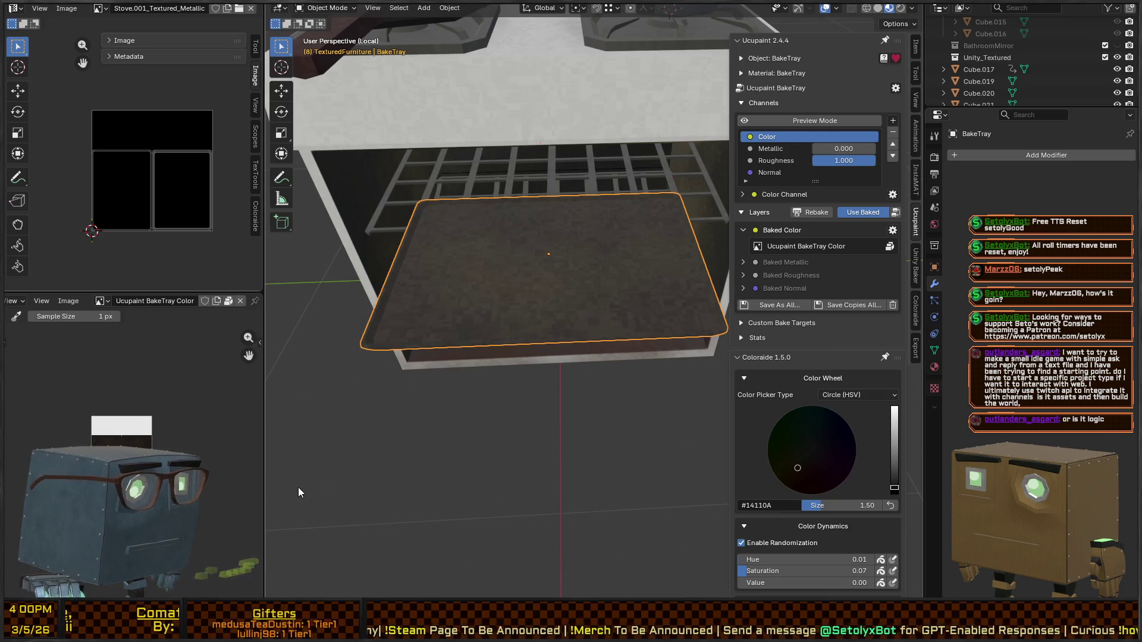
middle_drag(566, 245, 605, 296)
right_click(603, 280)
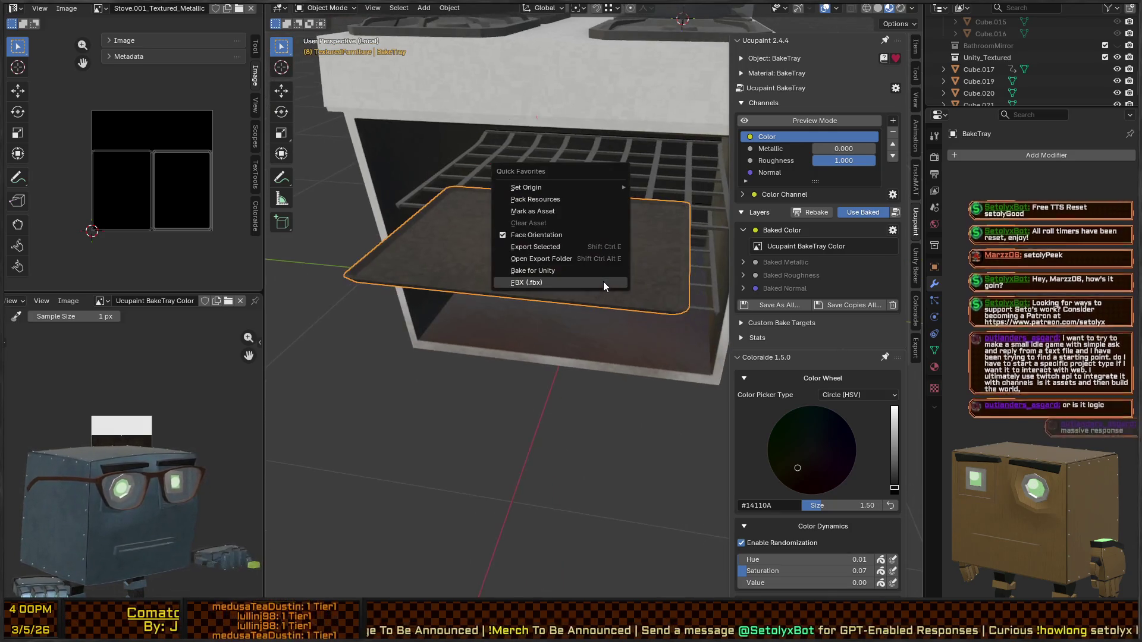
key(Escape)
key(F2)
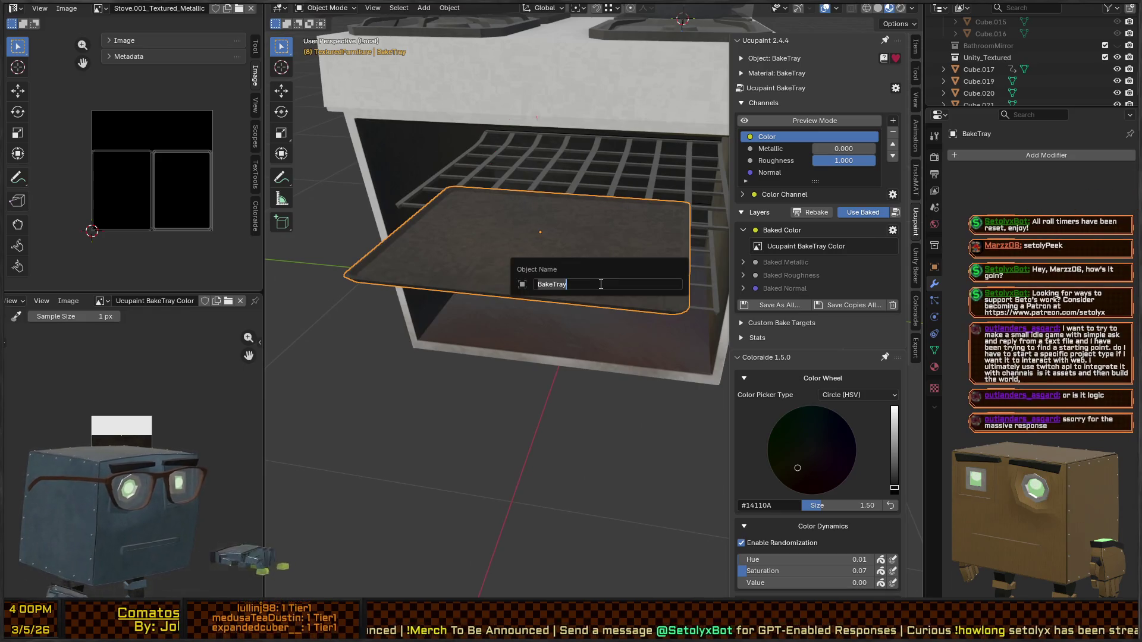
key(Return)
right_click(606, 277)
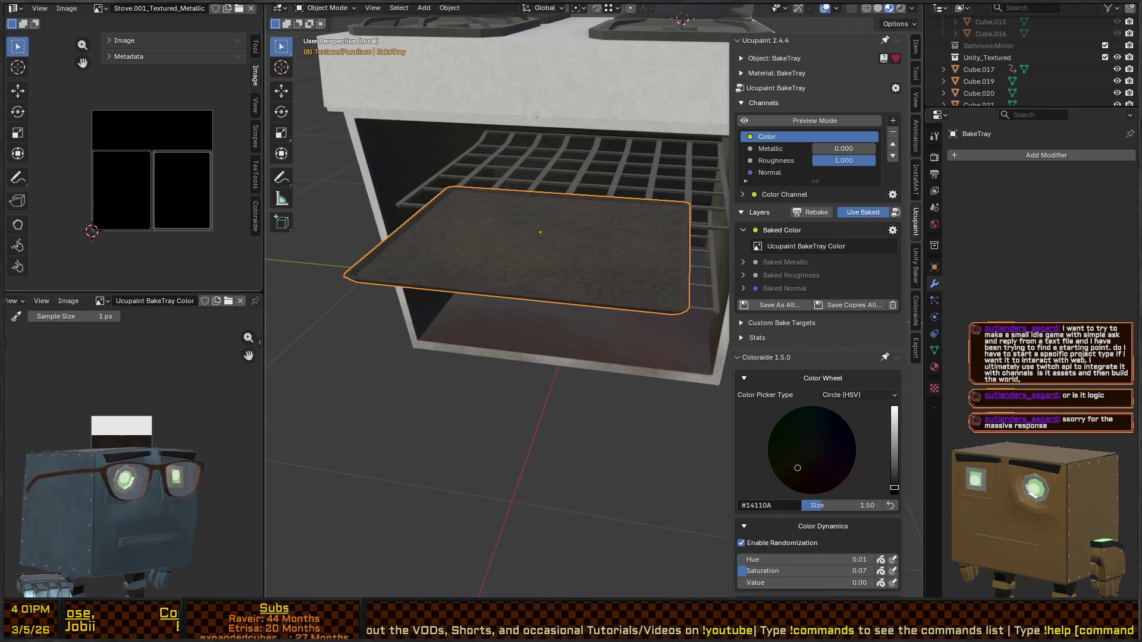
Step: Move BakeTray −0.057 m along X onto the upper oven rack and check it from several angles
middle_drag(475, 193, 537, 190)
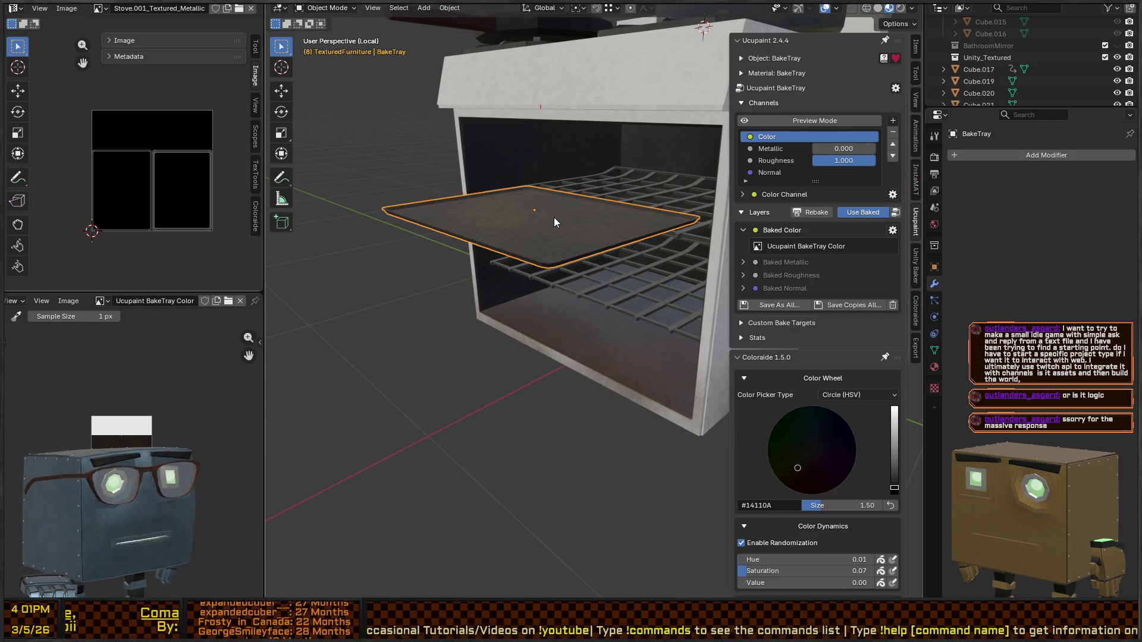
mouse_move(503, 191)
middle_down()
mouse_move(530, 232)
mouse_move(522, 239)
middle_up()
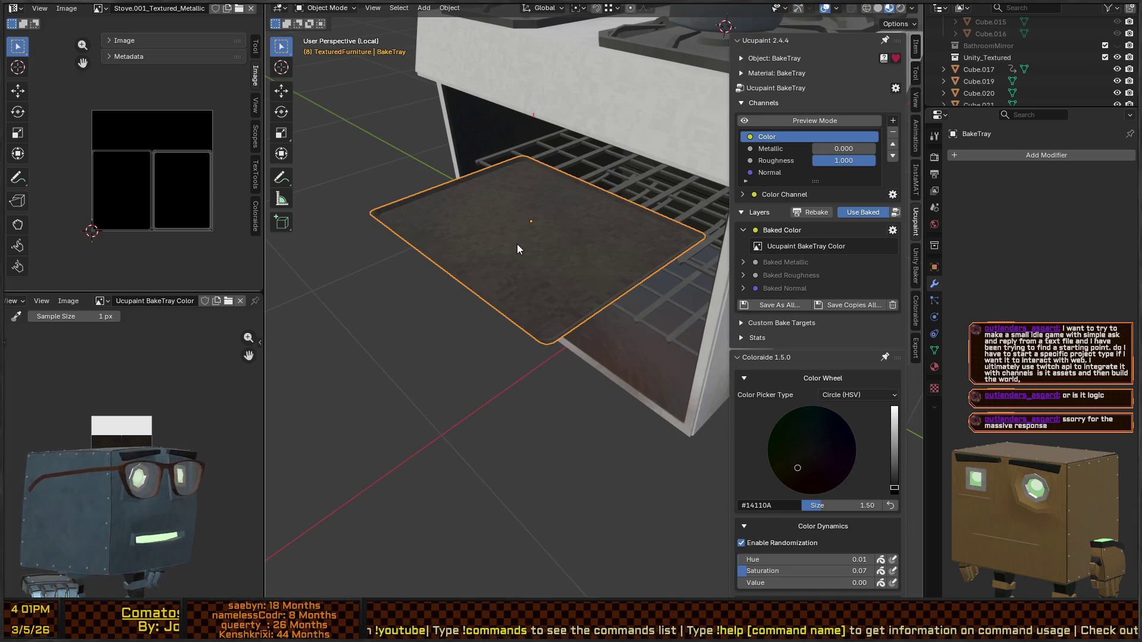
mouse_move(552, 271)
middle_down()
mouse_move(582, 249)
mouse_move(544, 250)
middle_up()
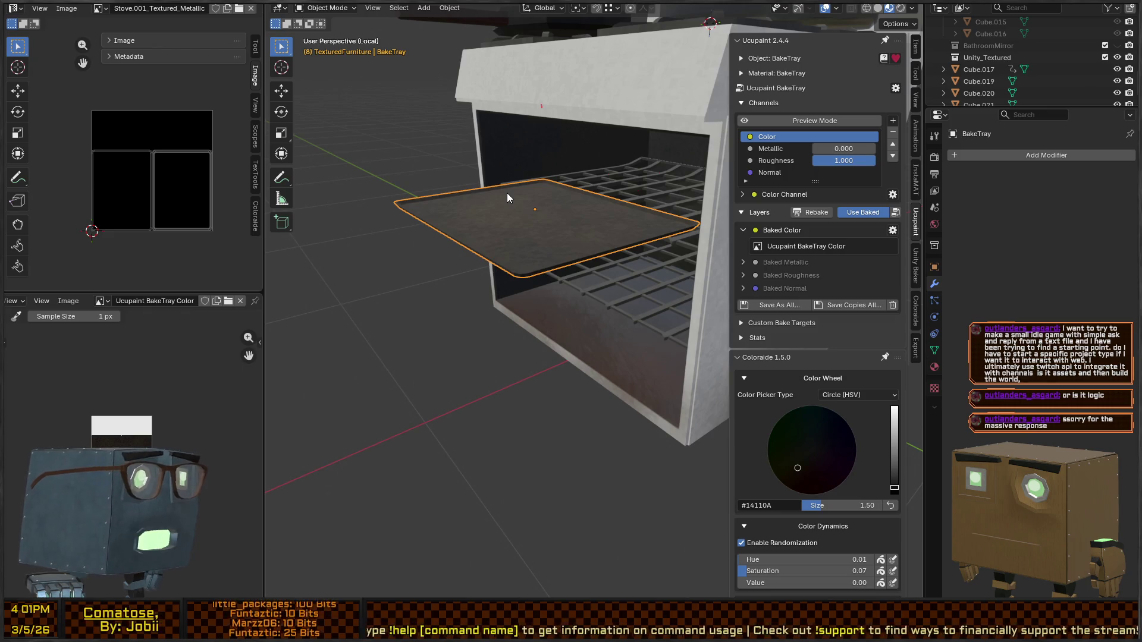
mouse_move(508, 211)
middle_down()
mouse_move(604, 224)
mouse_move(519, 204)
middle_up()
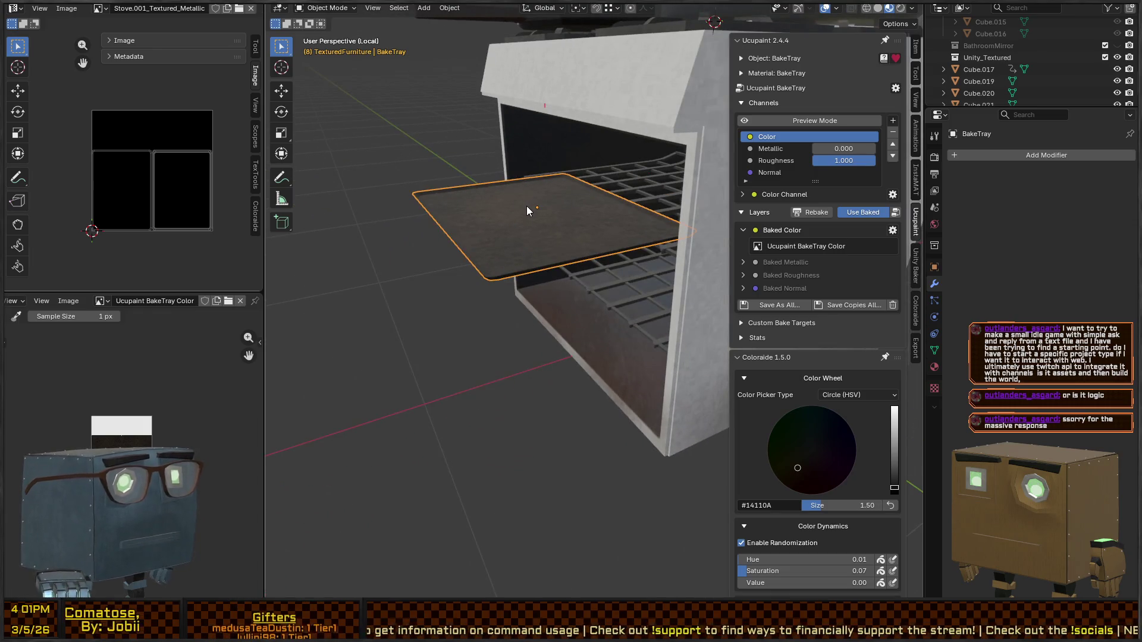
key(g)
key(x)
click(664, 181)
mouse_move(561, 190)
middle_down()
mouse_move(640, 174)
mouse_move(652, 184)
mouse_move(633, 201)
mouse_move(629, 192)
mouse_move(547, 197)
mouse_move(523, 219)
middle_up()
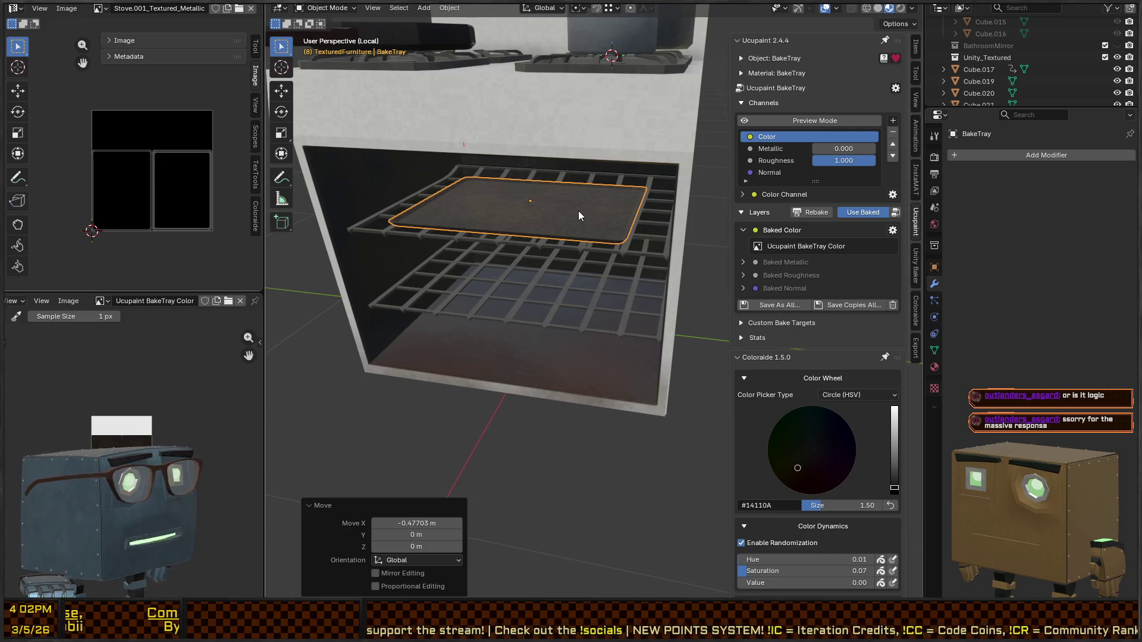
mouse_move(577, 211)
middle_down()
mouse_move(568, 219)
mouse_move(622, 235)
mouse_move(592, 234)
mouse_move(582, 231)
mouse_move(663, 219)
mouse_move(647, 235)
middle_up()
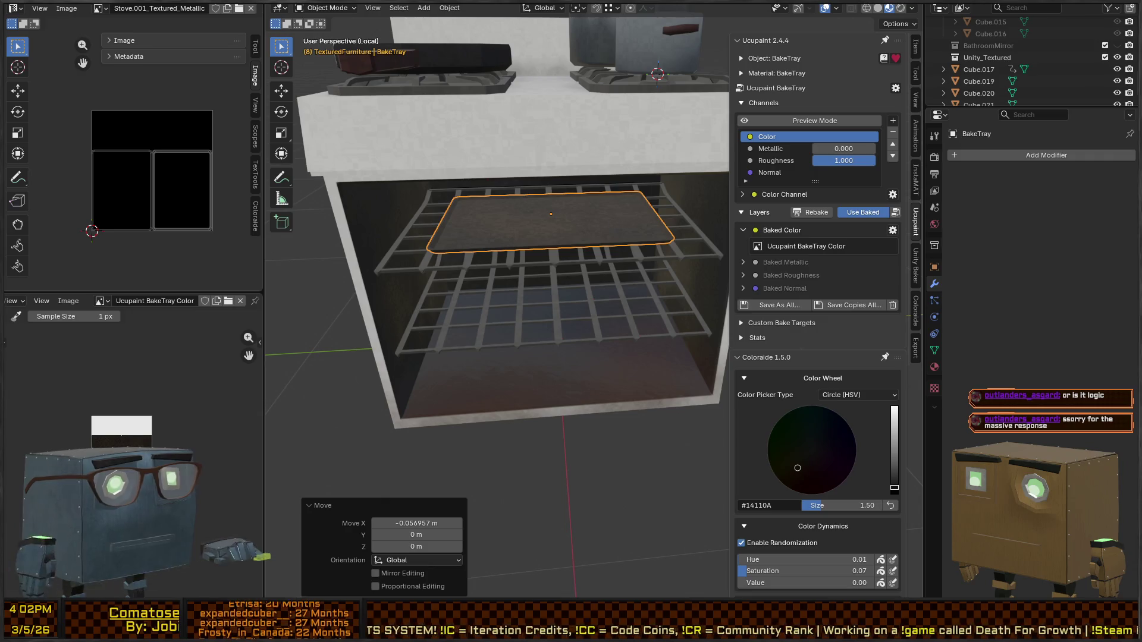
mouse_move(607, 263)
middle_down()
mouse_move(565, 262)
mouse_move(565, 282)
mouse_move(594, 259)
middle_up()
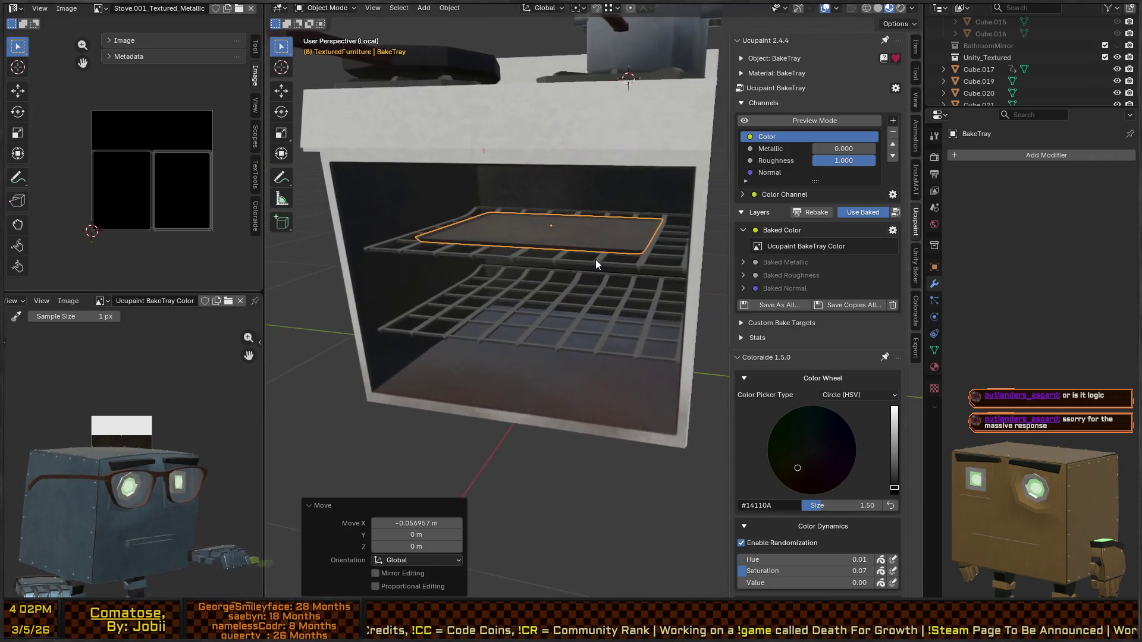
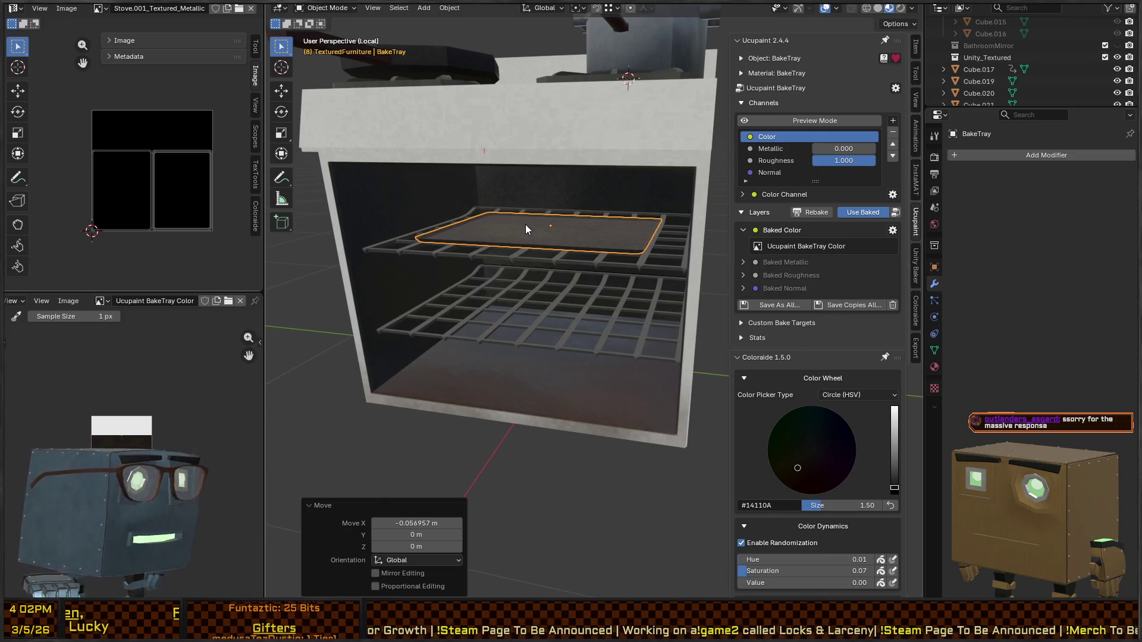
Step: Turn off Use Baked in Ucupaint and duplicate the tray 0.28344 m down onto the lower rack
middle_drag(545, 238, 570, 240)
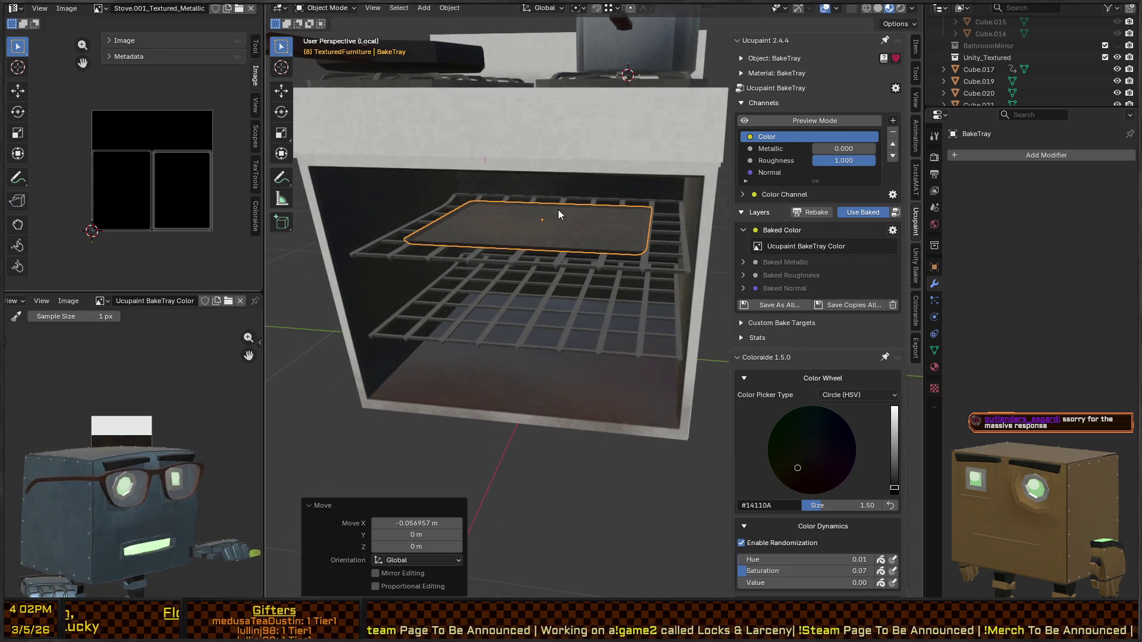
click(862, 214)
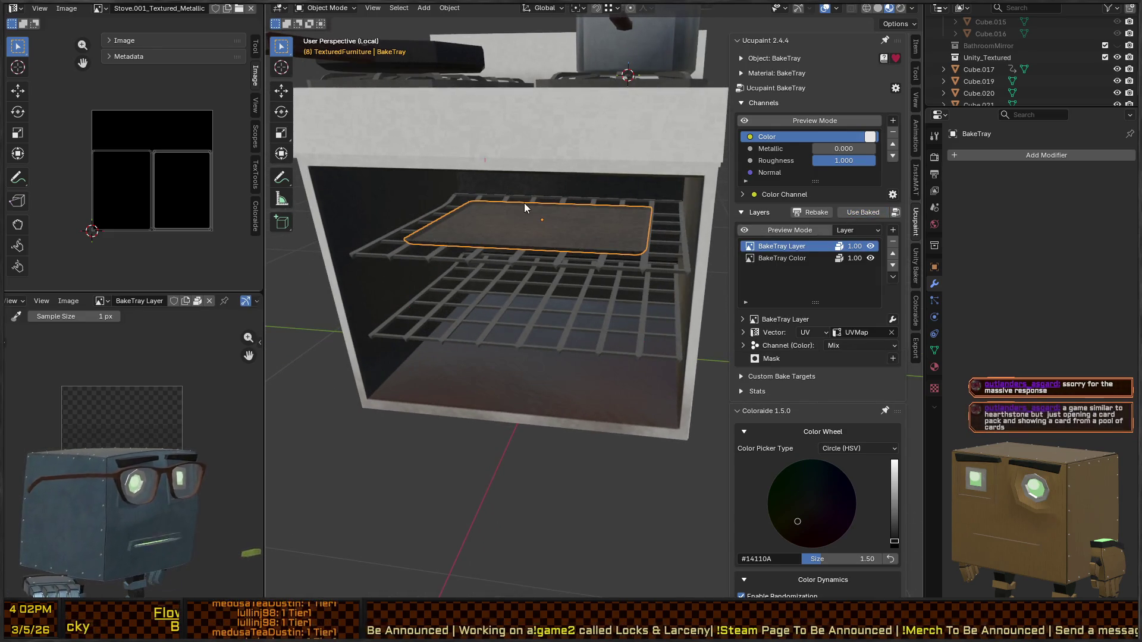
key(shift+d)
key(z)
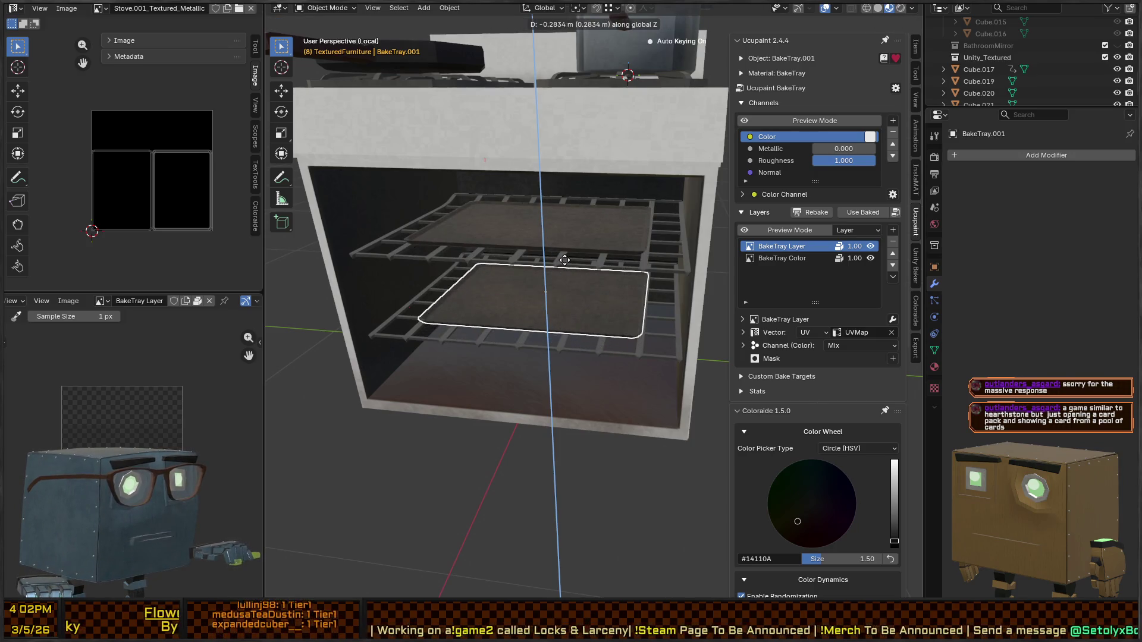
click(561, 326)
Step: View BakeTray.001 from the front and enter Edit Mode on its mesh
middle_drag(562, 325, 663, 287)
scroll(627, 330, up, 3)
mouse_move(626, 330)
middle_down()
mouse_move(583, 345)
mouse_move(642, 304)
mouse_move(587, 288)
mouse_move(685, 266)
middle_up()
key(Tab)
Step: Select the tray's outer boundary edge loop and dissolve its edges
click(697, 251)
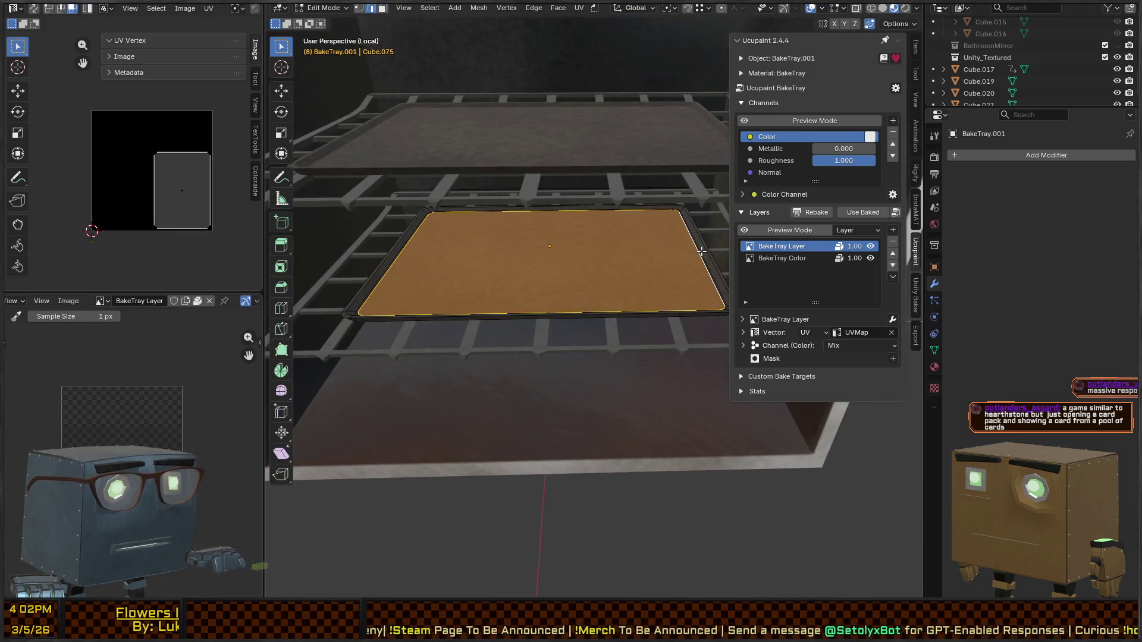
key(KP_Decimal)
mouse_move(677, 250)
middle_down()
mouse_move(555, 260)
mouse_move(676, 256)
mouse_move(693, 340)
middle_up()
alt+click(693, 341)
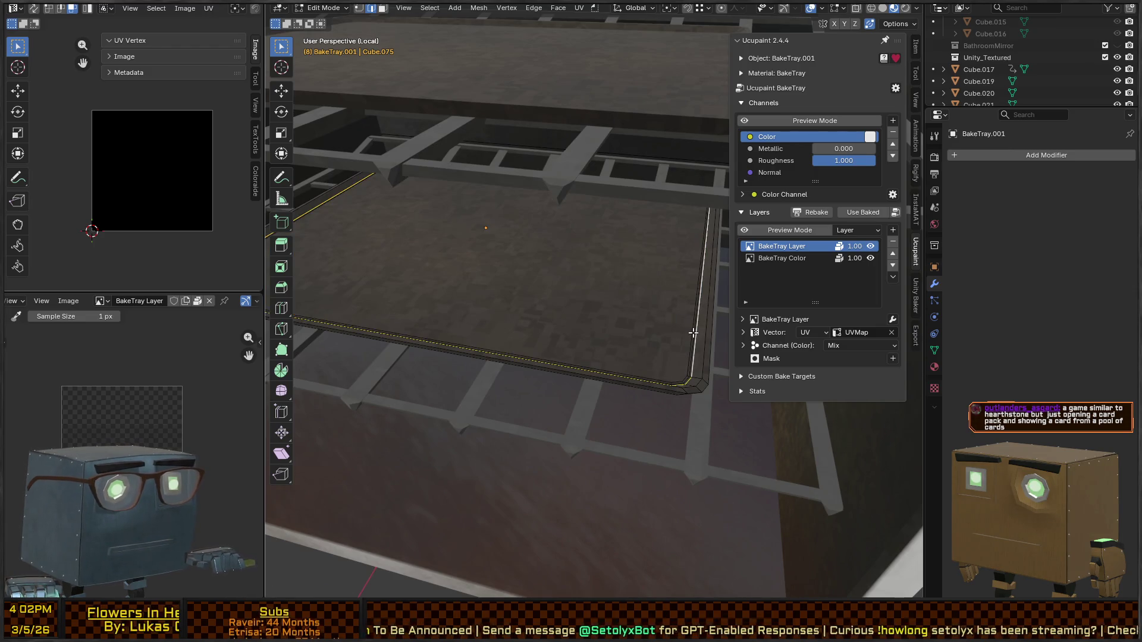
key(x)
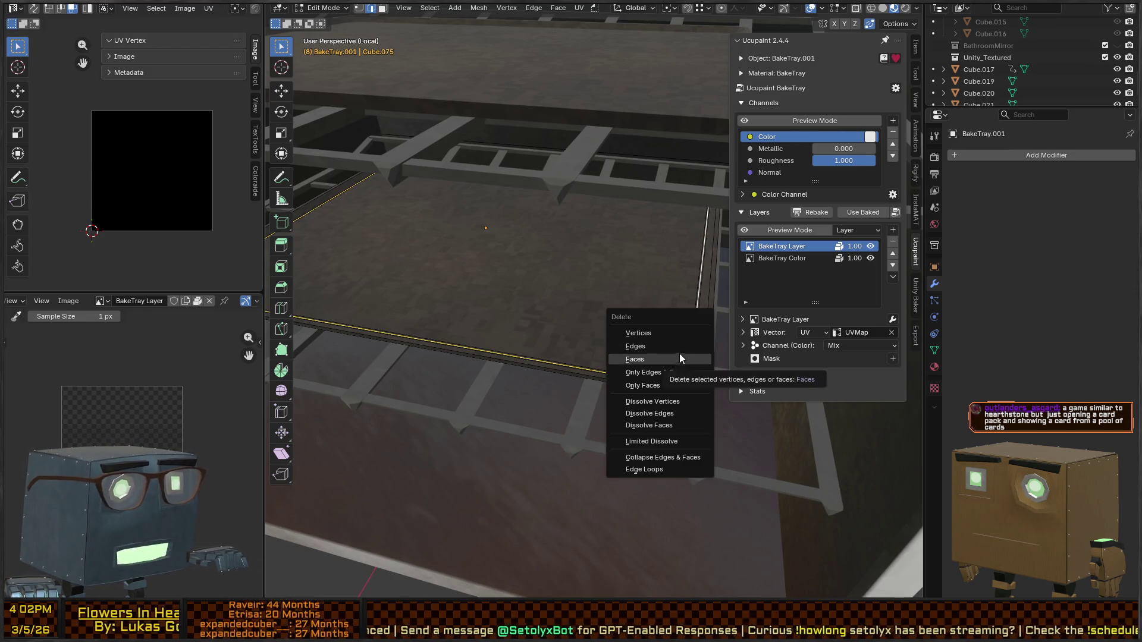
click(666, 414)
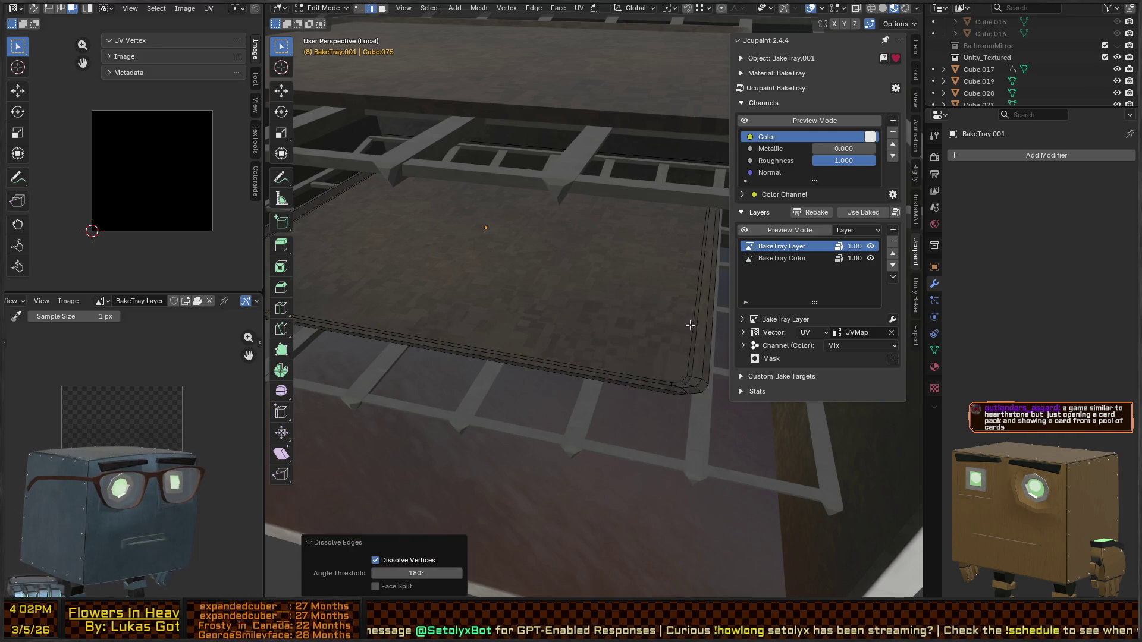
key(ctrl+z)
key(x)
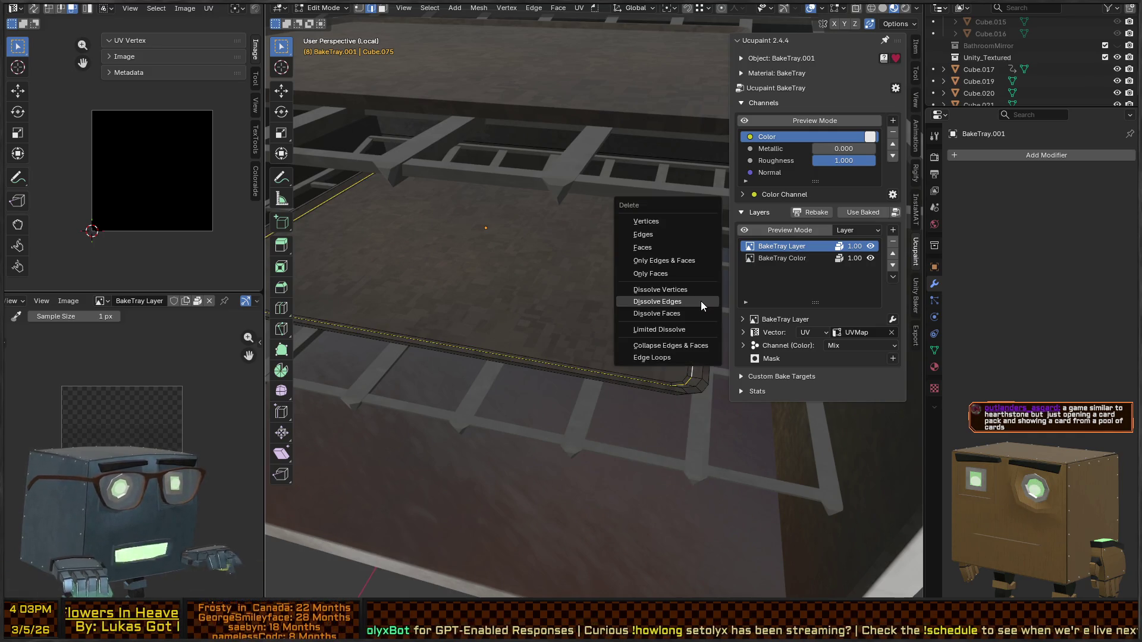
click(701, 301)
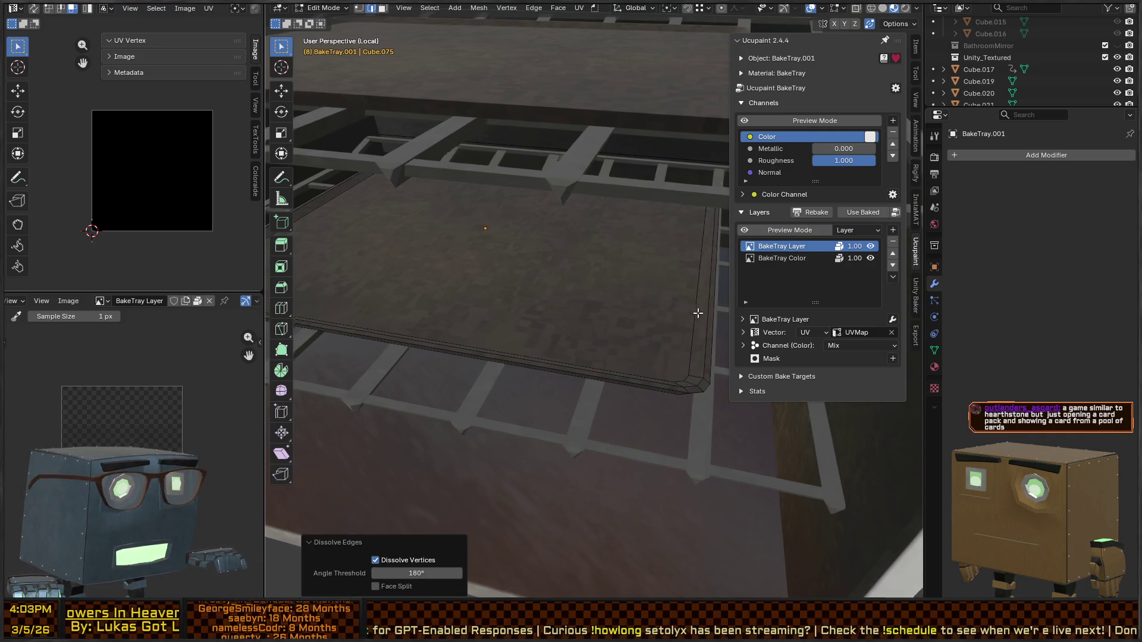
middle_drag(697, 313, 694, 295)
Step: In face select mode, select the tray's rim loop and raise it along Z
key(3)
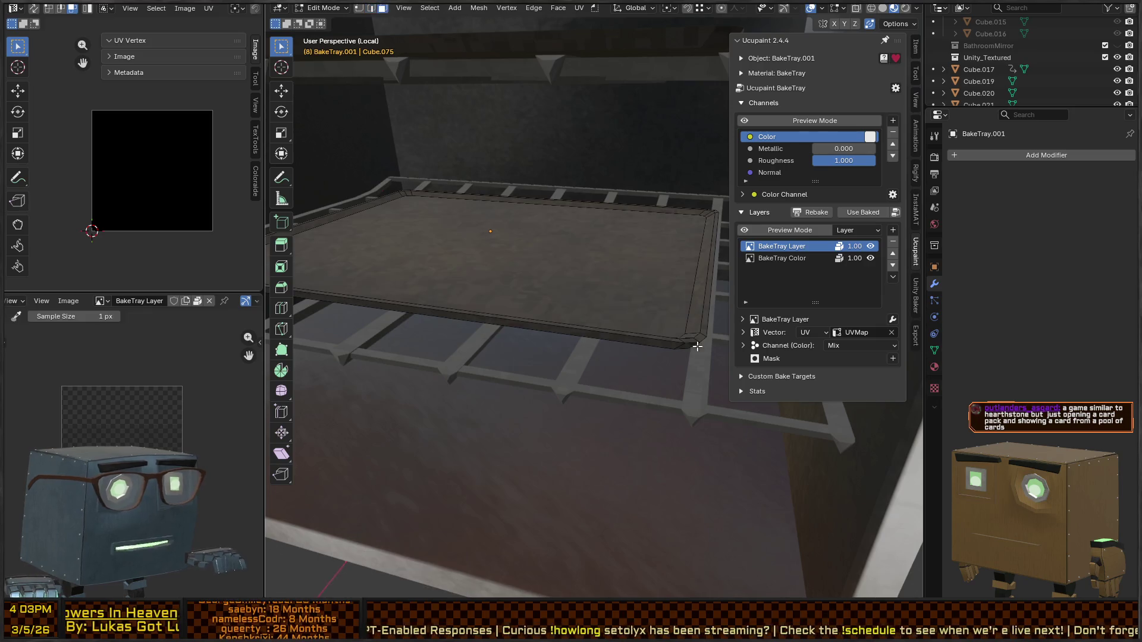
click(690, 342)
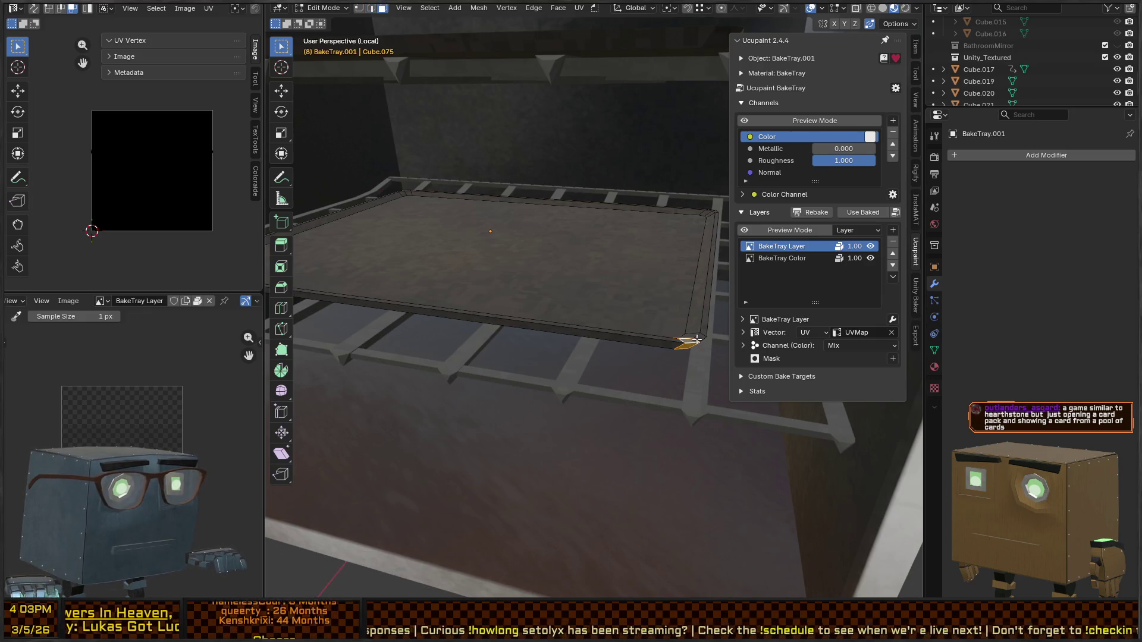
alt+click(696, 339)
key(g)
key(z)
click(709, 380)
Step: Shrink the rim inward with Z locked, then raise it again to deepen the walls
key(s)
key(shift+z)
click(664, 386)
key(g)
key(z)
click(670, 366)
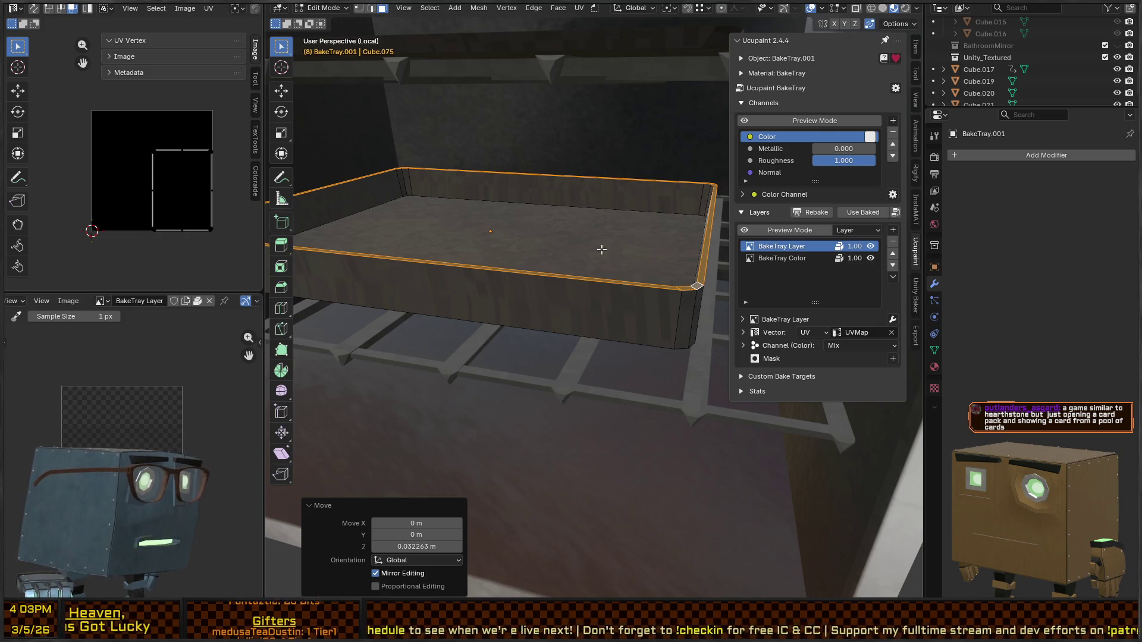
mouse_move(633, 279)
middle_down()
mouse_move(690, 321)
mouse_move(612, 273)
mouse_move(644, 267)
middle_up()
Step: Add a loop cut around the dish wall and lower it along Z
key(ctrl+r)
click(693, 324)
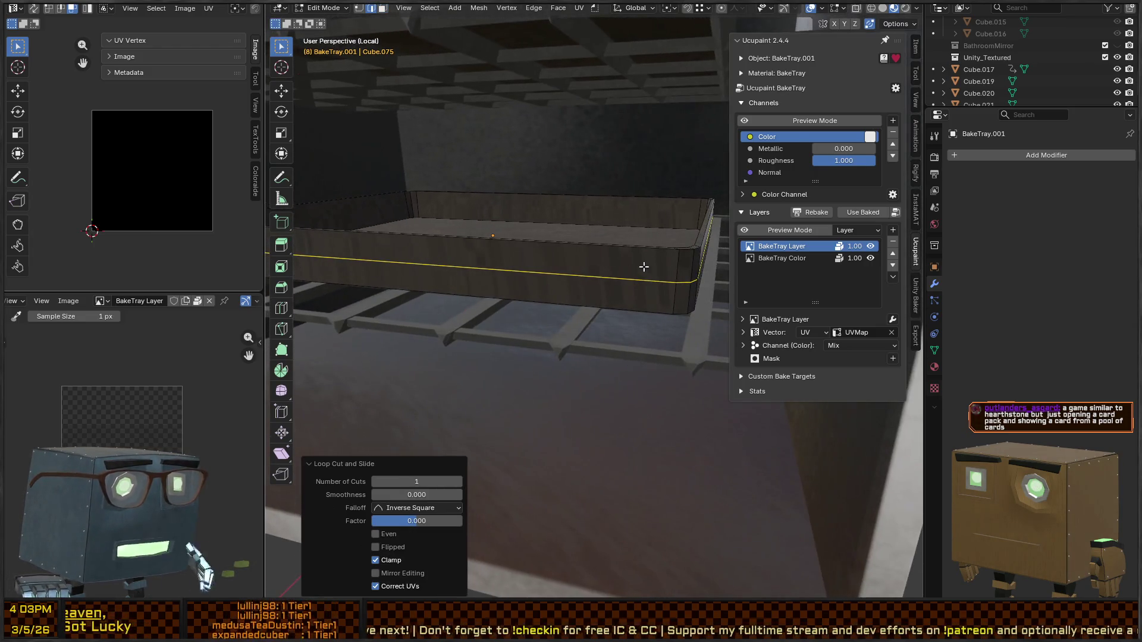
key(g)
key(z)
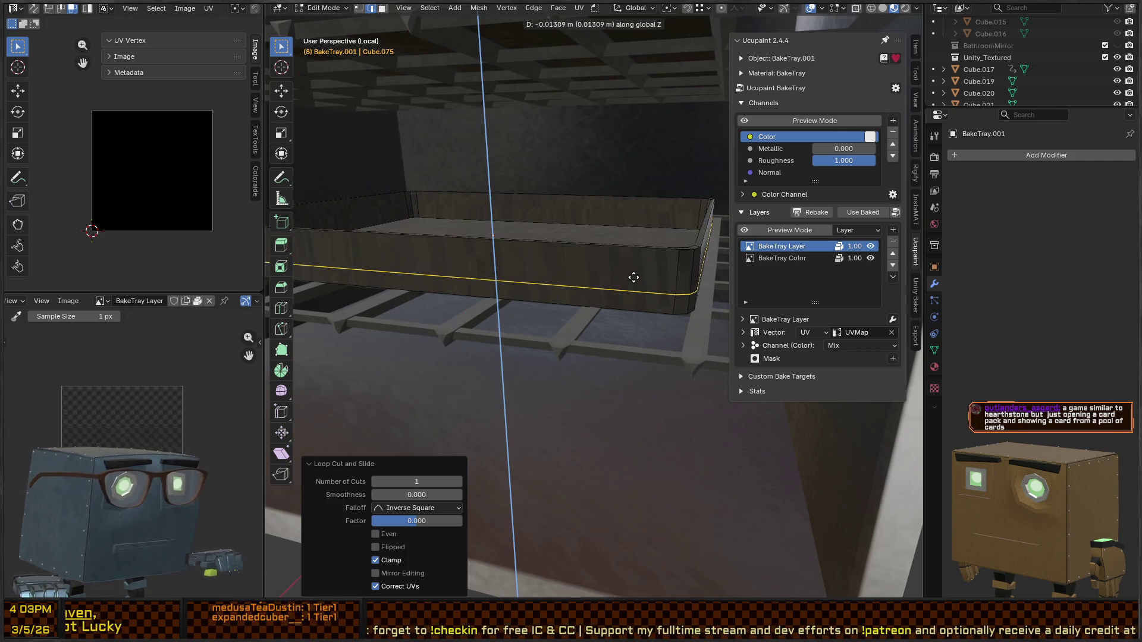
click(632, 280)
mouse_move(632, 280)
middle_down()
mouse_move(643, 264)
mouse_move(608, 229)
mouse_move(614, 262)
mouse_move(599, 273)
mouse_move(571, 242)
mouse_move(595, 265)
middle_up()
Step: Bevel the rim edges with a single segment
key(ctrl+b)
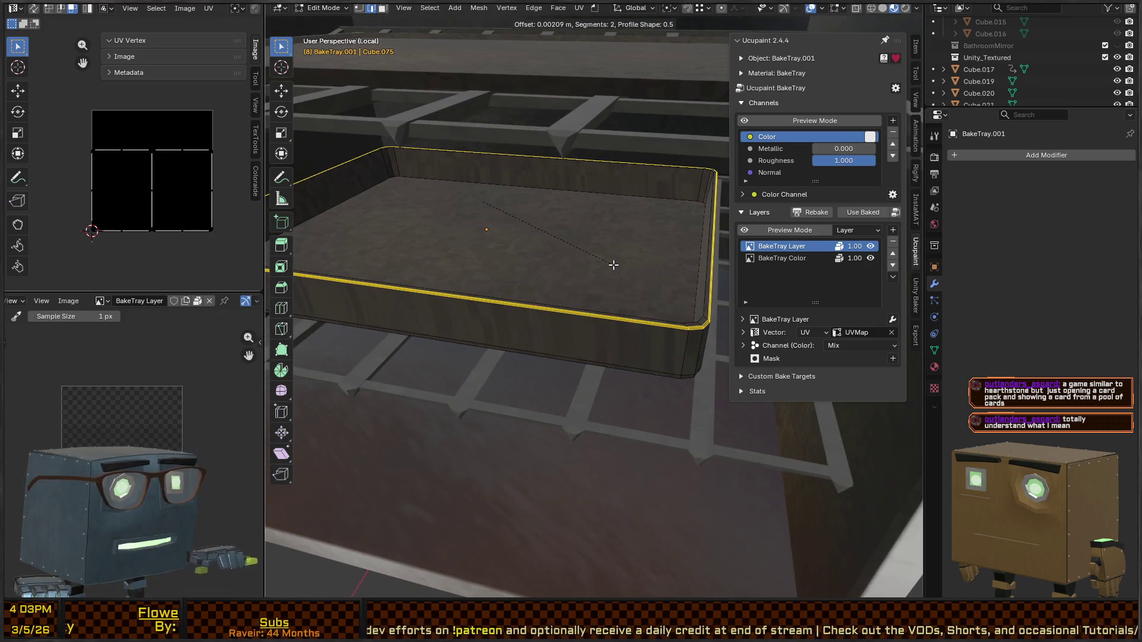
scroll(616, 266, down, 1)
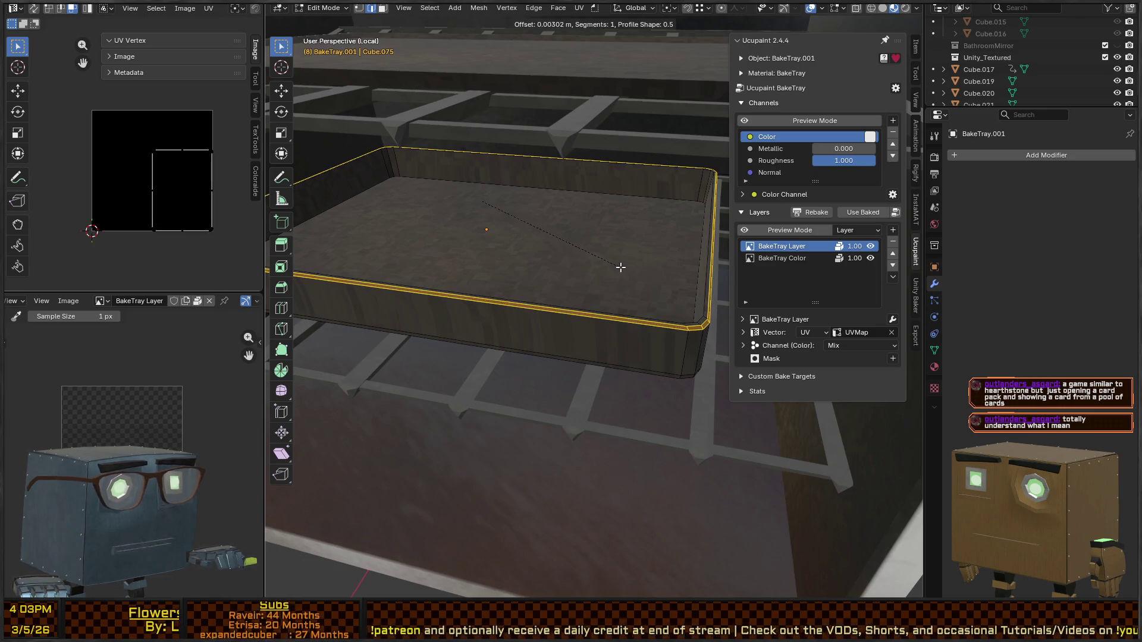
click(616, 265)
middle_drag(598, 276, 611, 271)
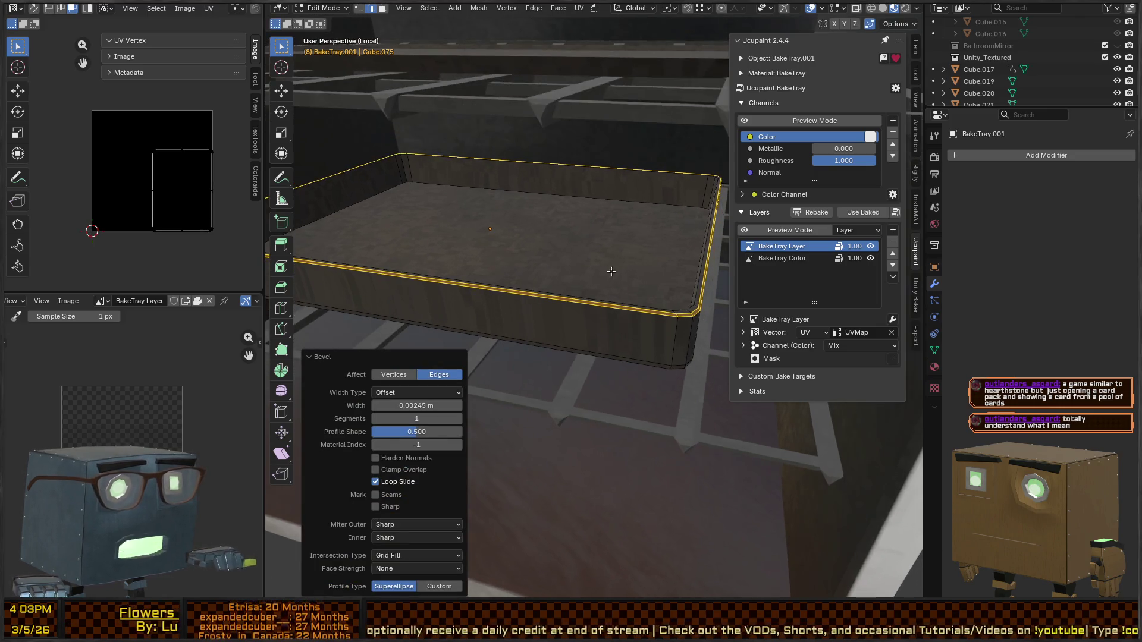
mouse_move(699, 230)
middle_down()
mouse_move(556, 242)
mouse_move(586, 289)
mouse_move(561, 247)
mouse_move(600, 244)
mouse_move(624, 257)
mouse_move(589, 252)
mouse_move(581, 234)
mouse_move(531, 216)
mouse_move(599, 230)
mouse_move(512, 235)
mouse_move(637, 247)
mouse_move(619, 257)
middle_up()
Step: Select the rim's bevel loops and shrink a rim edge loop slightly
alt+click(601, 308)
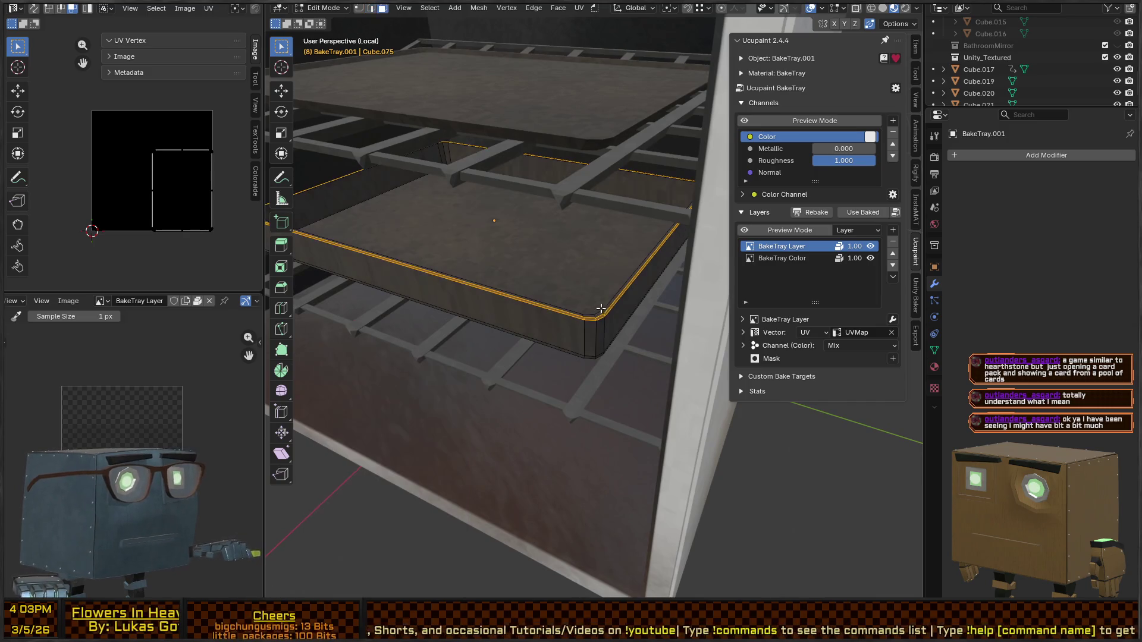
alt+click(596, 322)
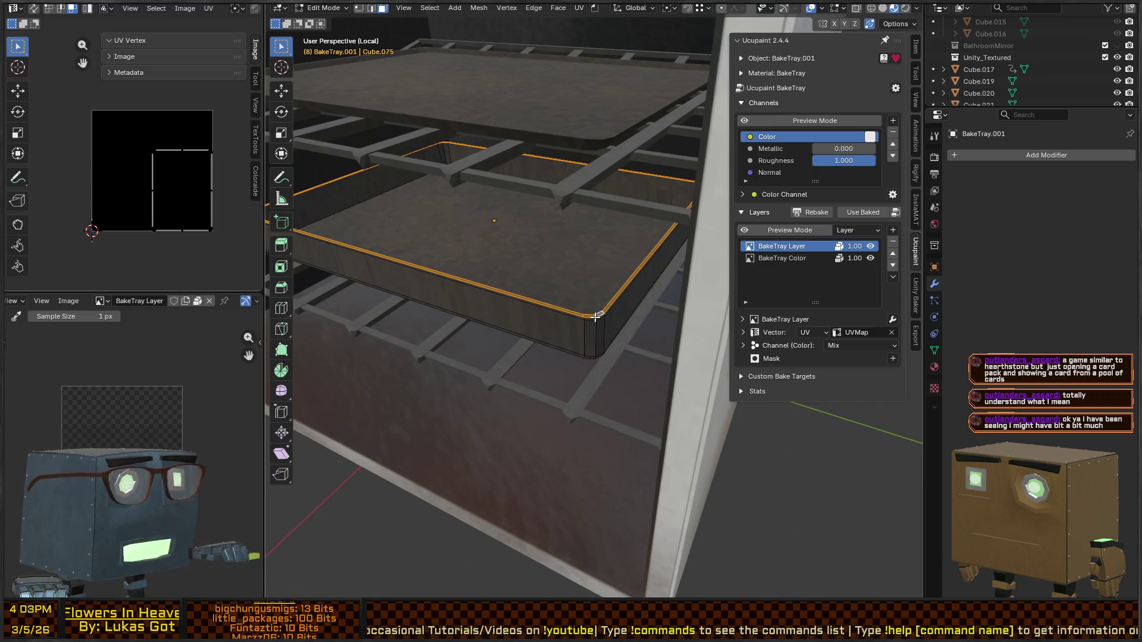
alt+shift+click(594, 319)
mouse_move(623, 288)
middle_down()
mouse_move(657, 281)
mouse_move(629, 245)
mouse_move(658, 281)
mouse_move(680, 256)
middle_up()
alt+click(659, 282)
key(s)
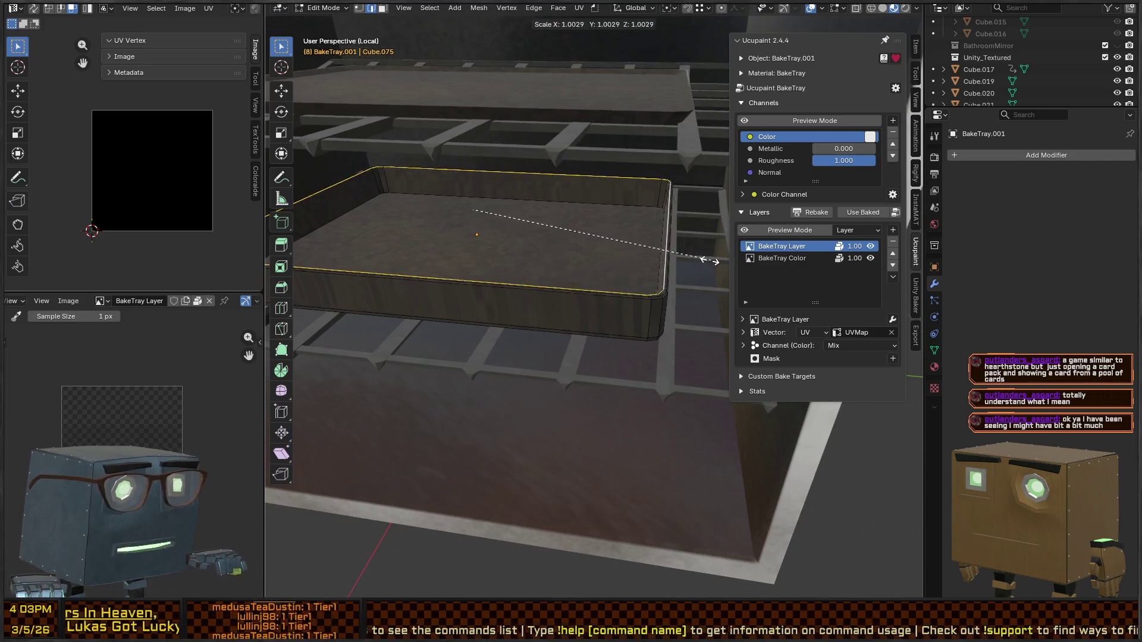
click(690, 260)
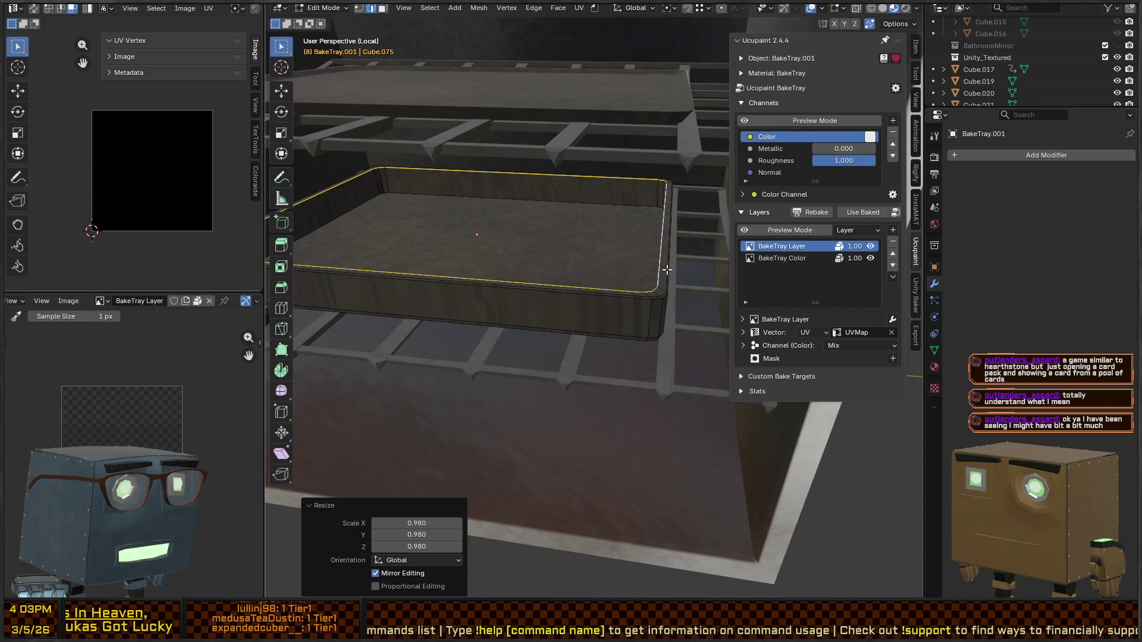
middle_drag(676, 233, 667, 219)
Step: Widen the rim faces to 1.012 in X and Y, keeping their height fixed
key(3)
alt+click(650, 251)
scroll(678, 321, up, 3)
middle_drag(689, 318, 584, 255)
key(s)
key(shift+z)
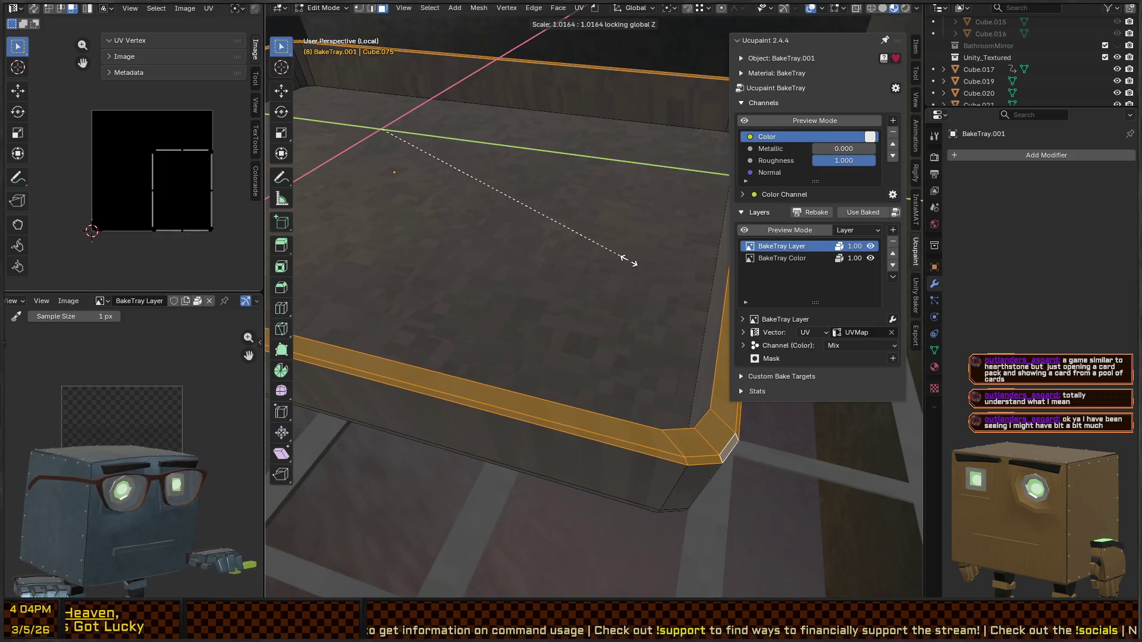
click(619, 254)
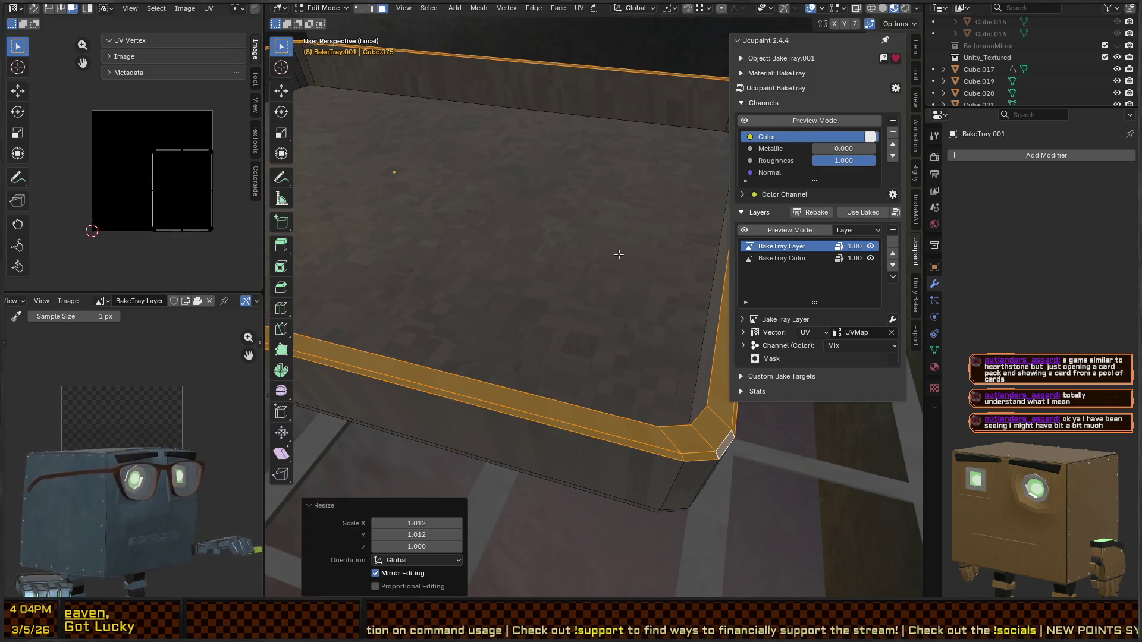
Step: Return BakeTray.001 to Object Mode
scroll(523, 208, down, 5)
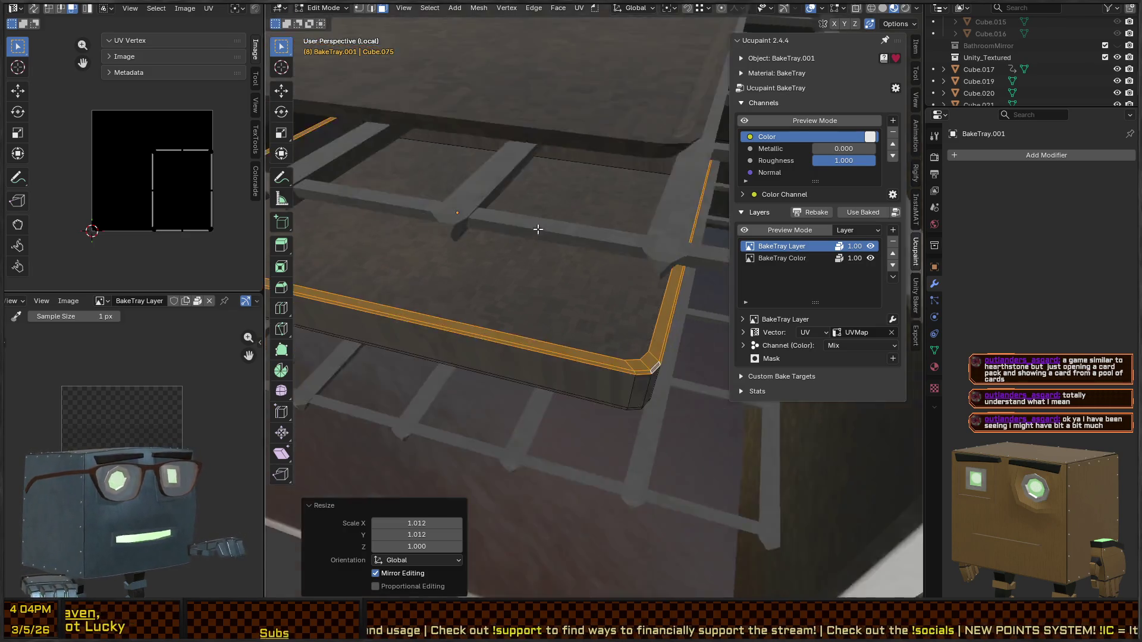
mouse_move(577, 284)
middle_down()
mouse_move(604, 255)
mouse_move(583, 331)
mouse_move(625, 302)
mouse_move(573, 319)
mouse_move(611, 296)
mouse_move(574, 286)
middle_up()
key(Tab)
click(498, 315)
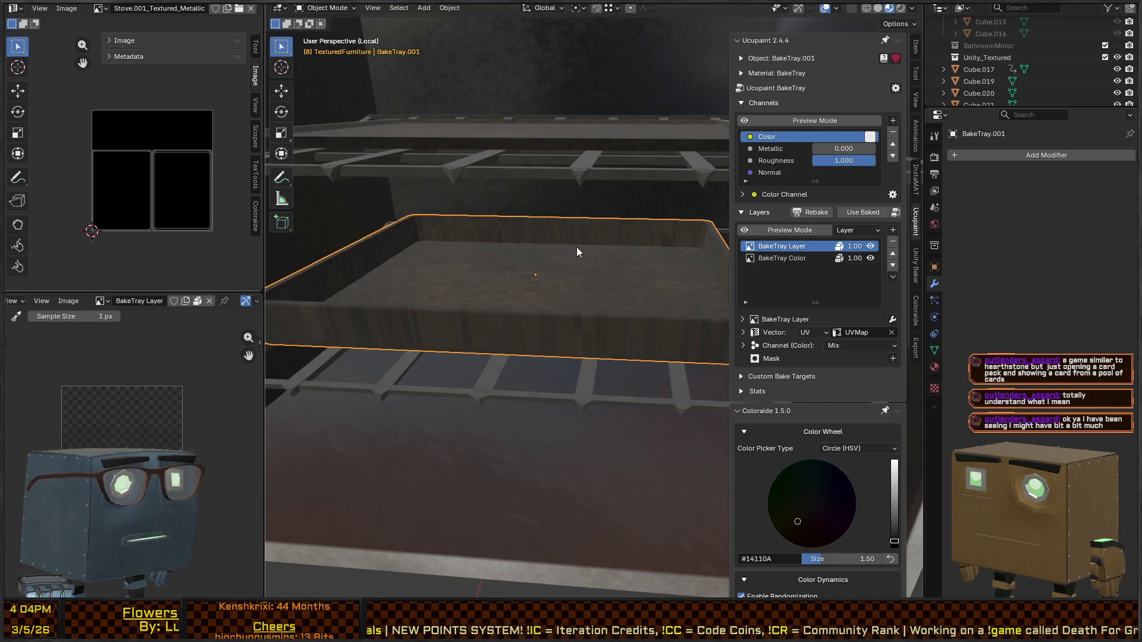
Step: Hide the side panels, re-enter Edit Mode, and move the rim along Z
key(n)
mouse_move(665, 281)
middle_down()
mouse_move(631, 296)
mouse_move(569, 296)
middle_up()
key(Tab)
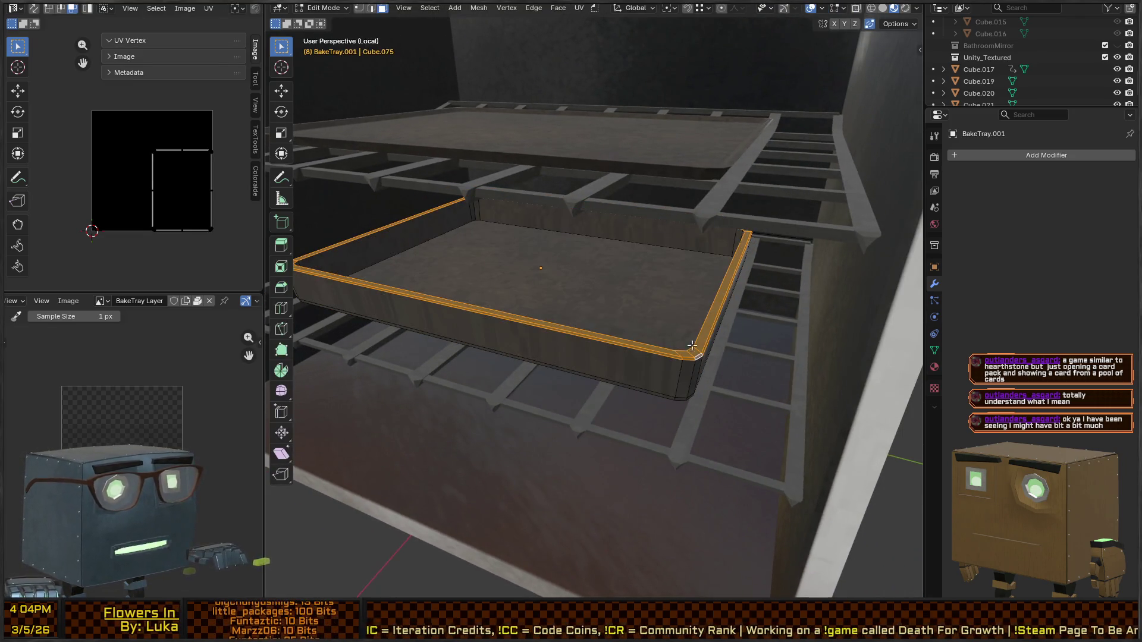
middle_drag(692, 345, 642, 260)
key(g)
key(z)
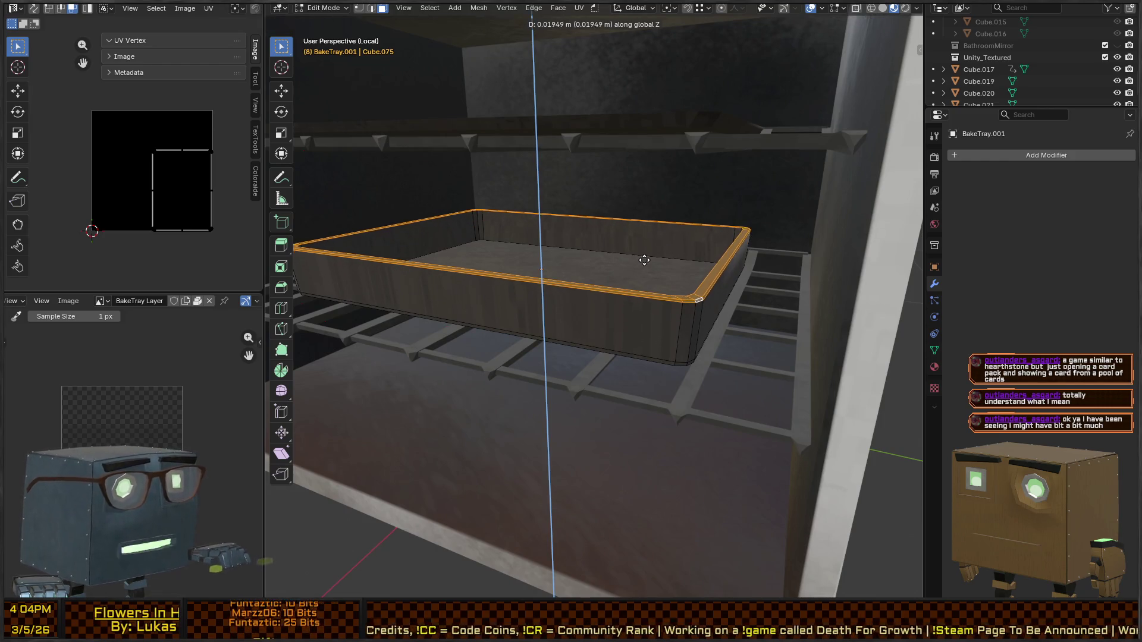
click(644, 260)
Step: Add unslid loop cuts around the tray side and the inner rim
key(ctrl+r)
click(670, 324)
right_click(671, 324)
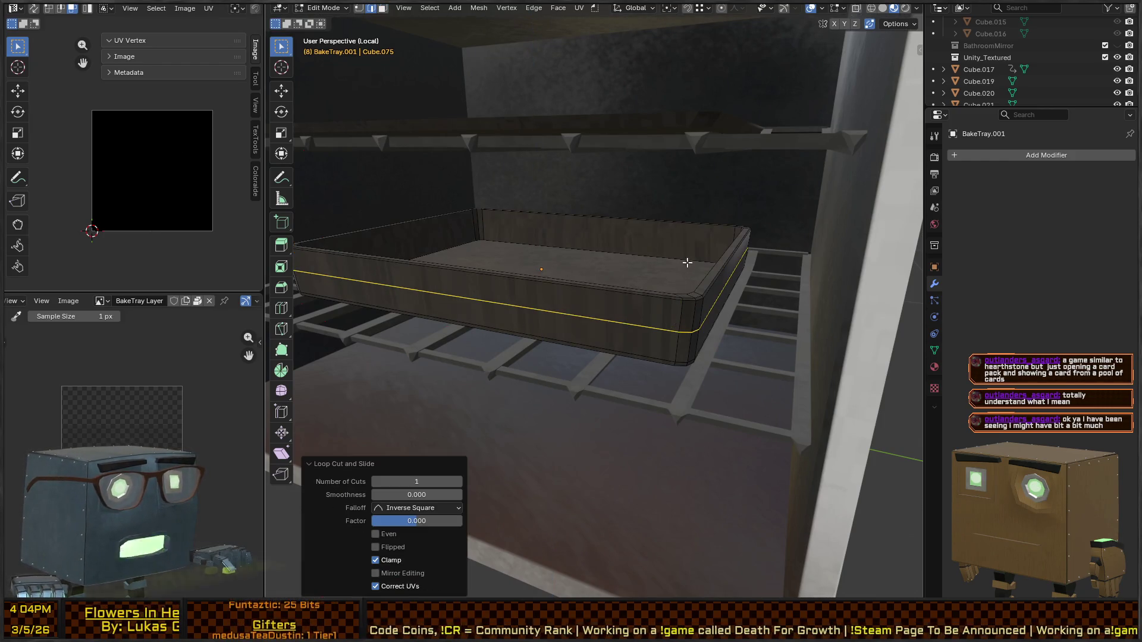
key(ctrl+r)
click(469, 224)
right_click(469, 224)
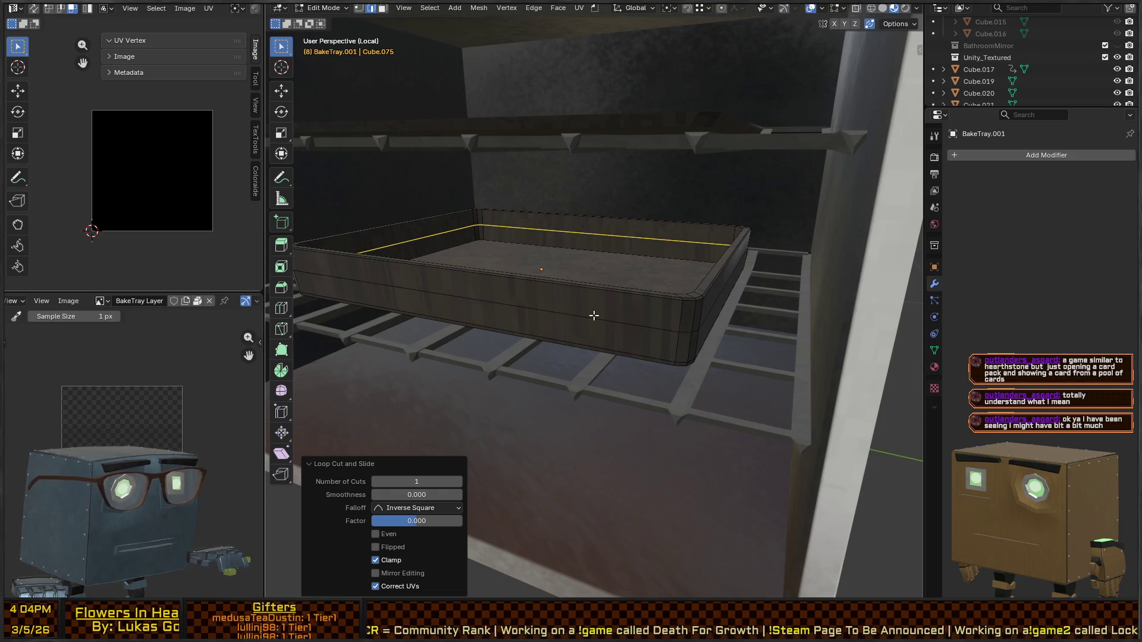
Step: Scale the tray 1.0096 in X and Y, keeping its height unchanged
key(ctrl+r)
key(shift+z)
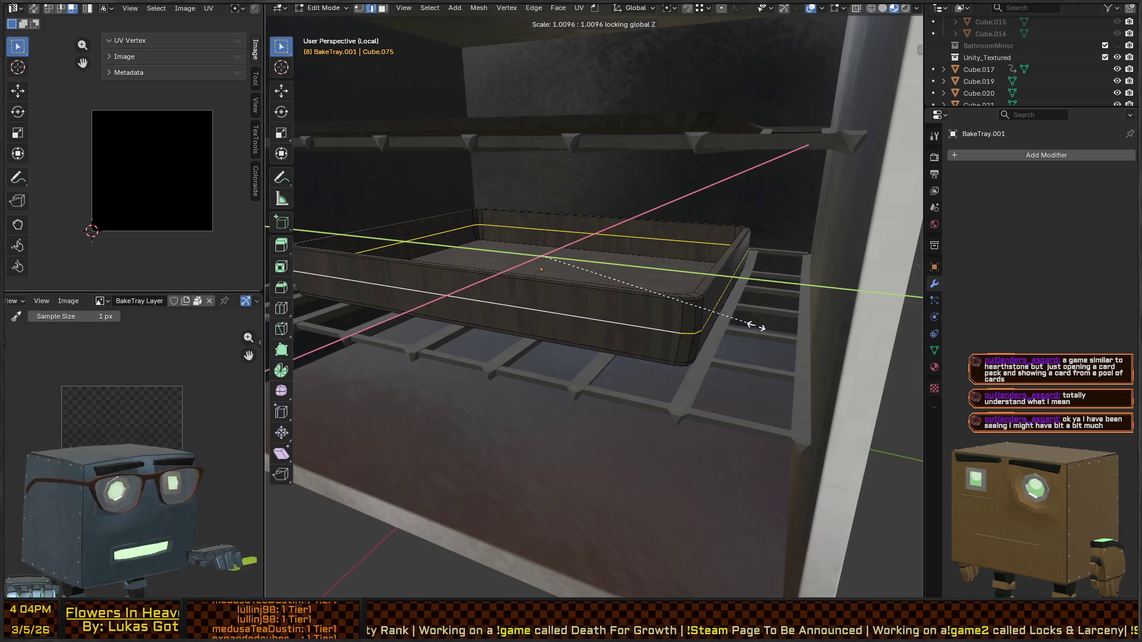
click(756, 325)
mouse_move(744, 319)
middle_down()
mouse_move(726, 258)
mouse_move(681, 276)
middle_up()
key(ctrl+3)
Step: Toggle out to Object Mode and back into Edit Mode on the tray
key(Tab)
scroll(681, 276, down, 5)
scroll(614, 250, up, 5)
mouse_move(611, 324)
middle_down()
mouse_move(601, 280)
mouse_move(571, 285)
middle_up()
key(Tab)
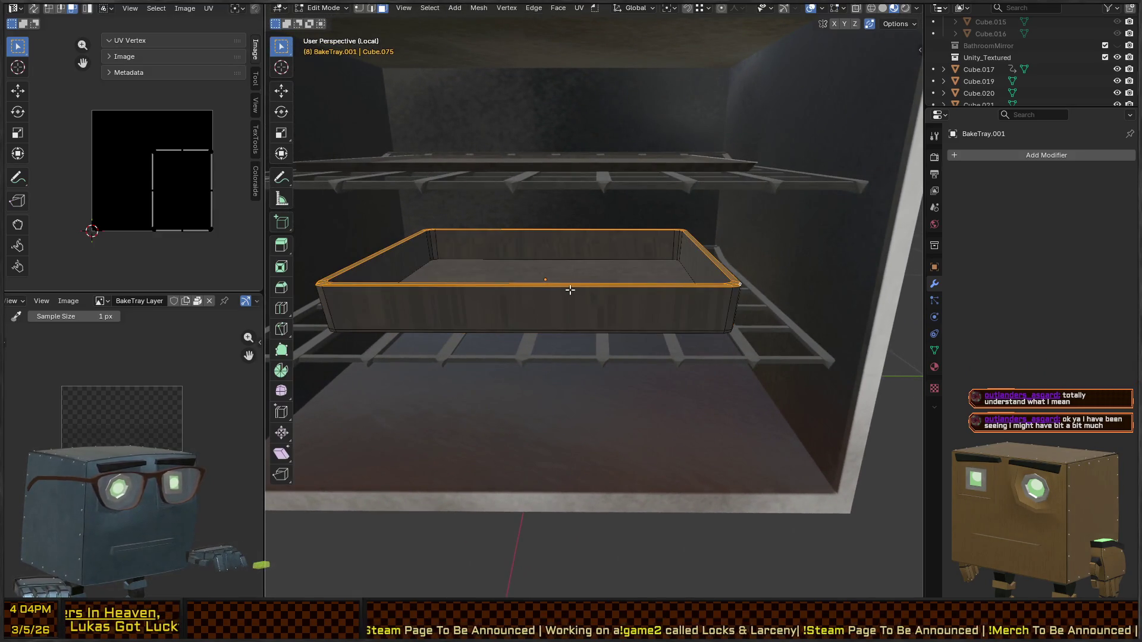
Step: Select the whole tray and Smart UV Project it with default settings
key(a)
key(u)
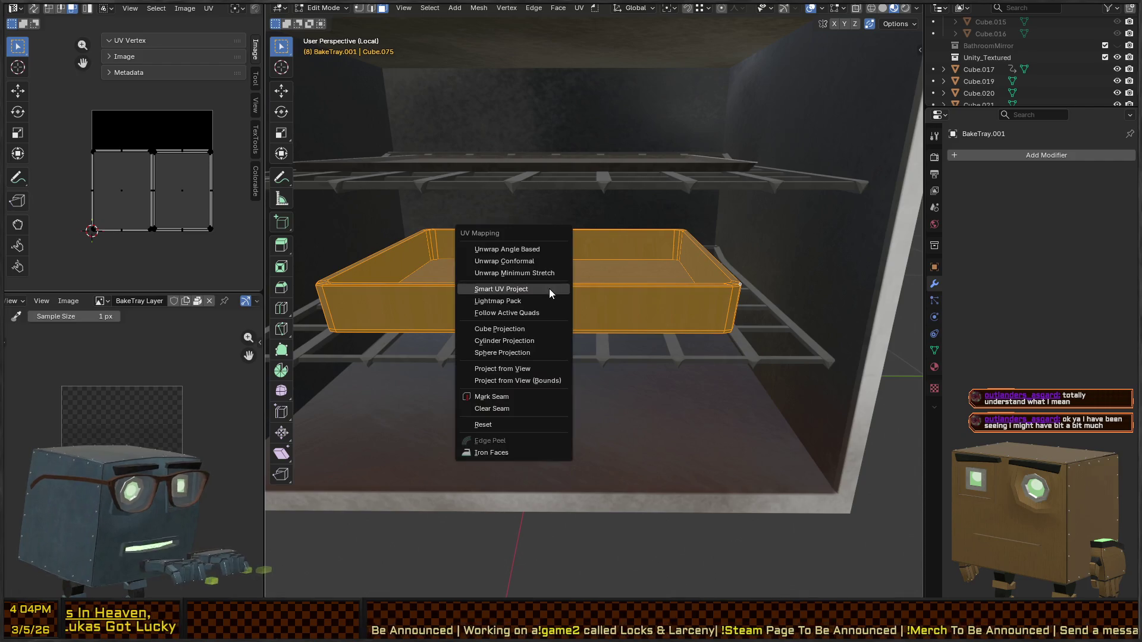
click(524, 290)
click(524, 401)
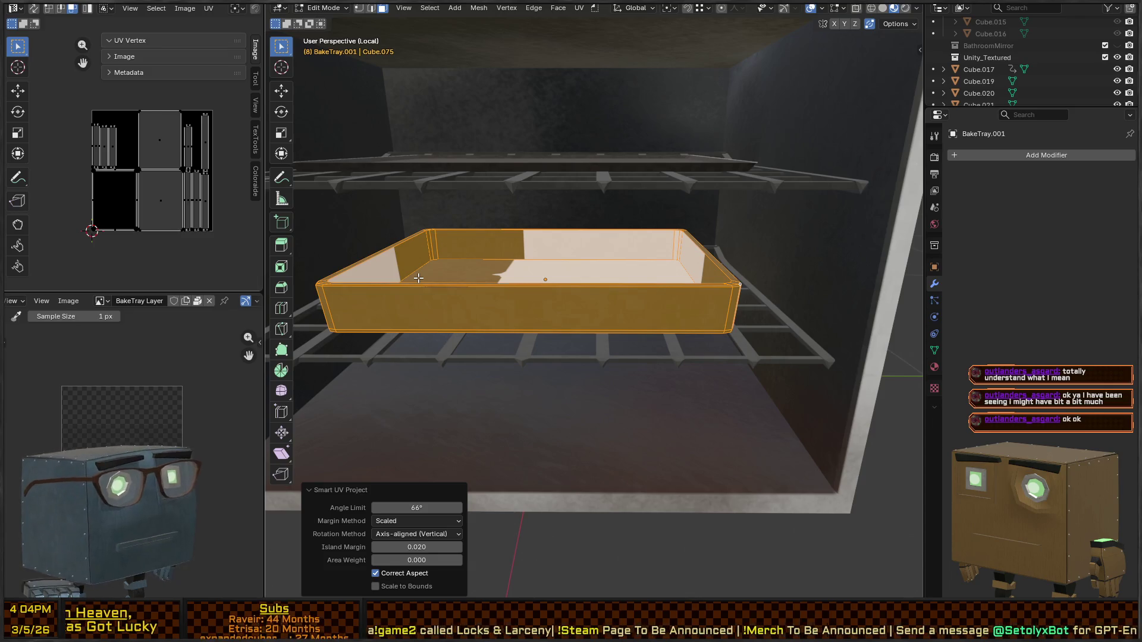
Step: Switch to Texture Paint mode and unlink the tray's material so it shows white
middle_drag(471, 245, 601, 274)
key(ctrl+Tab)
click(535, 265)
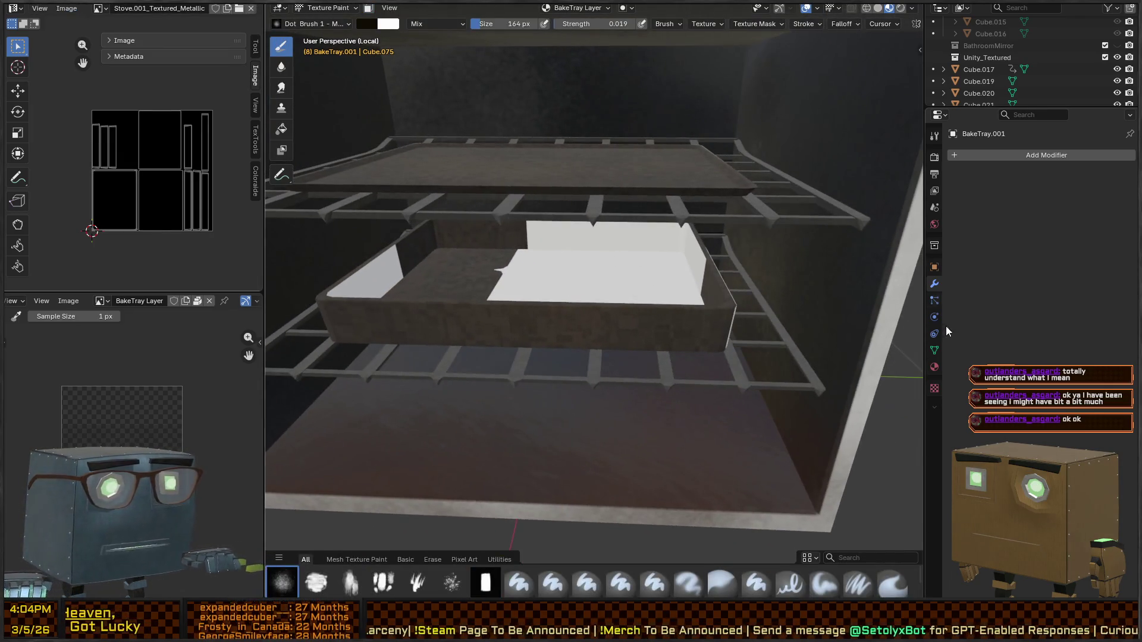
click(933, 369)
click(1110, 202)
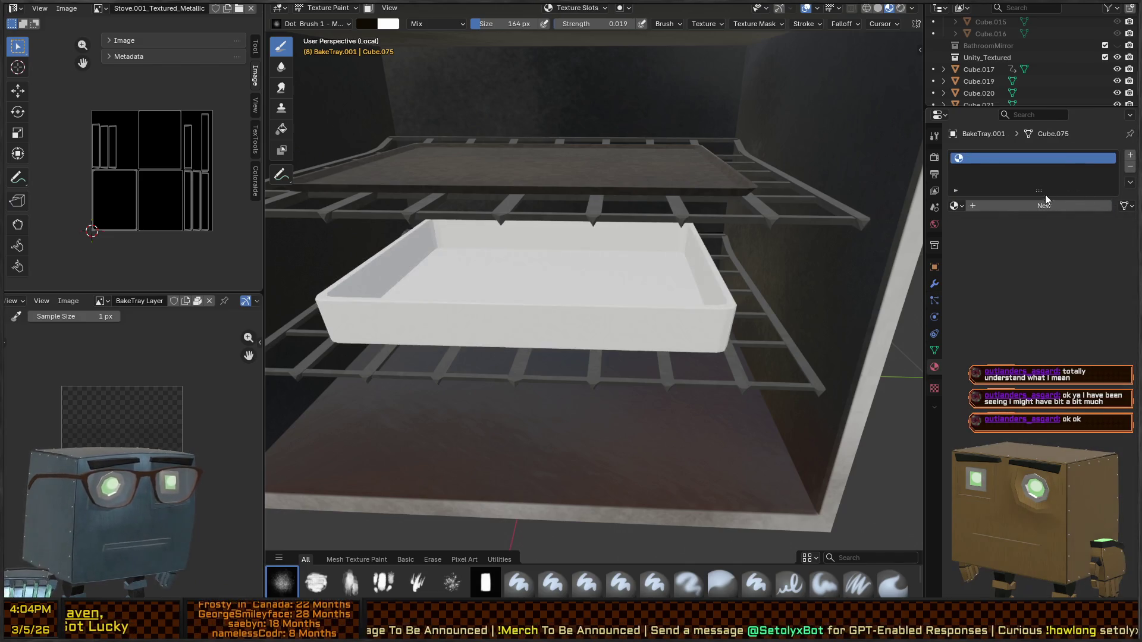
click(933, 350)
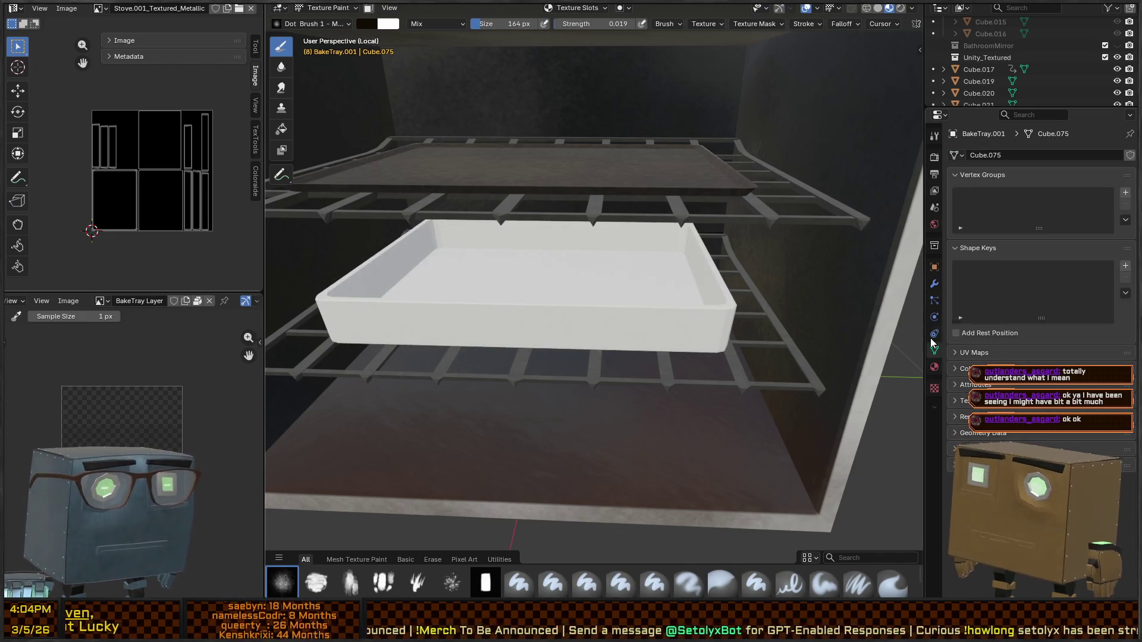
Step: Rename the tray object to BakePan
key(F2)
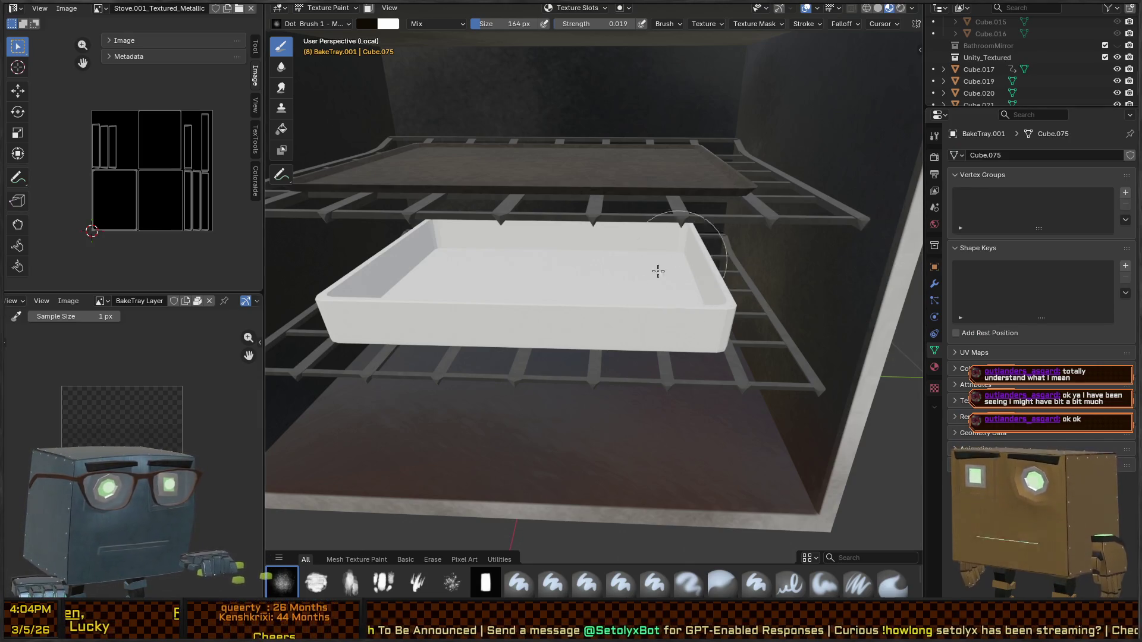
key(F2)
text(BakePan)
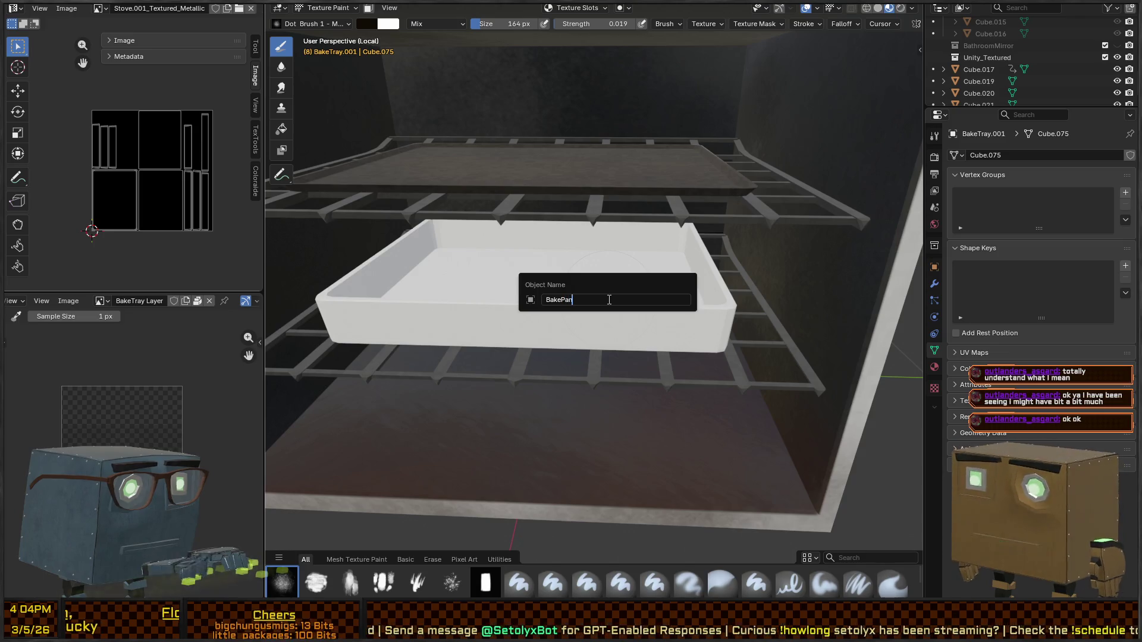
key(Return)
key(F2)
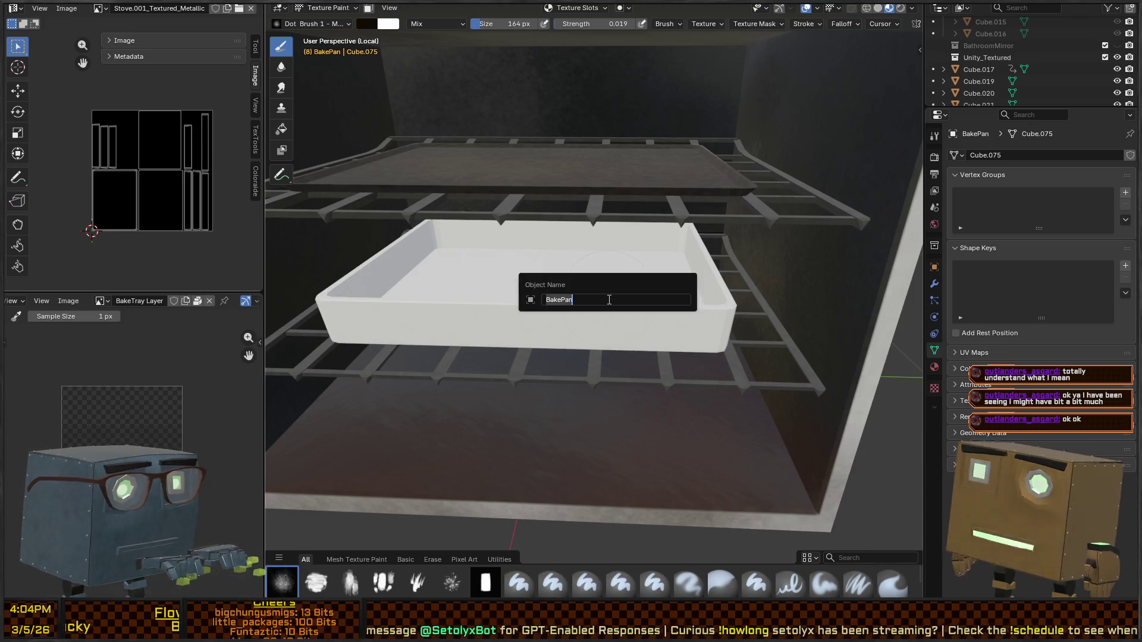
Step: Rename the object BakingDish and paste that name onto its mesh data
text(BakingDish)
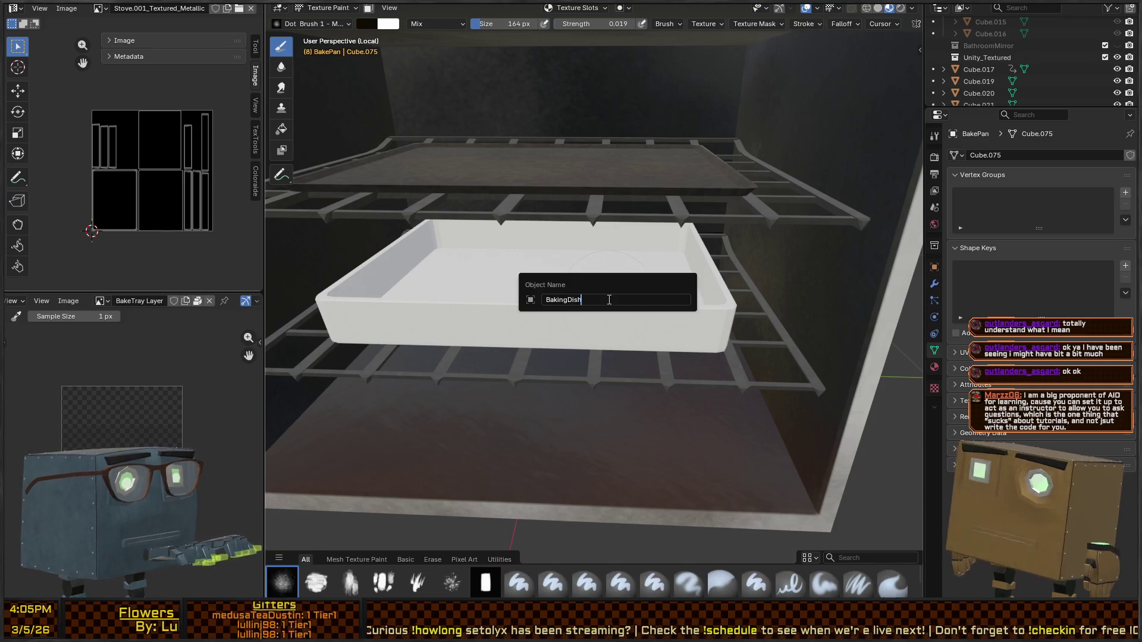
key(Return)
key(F2)
text(BakingDish)
Step: Enter Edit Mode on BakingDish and deselect the entire mesh with Alt+A
mouse_move(642, 262)
middle_down()
mouse_move(556, 258)
mouse_move(524, 305)
middle_up()
key(Tab)
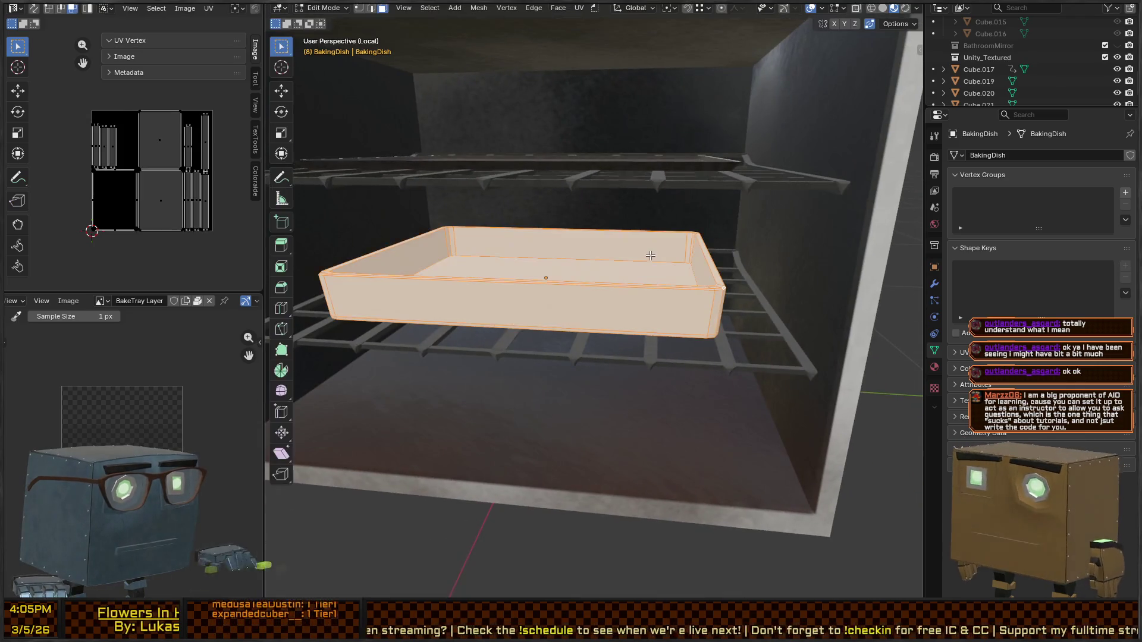
middle_drag(687, 280, 712, 288)
key(Tab)
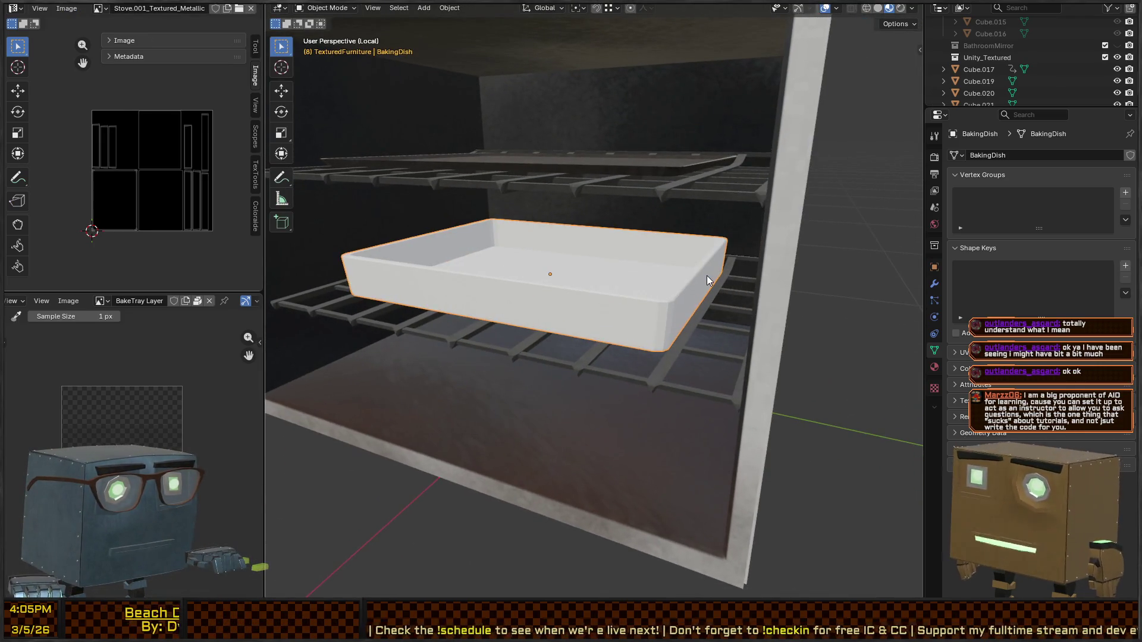
key(Tab)
mouse_move(682, 294)
middle_down()
mouse_move(669, 272)
mouse_move(712, 255)
mouse_move(719, 265)
mouse_move(608, 310)
mouse_move(687, 283)
middle_up()
key(Tab)
key(Tab)
key(alt+a)
scroll(712, 260, down, 3)
key(shift+s)
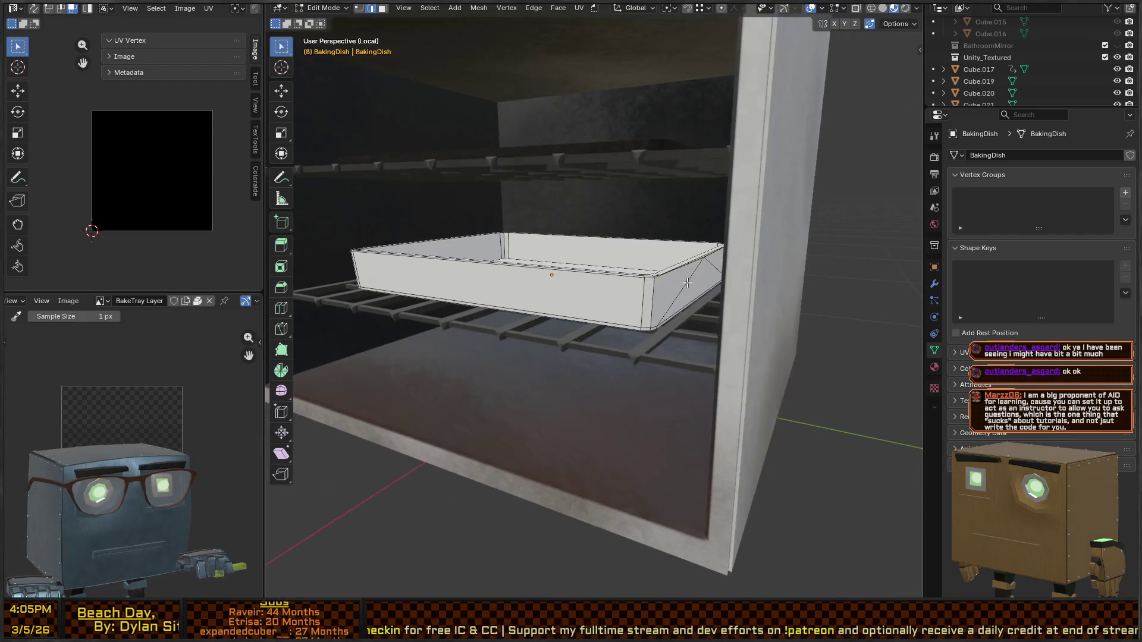
middle_drag(608, 280, 620, 267)
Step: Add a cube to the dish mesh, scale it to 0.45, and lower it into the oven
key(shift+a)
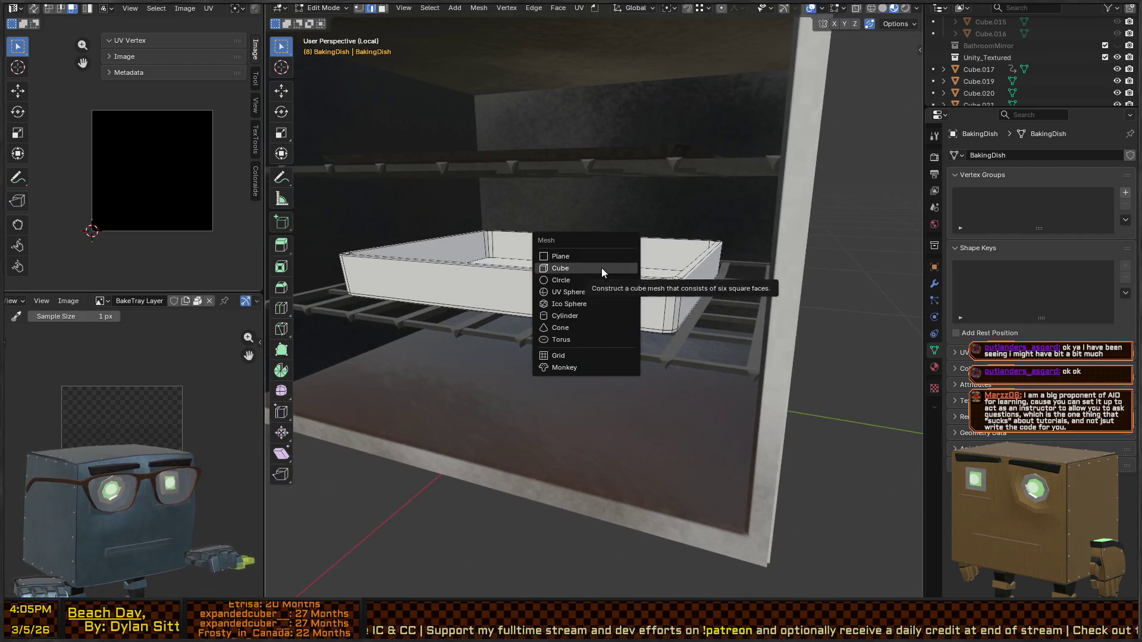
click(602, 268)
key(s)
click(684, 249)
middle_drag(684, 250, 663, 231)
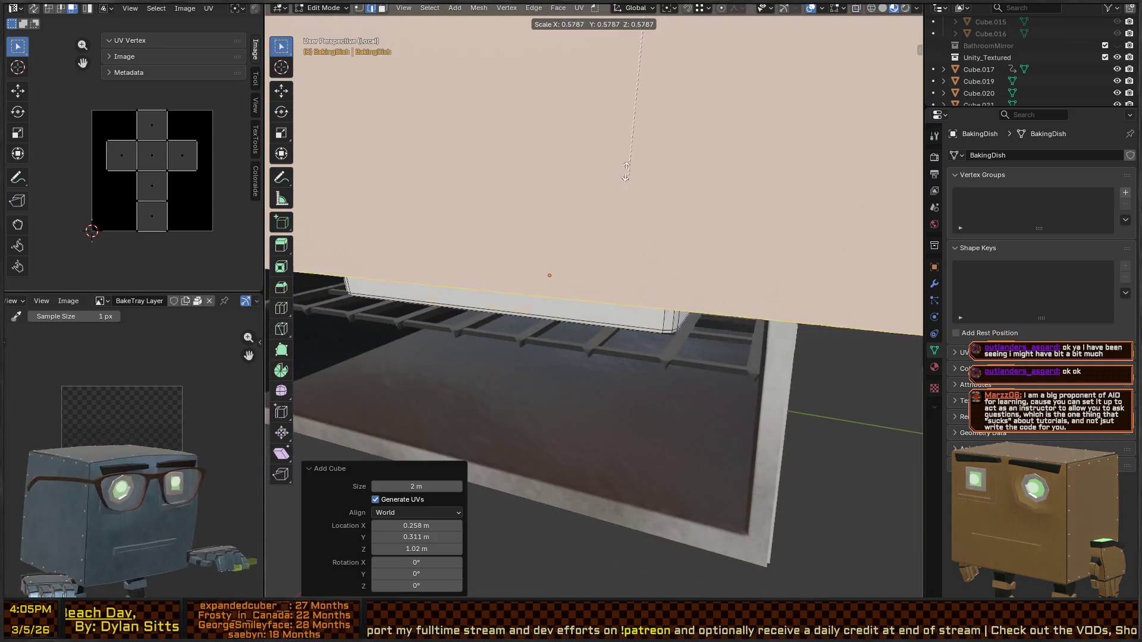
scroll(664, 230, down, 8)
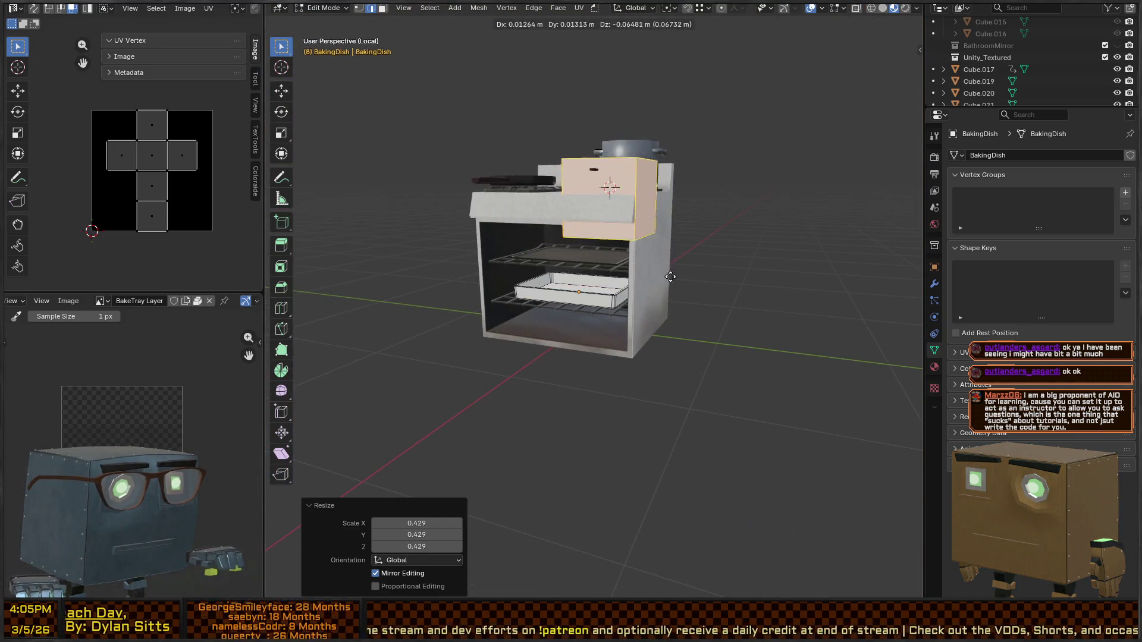
key(g)
key(z)
click(663, 354)
text(s.45)
key(Return)
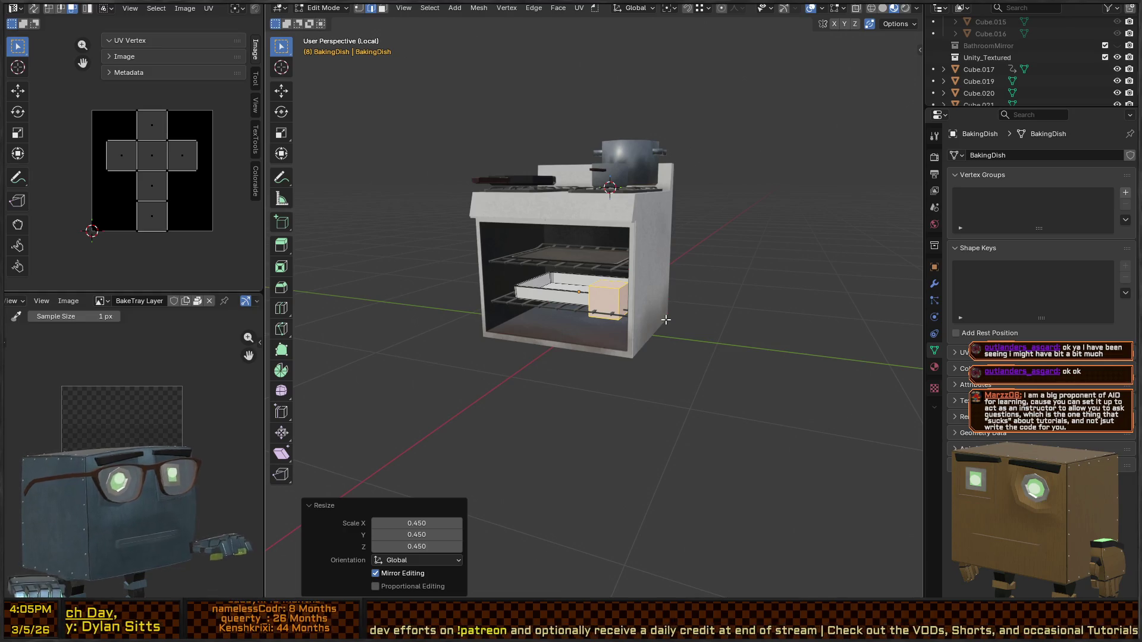
Step: Enlarge the cube to 0.793 and slide it horizontally to the dish's right end
scroll(631, 286, up, 5)
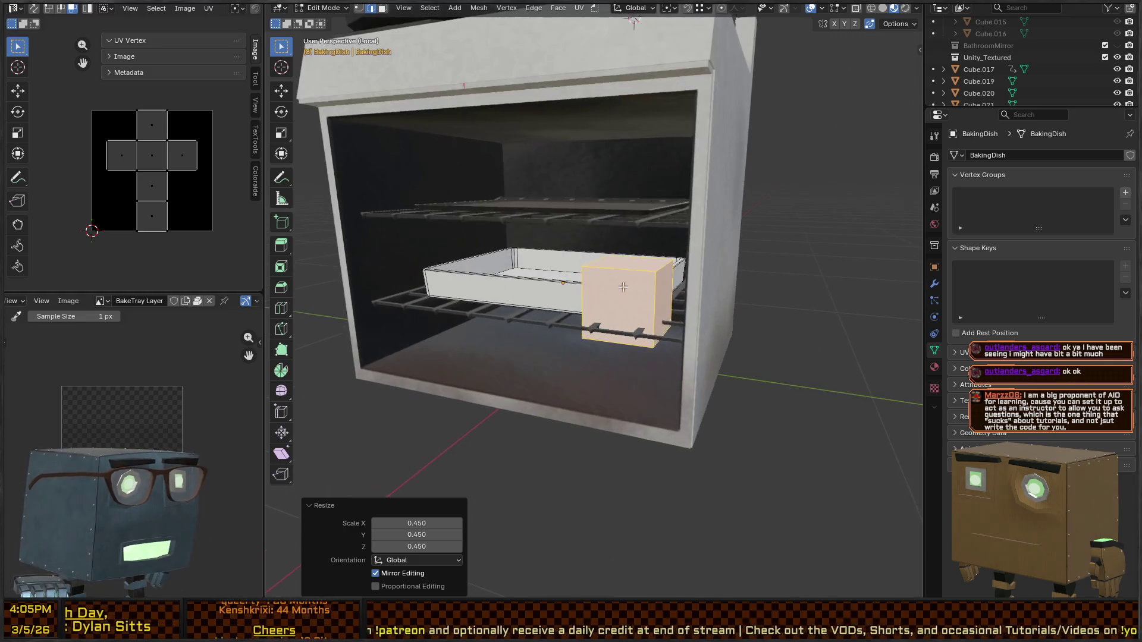
mouse_move(672, 231)
middle_down()
mouse_move(802, 354)
mouse_move(784, 343)
middle_up()
key(s)
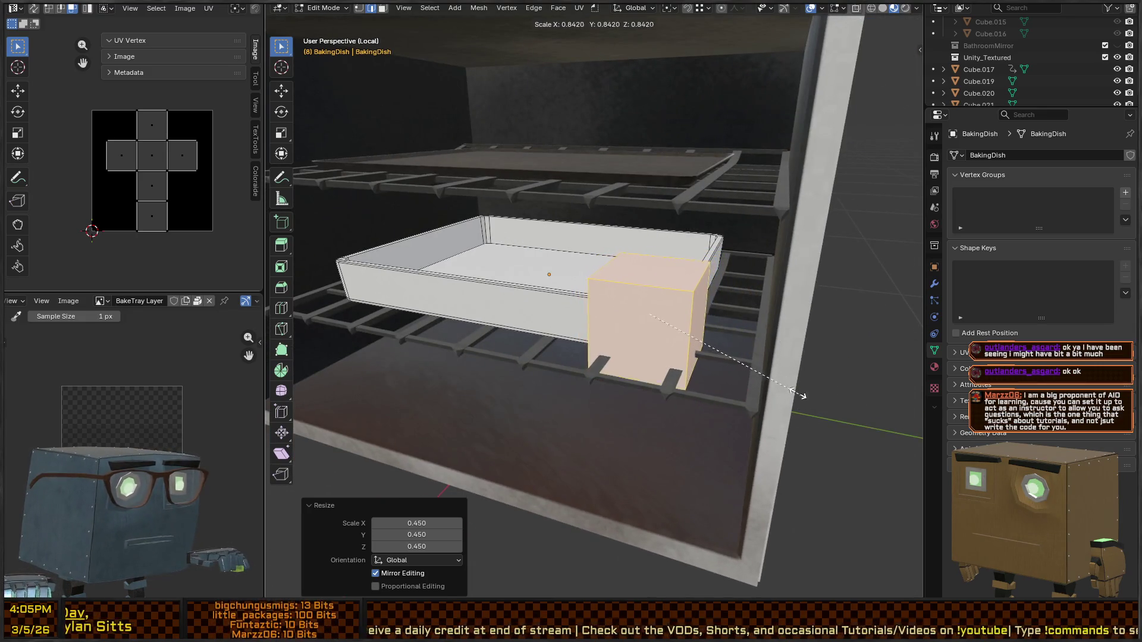
click(791, 388)
middle_drag(686, 315, 696, 307)
scroll(693, 321, up, 3)
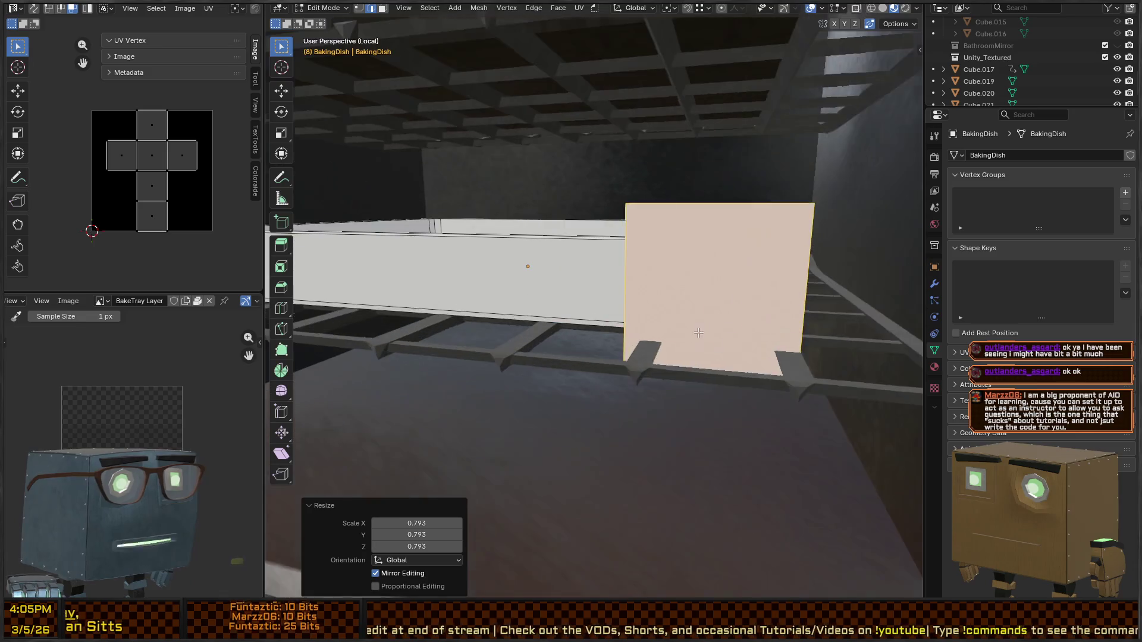
scroll(670, 315, up, 5)
scroll(670, 315, down, 5)
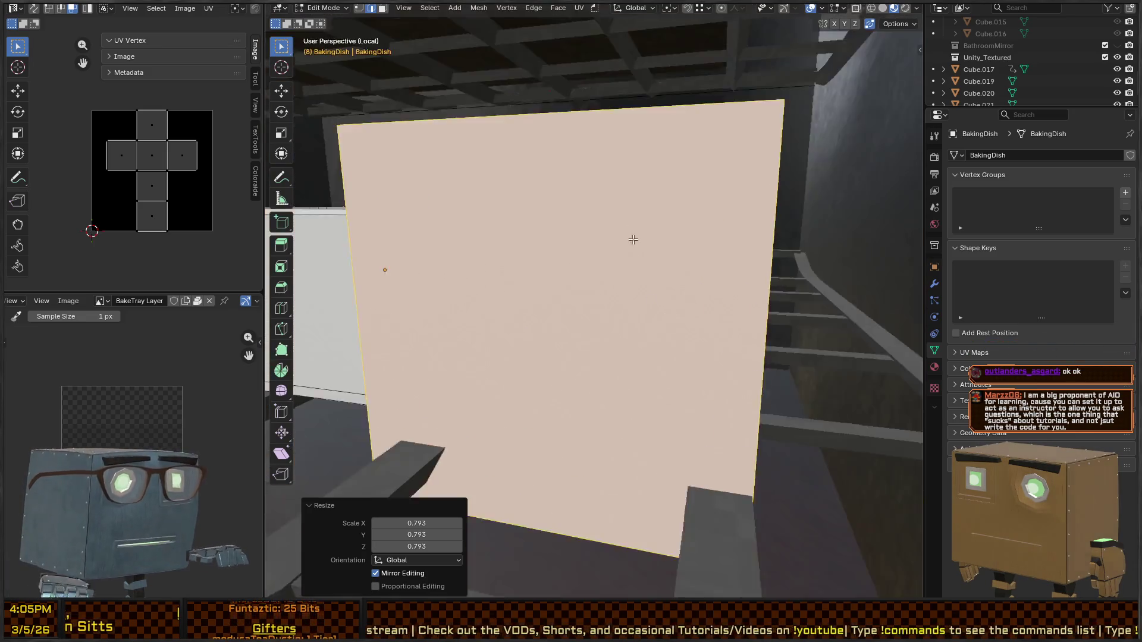
mouse_move(658, 247)
middle_down()
mouse_move(619, 298)
mouse_move(650, 285)
mouse_move(636, 313)
middle_up()
key(g)
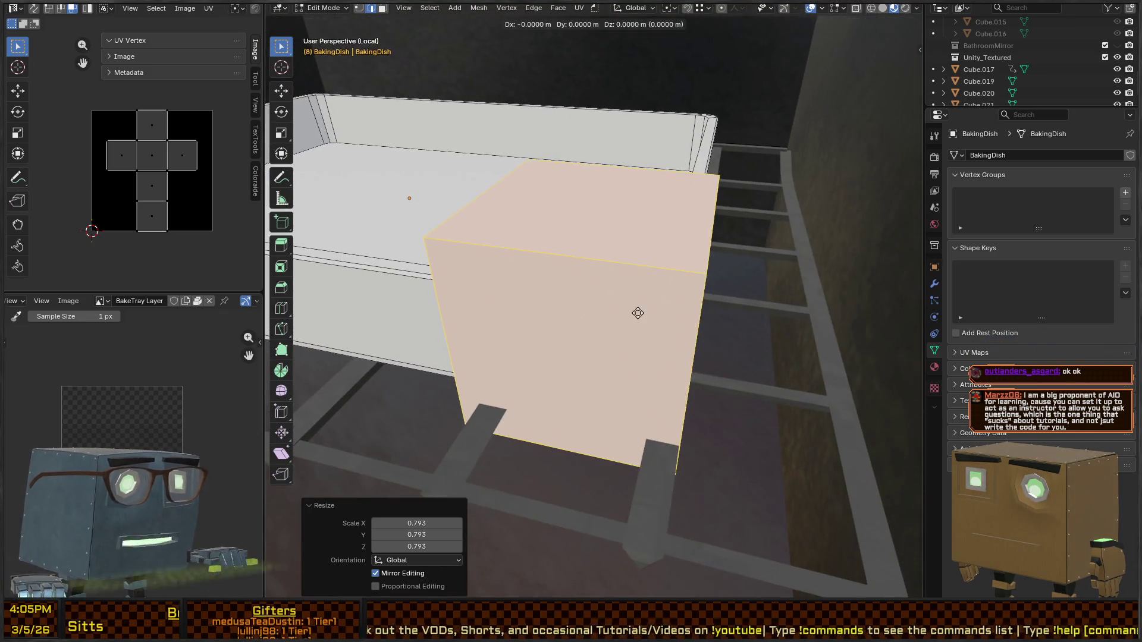
key(shift+z)
click(764, 217)
Step: Add a single unslid edge loop across the dish's left wall
mouse_move(759, 217)
middle_down()
mouse_move(635, 240)
mouse_move(510, 235)
mouse_move(391, 206)
mouse_move(563, 247)
mouse_move(558, 271)
middle_up()
key(ctrl+r)
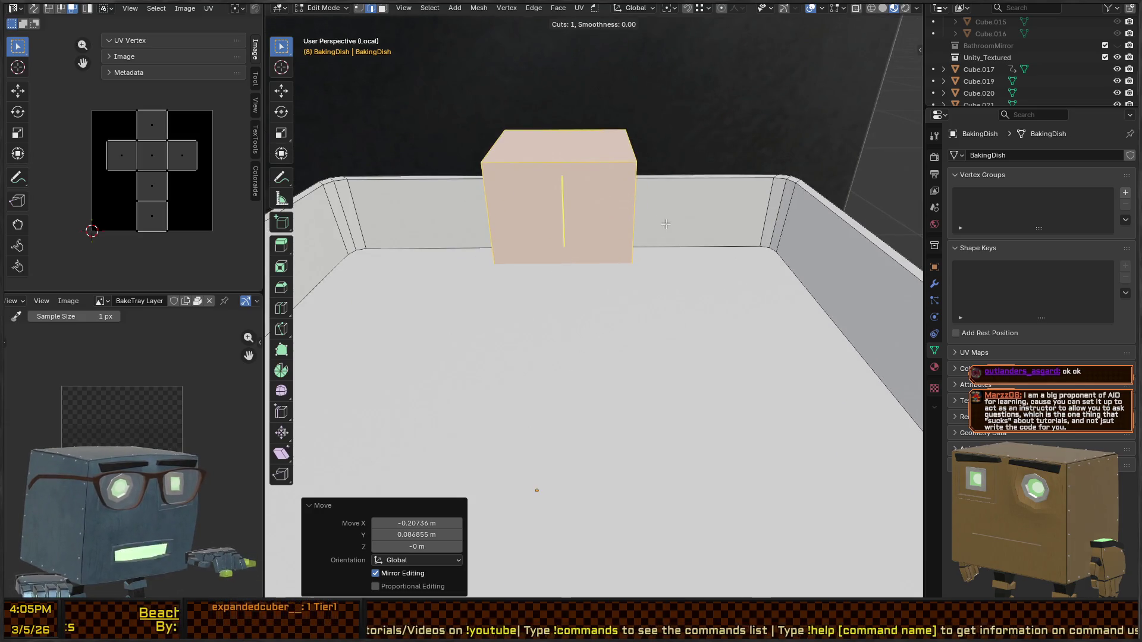
key(Escape)
middle_drag(716, 248, 334, 255)
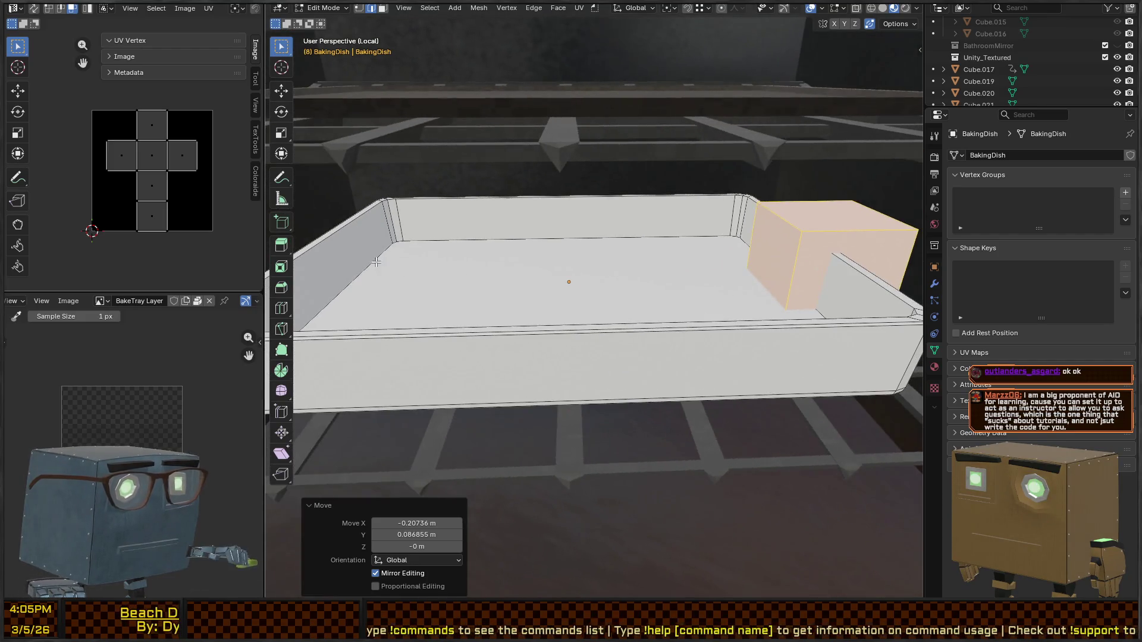
key(ctrl+r)
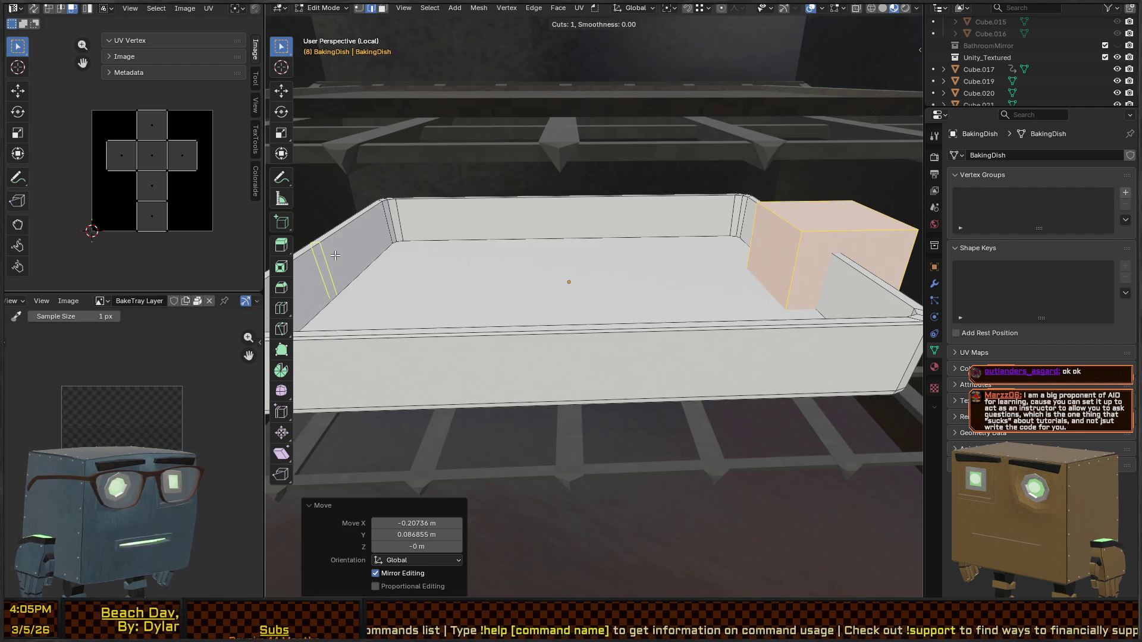
click(335, 255)
right_click(465, 263)
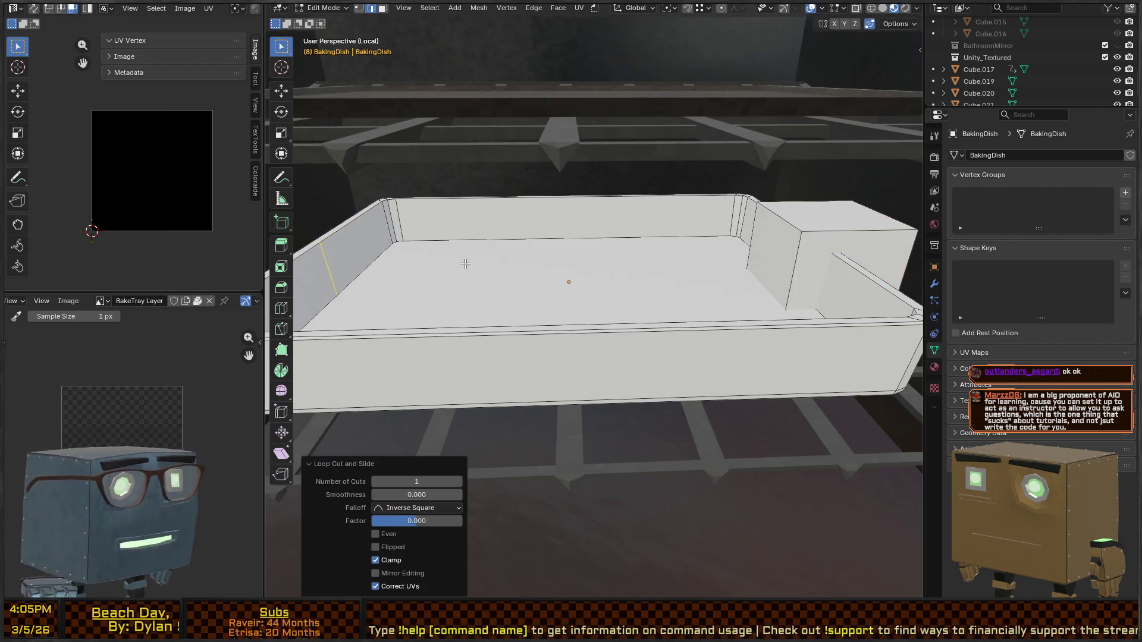
Step: Try triangulating the tray's floor face, then undo the triangulation
key(3)
click(618, 280)
key(ctrl+t)
middle_drag(664, 261, 762, 240)
scroll(762, 240, up, 5)
scroll(762, 240, down, 5)
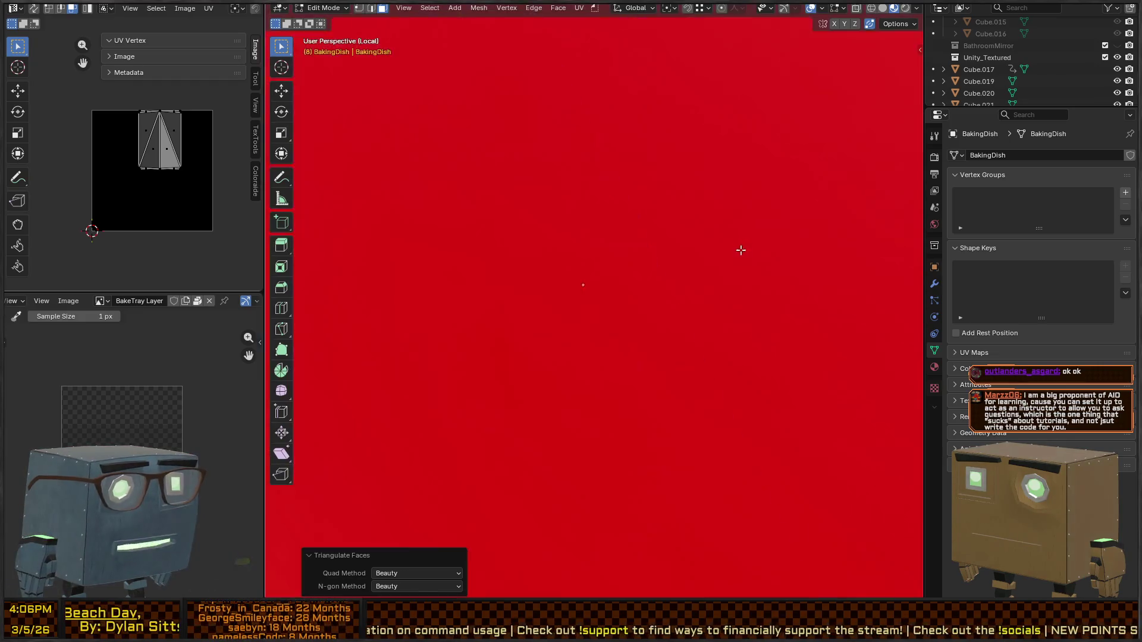
mouse_move(767, 263)
middle_down()
mouse_move(650, 269)
mouse_move(684, 256)
mouse_move(749, 278)
mouse_move(645, 255)
mouse_move(670, 273)
mouse_move(543, 280)
middle_up()
key(ctrl+z)
Step: Check the mesh in wireframe shading, then return to solid shading with nothing selected
key(alt+a)
key(z)
click(727, 277)
key(ctrl+Tab)
click(756, 279)
middle_drag(680, 268, 707, 267)
key(a)
key(alt+a)
key(shift+z)
Step: Select the whole end block in face mode and shrink it, undoing an edge dissolve
key(3)
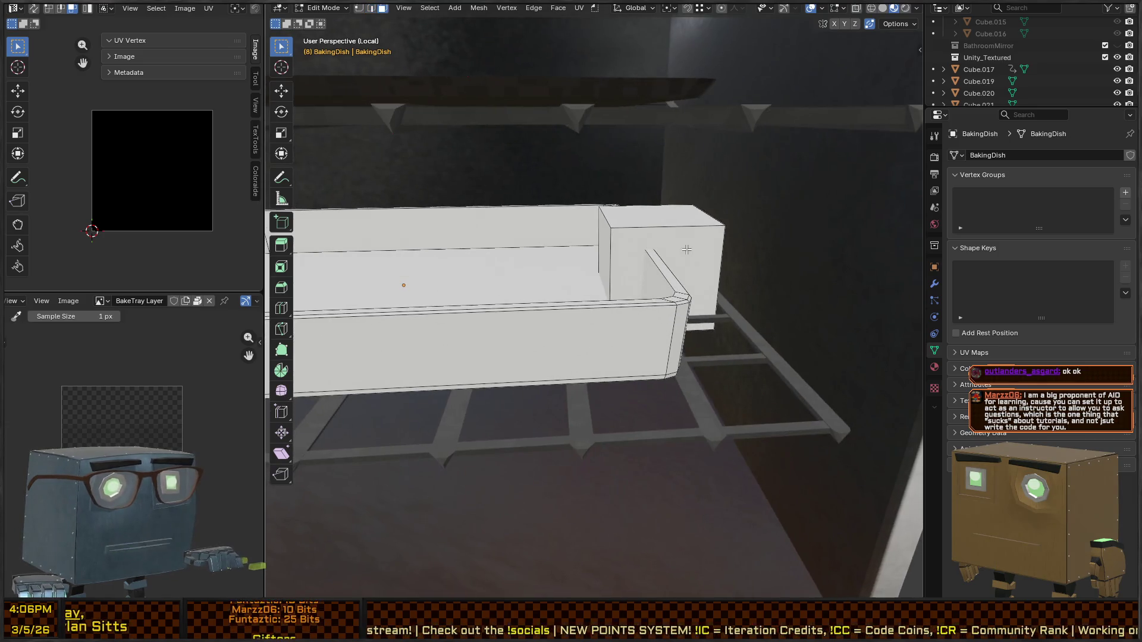
key(l)
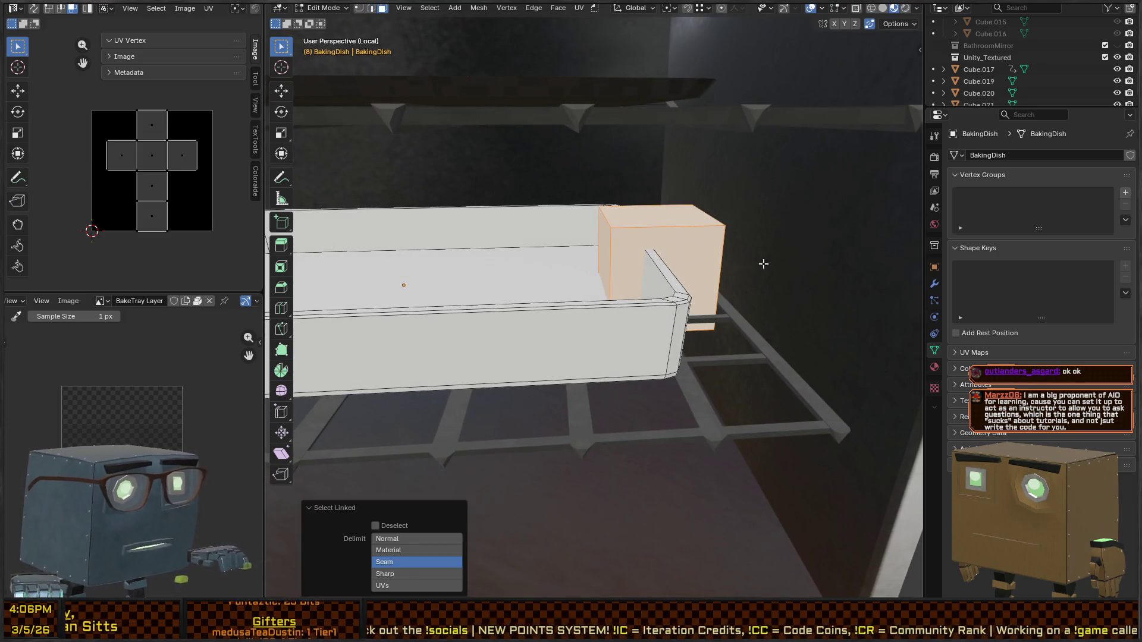
key(s)
click(717, 350)
mouse_move(717, 351)
middle_down()
mouse_move(616, 280)
mouse_move(684, 278)
middle_up()
key(x)
click(691, 262)
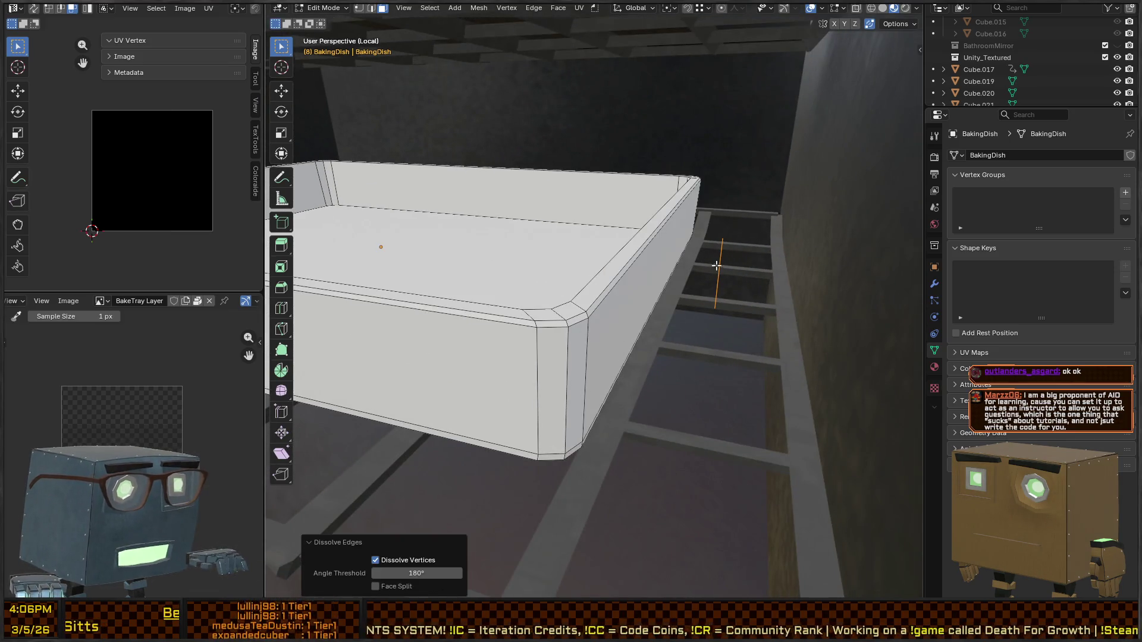
key(ctrl+z)
key(x)
key(Escape)
Step: Squash the end block to 0.431 height and delete its vertices
mouse_move(645, 130)
middle_down()
mouse_move(746, 351)
mouse_move(697, 334)
middle_up()
key(s)
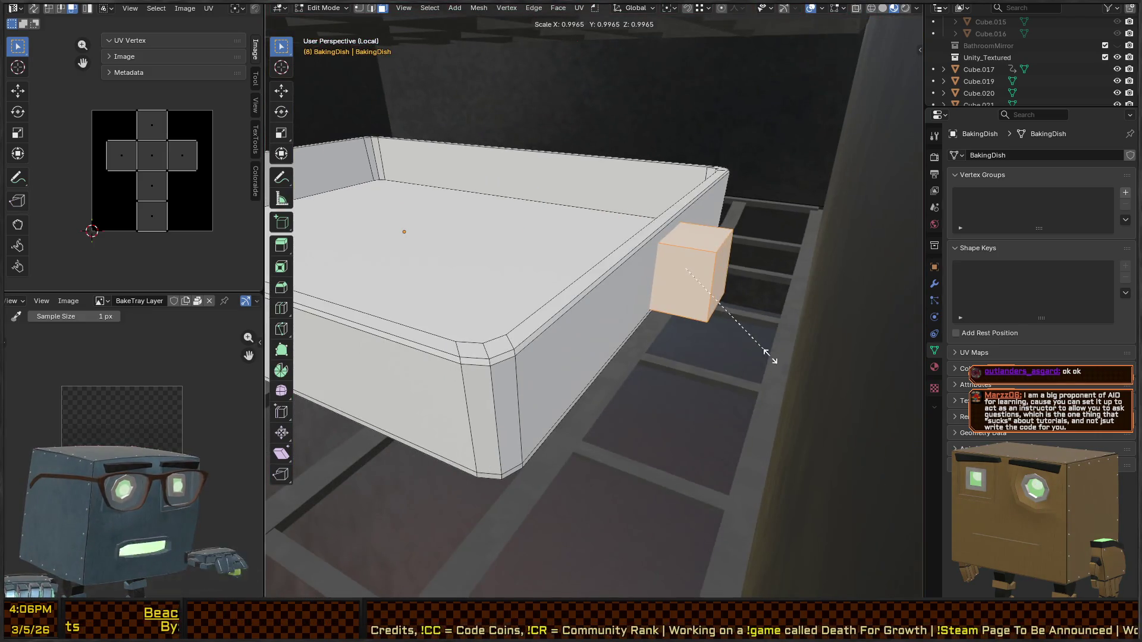
key(z)
click(697, 330)
key(s)
key(x)
key(Escape)
key(x)
click(647, 233)
Step: Delete the dish's leftover side and end faces and return to Object Mode
click(634, 285)
middle_drag(634, 285, 547, 253)
shift+click(550, 255)
key(x)
click(556, 336)
scroll(593, 268, up, 5)
scroll(594, 268, down, 8)
scroll(680, 305, up, 3)
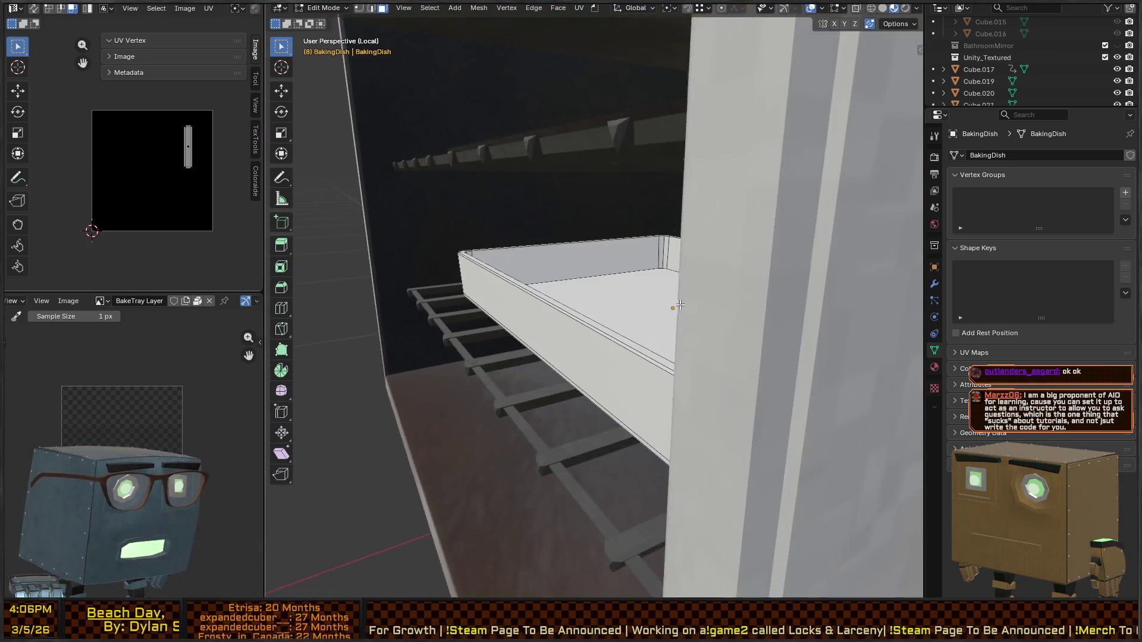
scroll(680, 305, down, 3)
key(Tab)
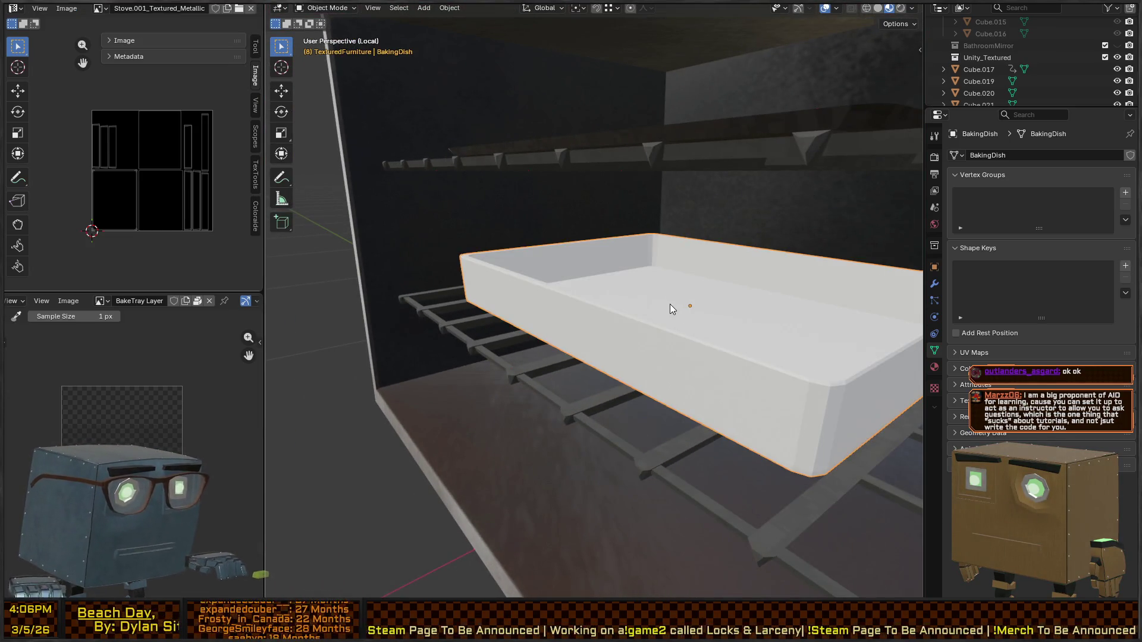
Step: Isolate the dish, inset its front face, and raise the inset 0.015345 m
key(slash)
key(slash)
key(Tab)
mouse_move(600, 291)
middle_down()
mouse_move(489, 341)
mouse_move(772, 318)
middle_up()
click(496, 336)
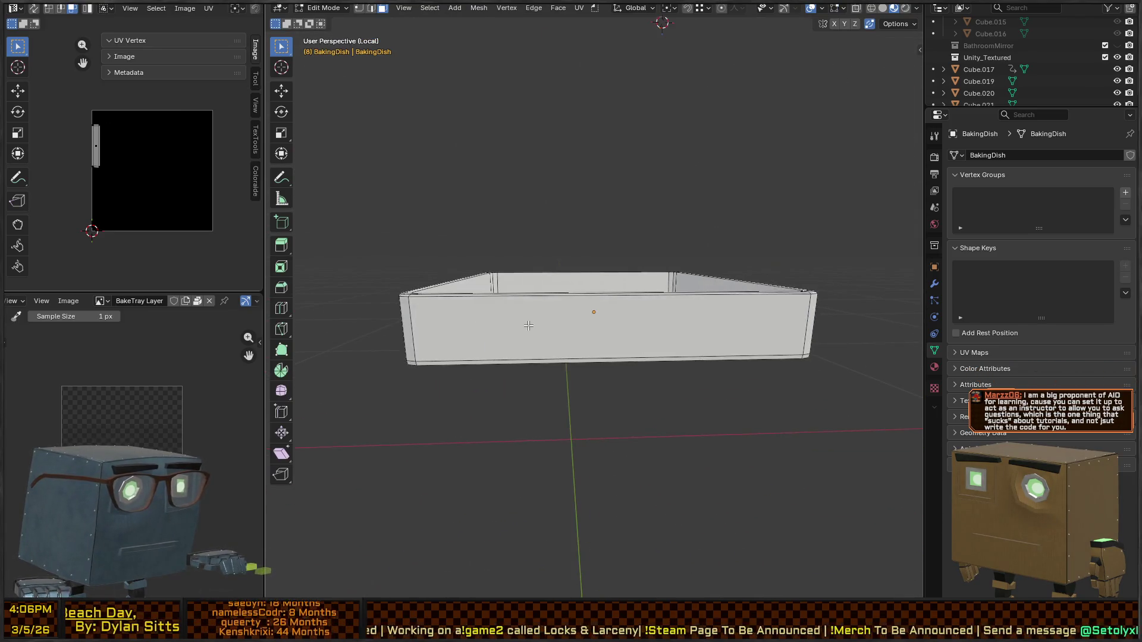
key(i)
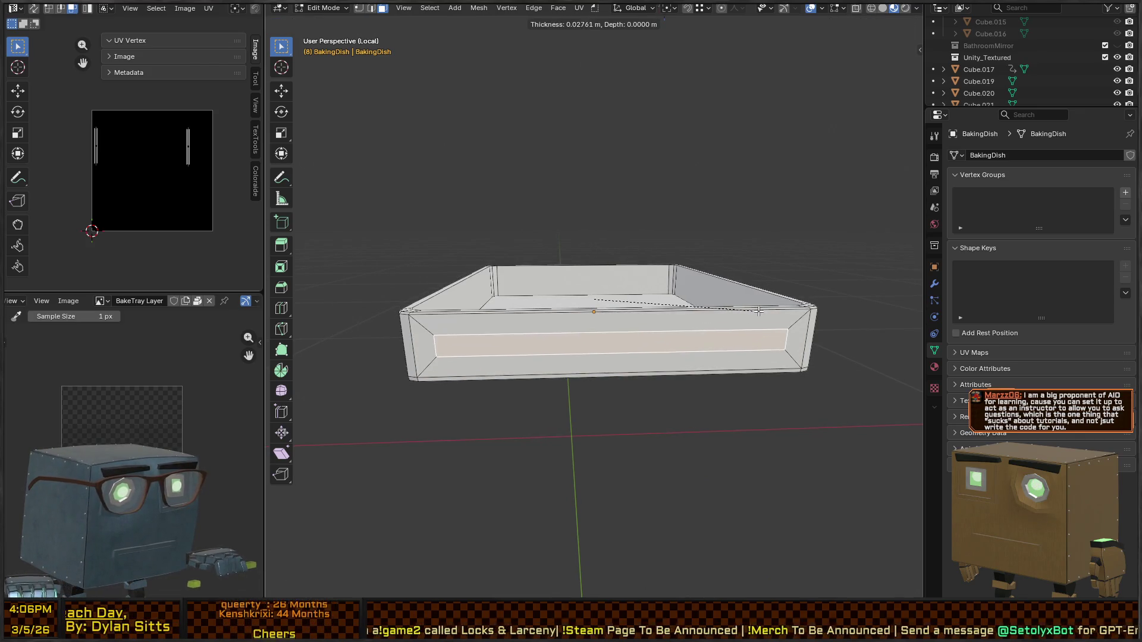
click(780, 366)
key(s)
key(z)
key(g)
key(z)
key(Escape)
key(g)
key(g)
key(z)
click(815, 356)
Step: Narrow the face strip to 0.300 width and extrude it into a tab stretched to 1.099
mouse_move(815, 355)
middle_down()
mouse_move(832, 352)
mouse_move(829, 375)
middle_up()
key(s)
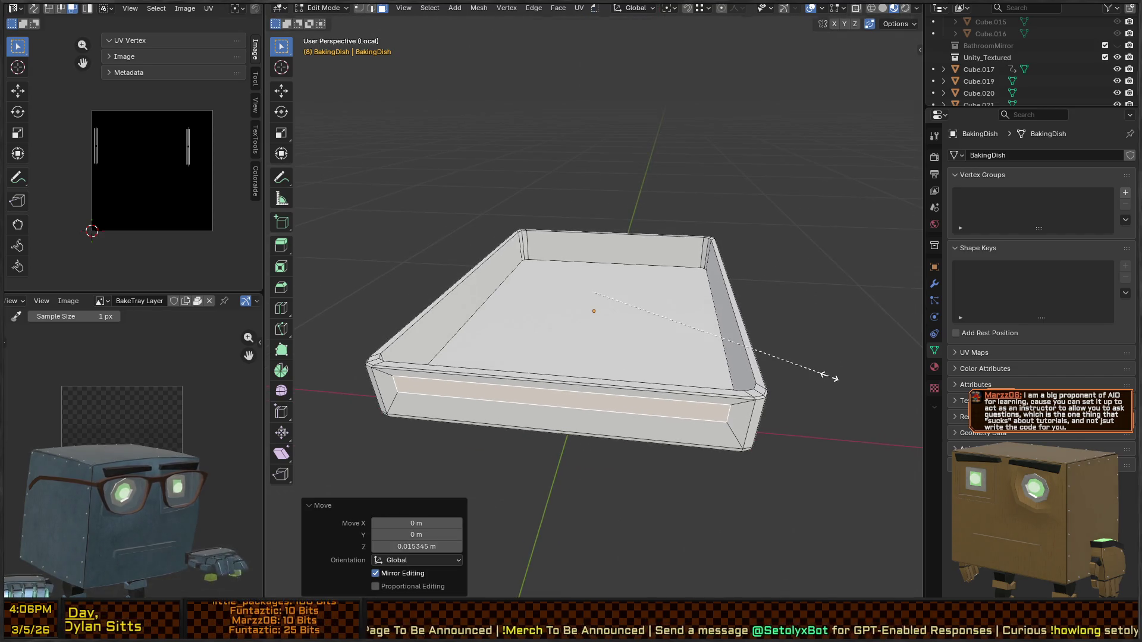
key(x)
click(660, 333)
middle_drag(661, 334, 641, 329)
key(e)
key(z)
key(Escape)
key(s)
key(x)
key(y)
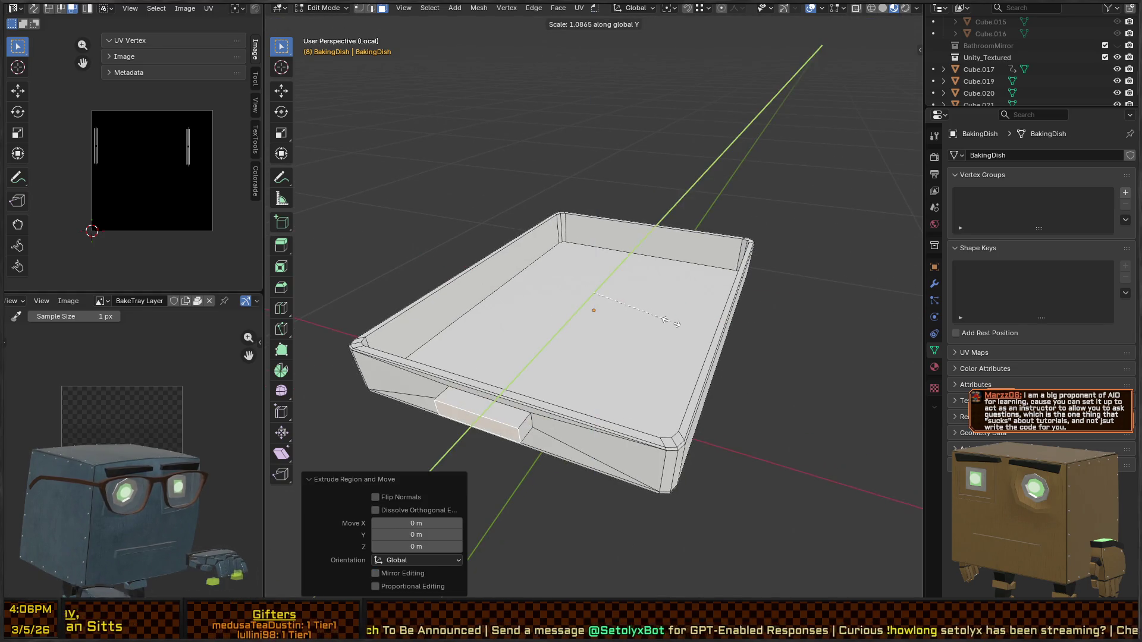
click(672, 322)
Step: Flatten the tab to 0.507 height and nudge it slightly down
middle_drag(672, 321, 675, 323)
key(s)
key(z)
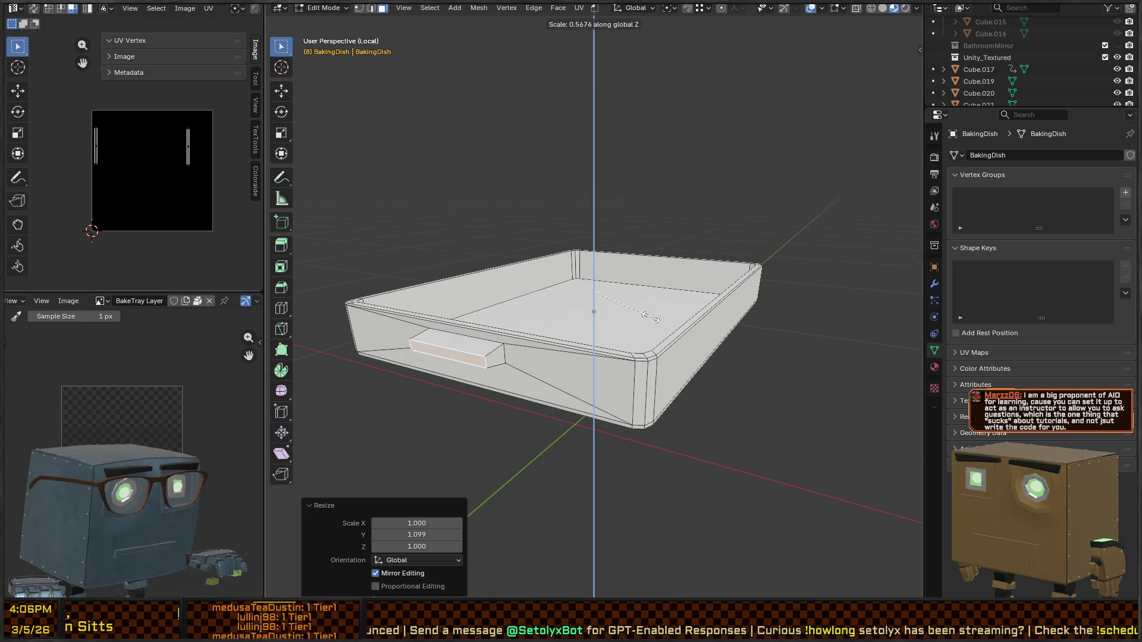
click(651, 316)
key(g)
key(z)
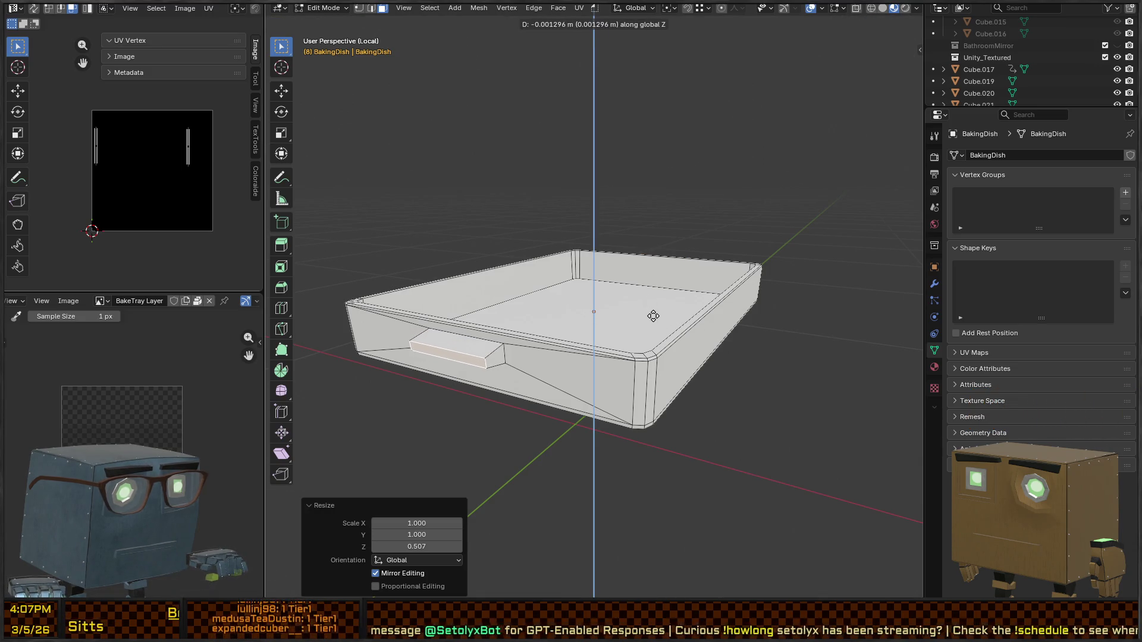
click(653, 316)
Step: Grow the selection around the tab and widen it to 1.424
mouse_move(511, 310)
middle_down()
mouse_move(680, 312)
mouse_move(688, 403)
mouse_move(716, 357)
mouse_move(708, 397)
mouse_move(782, 359)
mouse_move(699, 373)
middle_up()
key(s)
key(x)
key(Escape)
key(ctrl+KP_Add)
key(s)
key(x)
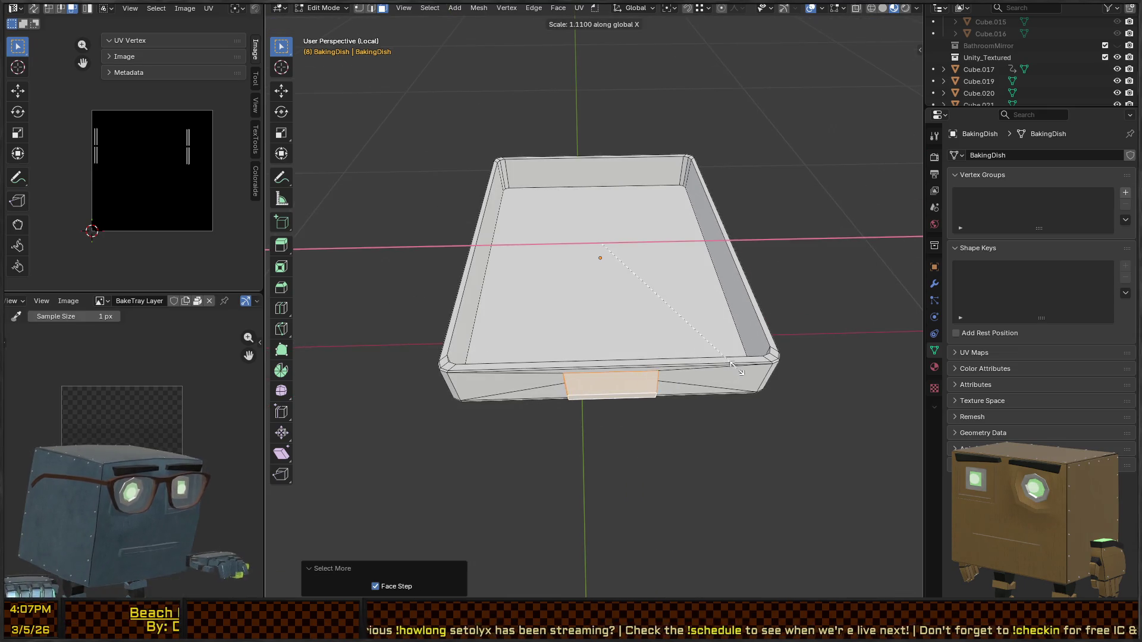
click(800, 369)
mouse_move(595, 324)
middle_down()
mouse_move(695, 336)
mouse_move(658, 383)
mouse_move(671, 408)
mouse_move(541, 305)
mouse_move(462, 314)
mouse_move(489, 336)
mouse_move(534, 336)
mouse_move(602, 304)
middle_up()
Step: Select all of the dish's geometry in Edit Mode and choose Smart UV Project
key(Tab)
scroll(603, 305, up, 2)
middle_drag(448, 322, 580, 318)
key(Tab)
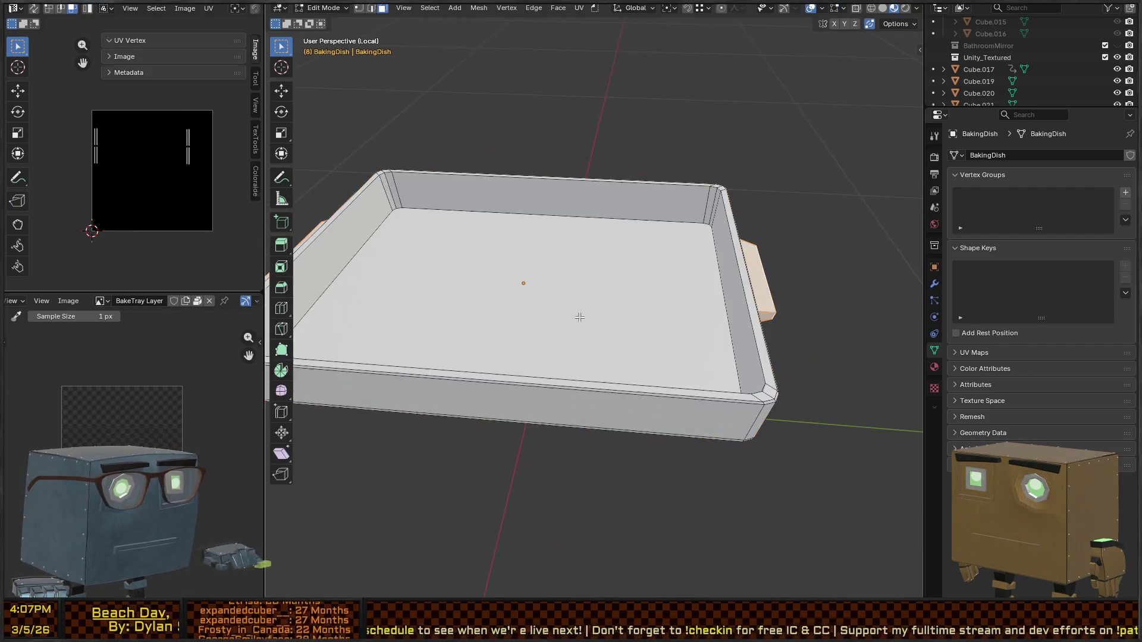
key(a)
key(u)
click(600, 291)
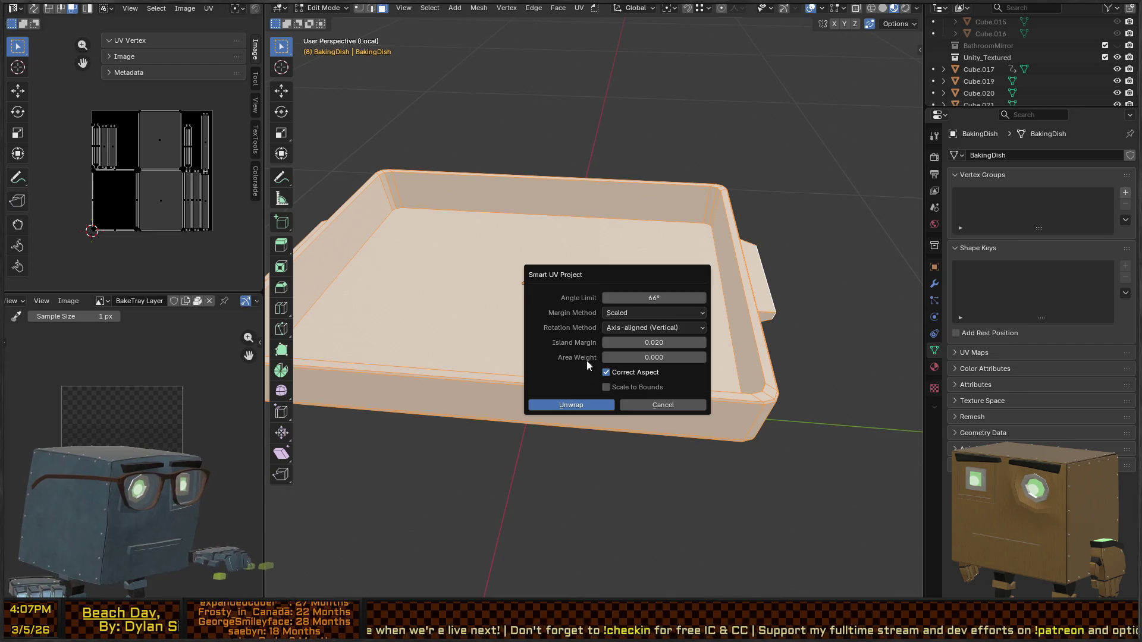
Step: Unwrap the dish, return to Object Mode, and exit Local view to the full scene
click(568, 401)
key(ctrl+Tab)
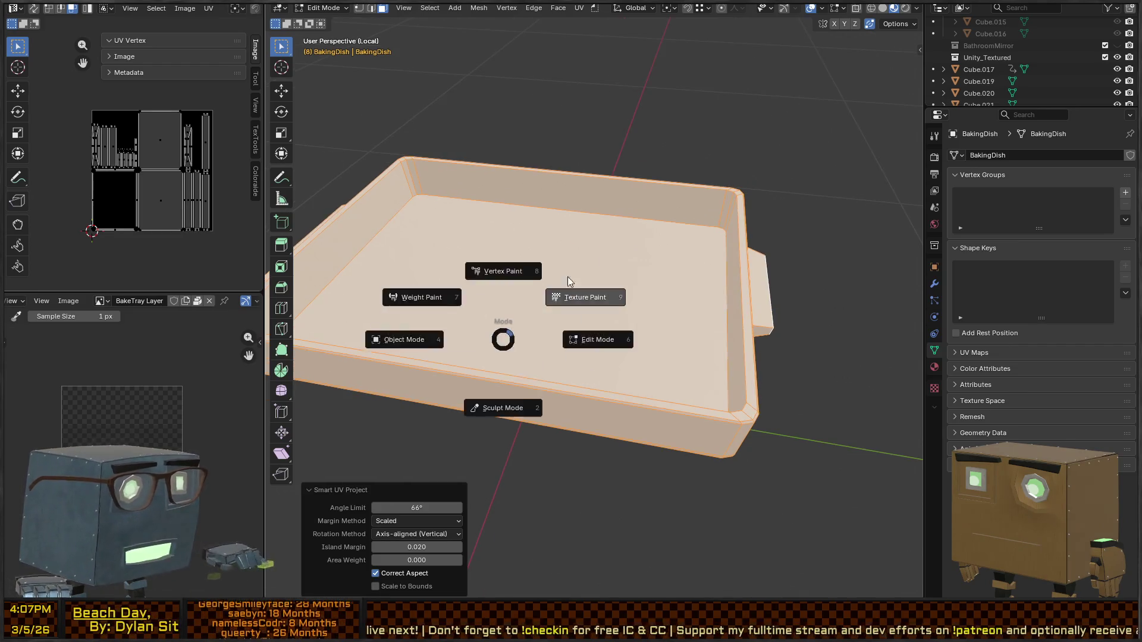
click(568, 289)
key(ctrl+Tab)
click(396, 258)
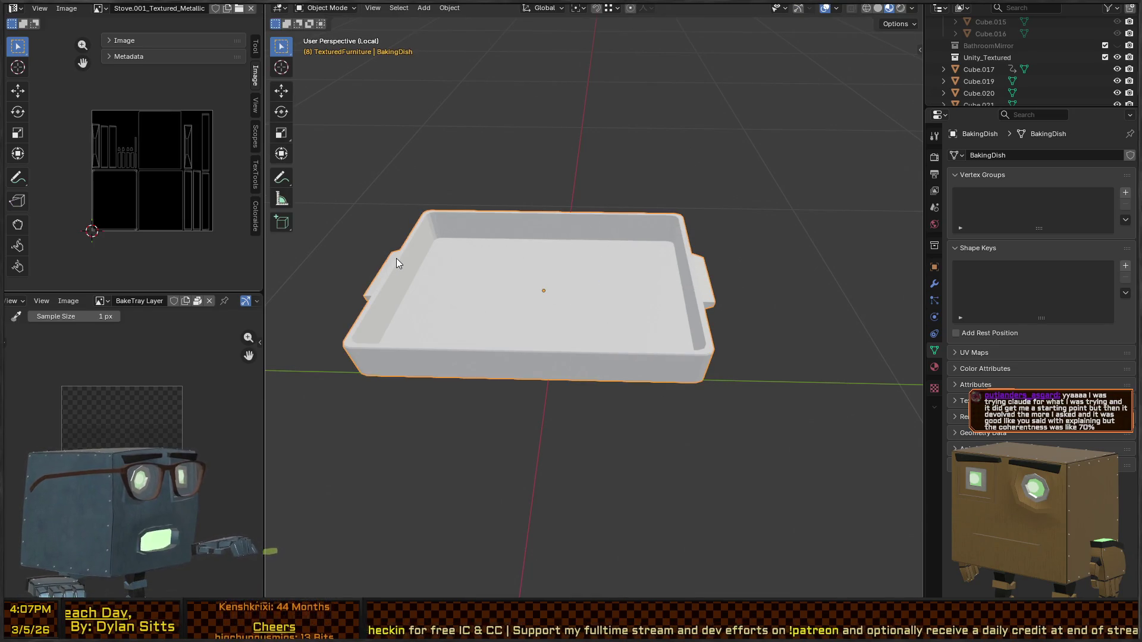
key(KP_Divide)
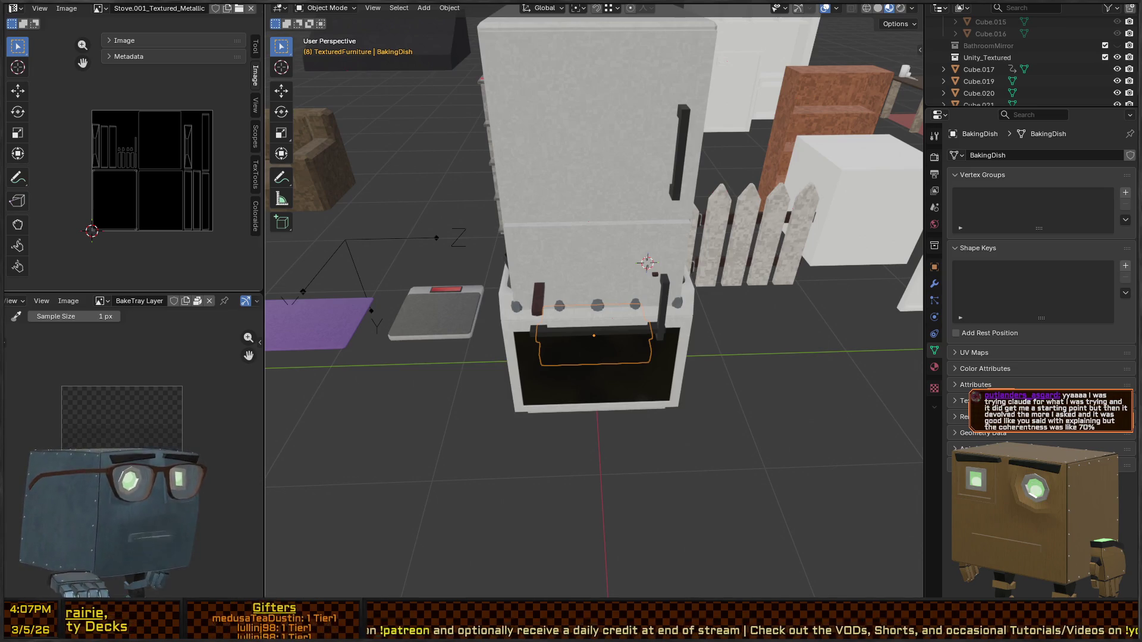
Step: Select the Fridge and move it 0.81474 m in X and -2.491 m in Y
mouse_move(666, 250)
middle_down()
mouse_move(734, 269)
mouse_move(680, 264)
middle_up()
click(654, 137)
mouse_move(786, 189)
middle_down()
mouse_move(673, 202)
mouse_move(709, 245)
middle_up()
scroll(709, 250, down, 3)
key(g)
key(shift+z)
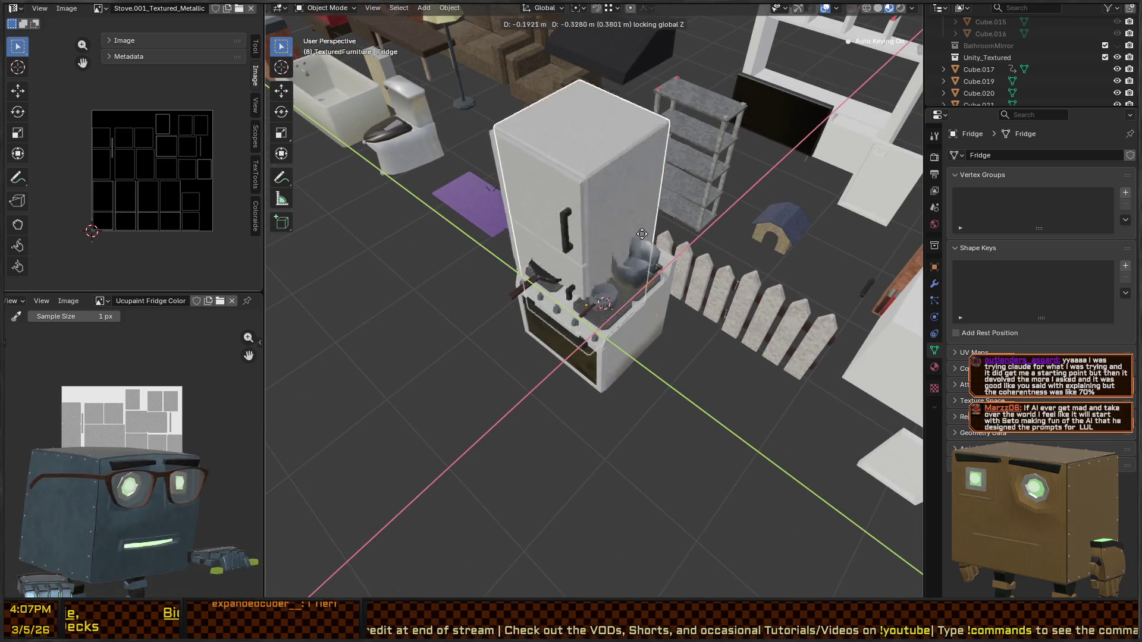
click(572, 255)
Step: Rotate Stove_Door 55.6° about Y to swing the oven door open
mouse_move(572, 254)
middle_down()
mouse_move(658, 212)
mouse_move(628, 212)
middle_up()
scroll(628, 212, up, 5)
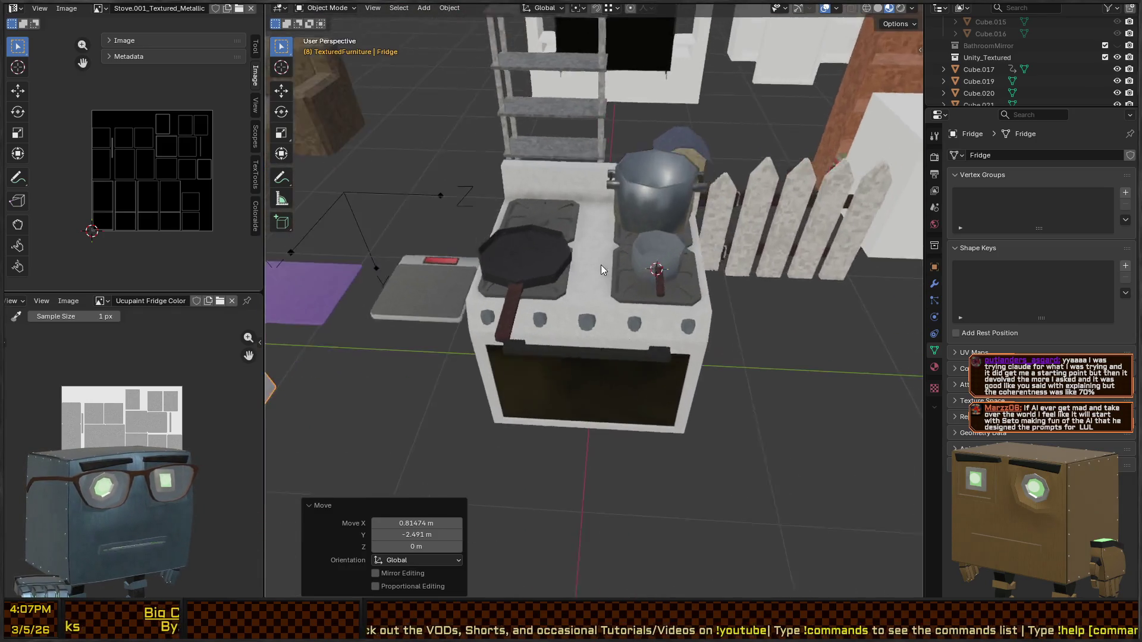
click(660, 410)
scroll(660, 409, down, 3)
mouse_move(660, 409)
middle_down()
mouse_move(696, 386)
mouse_move(696, 436)
middle_up()
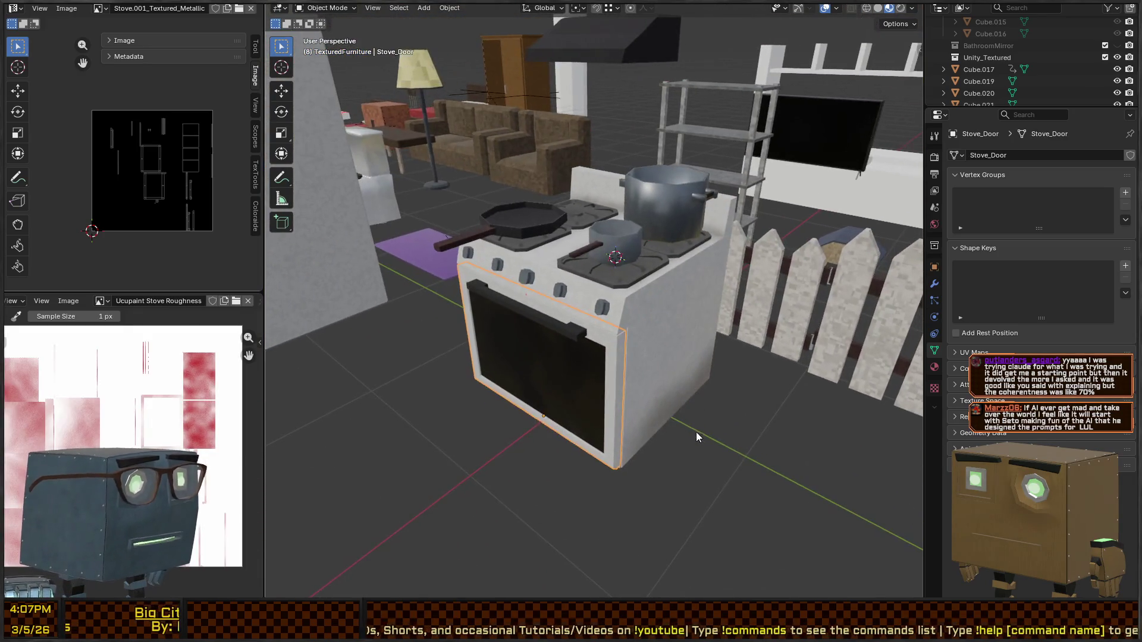
key(r)
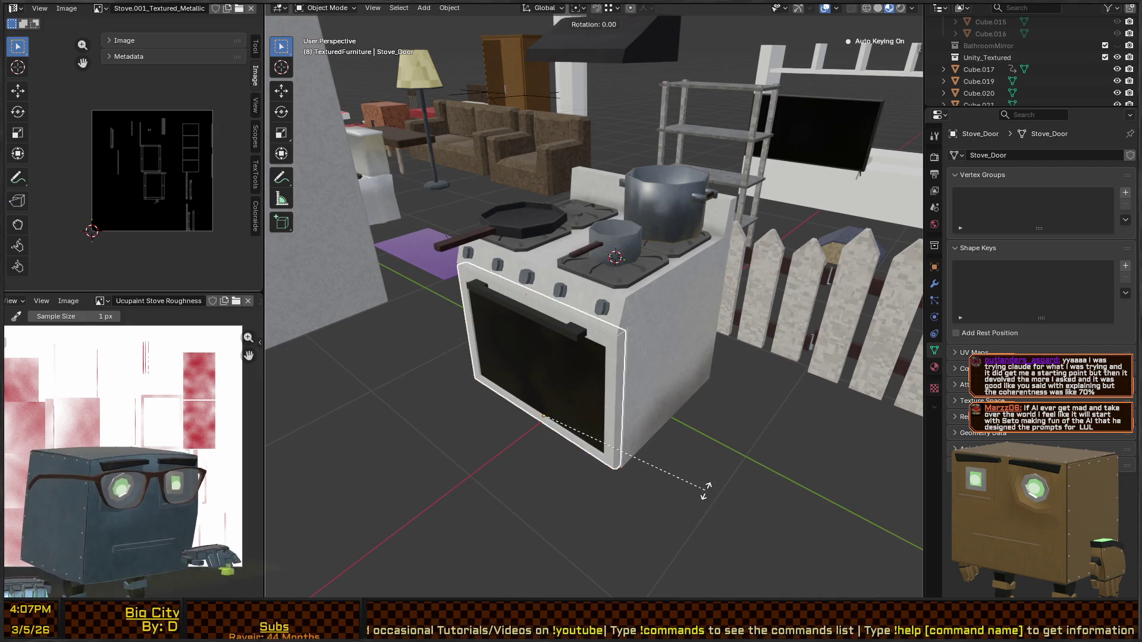
key(y)
click(622, 378)
Step: Select the BakingDish on the oven rack and frame it in view
mouse_move(622, 378)
middle_down()
mouse_move(672, 383)
mouse_move(627, 371)
mouse_move(550, 391)
middle_up()
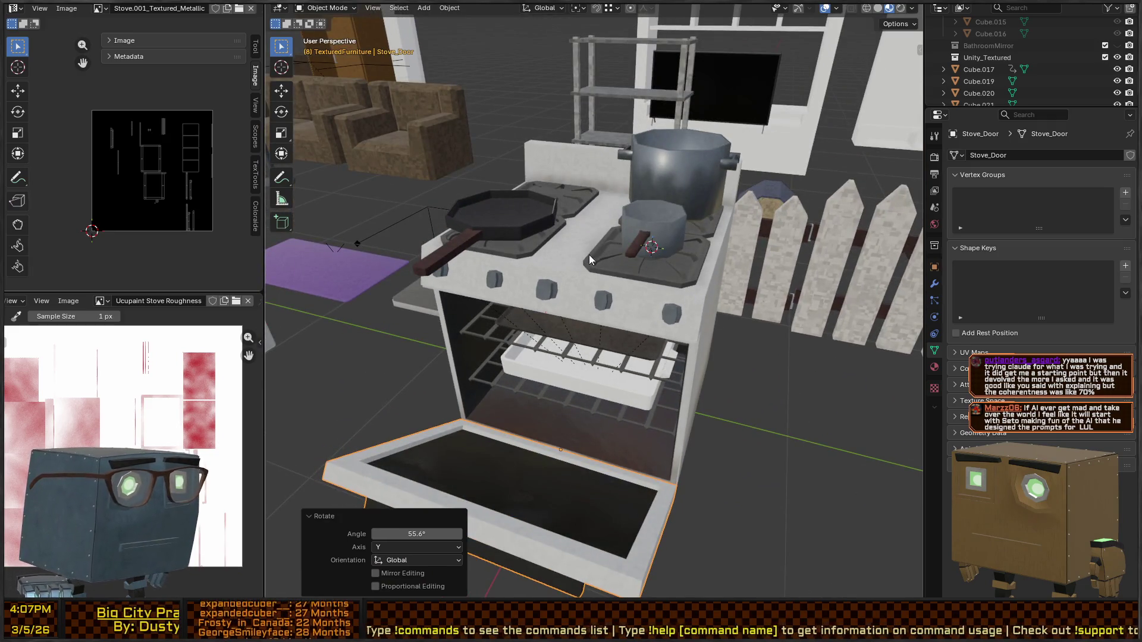
mouse_move(572, 405)
middle_down()
mouse_move(673, 383)
mouse_move(631, 381)
mouse_move(683, 368)
mouse_move(653, 365)
mouse_move(644, 380)
mouse_move(657, 372)
mouse_move(640, 359)
mouse_move(655, 360)
middle_up()
click(633, 380)
key(KP_Decimal)
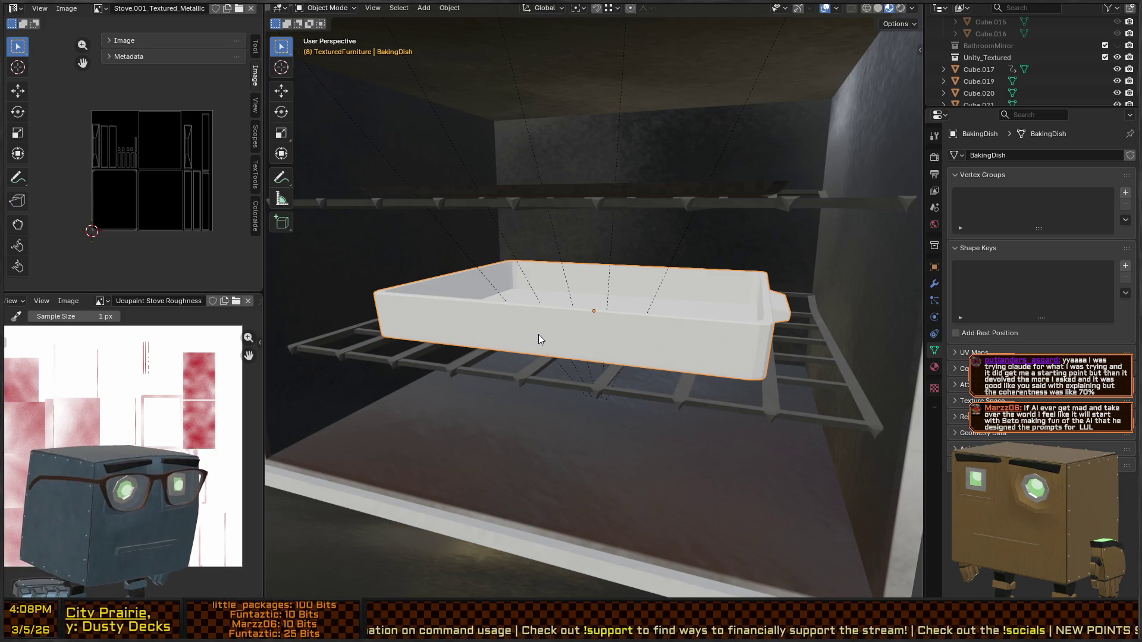
Step: Switch the BakingDish into Texture Paint mode
middle_drag(481, 334, 740, 340)
mouse_move(819, 327)
middle_down()
mouse_move(698, 312)
mouse_move(666, 323)
mouse_move(688, 301)
middle_up()
key(Tab)
key(ctrl+Tab)
key(ctrl+Tab)
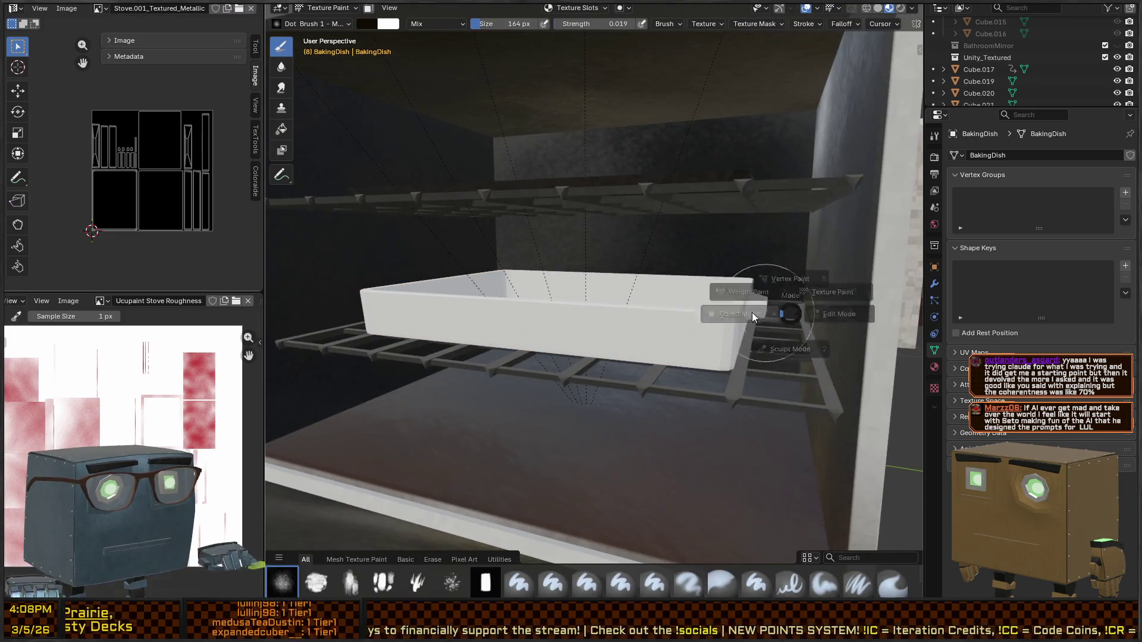
click(752, 313)
mouse_move(755, 313)
middle_down()
mouse_move(697, 322)
mouse_move(701, 334)
middle_up()
key(Tab)
key(ctrl+Tab)
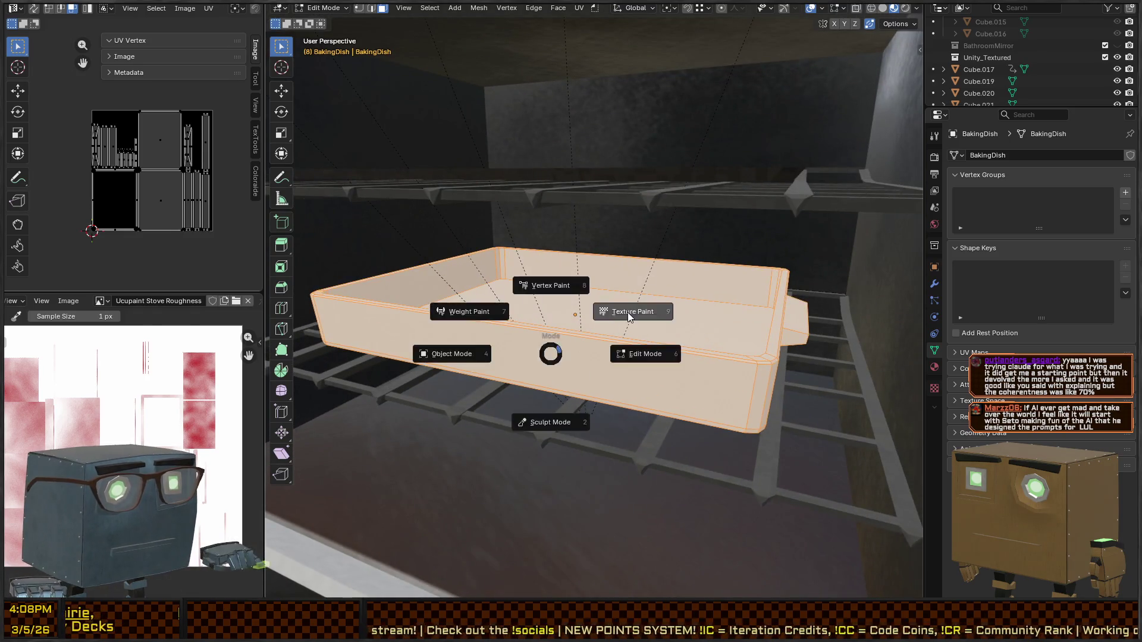
click(629, 311)
middle_drag(629, 311, 653, 320)
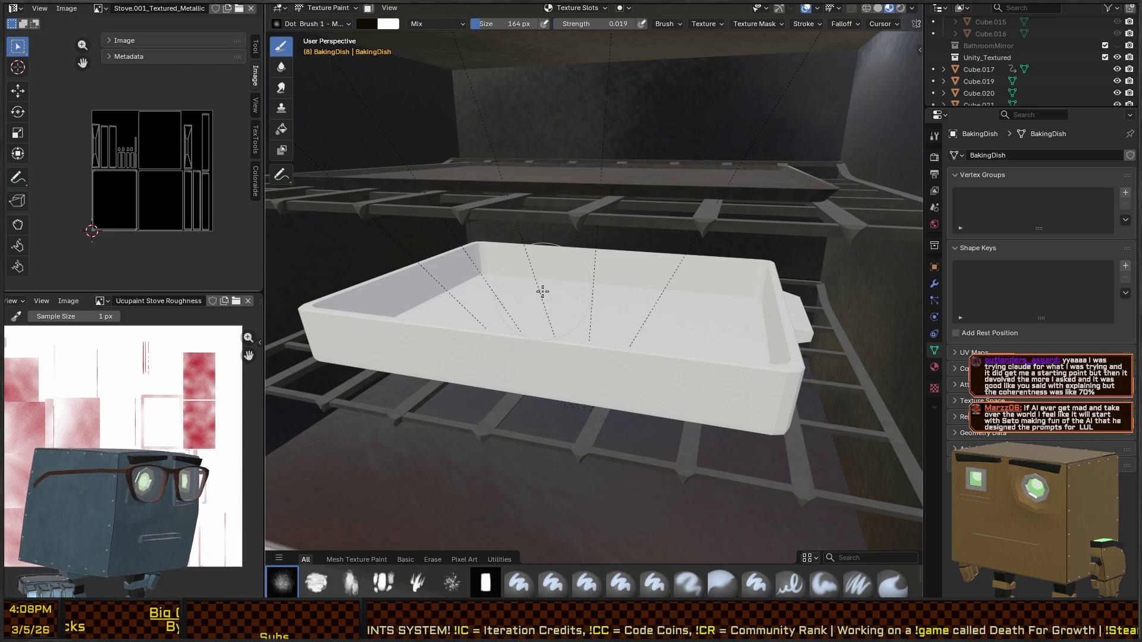
mouse_move(573, 288)
middle_down()
mouse_move(612, 296)
mouse_move(597, 367)
mouse_move(565, 363)
middle_up()
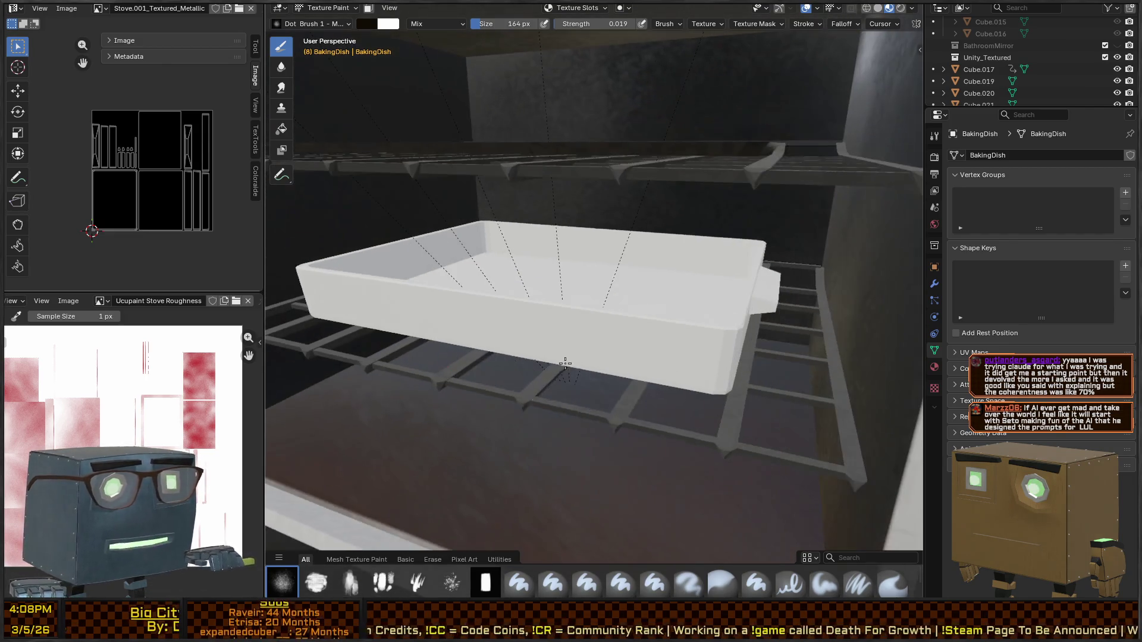
middle_drag(628, 320, 618, 310)
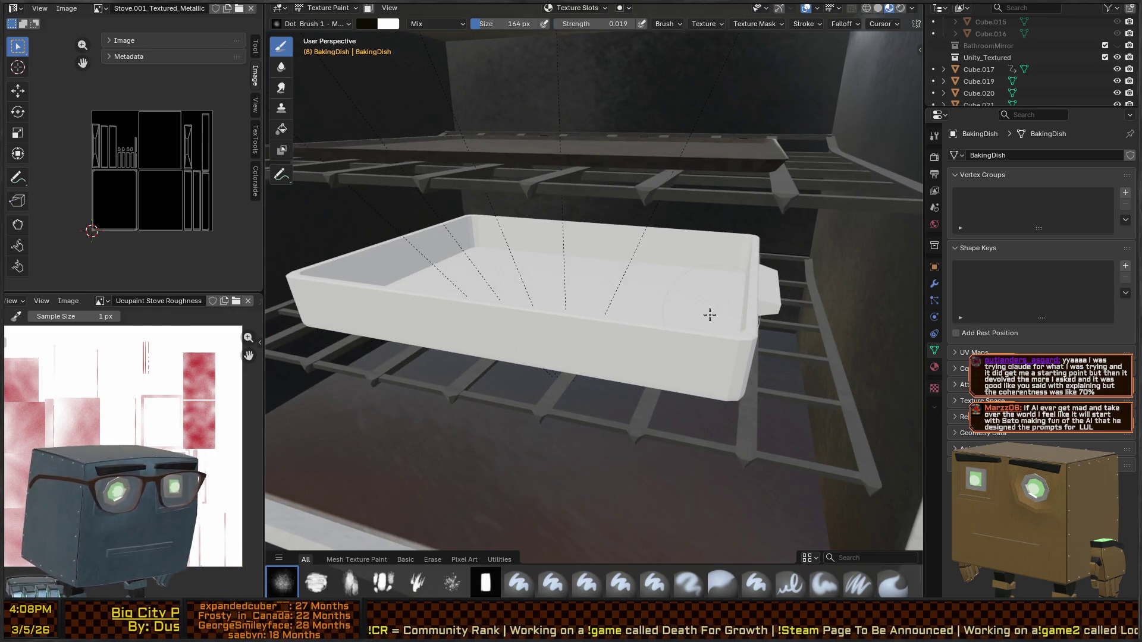
Step: Lighten the brush colour to near-white grey and show the dish's Material Properties
right_click(629, 309)
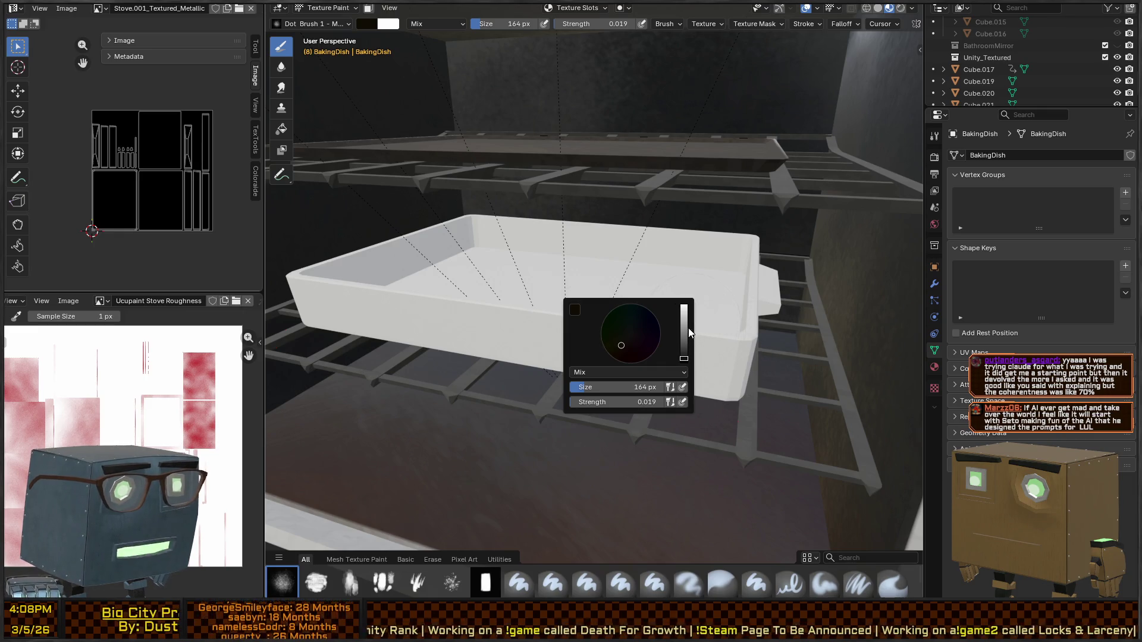
drag(684, 337, 684, 320)
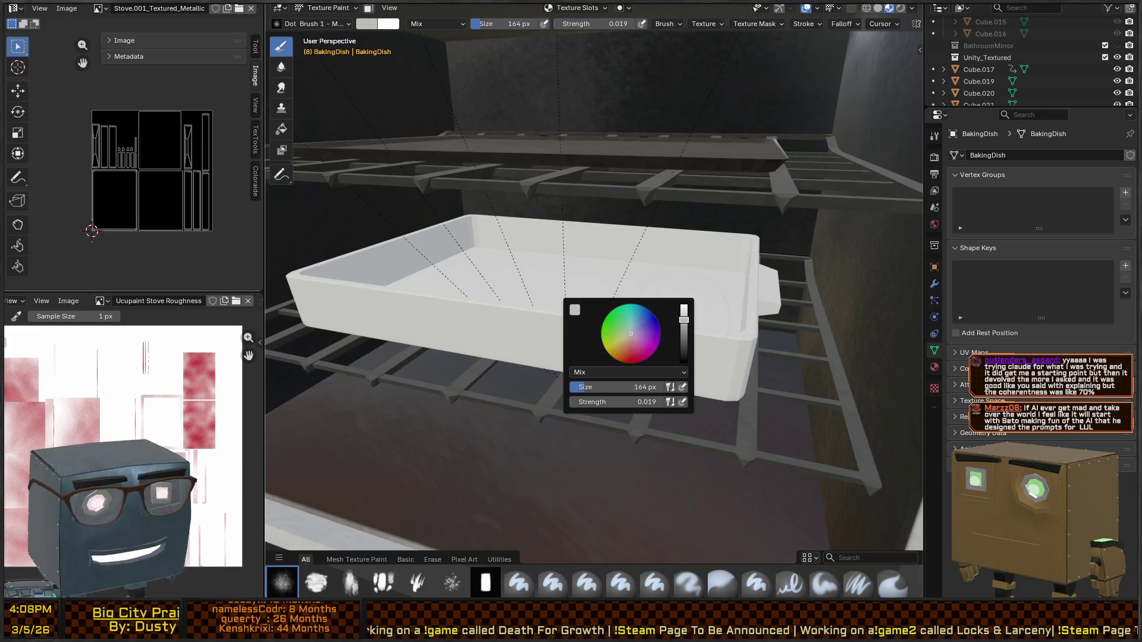
mouse_move(737, 275)
middle_down()
mouse_move(716, 275)
mouse_move(747, 311)
middle_up()
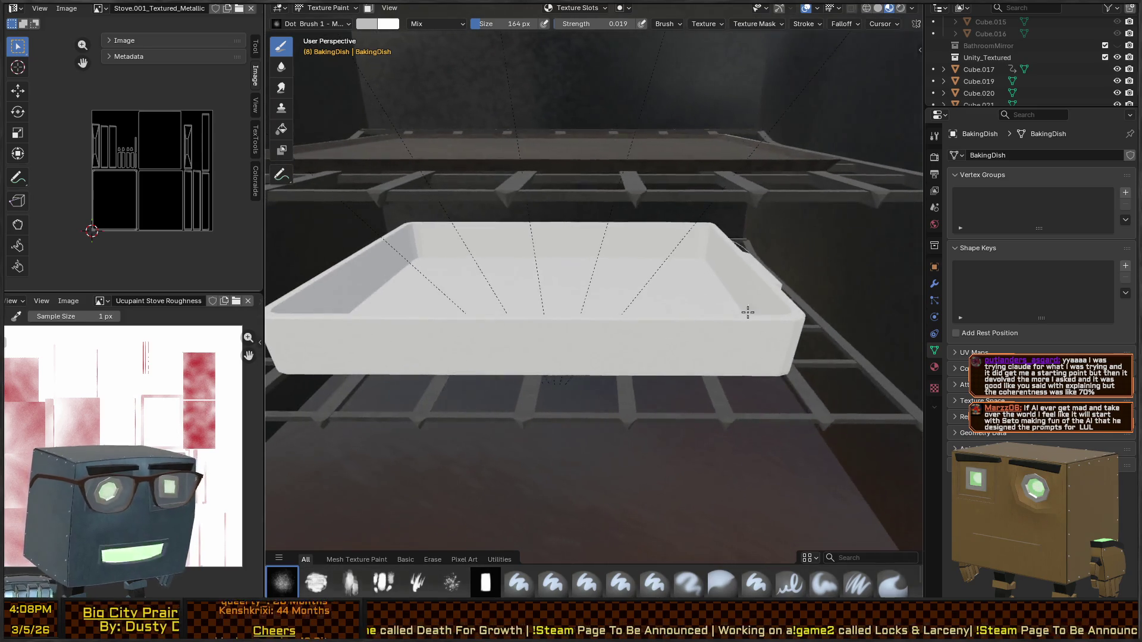
click(934, 369)
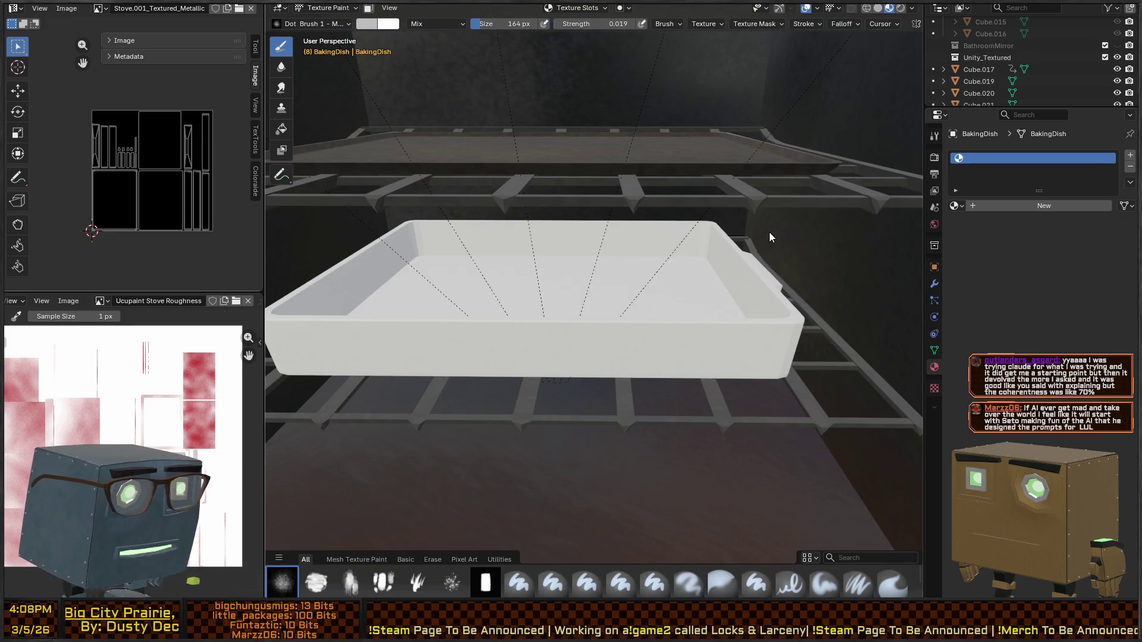
Step: Create a Quick Ucupaint node setup for the dish's material
key(n)
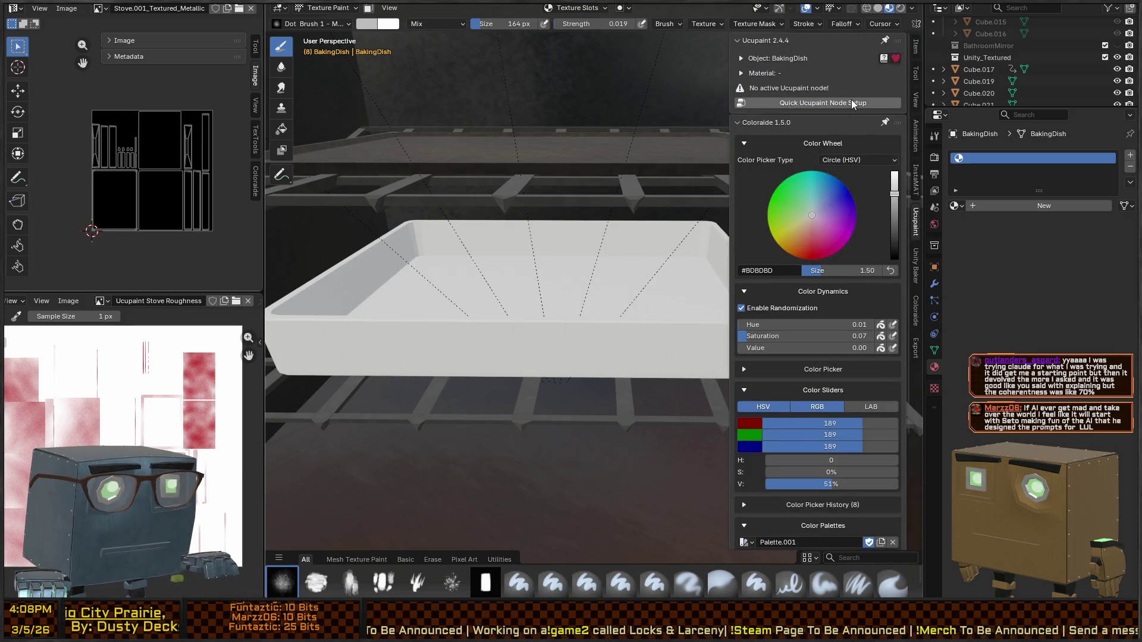
click(851, 102)
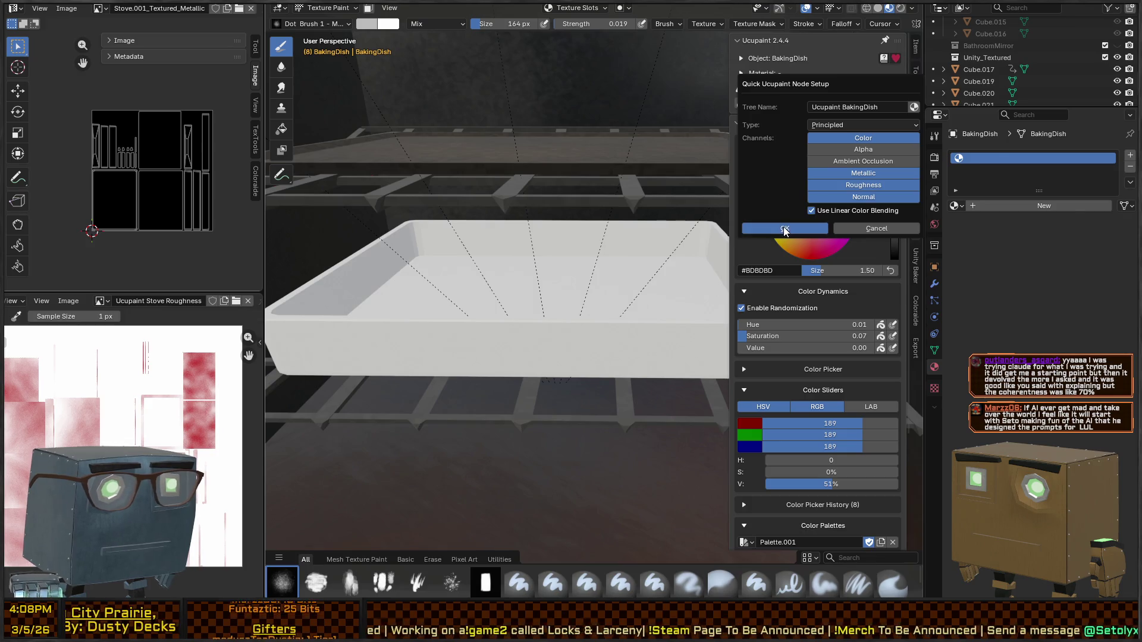
click(784, 228)
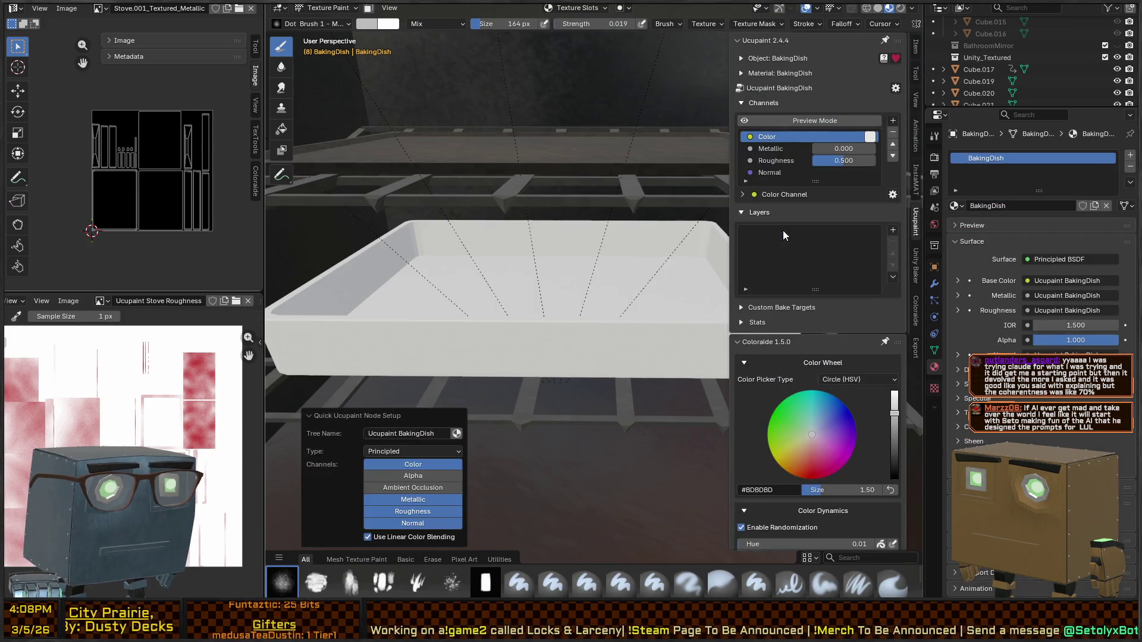
Step: Add a new 1024 image layer named BakingDish Layer
click(895, 88)
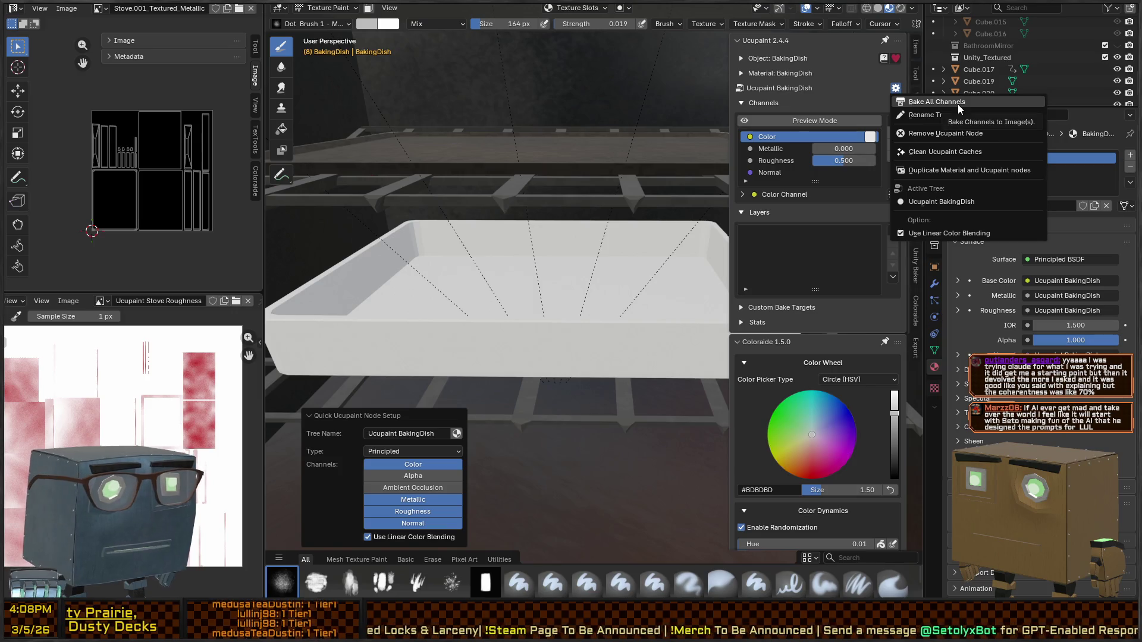
click(892, 230)
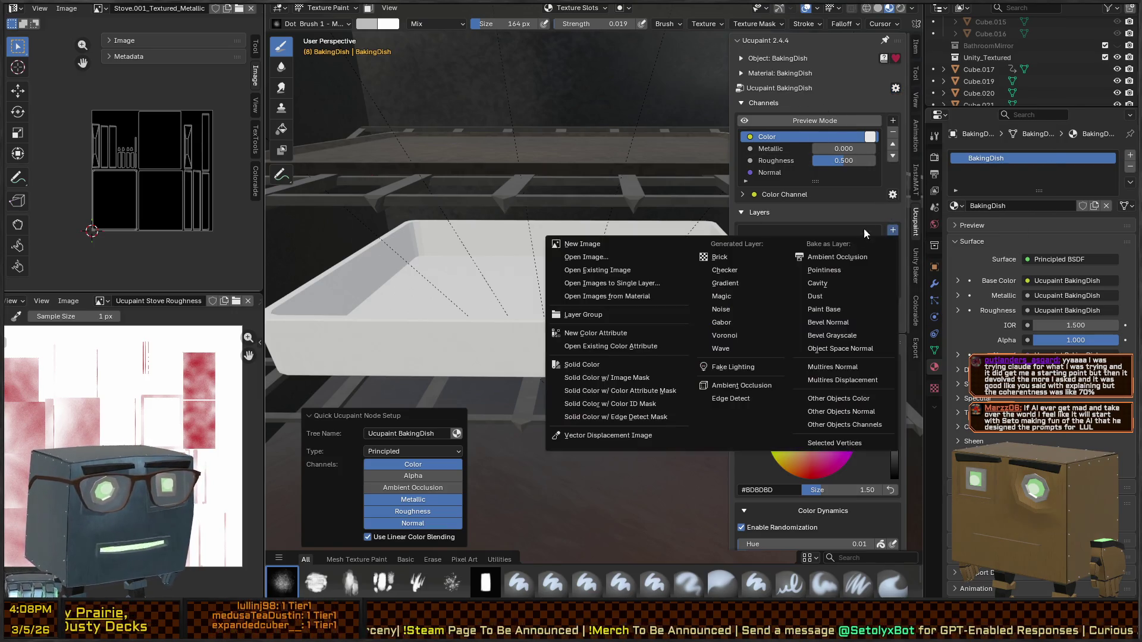
click(591, 245)
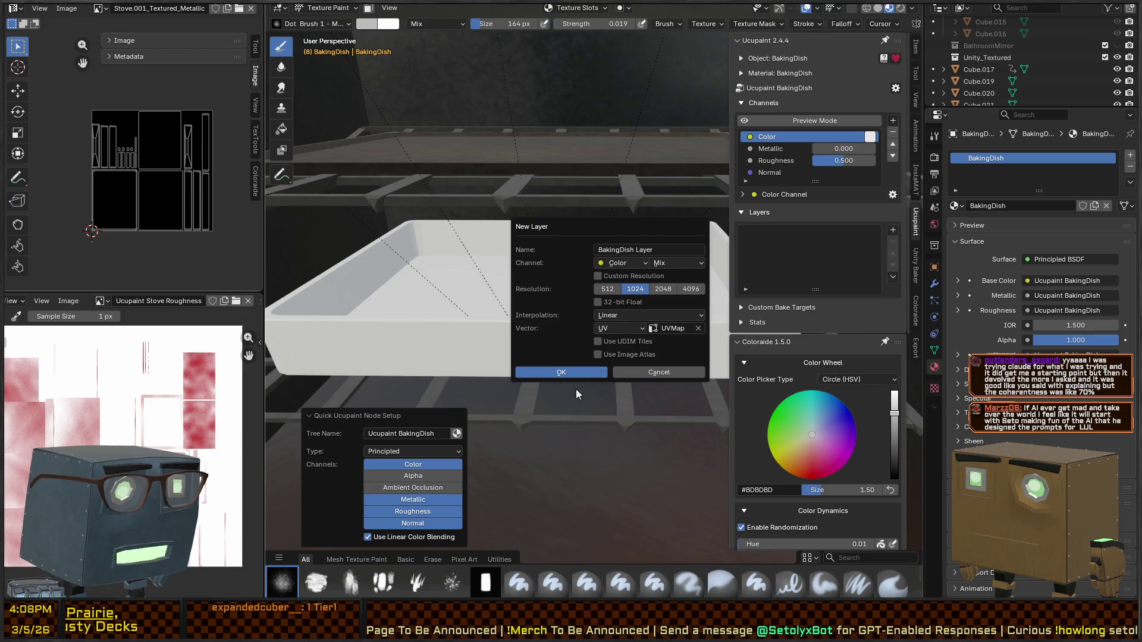
click(571, 373)
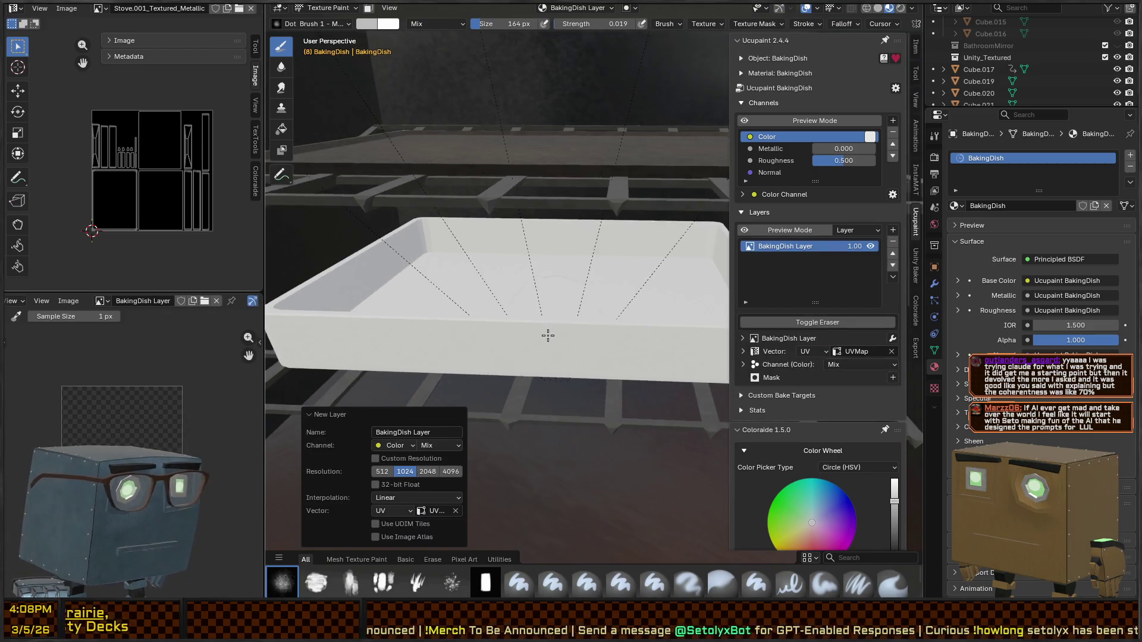
Step: Reframe the view on the dish and paint a test dab
scroll(548, 336, down, 4)
key(grave)
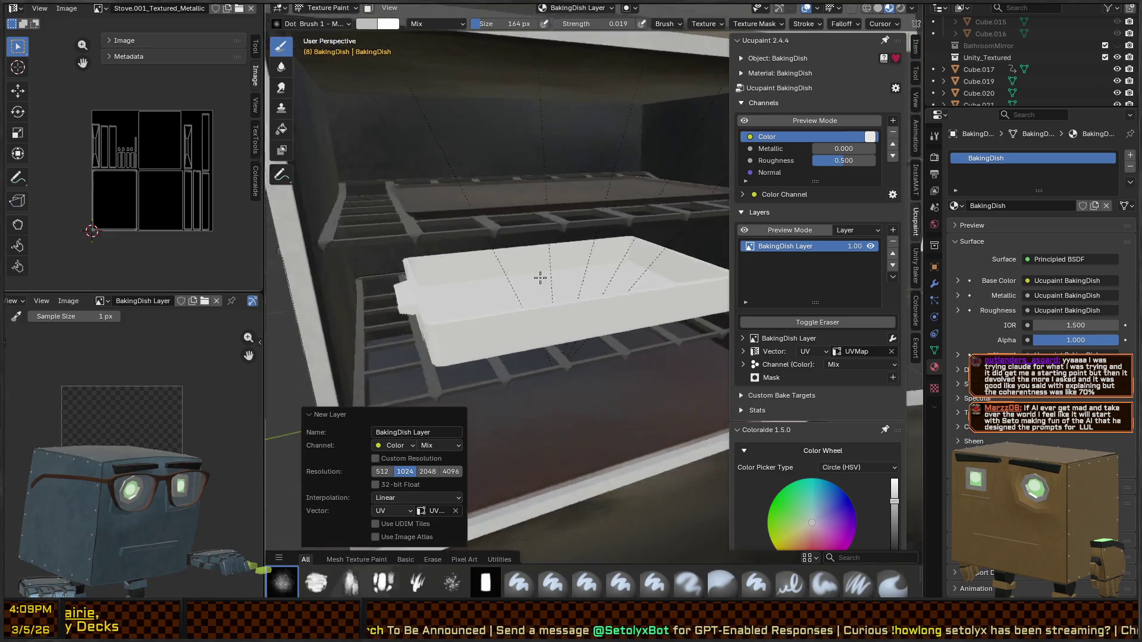
click(434, 299)
mouse_move(434, 298)
middle_down()
mouse_move(584, 298)
mouse_move(744, 279)
middle_up()
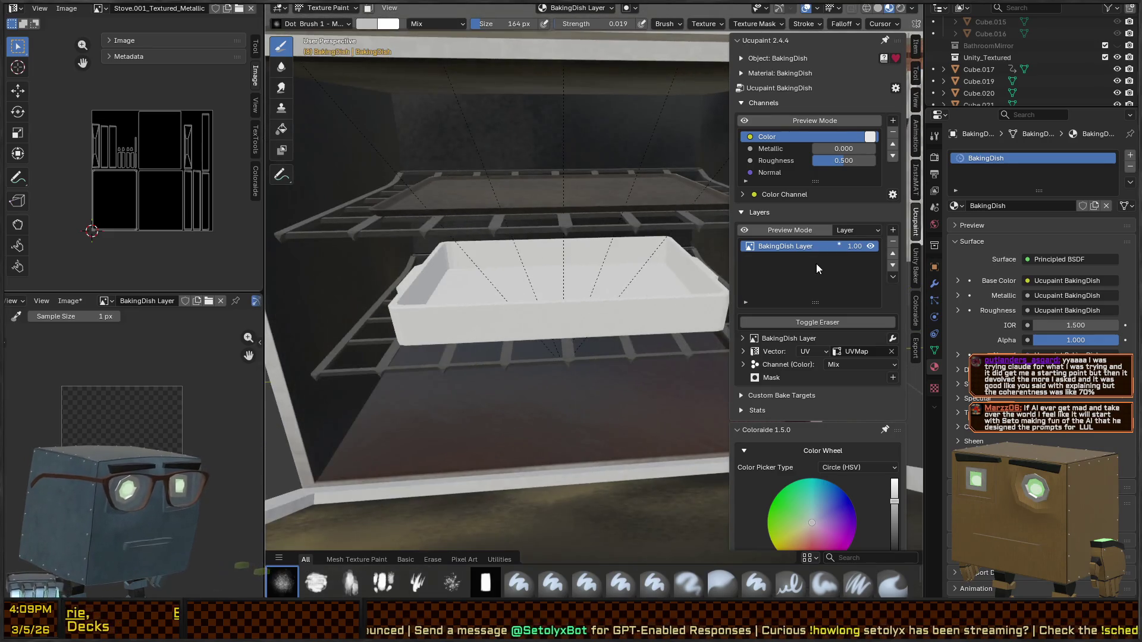
mouse_move(584, 275)
middle_down()
mouse_move(573, 298)
mouse_move(522, 254)
mouse_move(535, 258)
middle_up()
middle_drag(570, 302, 606, 280)
key(ctrl+Tab)
click(538, 273)
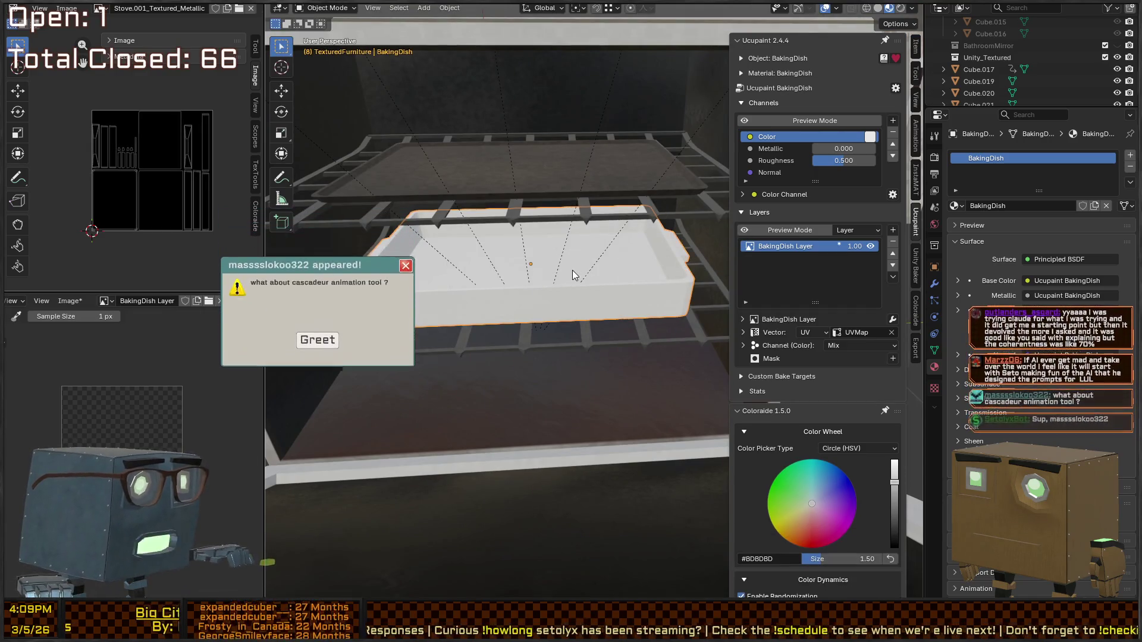
key(ctrl+Tab)
click(539, 252)
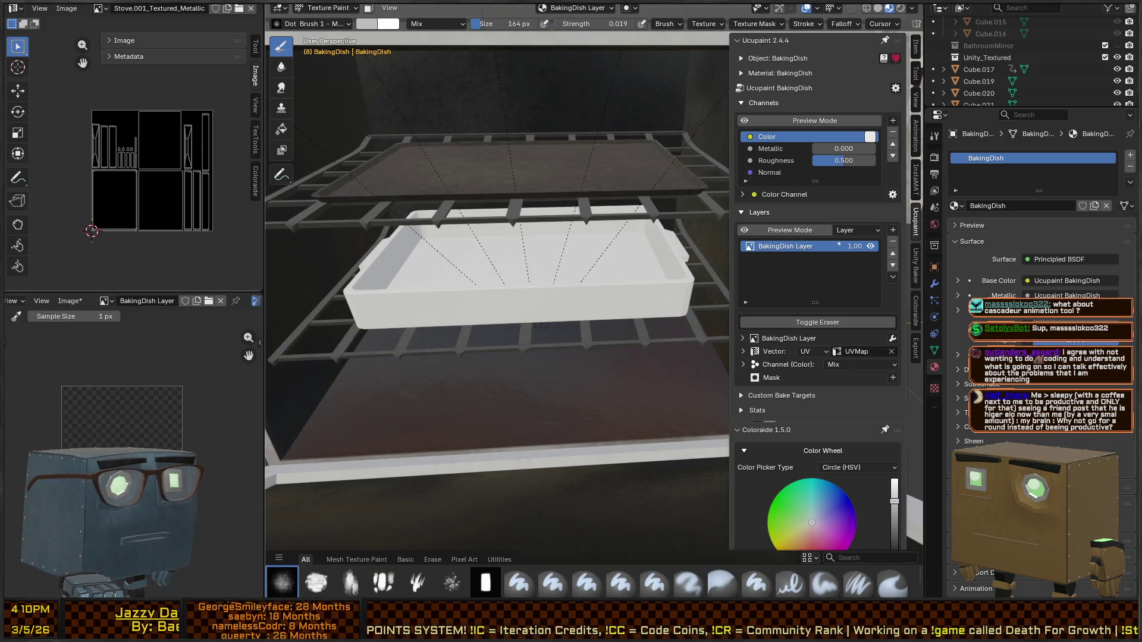
Step: Raise brush strength to 1.000 and paint a pinkish colour across the dish
mouse_move(540, 327)
middle_down()
mouse_move(542, 274)
mouse_move(530, 316)
mouse_move(517, 301)
mouse_move(504, 313)
middle_up()
key(grave)
click(535, 262)
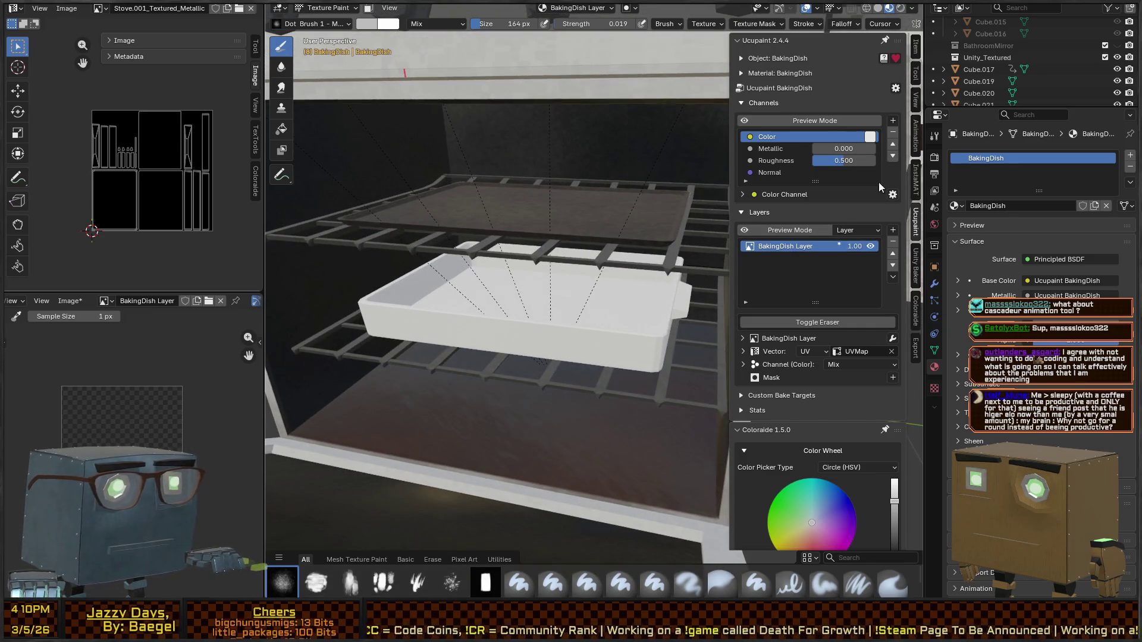
mouse_move(546, 305)
middle_down()
mouse_move(576, 298)
mouse_move(564, 313)
middle_up()
scroll(868, 388, down, 5)
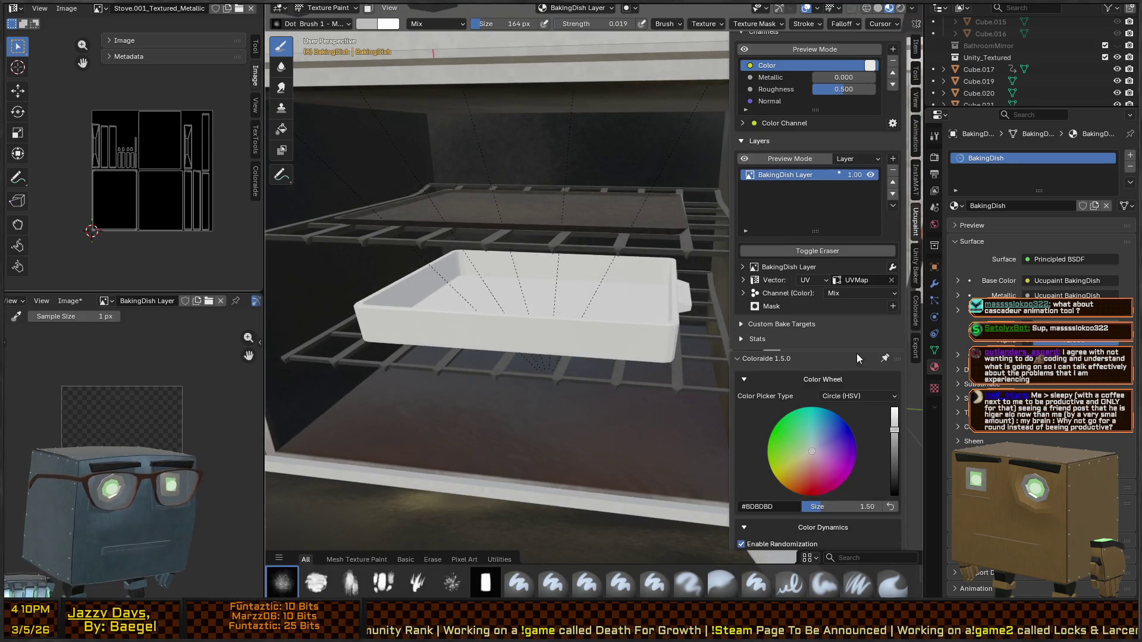
right_click(512, 363)
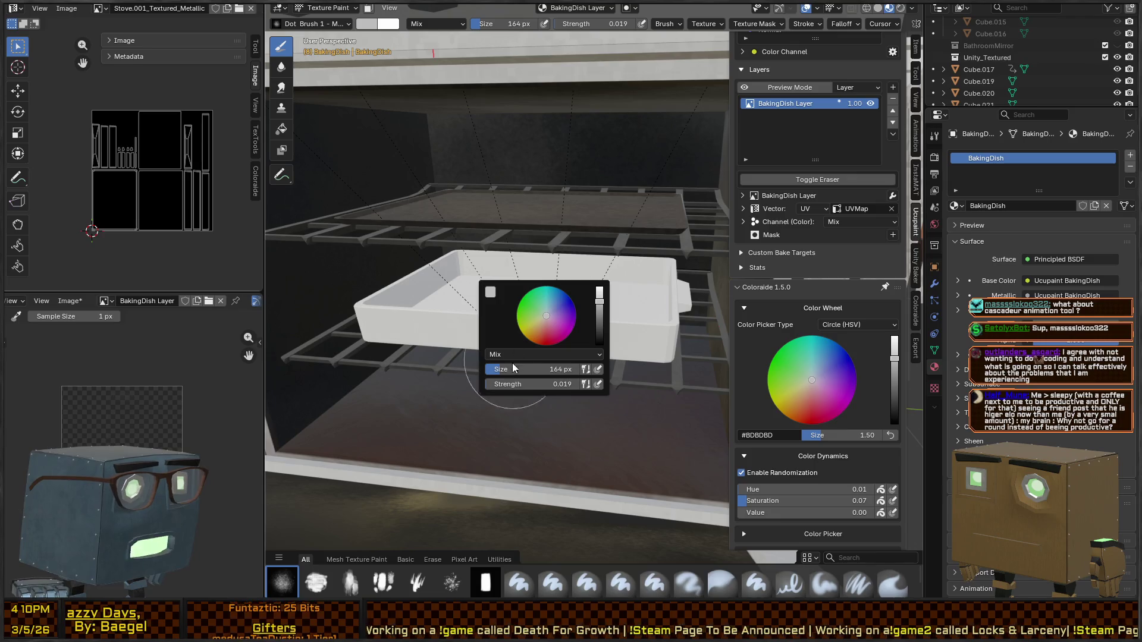
drag(535, 383, 610, 383)
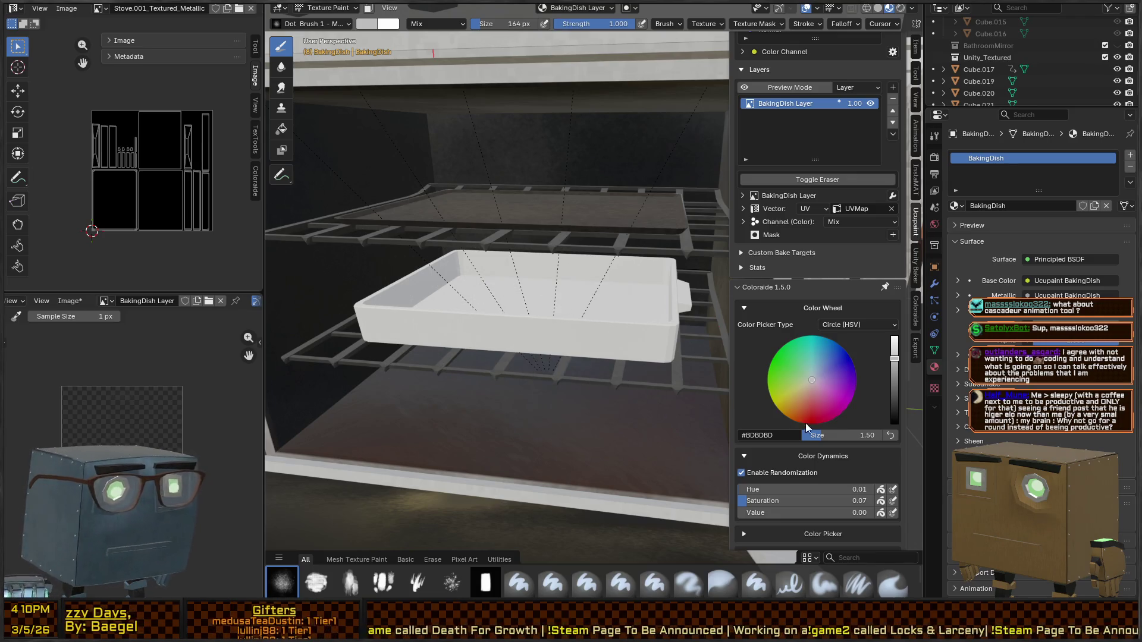
click(806, 388)
mouse_move(625, 275)
mouse_down()
mouse_move(581, 326)
mouse_move(573, 306)
mouse_move(542, 357)
mouse_move(582, 260)
mouse_move(357, 255)
mouse_move(321, 279)
mouse_up()
Step: Switch to NoisePaint_Large and cover the dish in pale cream-grey #DBDAC6 noise
click(586, 583)
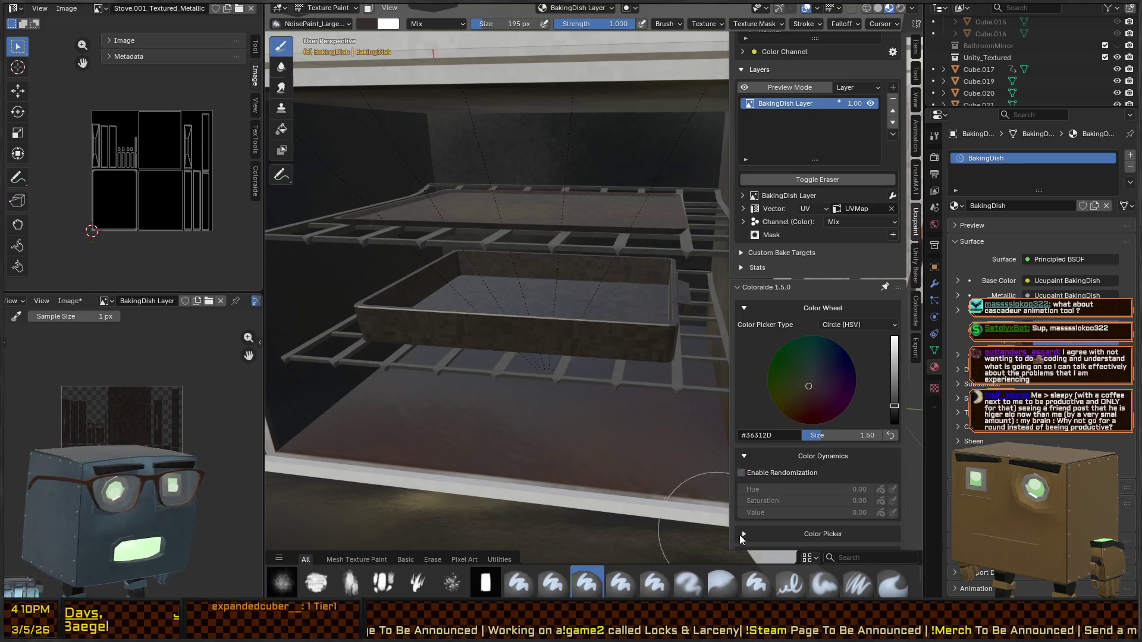
click(895, 363)
click(808, 382)
drag(894, 362, 894, 348)
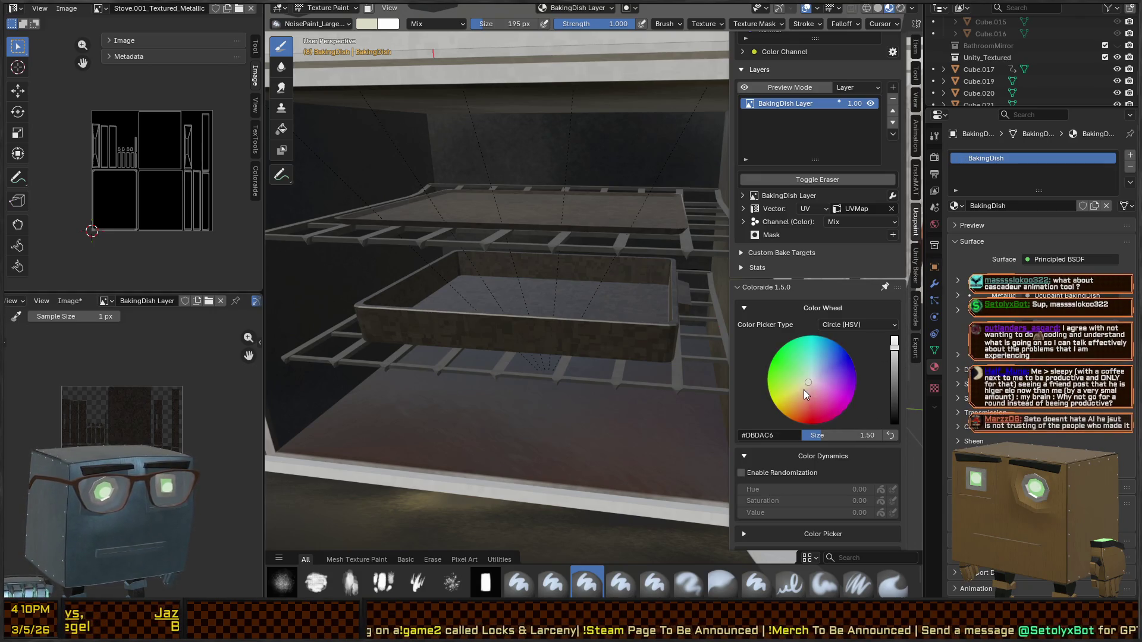
mouse_move(630, 303)
mouse_down()
mouse_move(382, 268)
mouse_move(617, 316)
mouse_up()
mouse_move(558, 340)
middle_down()
mouse_move(611, 341)
mouse_move(597, 354)
middle_up()
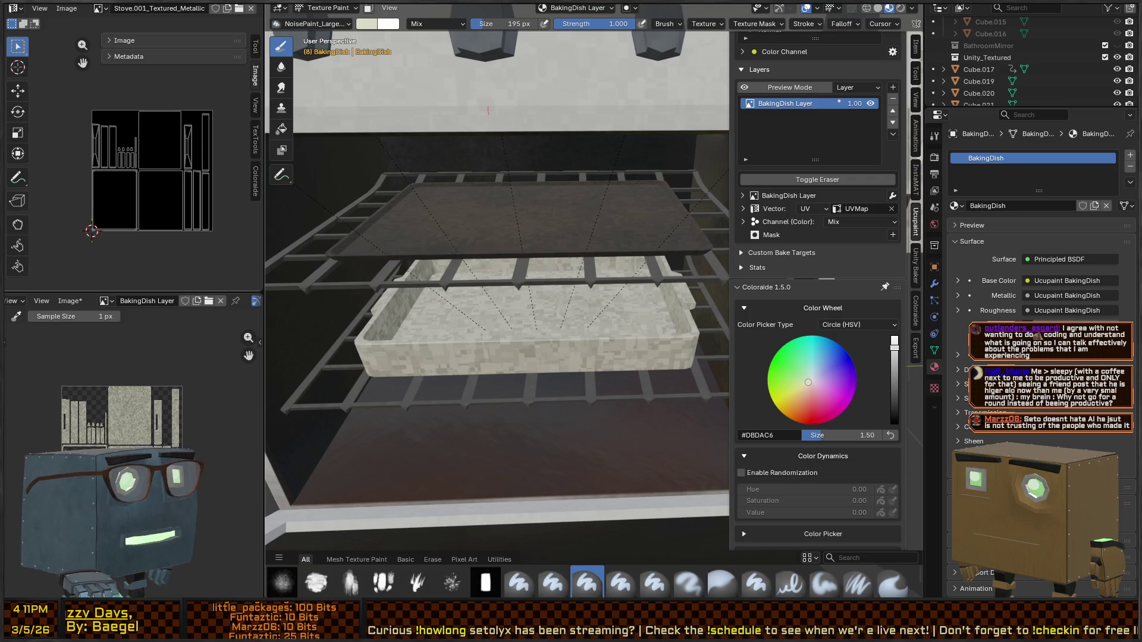
Step: Switch to NoisePaint_Soft, lay a dark coat, and set Roughness to 1.000
middle_drag(656, 293, 645, 264)
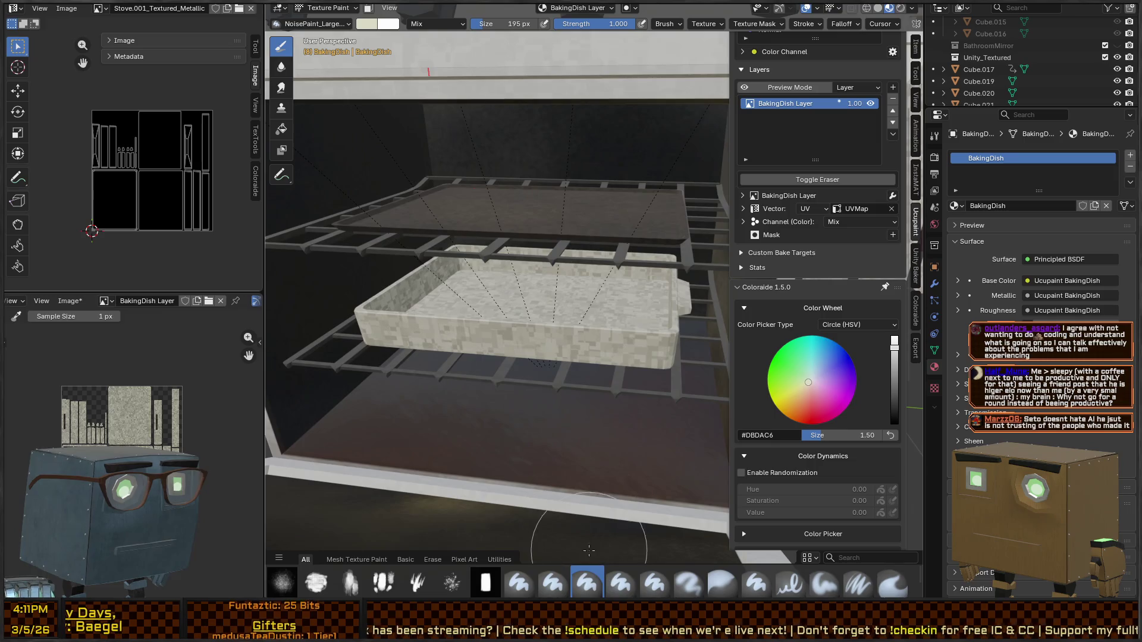
click(621, 588)
drag(530, 321, 452, 321)
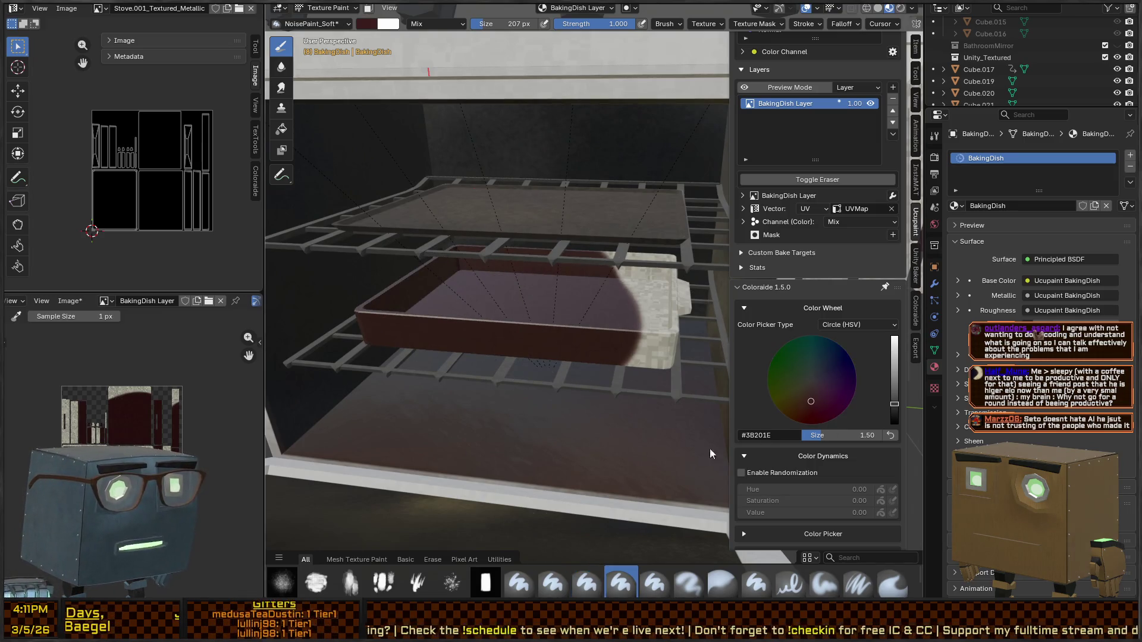
scroll(815, 252, up, 5)
drag(851, 161, 877, 161)
mouse_move(595, 333)
middle_down()
mouse_move(582, 357)
mouse_move(570, 329)
middle_up()
Step: Paint the whole dish pale cream #FDFFD9 and return to Object Mode
drag(476, 339, 660, 315)
scroll(858, 408, down, 5)
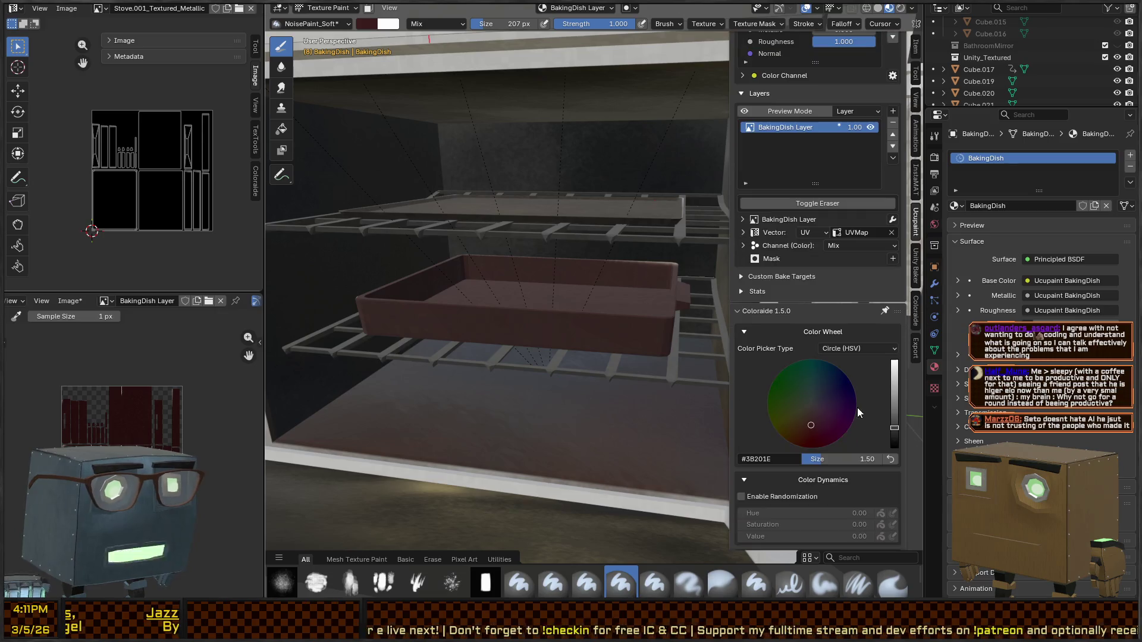
drag(894, 428, 894, 361)
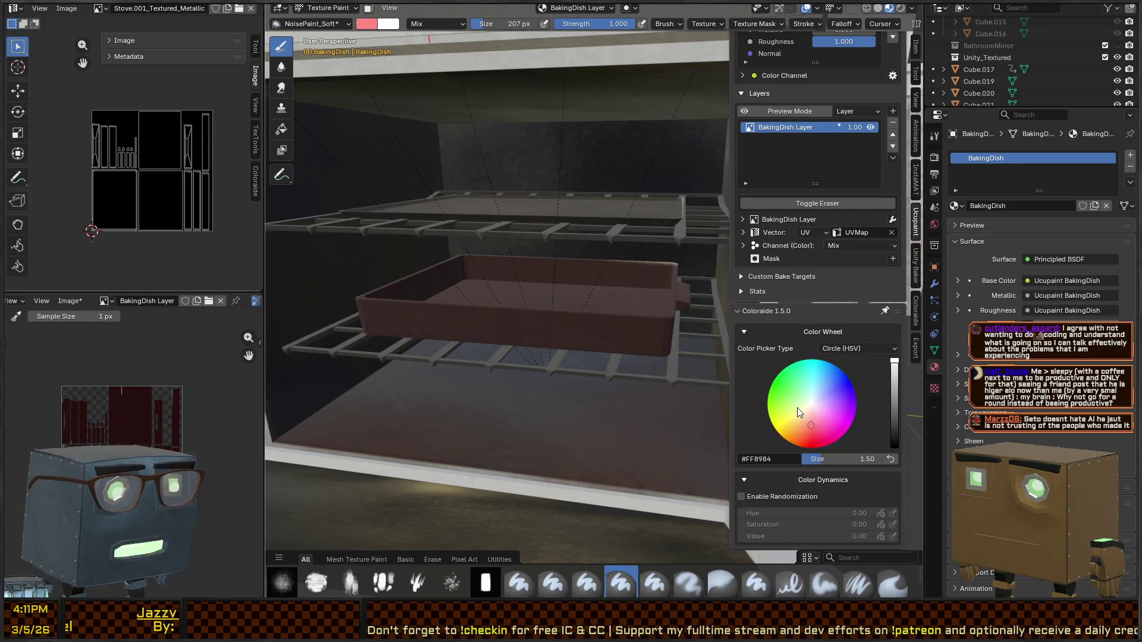
mouse_move(535, 216)
mouse_down()
mouse_move(594, 285)
mouse_move(381, 309)
mouse_up()
middle_drag(475, 357, 619, 286)
drag(816, 407, 806, 407)
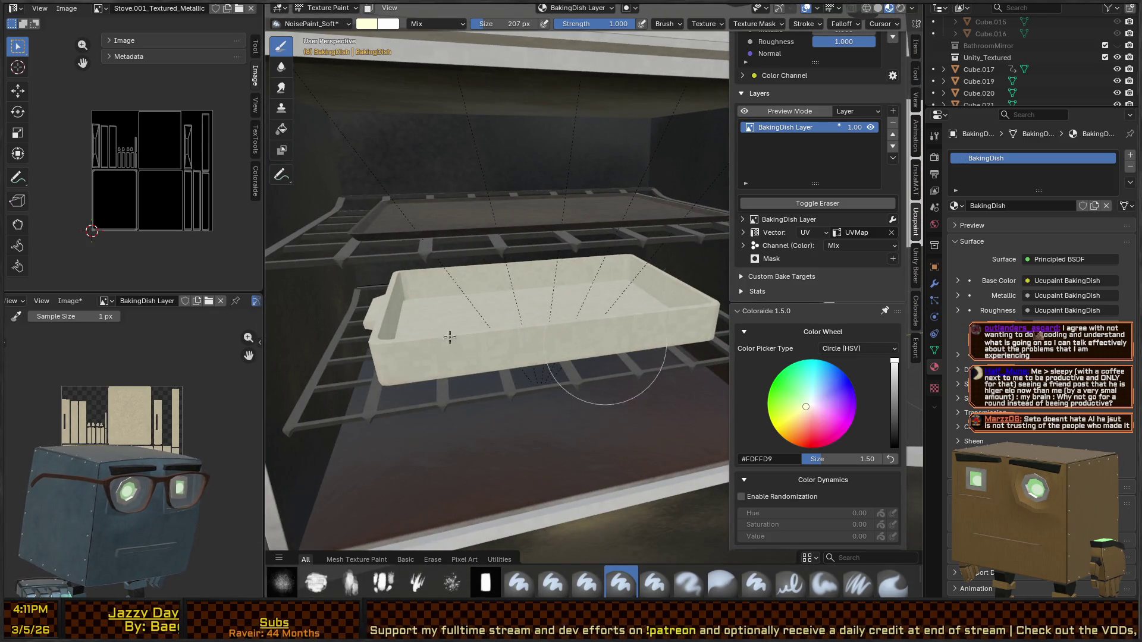
middle_drag(524, 307, 671, 333)
key(ctrl+Tab)
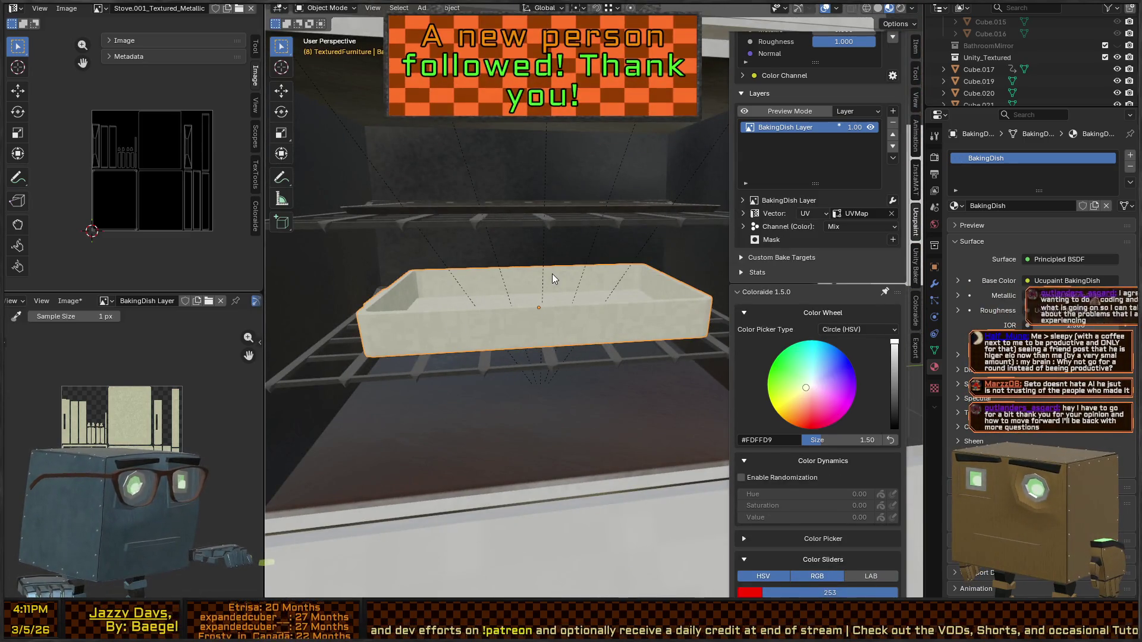